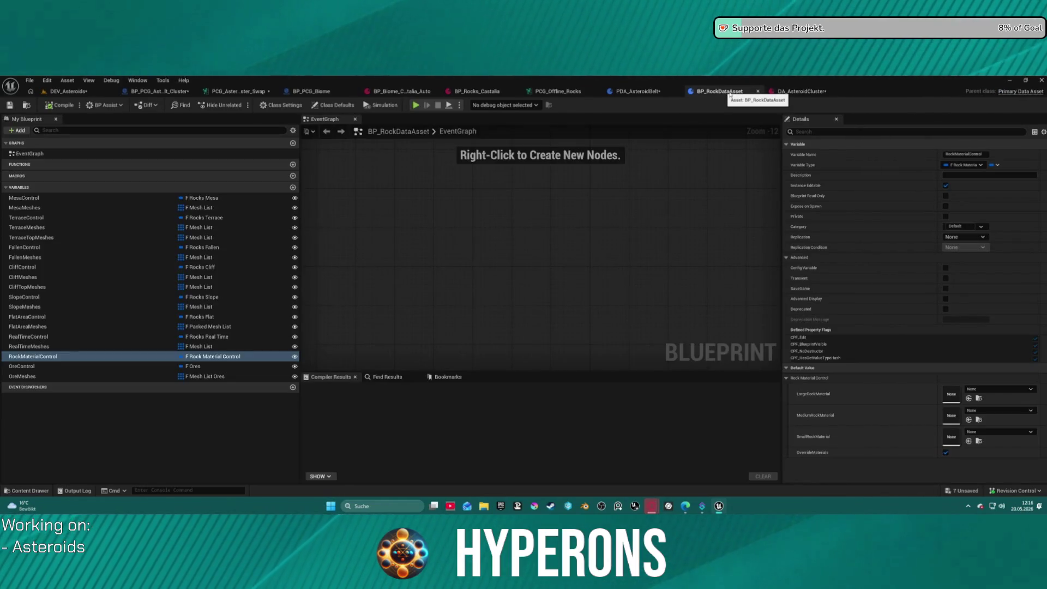
Step: Delete the RockMaterialControl and OreControl variables from the PDA_AsteroidBelt data asset
left_click(634, 94)
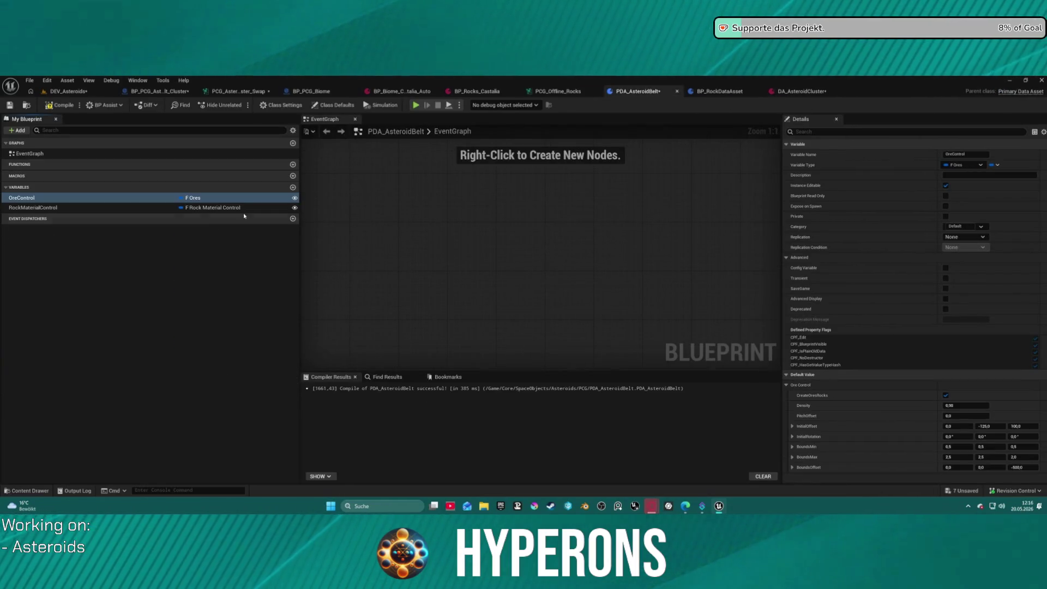
key("Delete")
left_click(48, 199)
key("Delete")
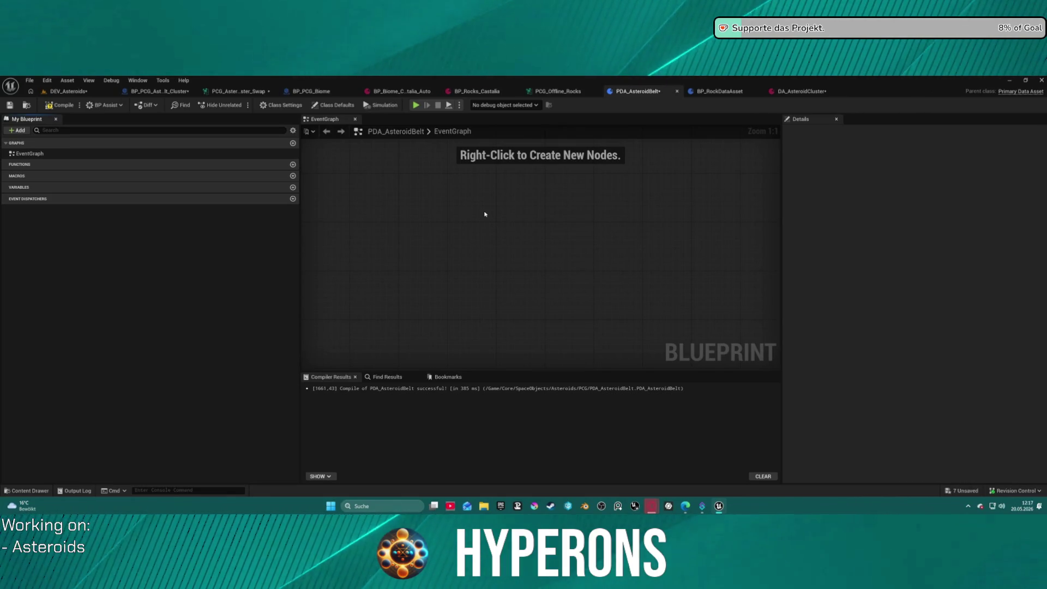
Step: Compile the emptied PDA_AsteroidBelt asset and browse to the Systems > PCG_Tools folder
left_click(61, 104)
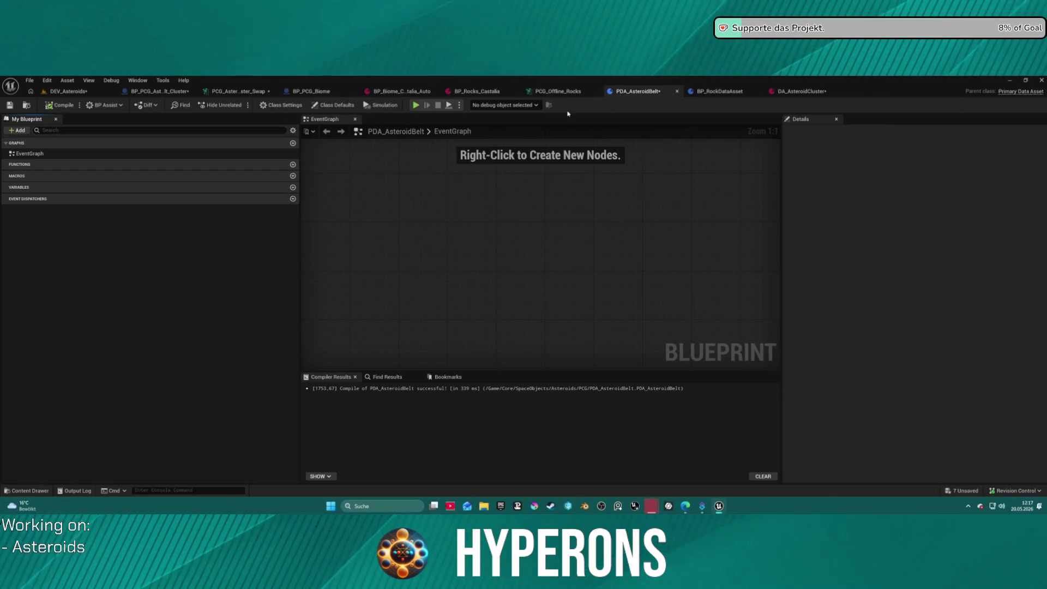
key("ctrl+space")
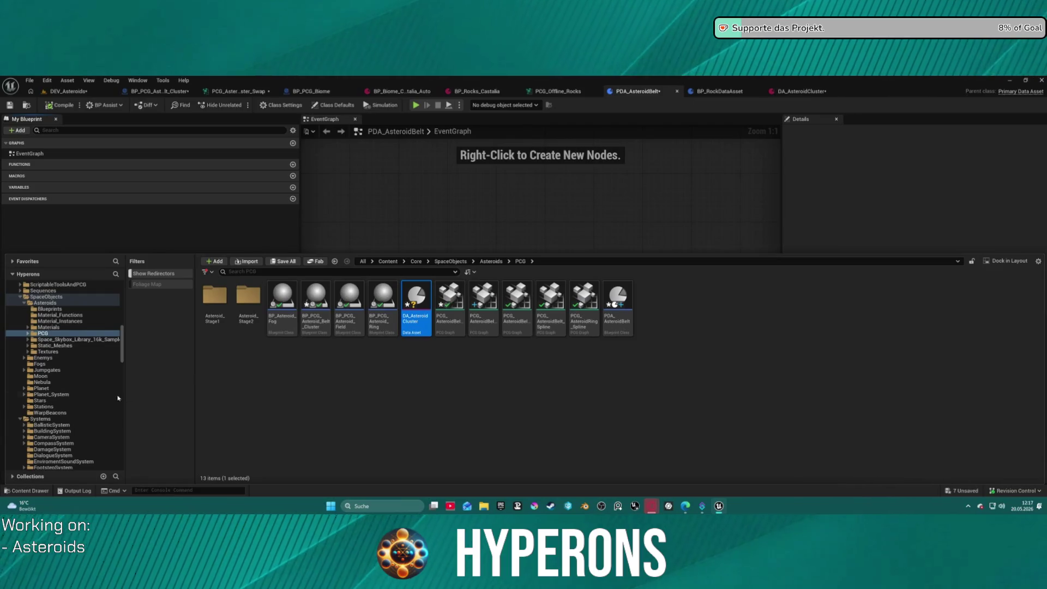
scroll(70, 398, "down", 1)
scroll(71, 401, "down", 3)
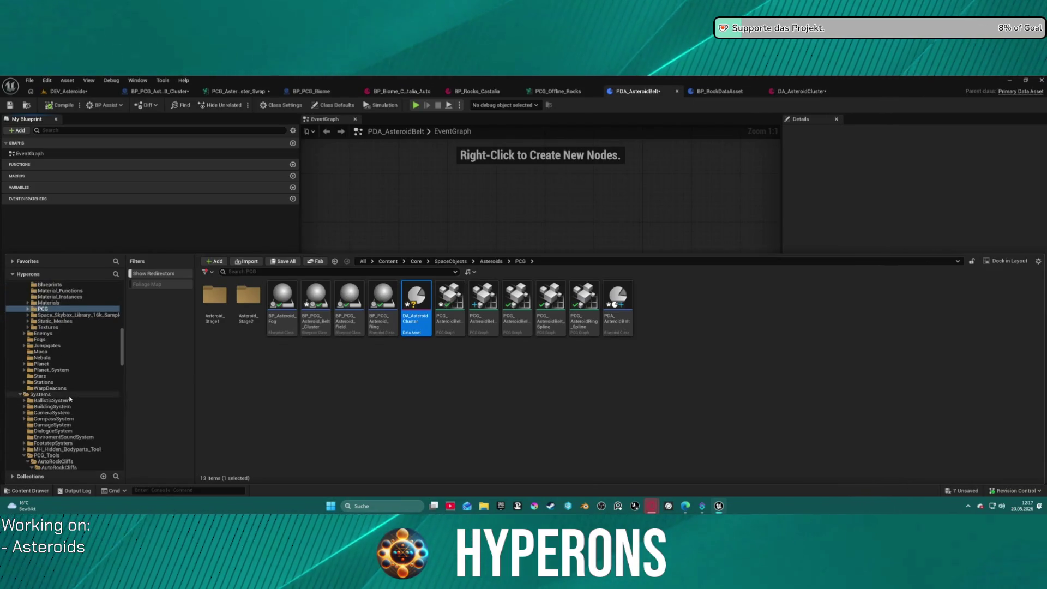
left_click(55, 431)
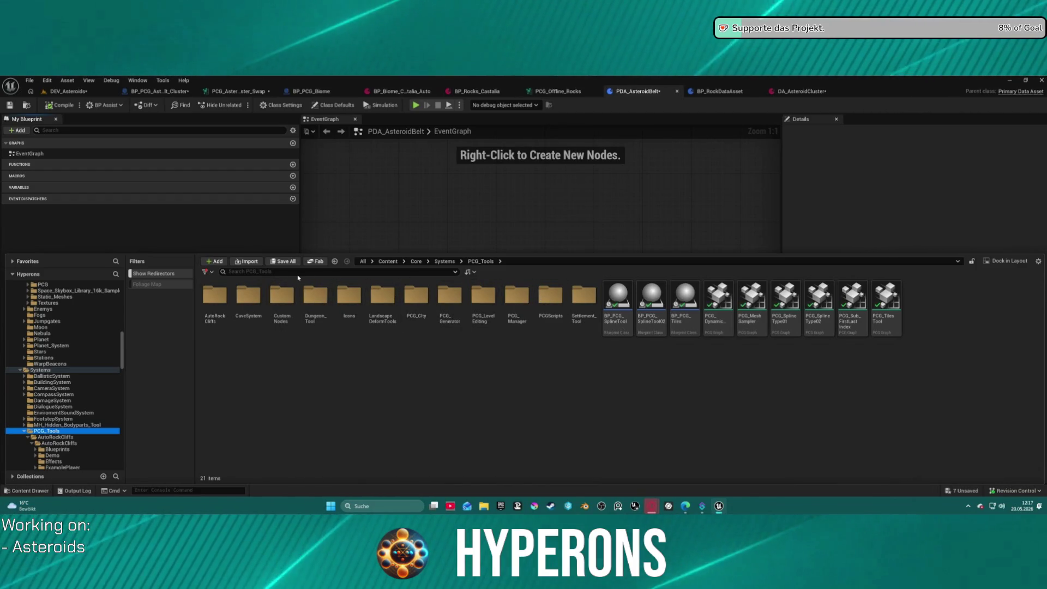
Step: Search the folder for 'pda pcg as' and open the PDA_PCGAsset blueprint
left_click(236, 271)
type("pda pcg")
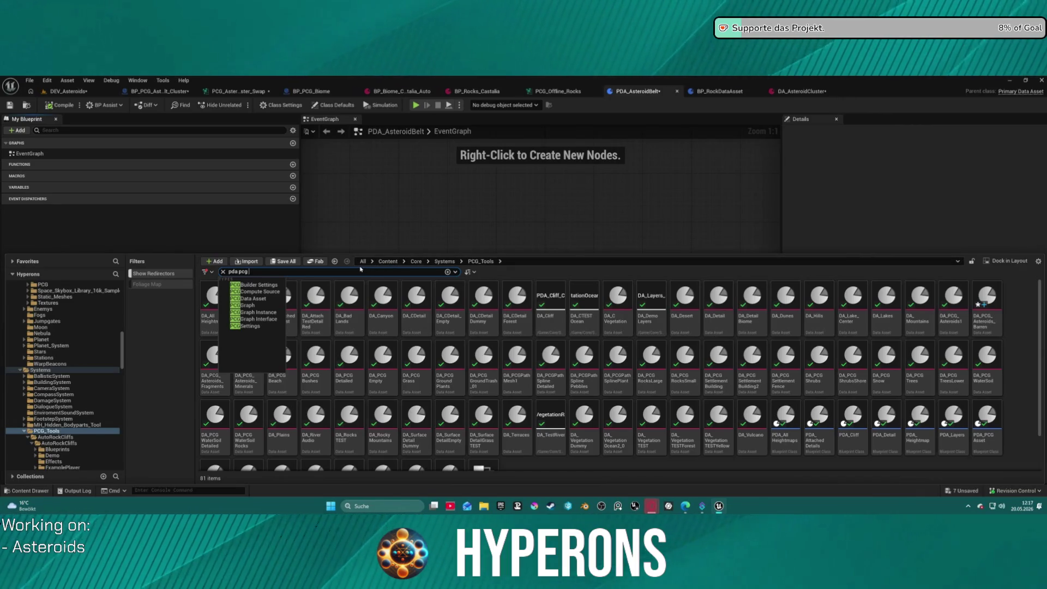
type(" as")
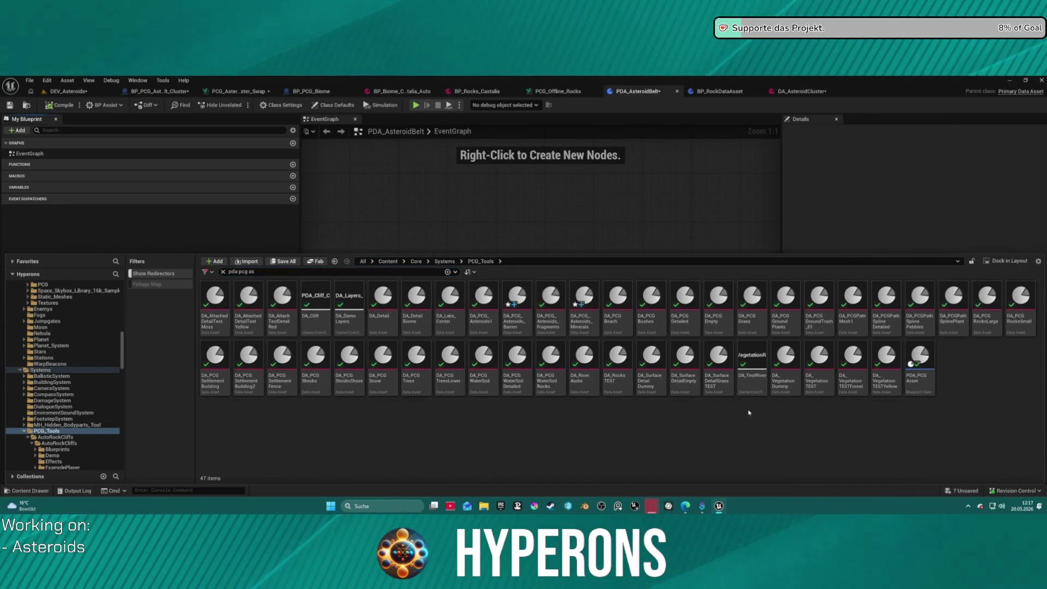
left_click(927, 377)
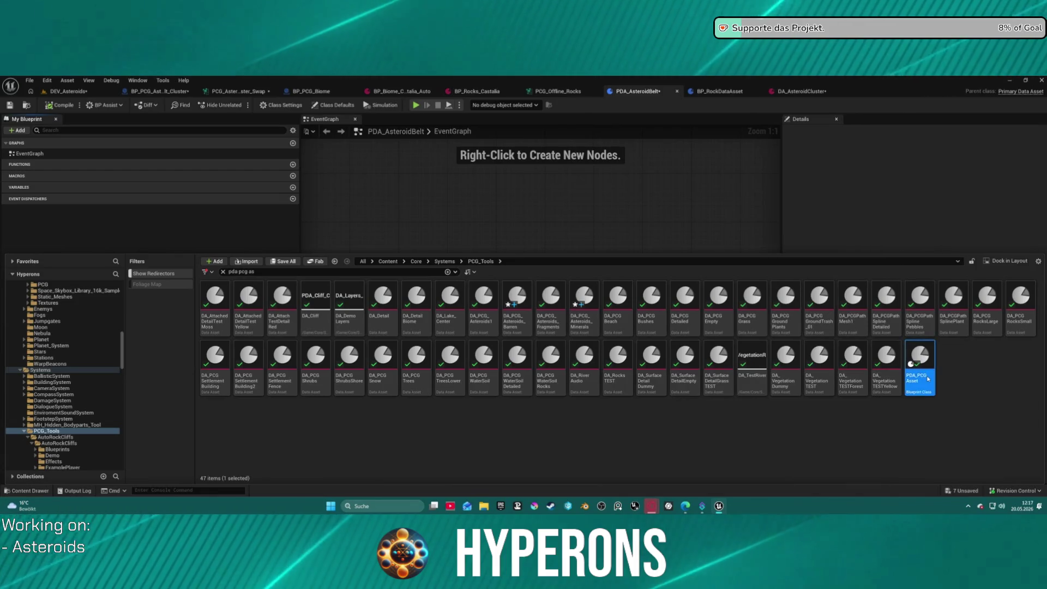
double_click(927, 378)
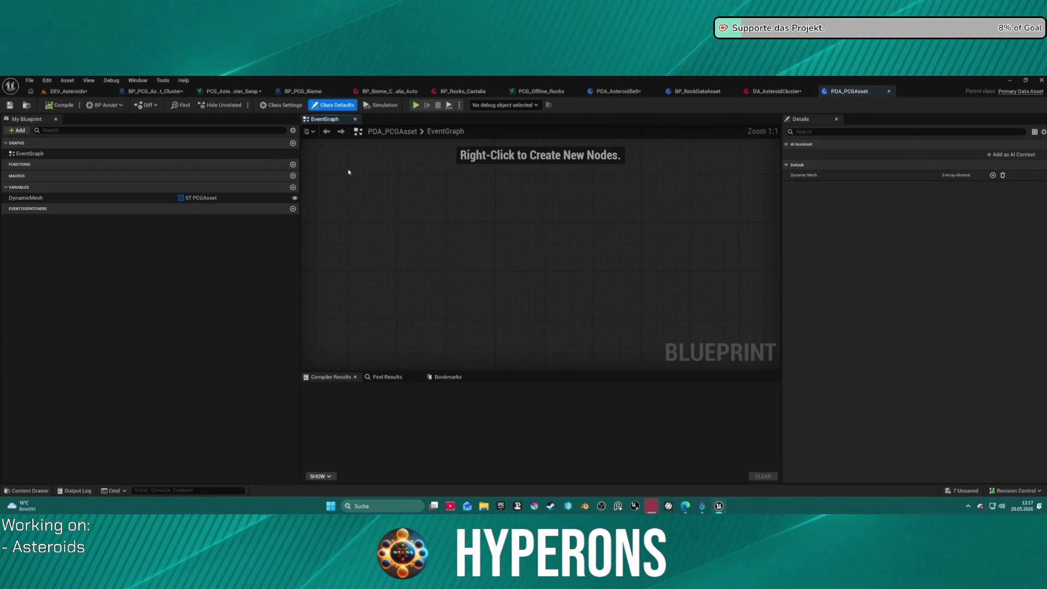
Step: Copy the DynamicMesh variable from PDA_PCGAsset and return to the PDA_AsteroidBelt blueprint
left_click(17, 197)
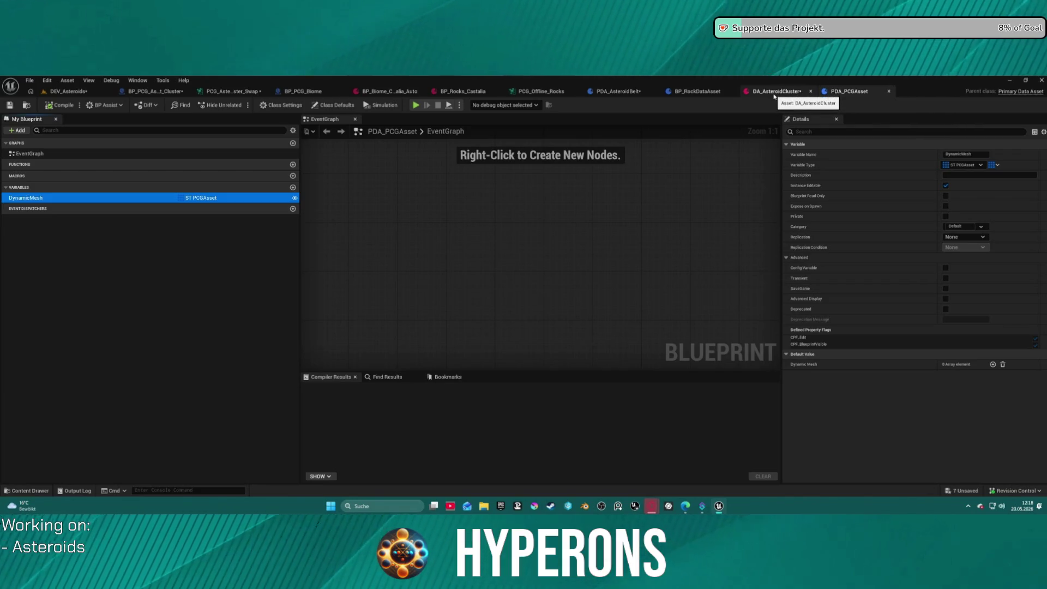
left_click(697, 91)
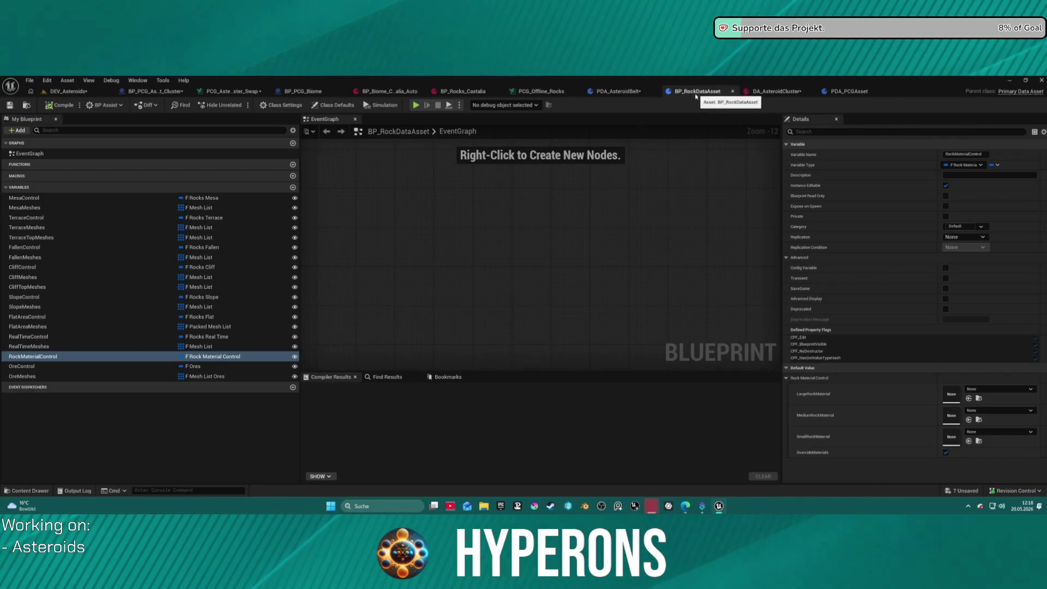
left_click(618, 91)
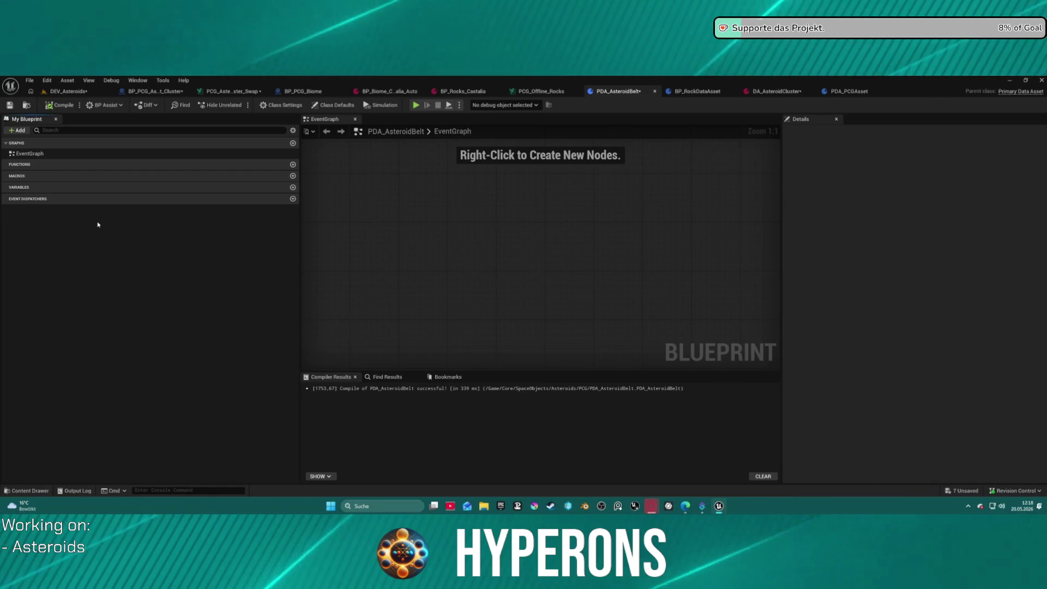
Step: Paste copies of DynamicMesh into PDA_AsteroidBelt and rename the first one MeshBarren
key("ctrl+d")
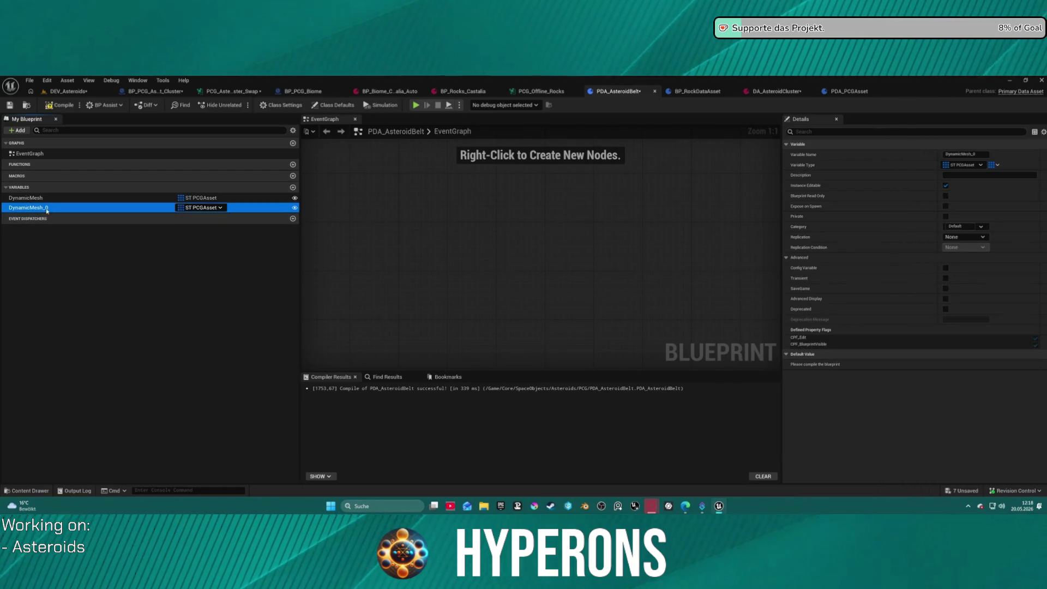
key("Up")
key("F2")
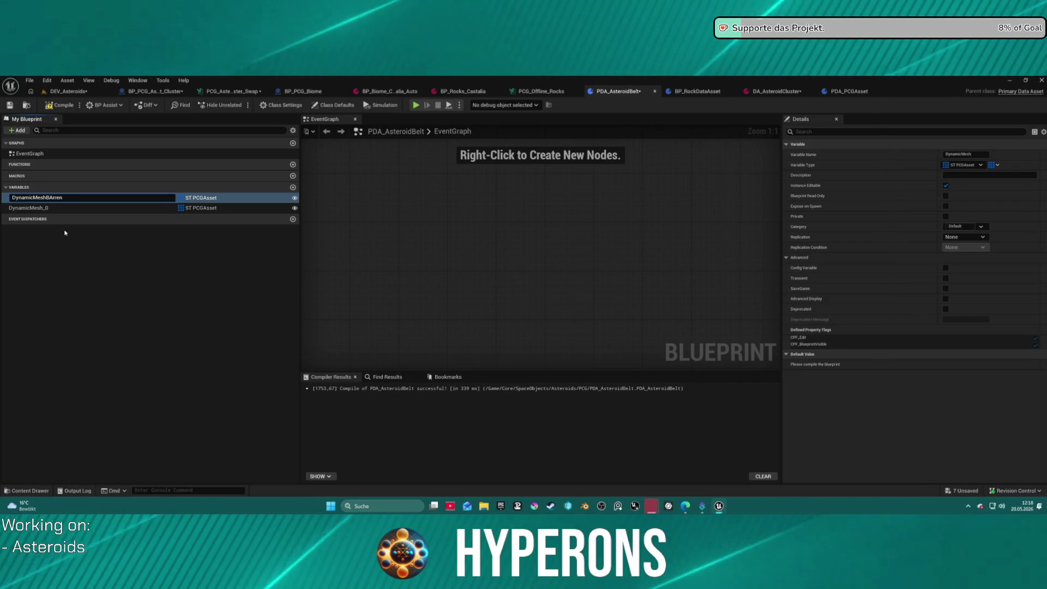
key("BackSpace")
key("BackSpace")
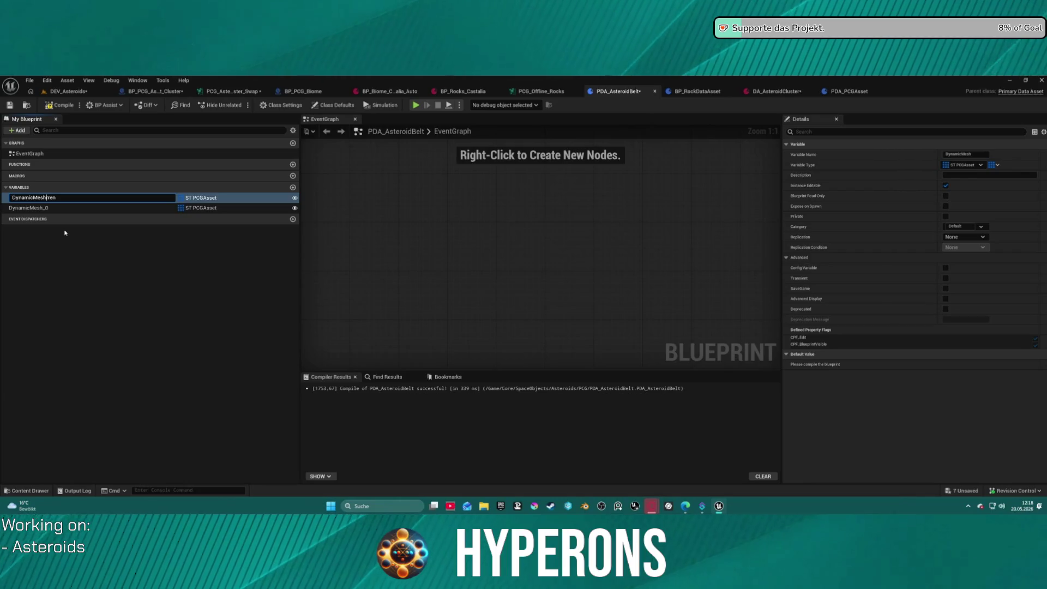
key("BackSpace")
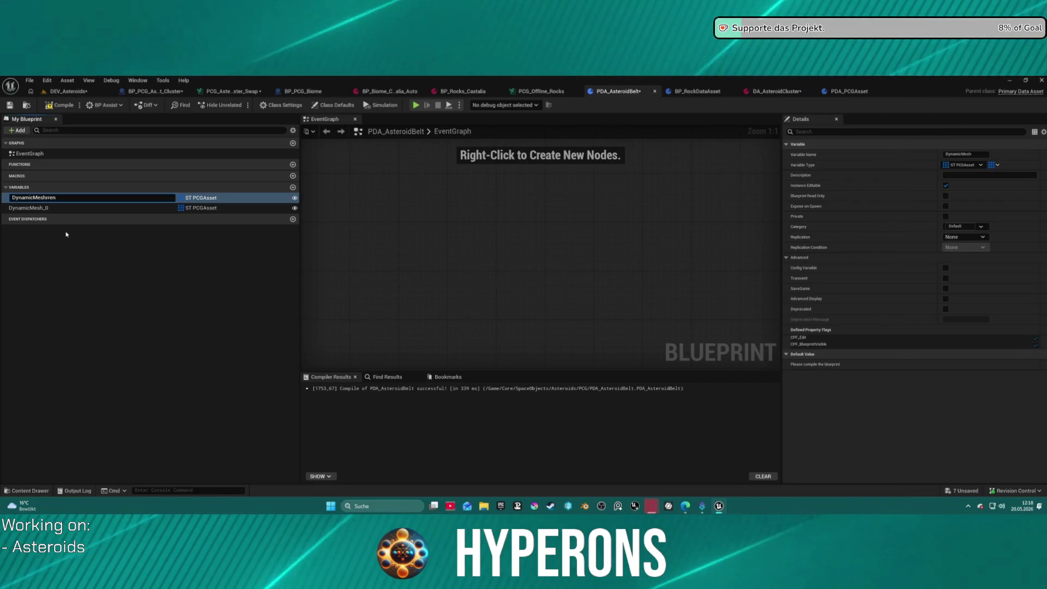
type("h")
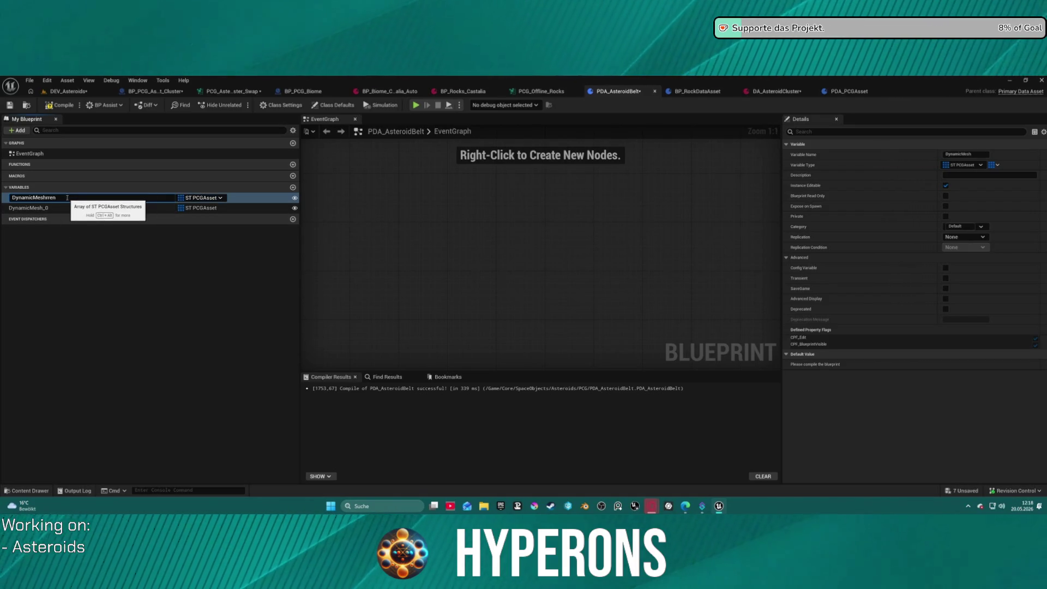
key("Delete")
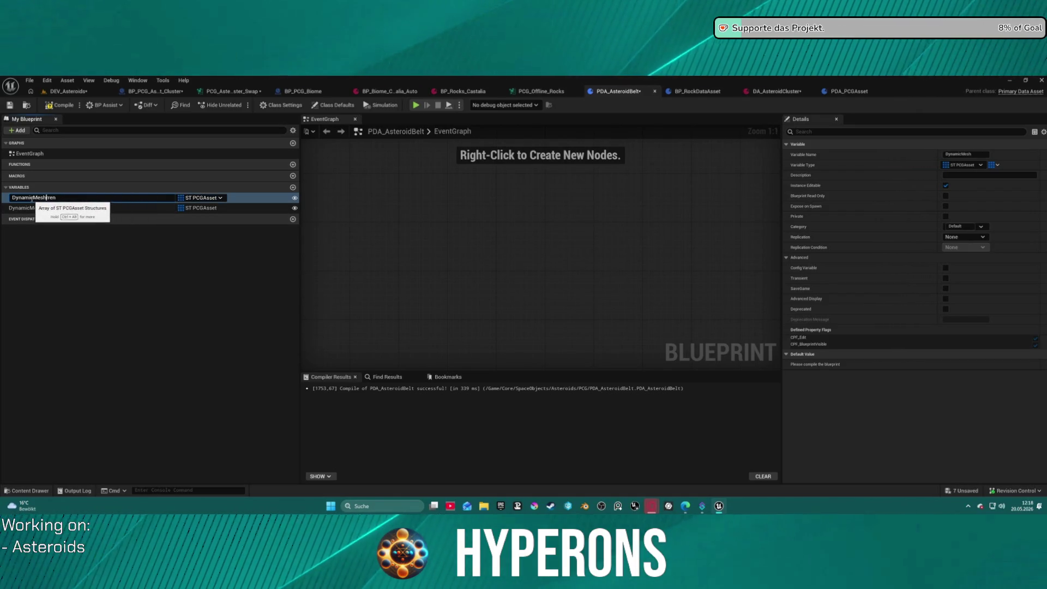
left_click_drag(33, 198, 1, 198)
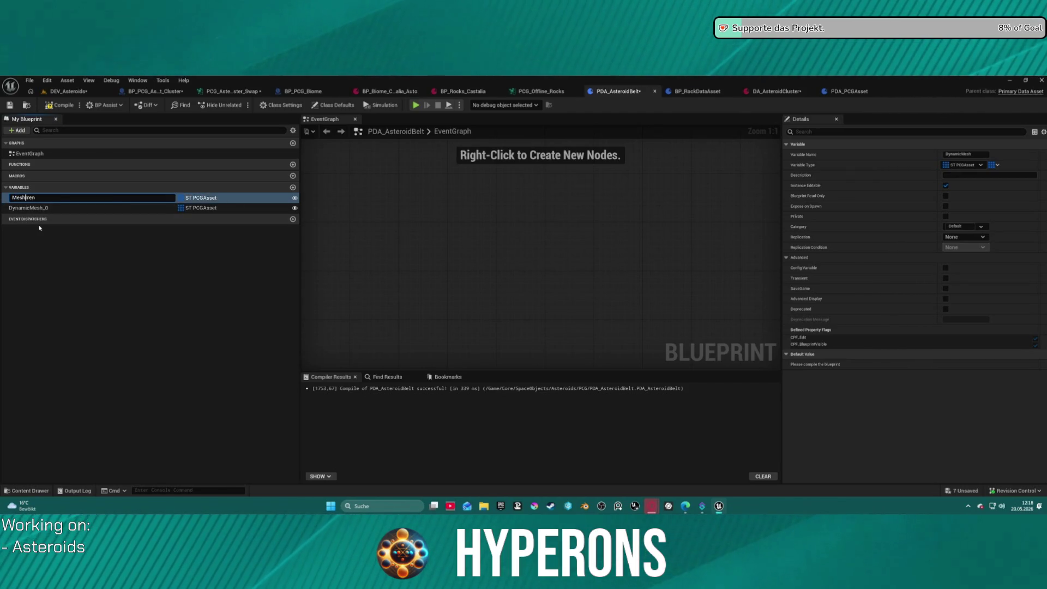
type("S")
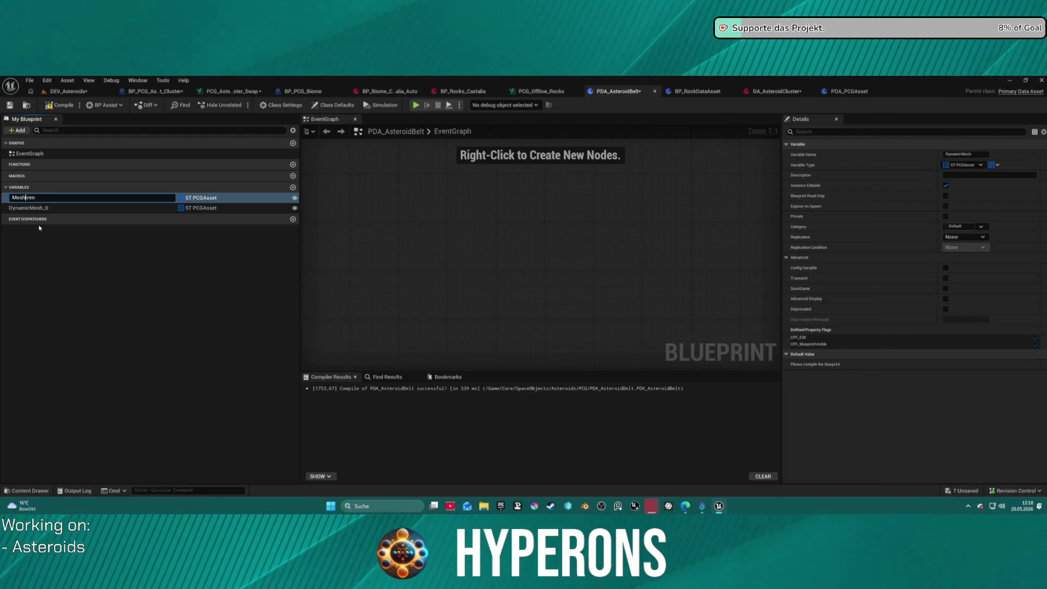
type("Bar")
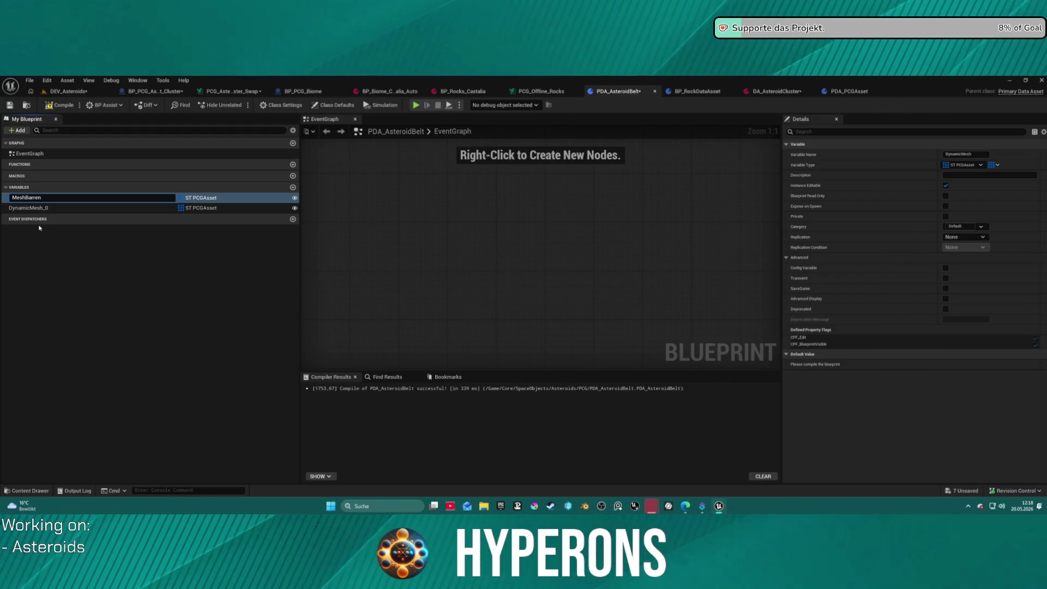
key("Return")
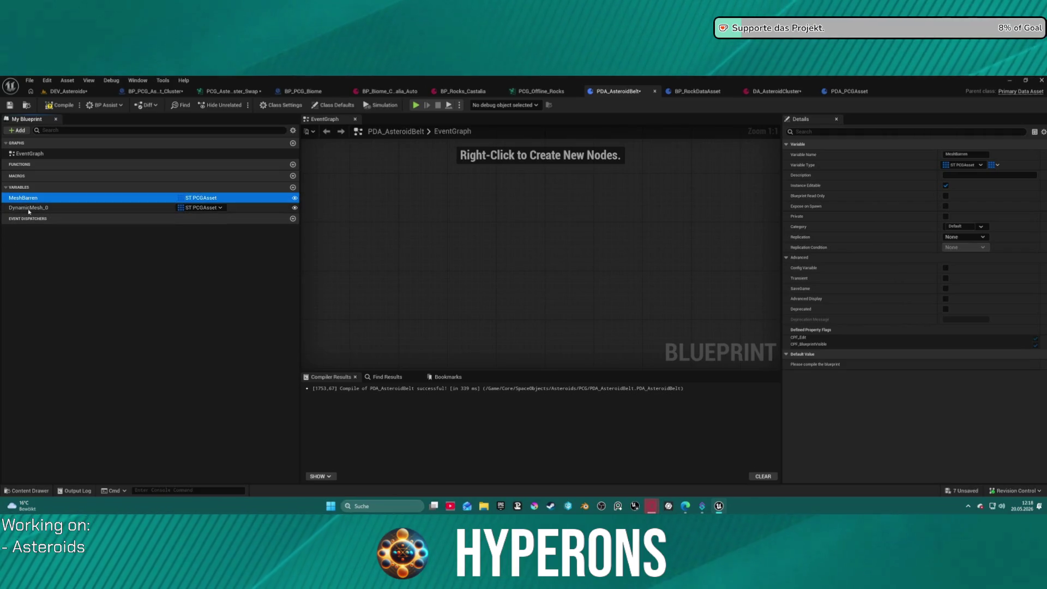
Step: Rename the second copy, DynamicMesh_0, to MeshMinerals
double_click(33, 210)
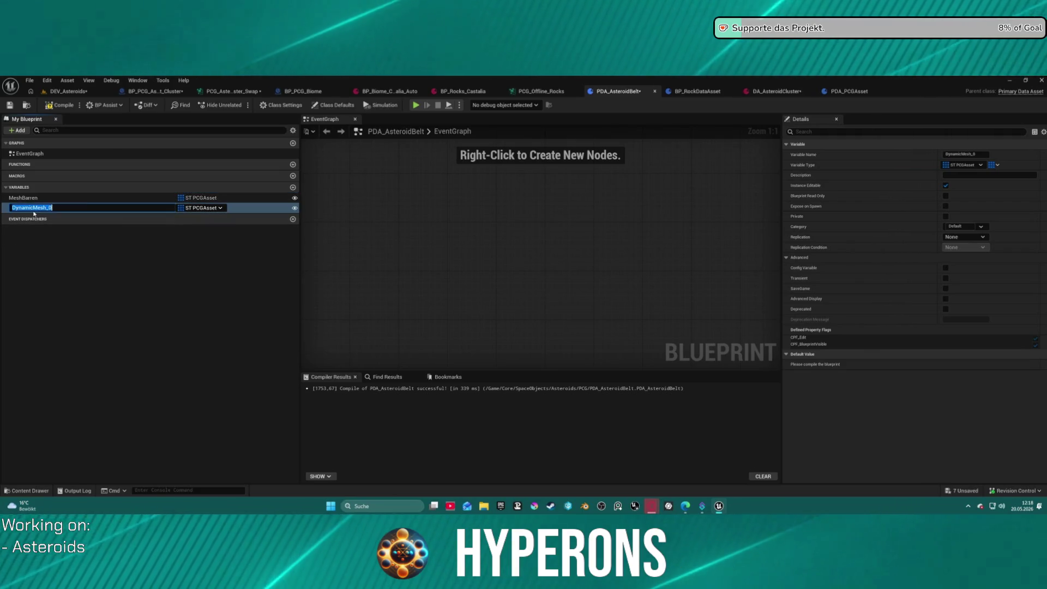
type("Mesh")
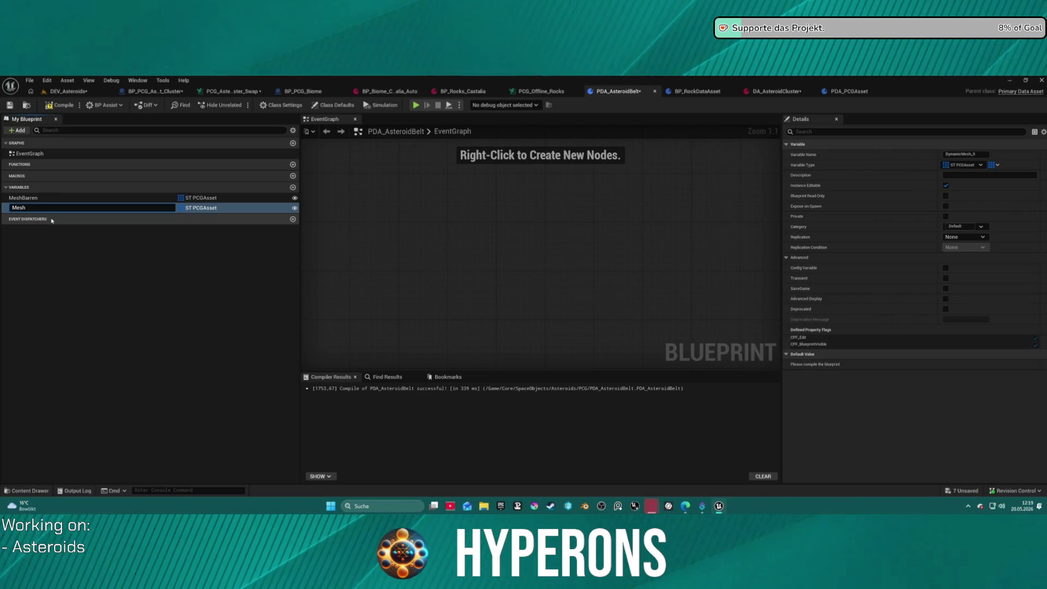
type("Minerals")
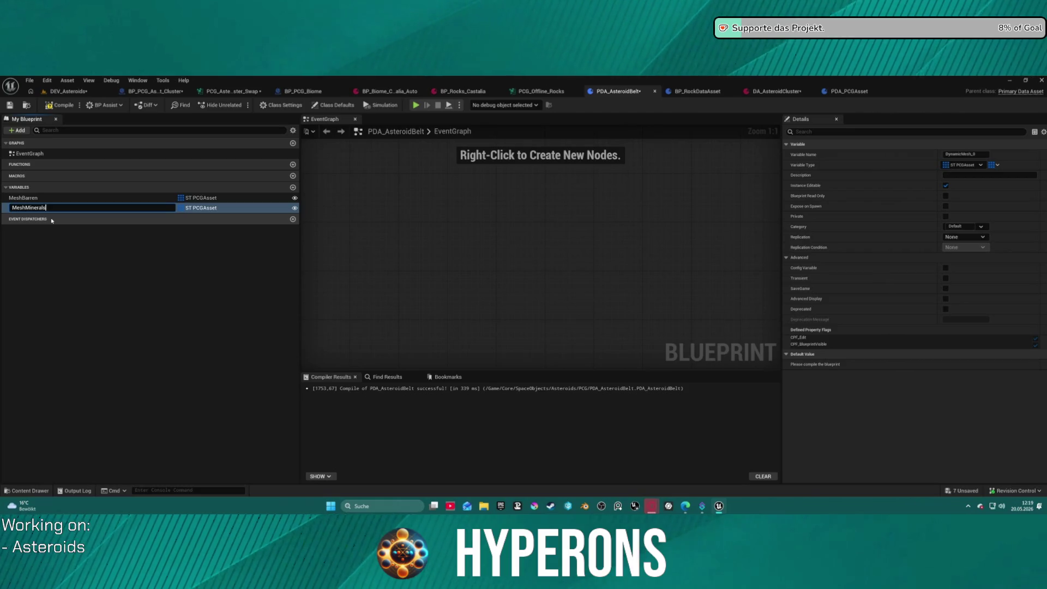
key("Return")
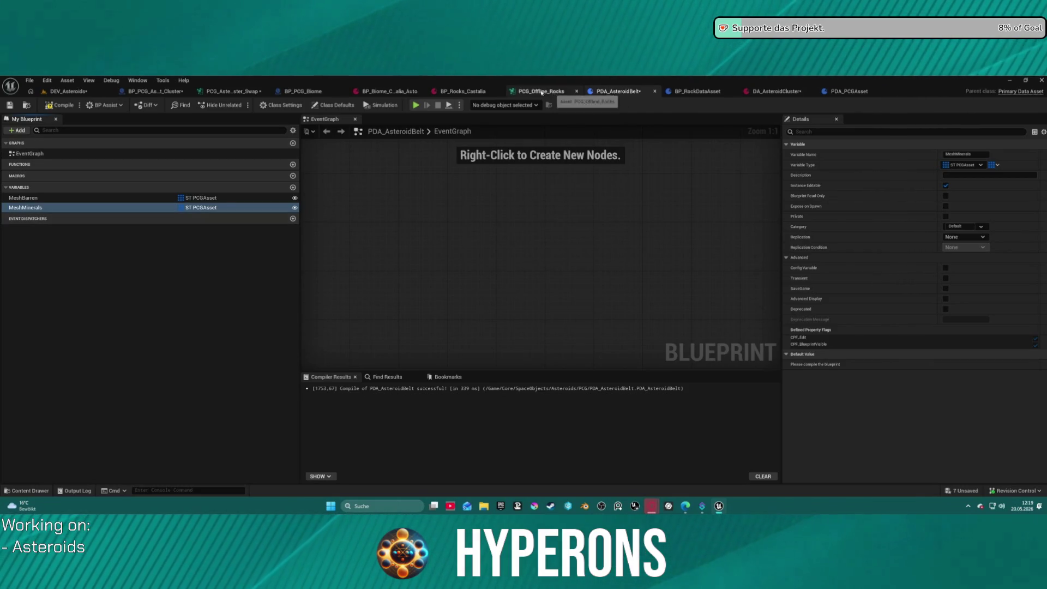
Step: Bring up the PCG asteroid swap graph zoomed into its Asteroid Barren group
left_click(238, 93)
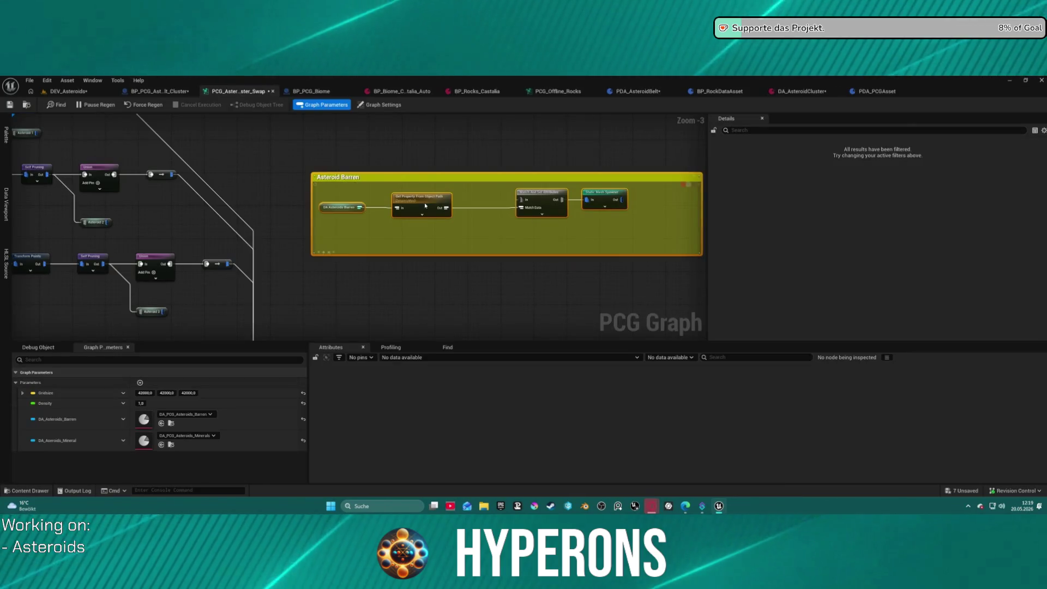
scroll(372, 216, "up", 3)
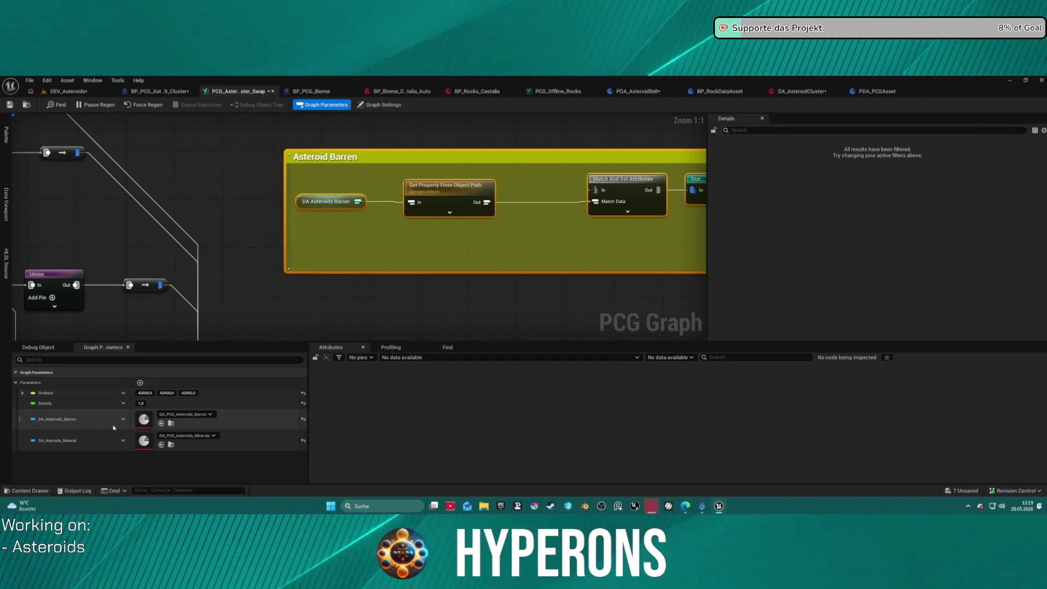
Step: Pan and zoom around the PCG_Offline_Rocks graph to review its node groups
left_click(558, 91)
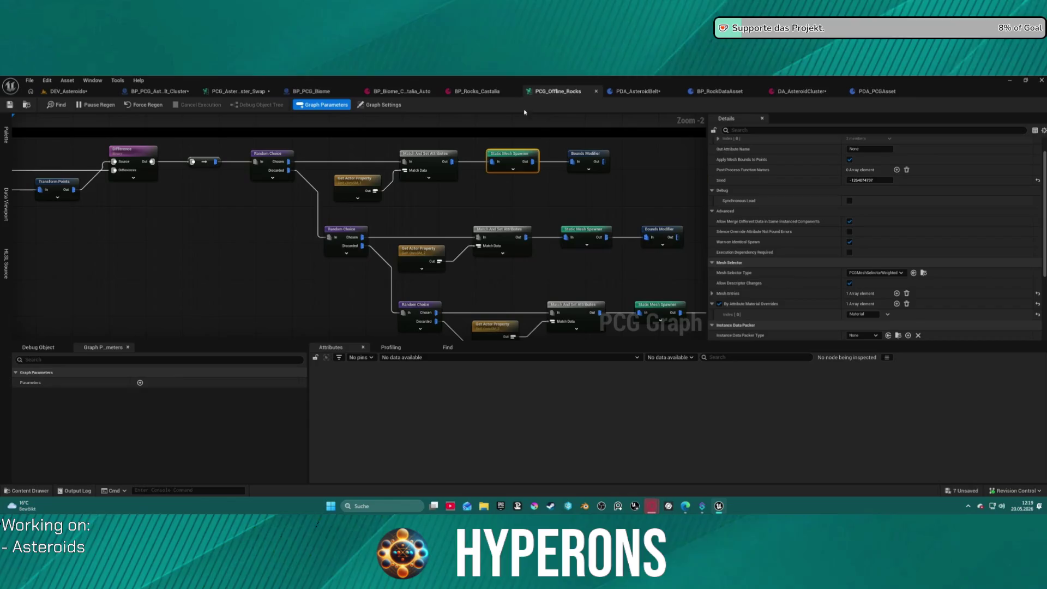
scroll(224, 262, "down", 5)
scroll(220, 240, "up", 4)
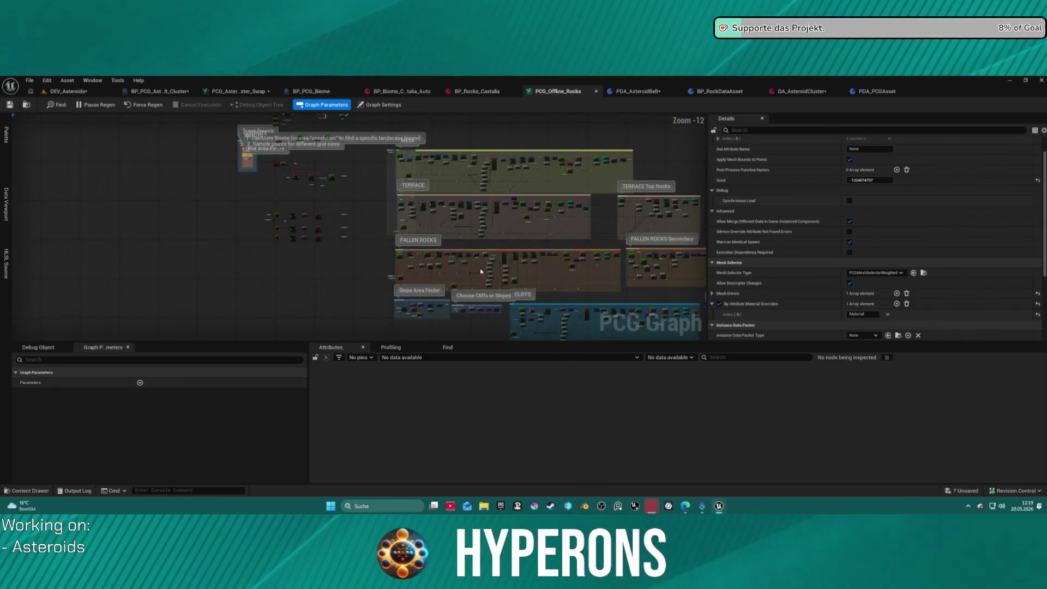
scroll(216, 208, "up", 5)
scroll(192, 210, "down", 10)
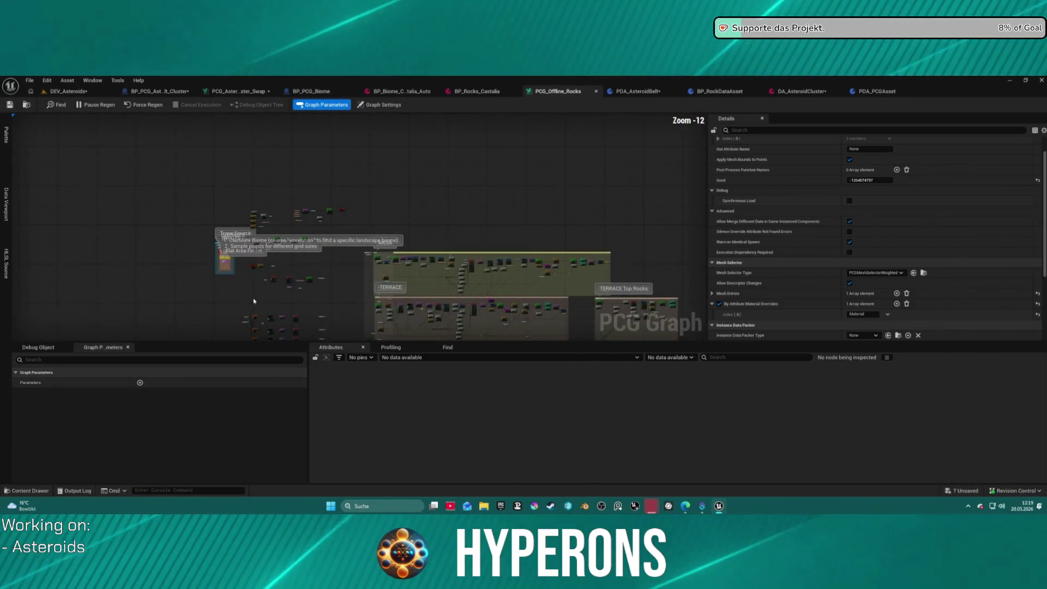
scroll(252, 268, "up", 10)
scroll(252, 268, "down", 7)
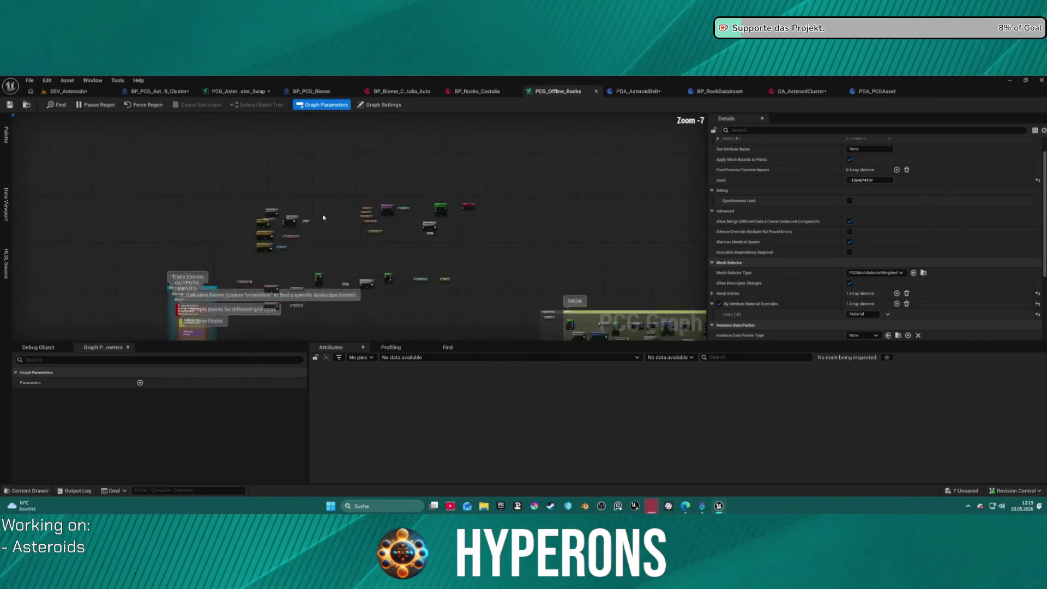
scroll(241, 232, "up", 7)
mouse_move(241, 233)
left_mouse_down()
mouse_move(297, 222)
mouse_move(192, 205)
mouse_move(473, 131)
left_mouse_up()
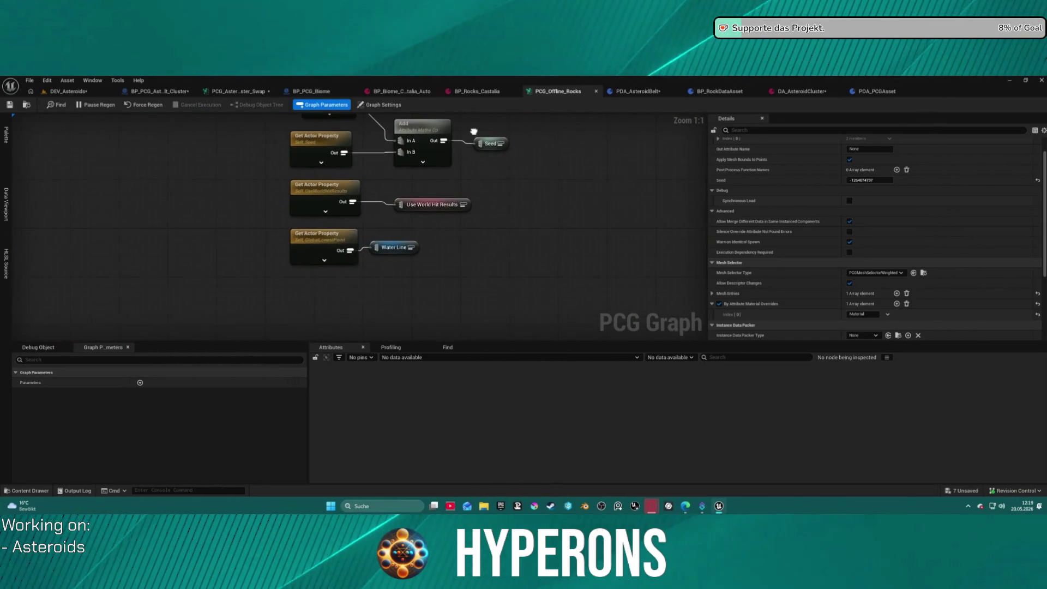
scroll(473, 132, "down", 12)
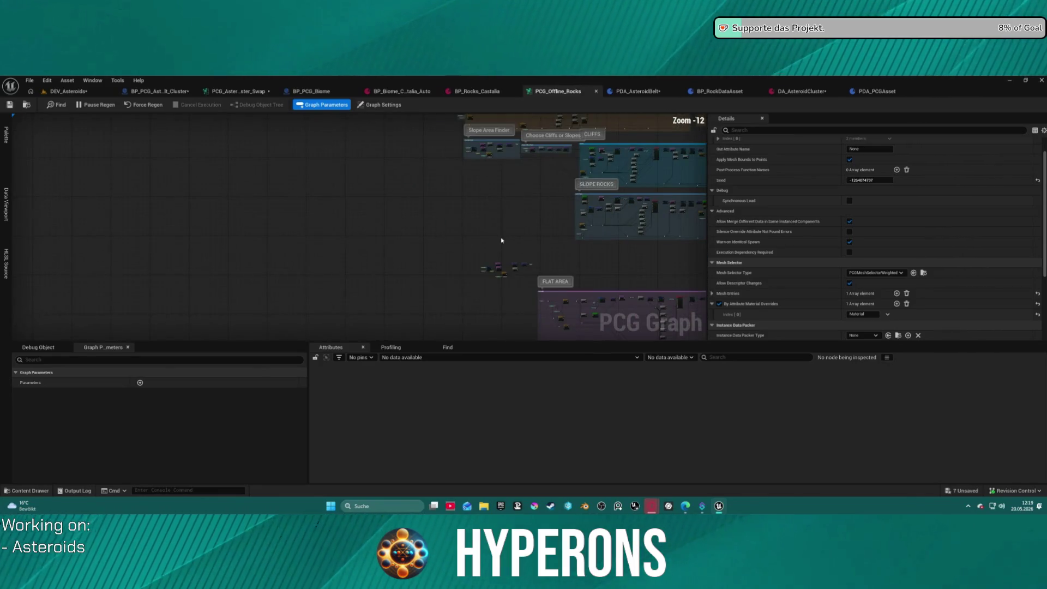
left_click_drag(361, 213, 301, 214)
scroll(306, 213, "up", 12)
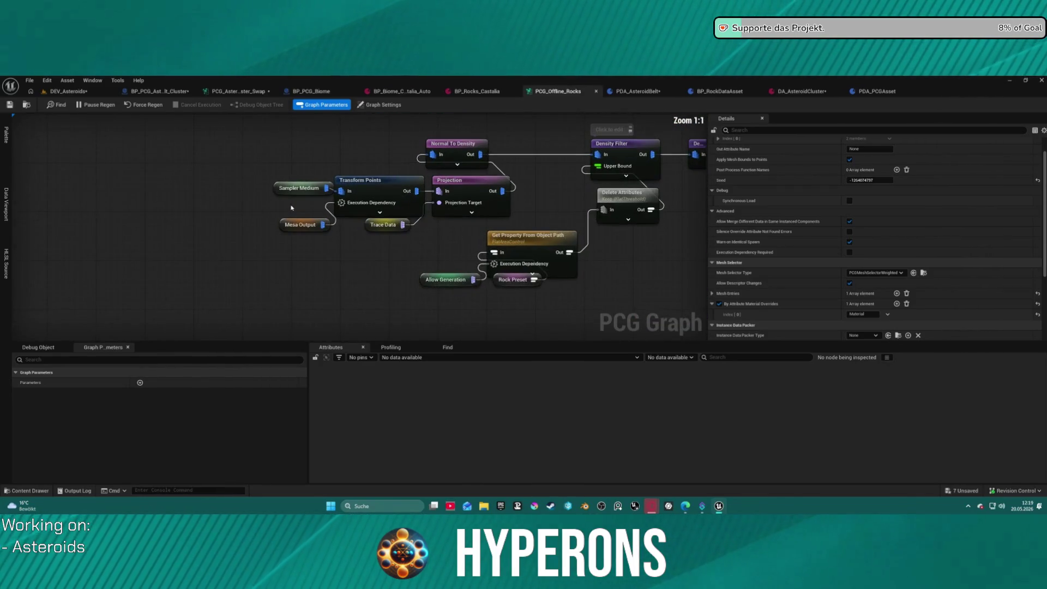
scroll(295, 209, "down", 3)
scroll(291, 208, "down", 9)
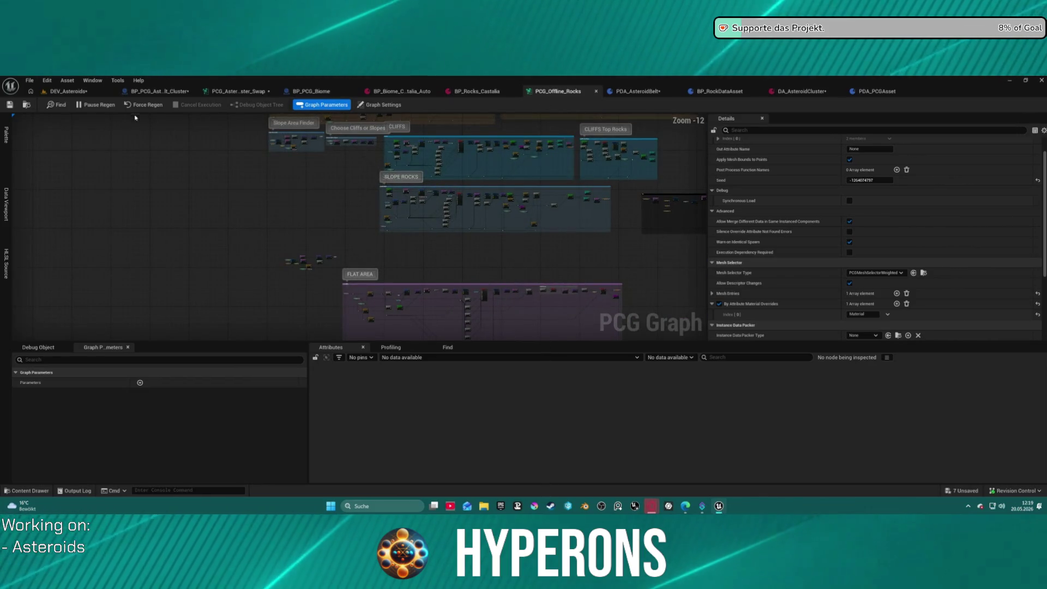
Step: Open PCG_Biome_Offline from the Biome graphs folder, inspect its Offline Rocks subgraph, and return to it
key("ctrl+b")
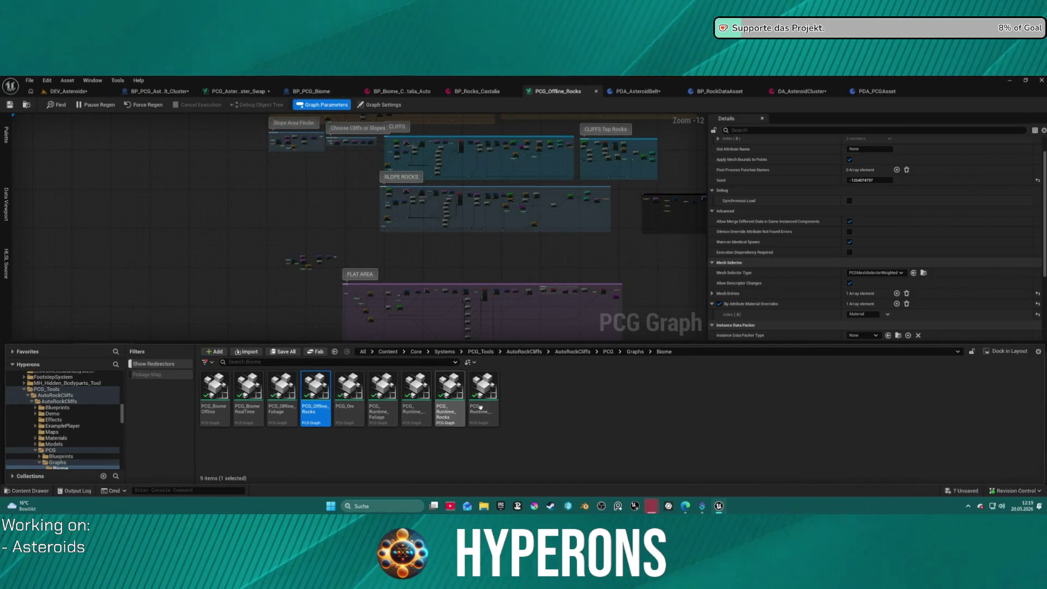
double_click(215, 398)
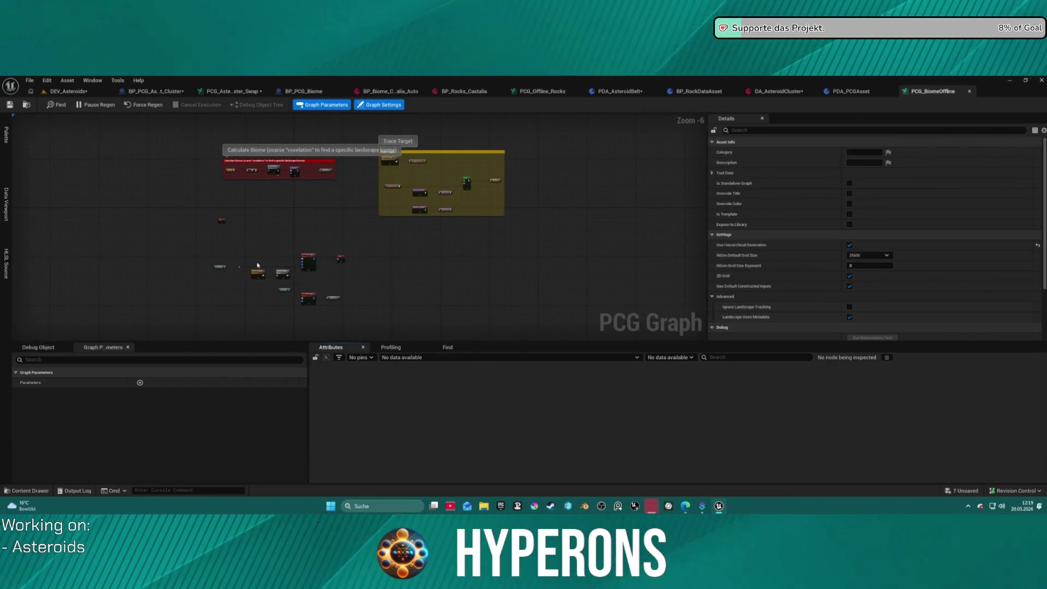
scroll(246, 288, "up", 5)
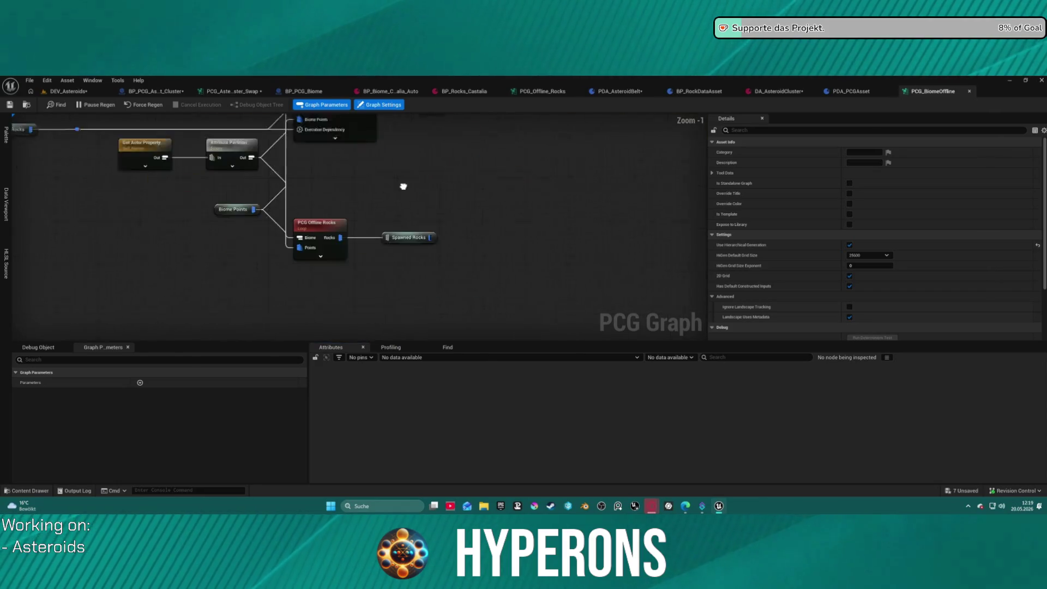
double_click(277, 196)
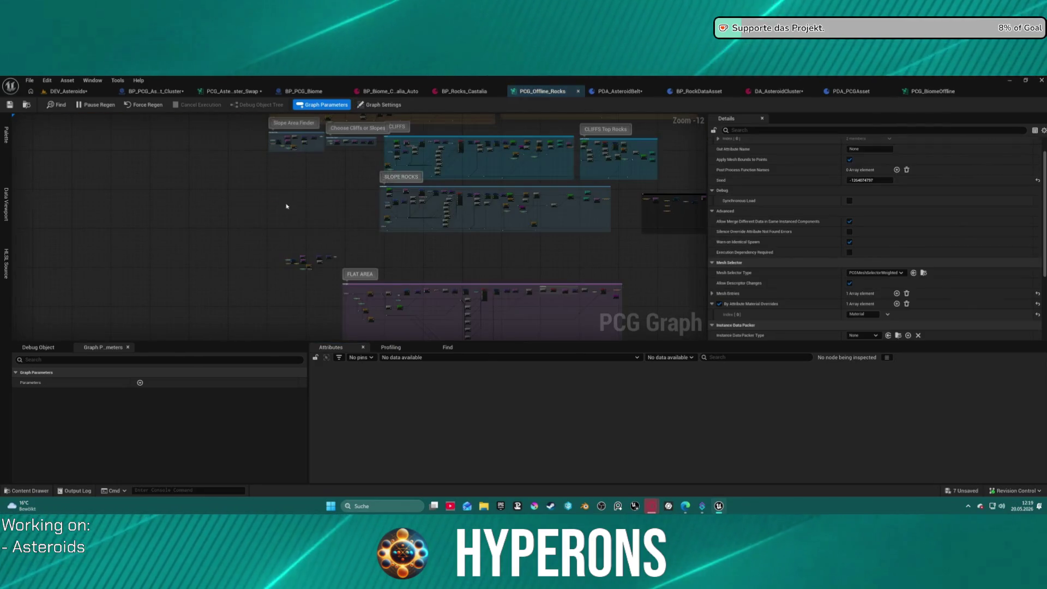
scroll(320, 229, "down", 6)
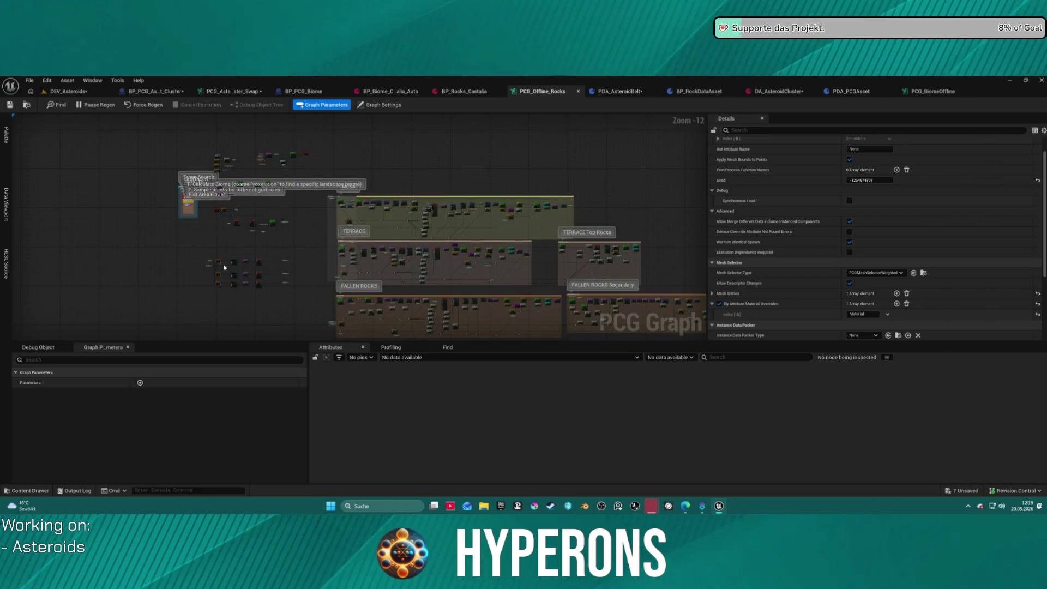
scroll(244, 256, "up", 5)
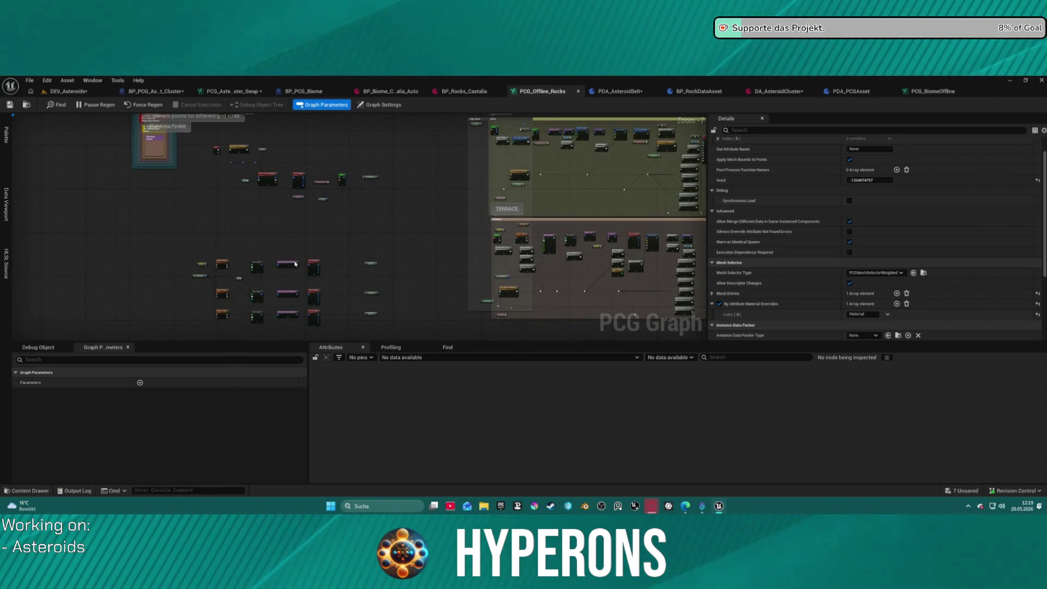
scroll(293, 243, "up", 5)
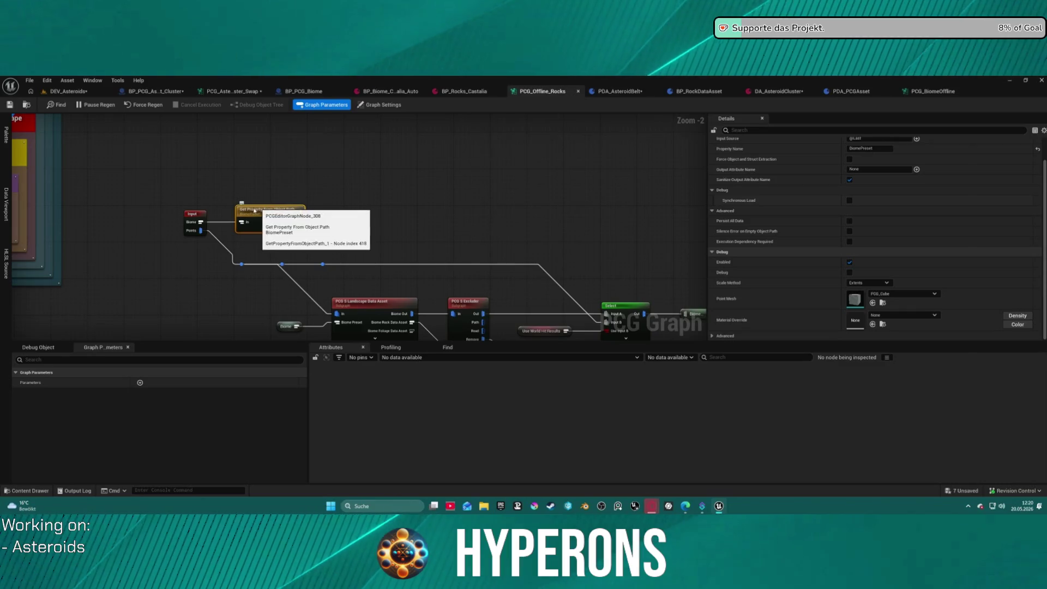
scroll(728, 175, "up", 2)
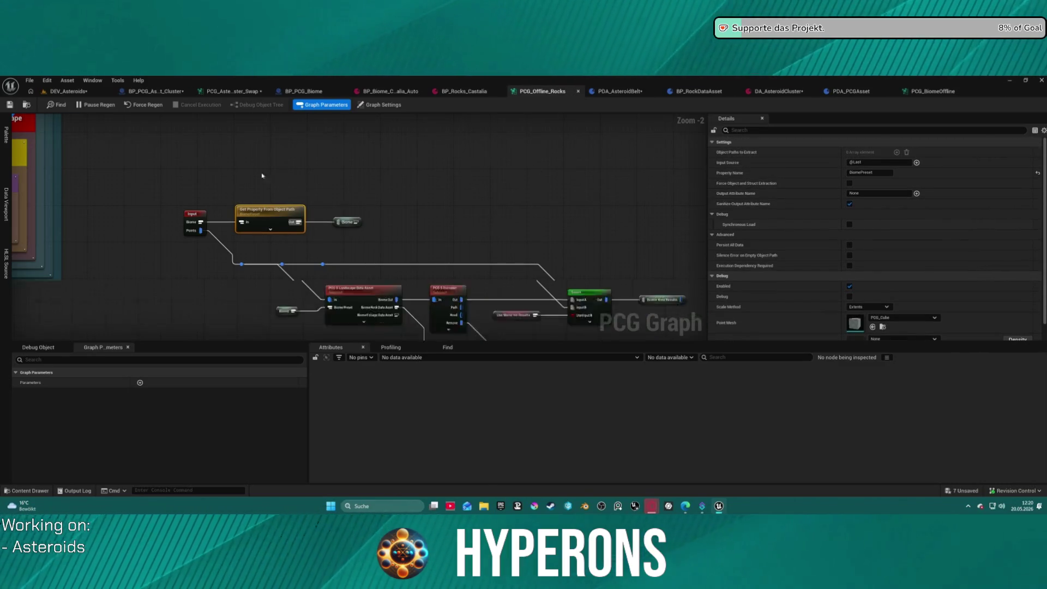
scroll(351, 226, "down", 3)
mouse_move(355, 229)
left_mouse_down()
mouse_move(287, 219)
mouse_move(236, 304)
mouse_move(194, 268)
mouse_move(12, 312)
mouse_move(90, 323)
left_mouse_up()
scroll(300, 226, "up", 2)
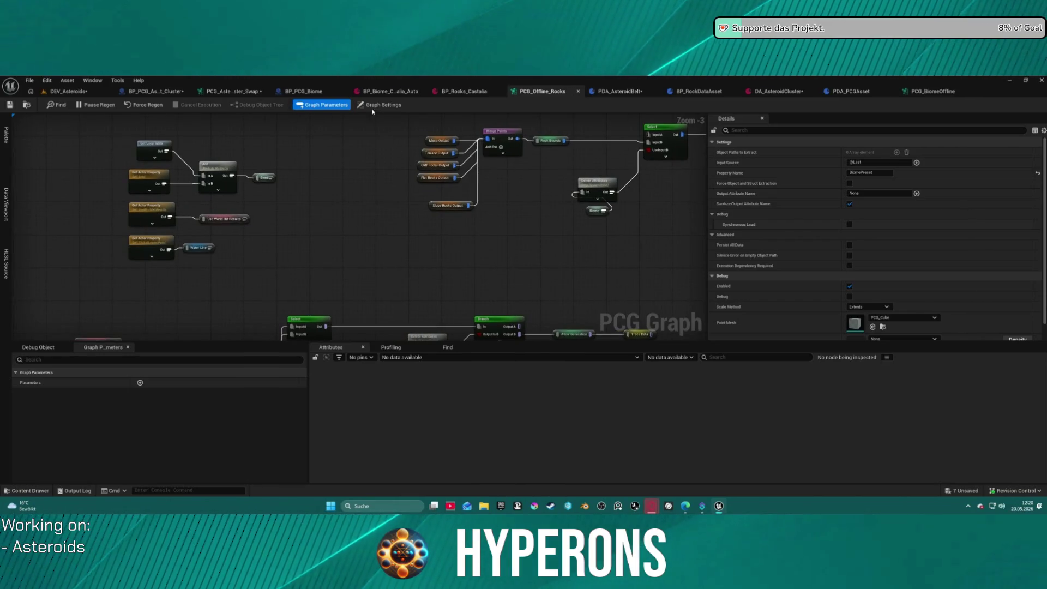
left_click(939, 89)
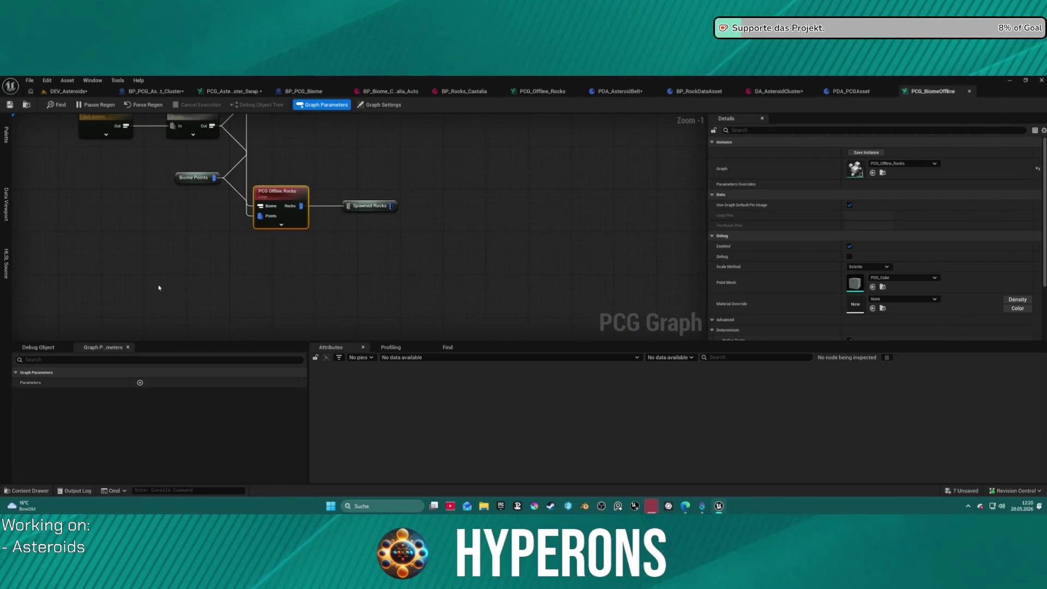
Step: In PCG_BiomeOffline, check the Get Actor Property node, then enter the PCG Offline Rocks subgraph
scroll(159, 287, "down", 5)
scroll(292, 252, "down", 6)
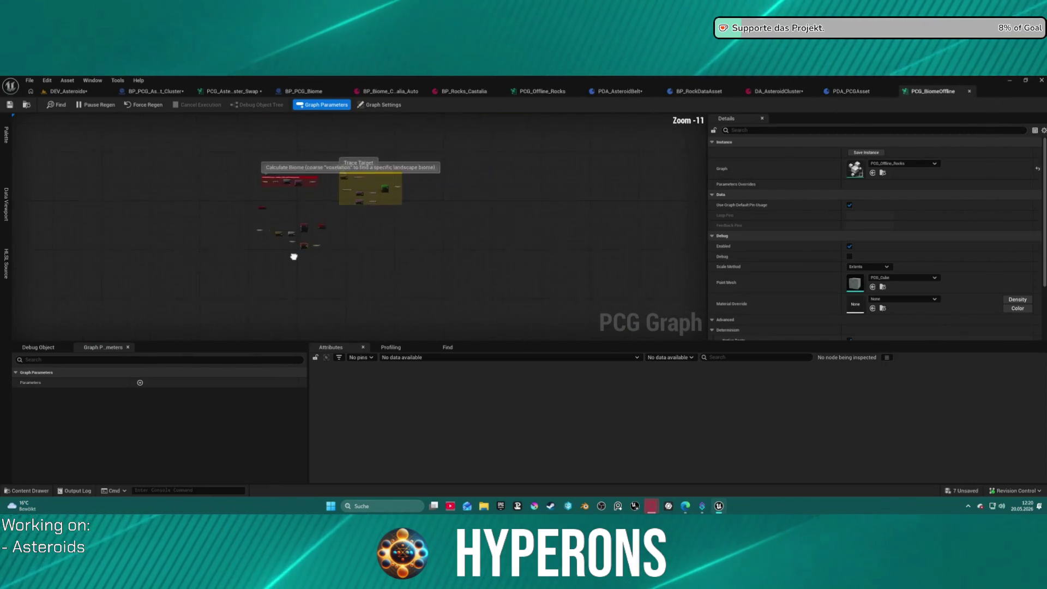
scroll(296, 217, "up", 7)
scroll(279, 206, "up", 4)
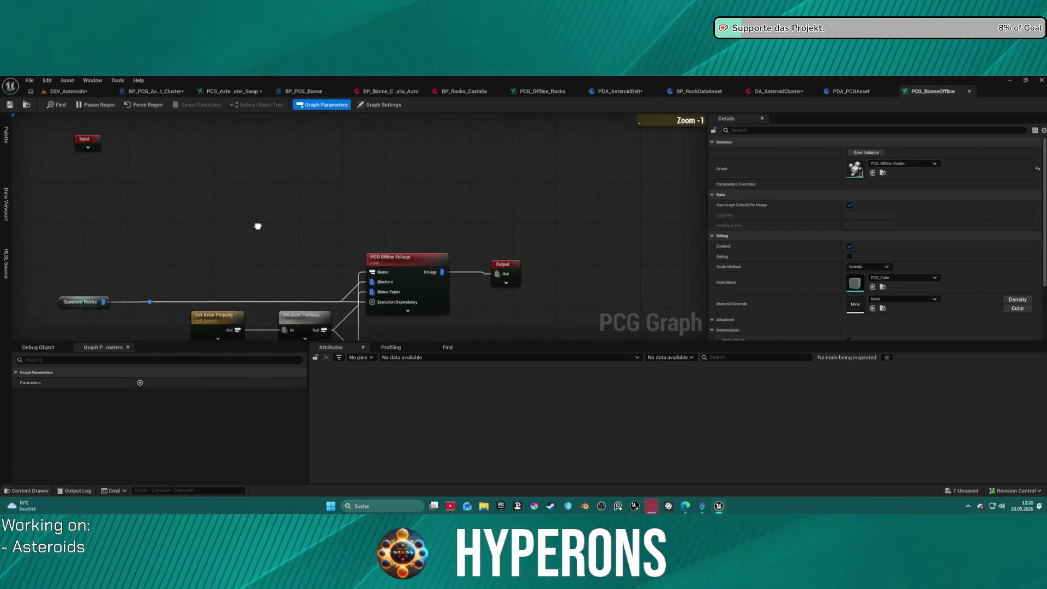
left_click_drag(260, 136, 260, 134)
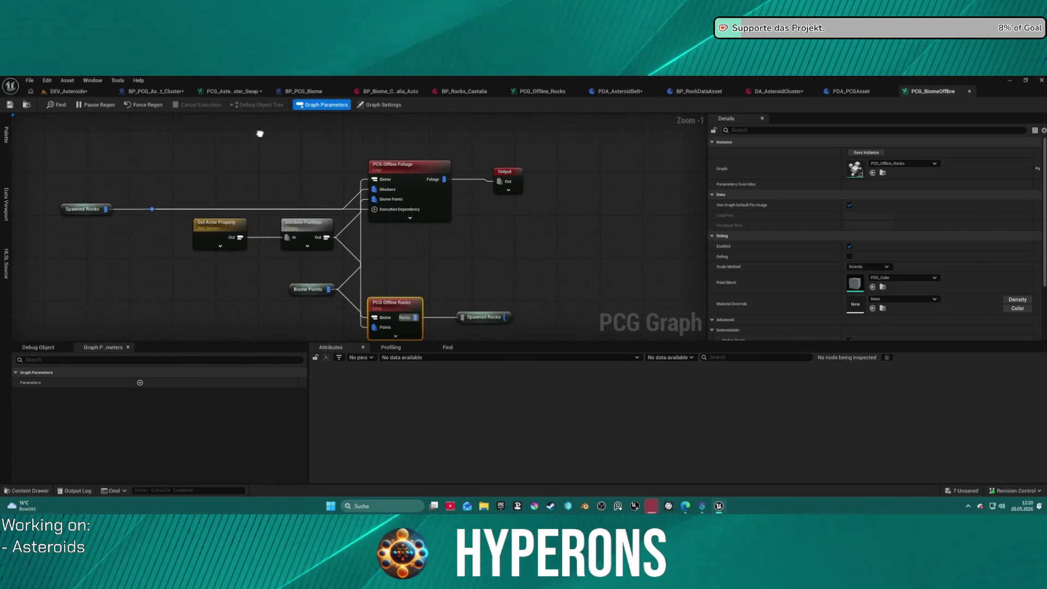
left_click(217, 228)
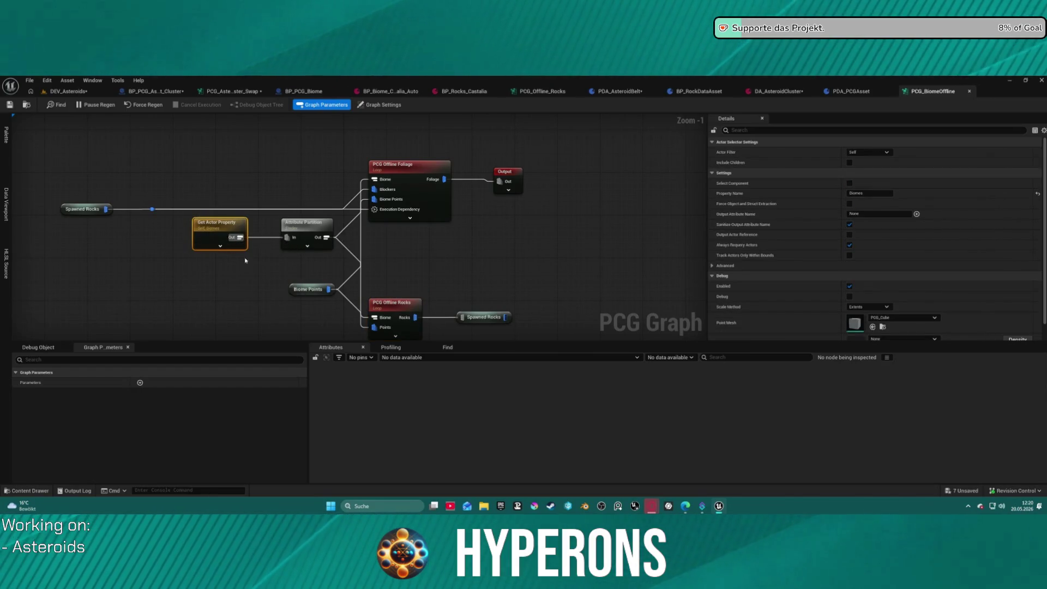
left_click_drag(284, 271, 209, 170)
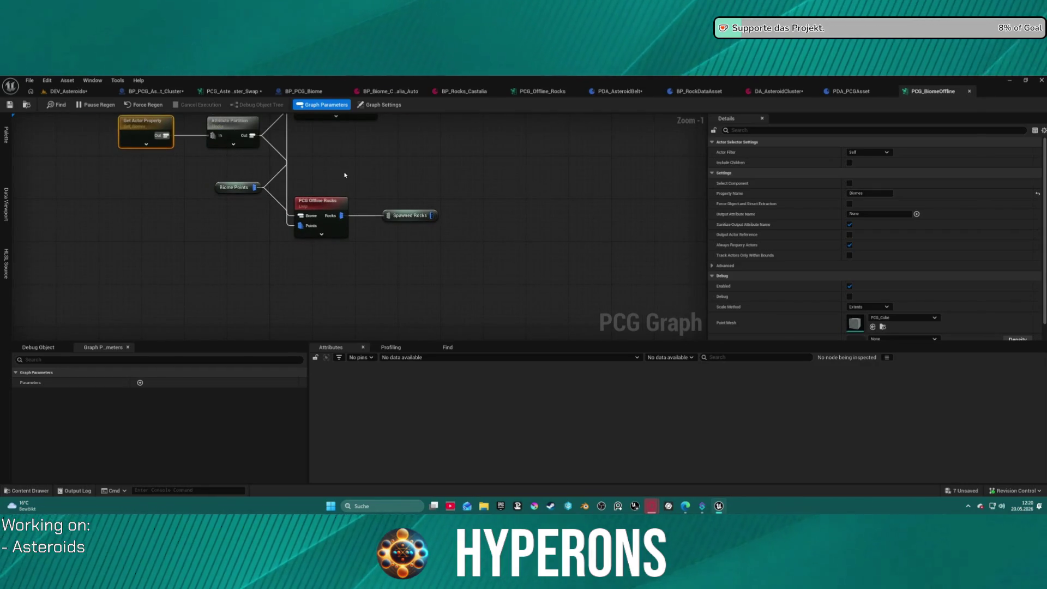
left_click(326, 210)
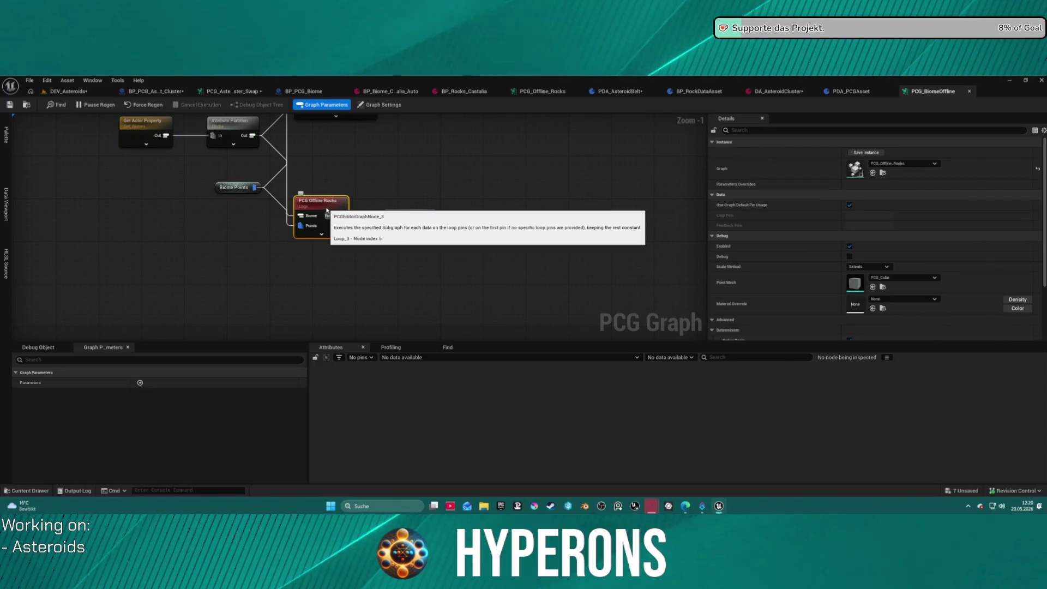
double_click(327, 210)
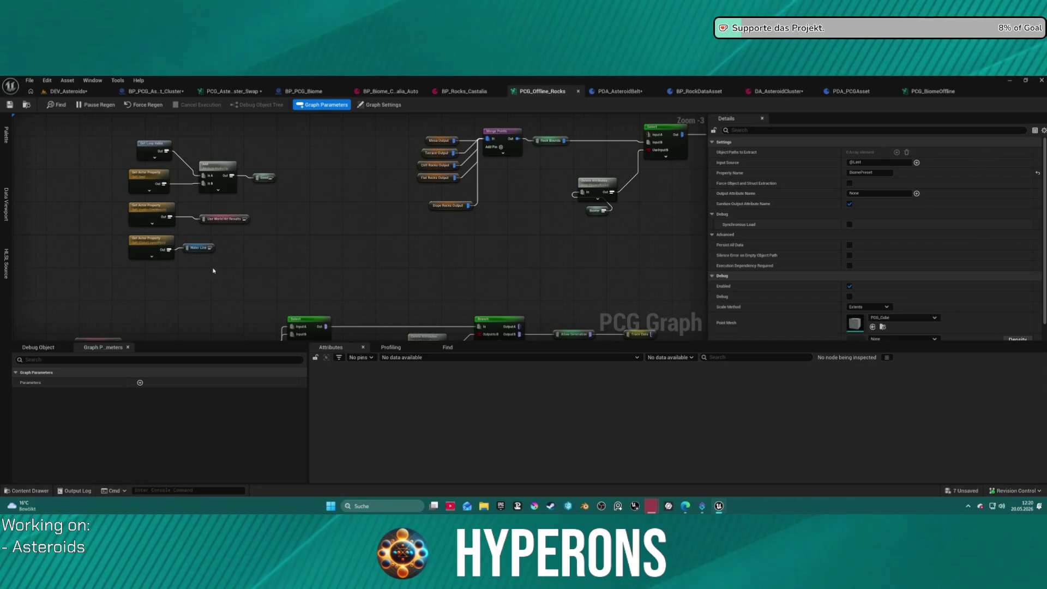
Step: Navigate PCG_Offline_Rocks to locate the Get Property From Object Path node near the CLIFFS group
left_click_drag(301, 239, 287, 274)
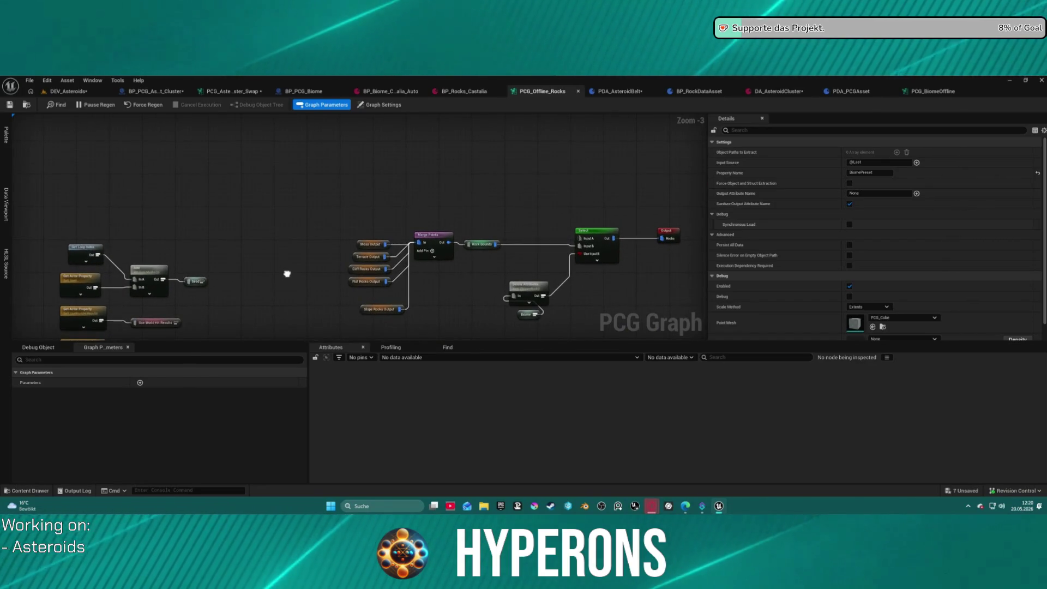
scroll(287, 273, "down", 4)
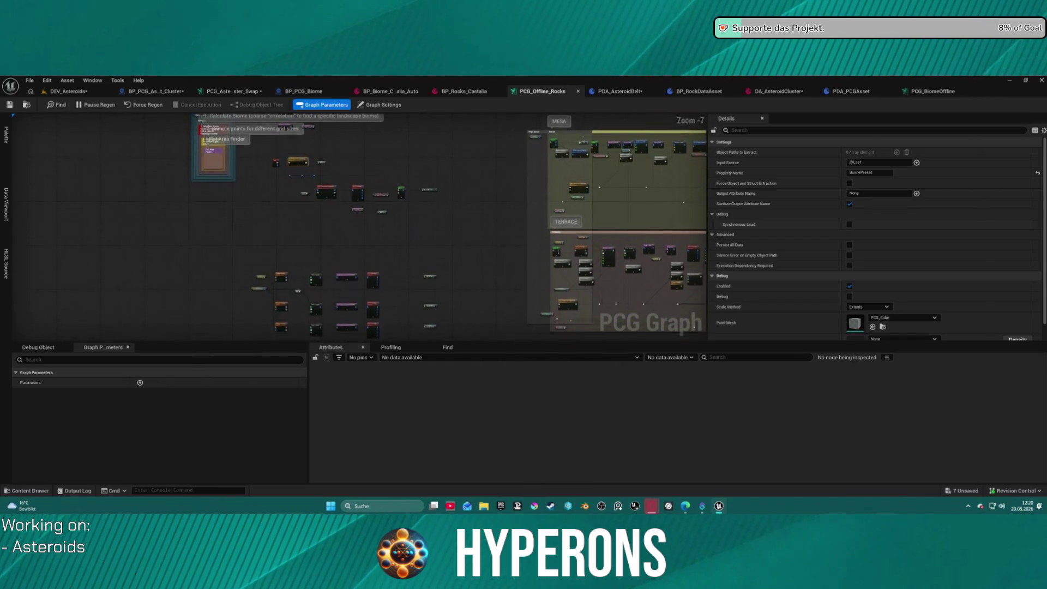
scroll(237, 211, "up", 5)
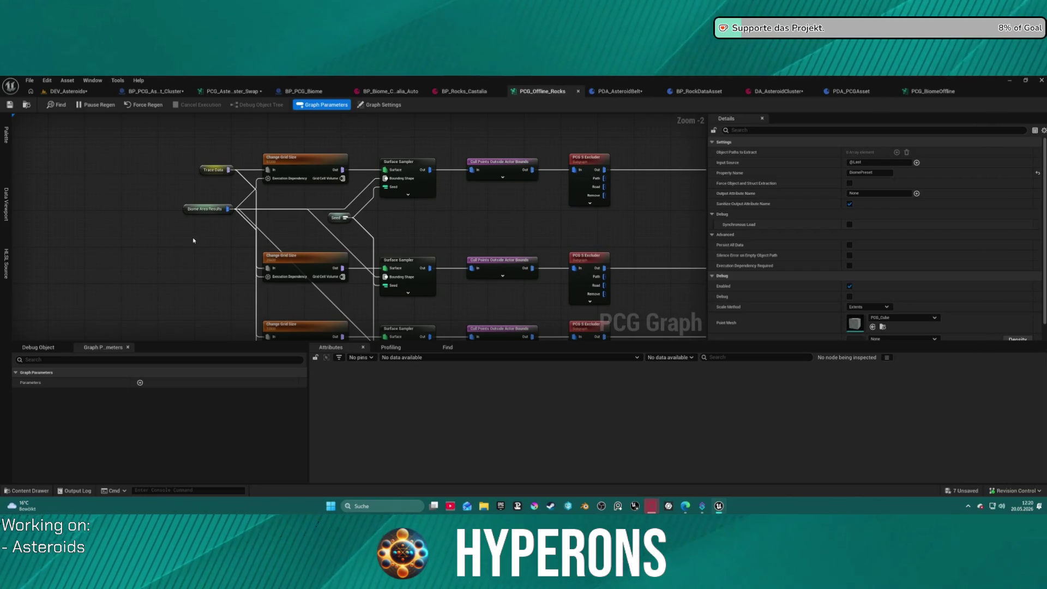
scroll(193, 241, "down", 5)
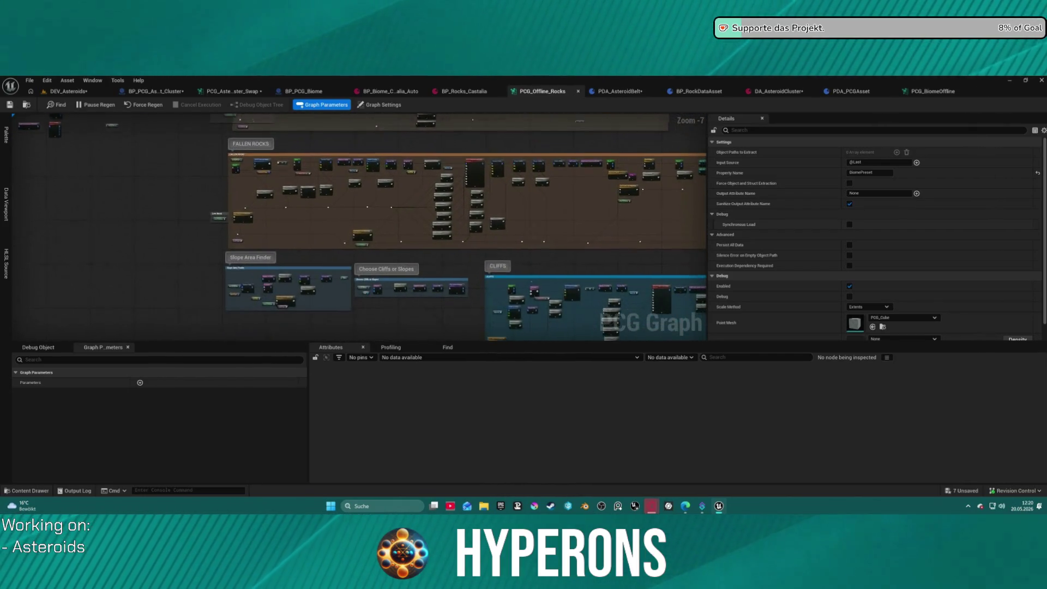
left_click_drag(193, 241, 176, 203)
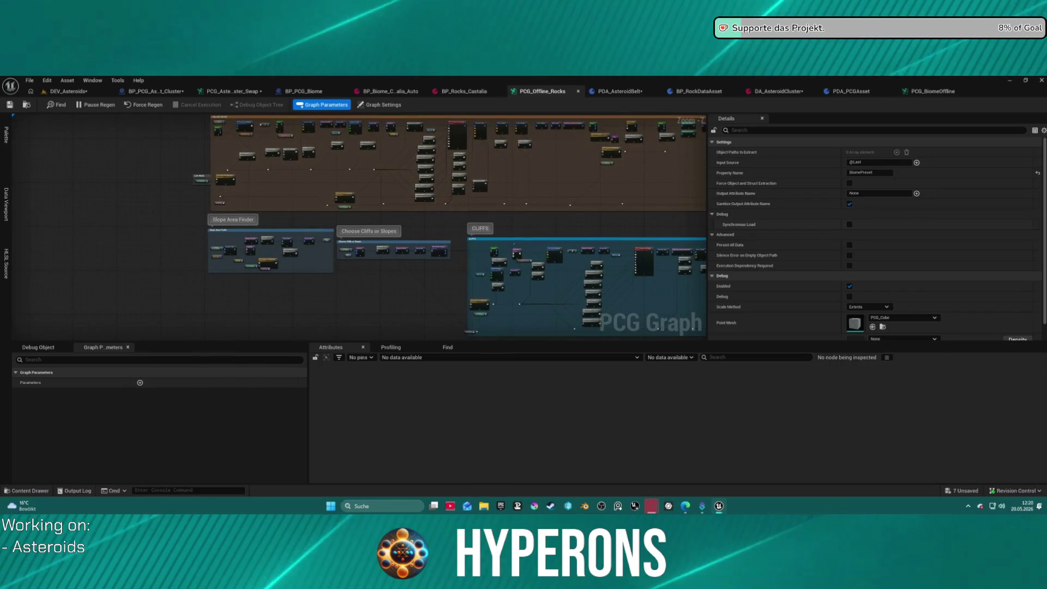
scroll(311, 225, "down", 5)
scroll(299, 264, "up", 12)
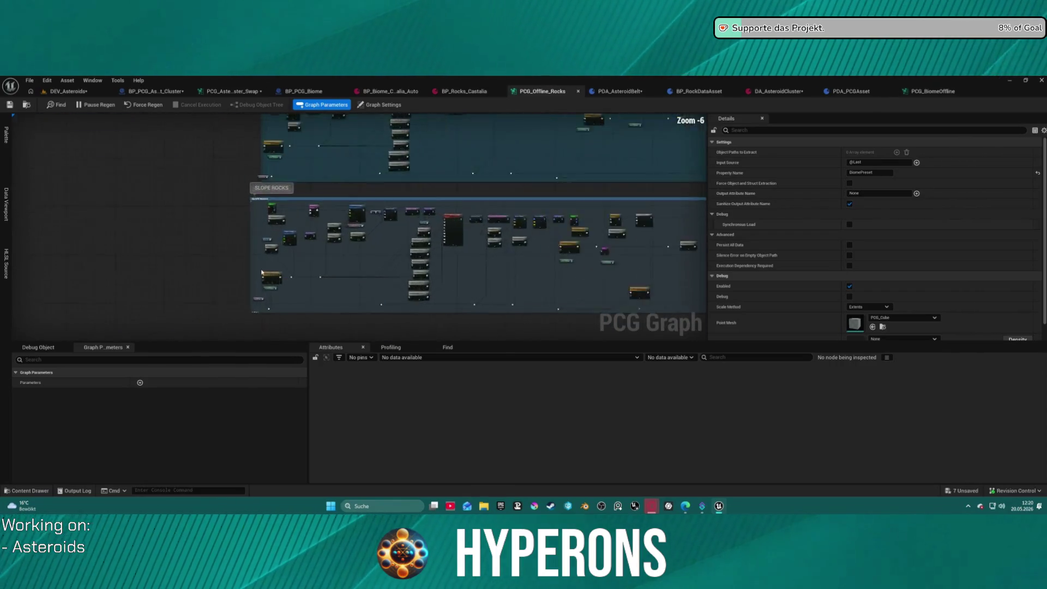
left_click_drag(354, 310, 345, 202)
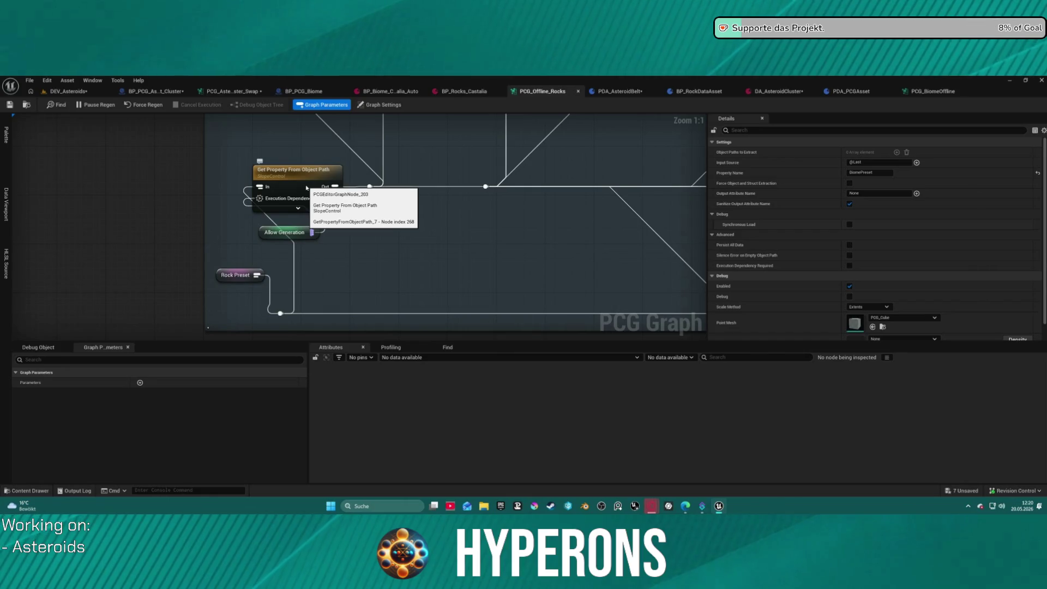
Step: Select the Get Property From Object Path and Delete Attributes nodes together
scroll(482, 220, "down", 5)
mouse_move(463, 221)
left_mouse_down()
mouse_move(149, 231)
mouse_move(133, 256)
left_mouse_up()
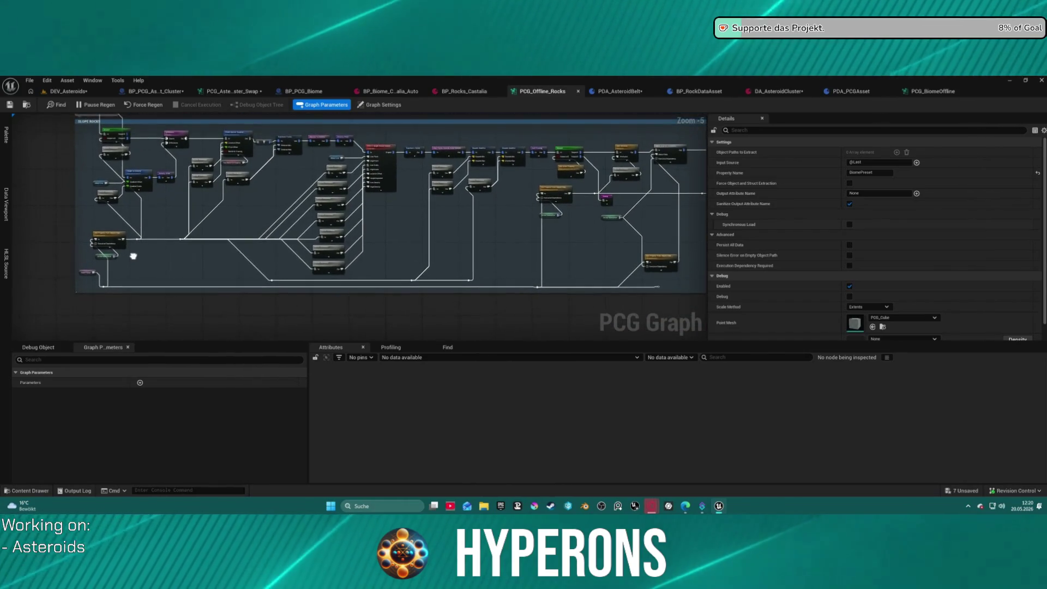
scroll(133, 256, "up", 5)
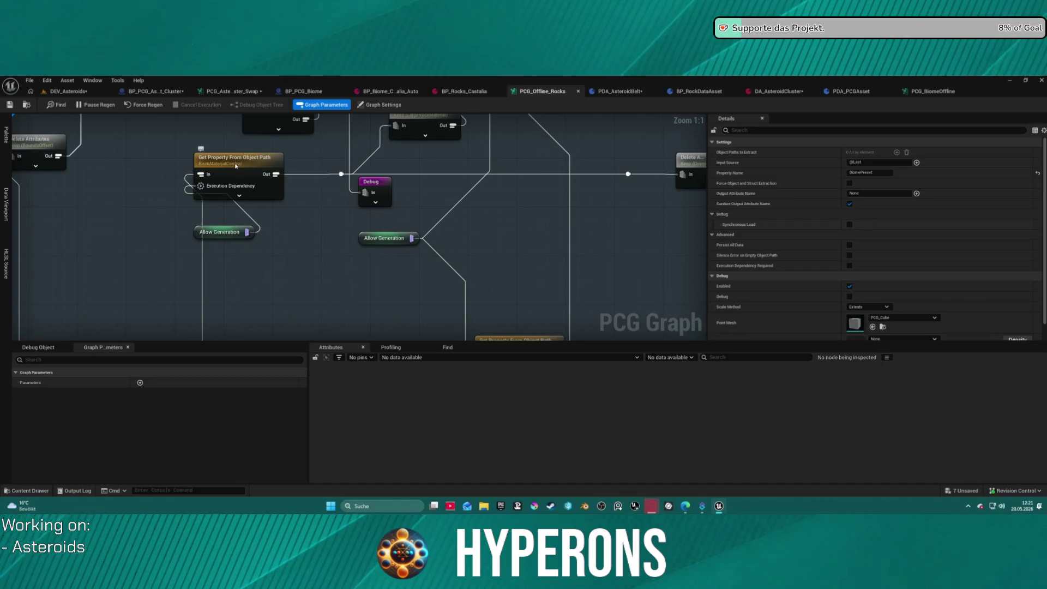
mouse_move(524, 178)
left_mouse_down()
mouse_move(253, 179)
mouse_move(163, 301)
mouse_move(158, 286)
mouse_move(371, 271)
mouse_move(325, 263)
mouse_move(361, 273)
left_mouse_up()
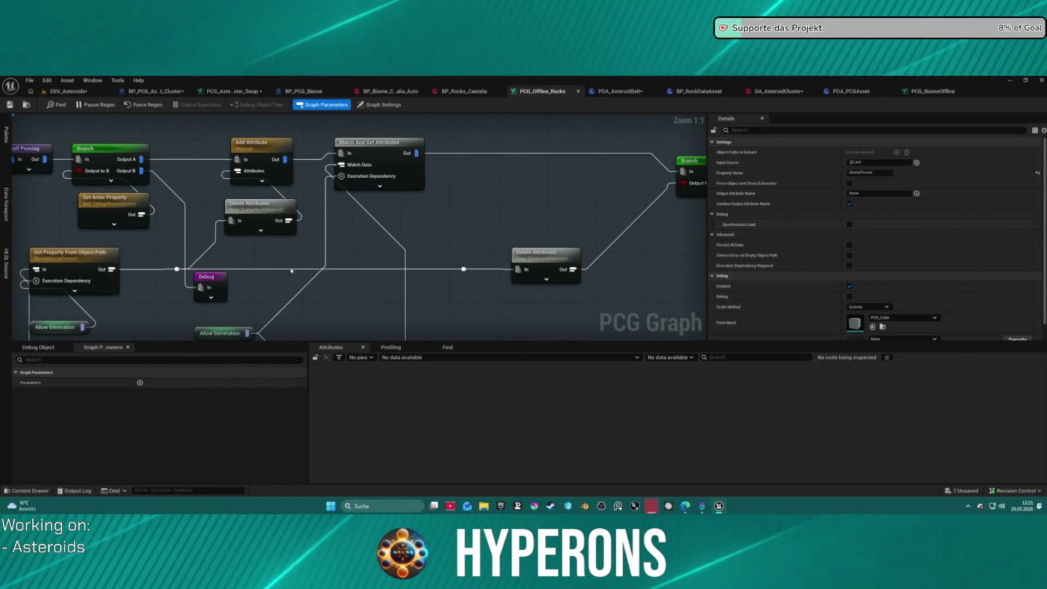
left_click(71, 253)
left_click(543, 262, "ctrl")
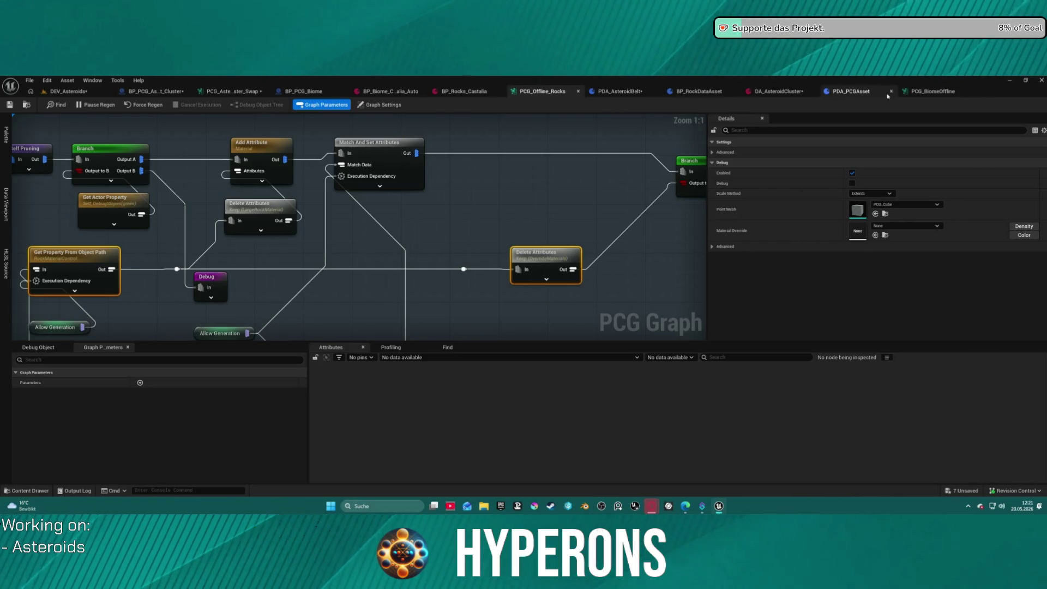
Step: Paste the two copied nodes into PCG_BiomeOffline, then undo the paste
left_click(926, 96)
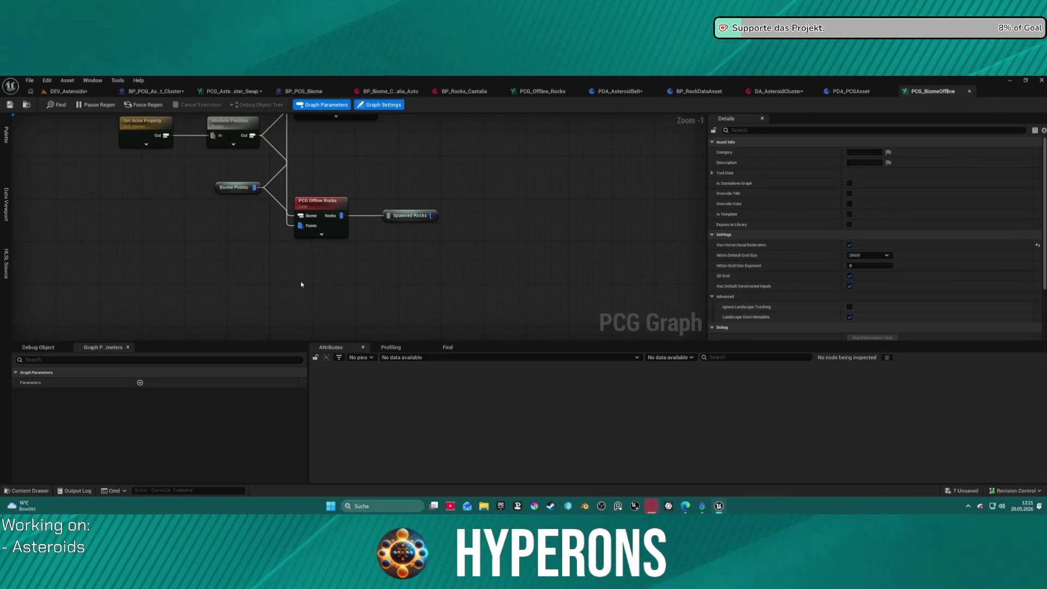
key("ctrl+v")
key("ctrl+z")
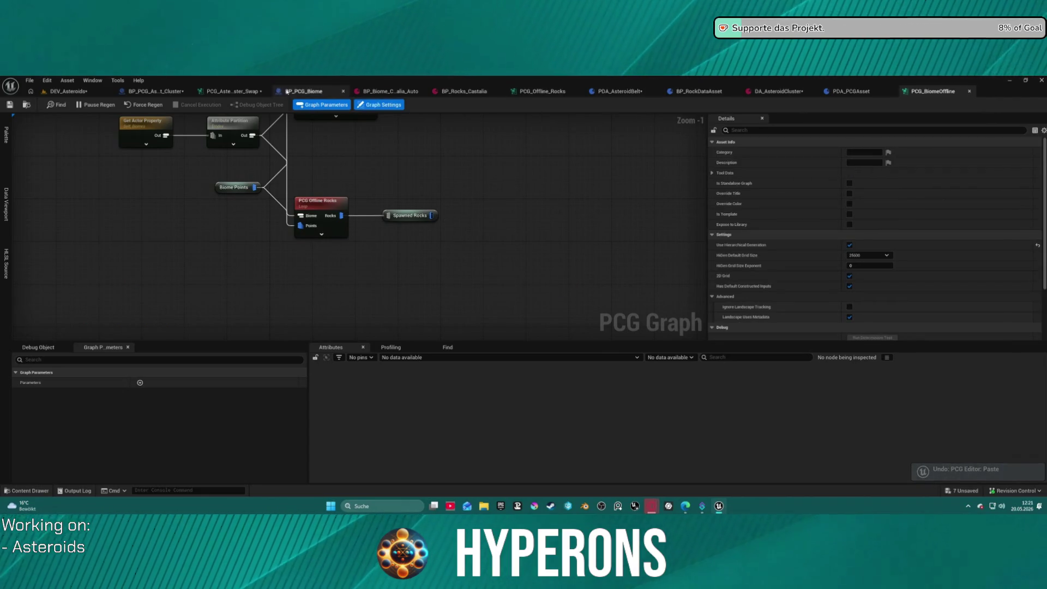
Step: Switch to the asteroid cluster swap graph and bring its Asteroid Mineral group into view
left_click(232, 91)
left_click_drag(378, 296, 384, 138)
scroll(384, 138, "down", 1)
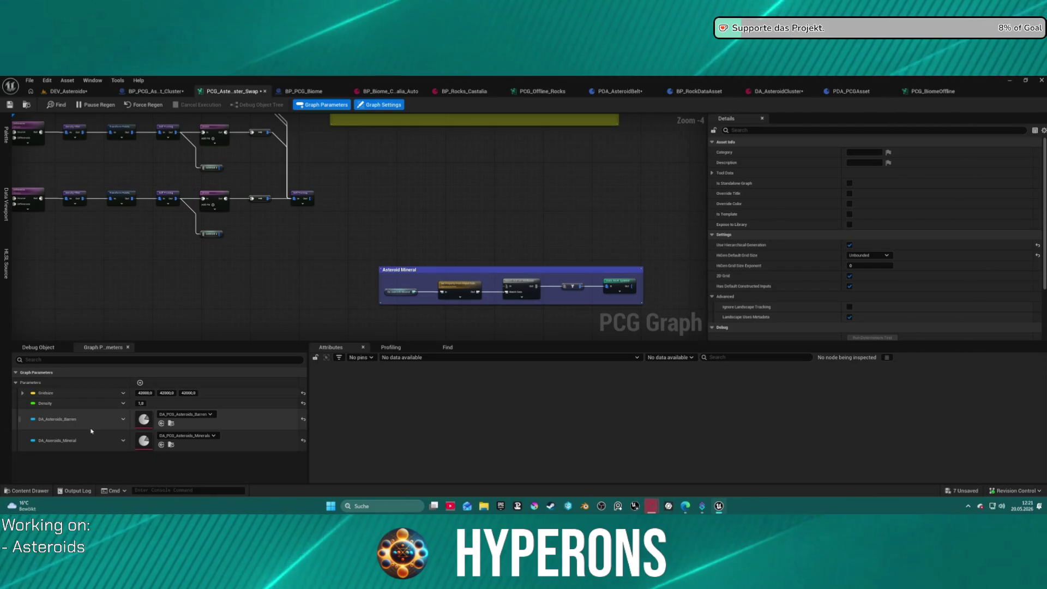
Step: Inspect the Density graph parameter's properties and the Get Actor Property node's settings
right_click(64, 404)
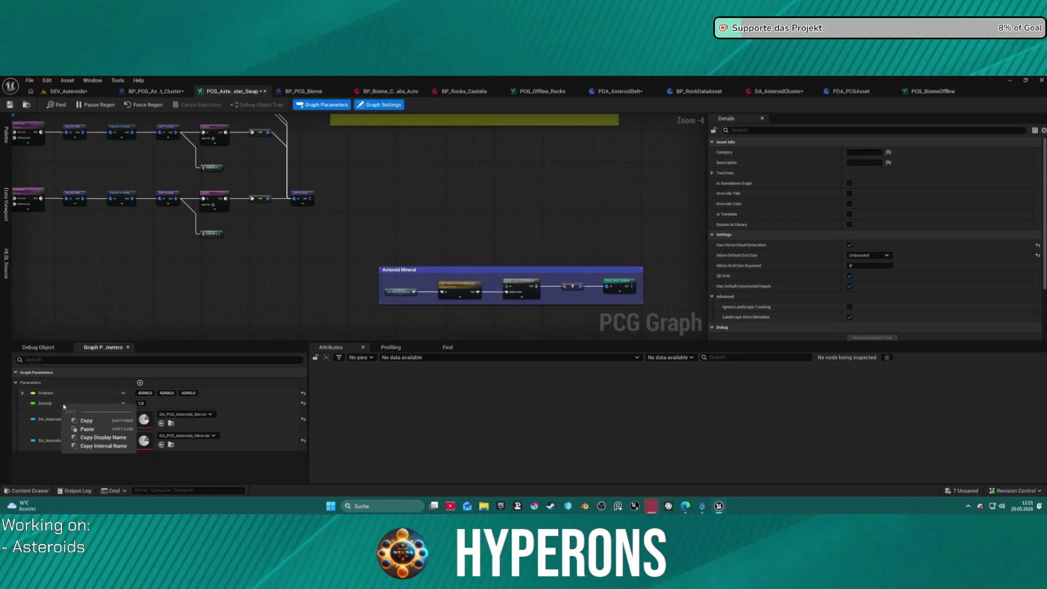
left_click(120, 404)
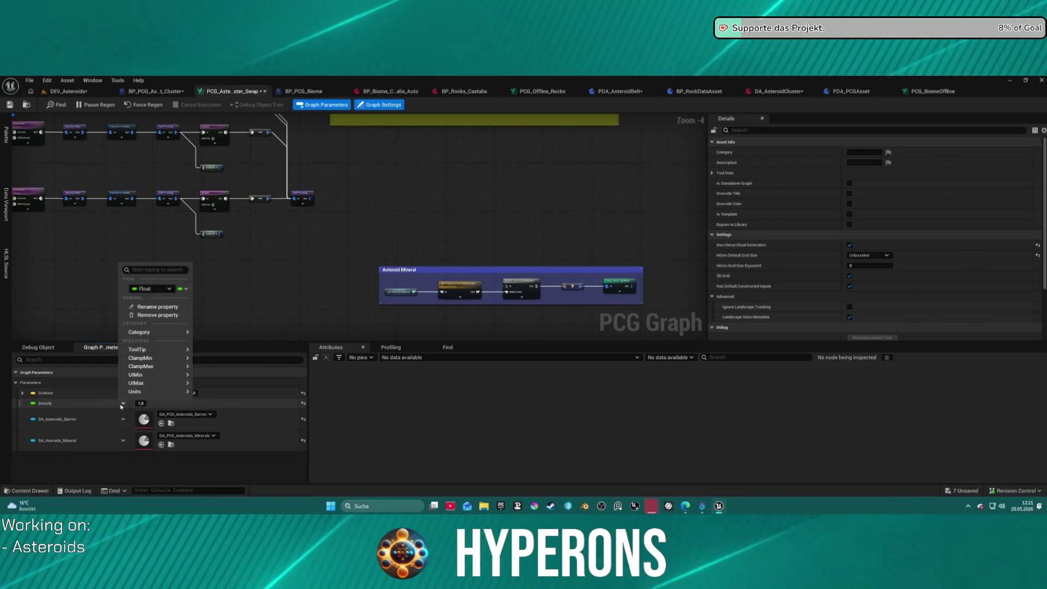
left_click(121, 404)
scroll(339, 274, "down", 3)
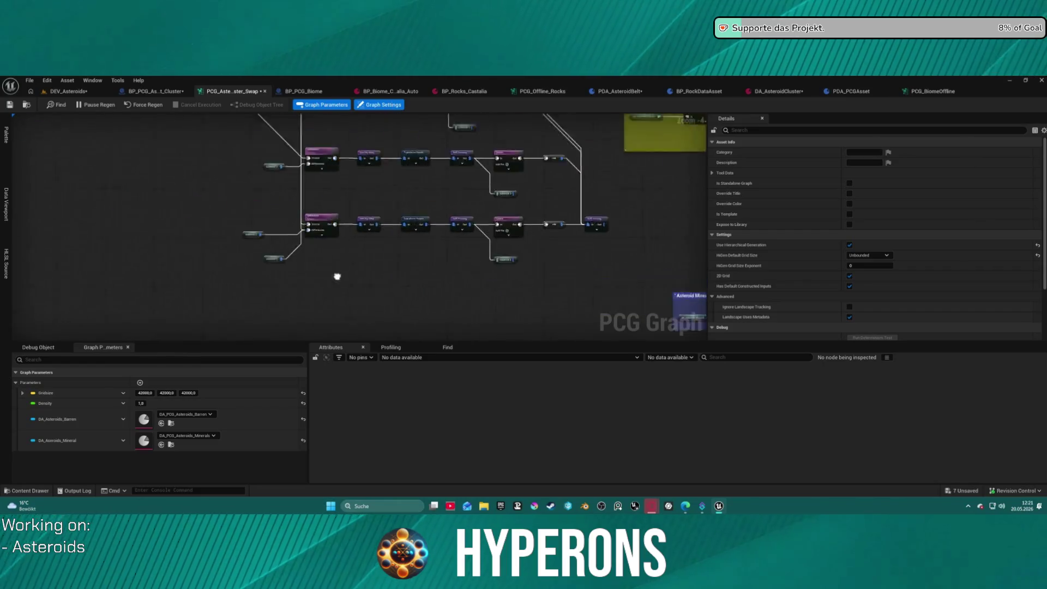
scroll(369, 243, "up", 4)
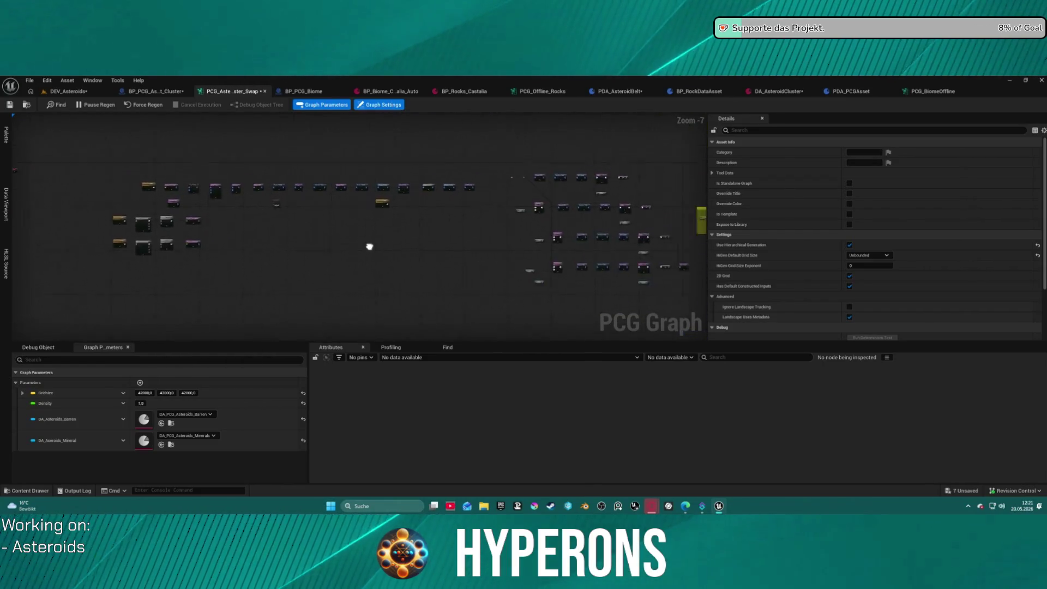
scroll(320, 220, "up", 1)
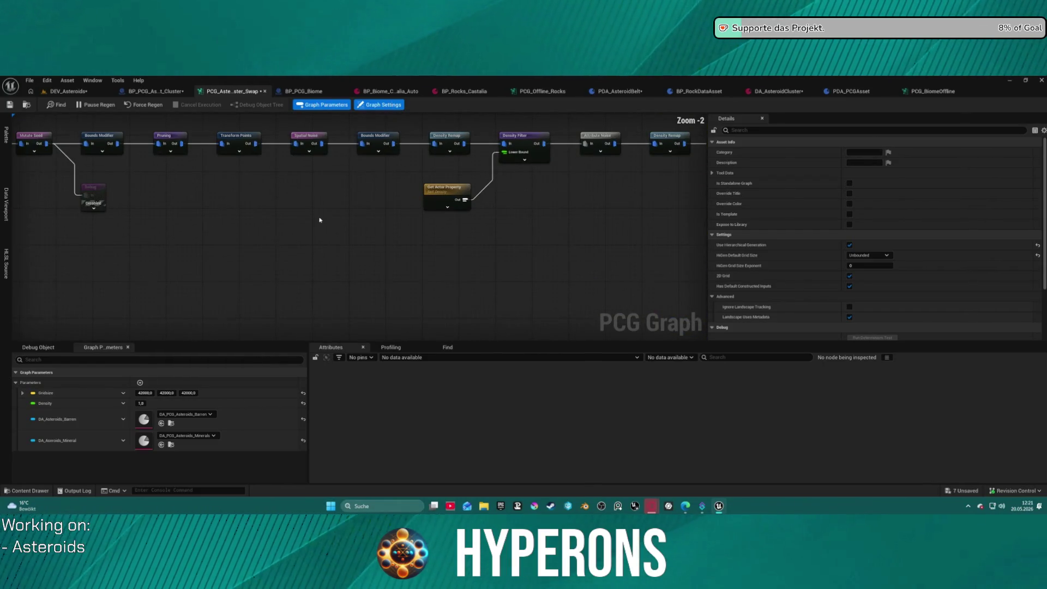
left_click(445, 191)
scroll(316, 265, "up", 1)
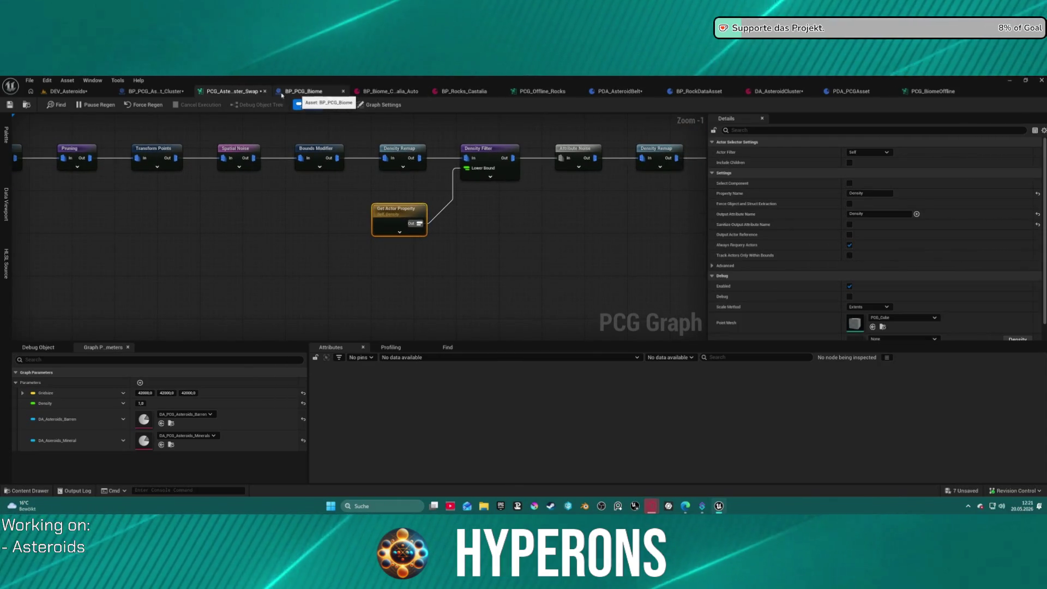
Step: In BP_PCG_Asteroid_Belt_Cluster, start renaming the Density variable to OverallDensity
left_click(155, 91)
left_click(40, 447)
left_click(40, 449)
type("OverallDensity")
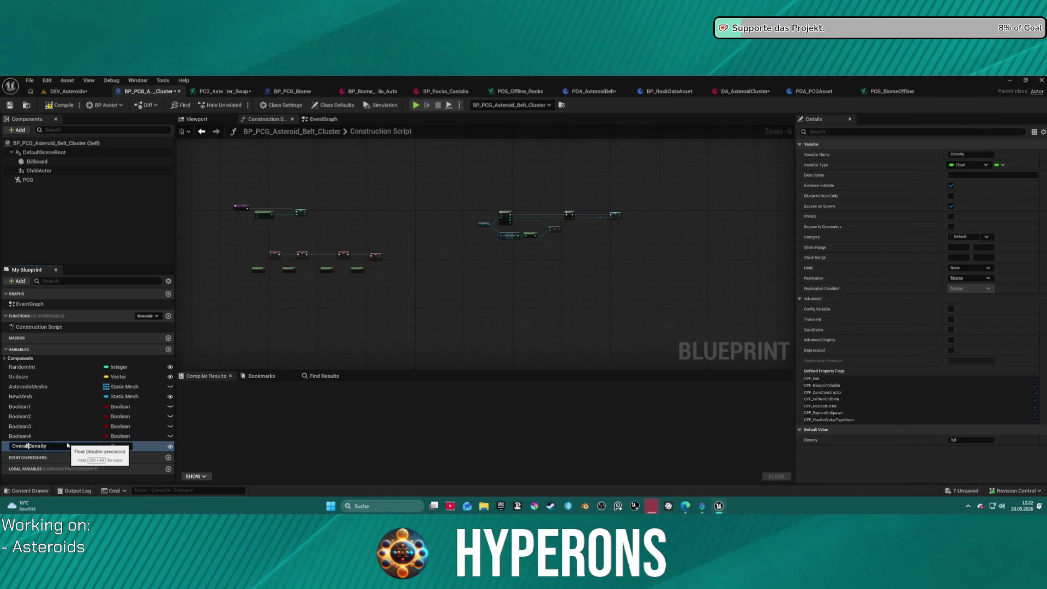
Step: Name the variable OverallDensity and enter it as the Get Actor Property node's Property Name
key("Return")
left_click(77, 449)
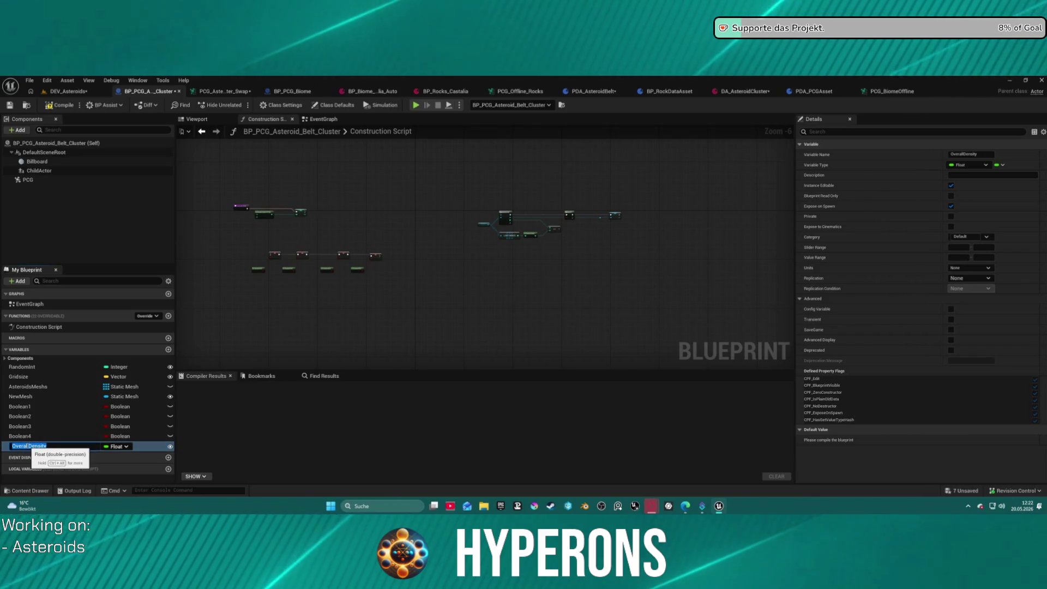
left_click(223, 91)
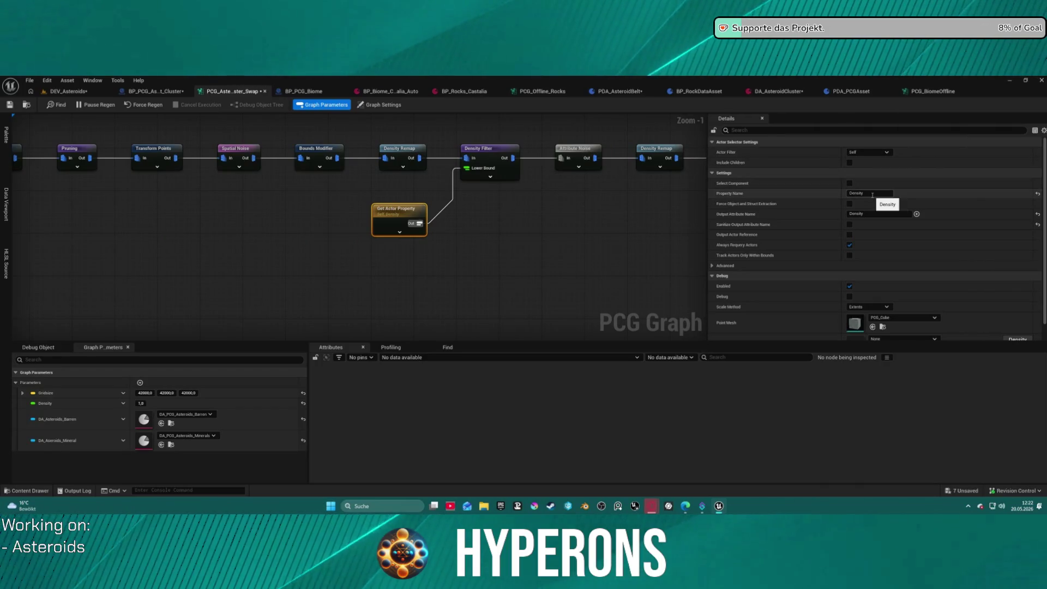
type("OverallDensity")
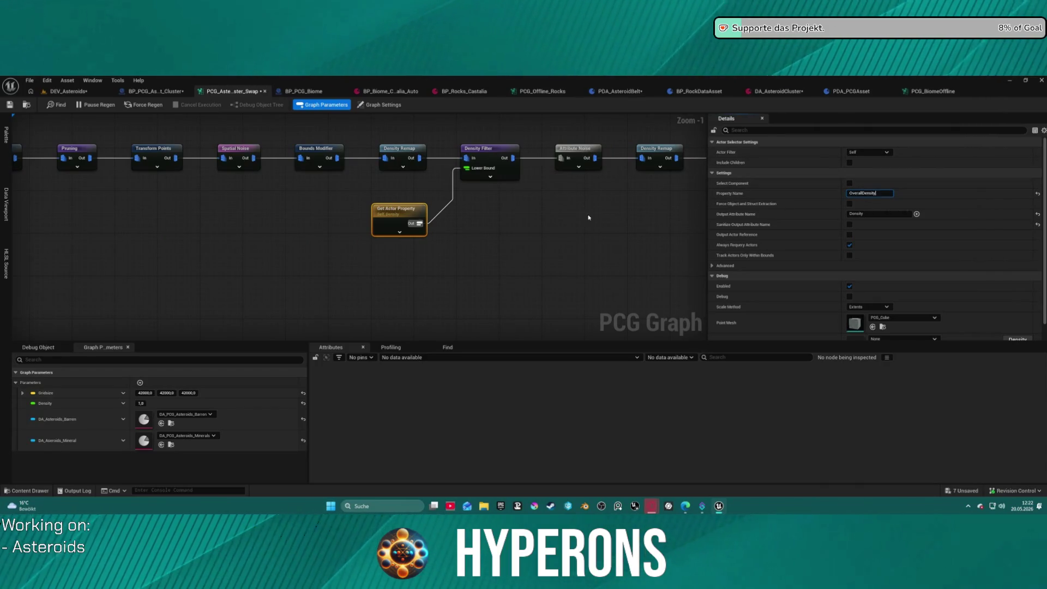
left_click(510, 234)
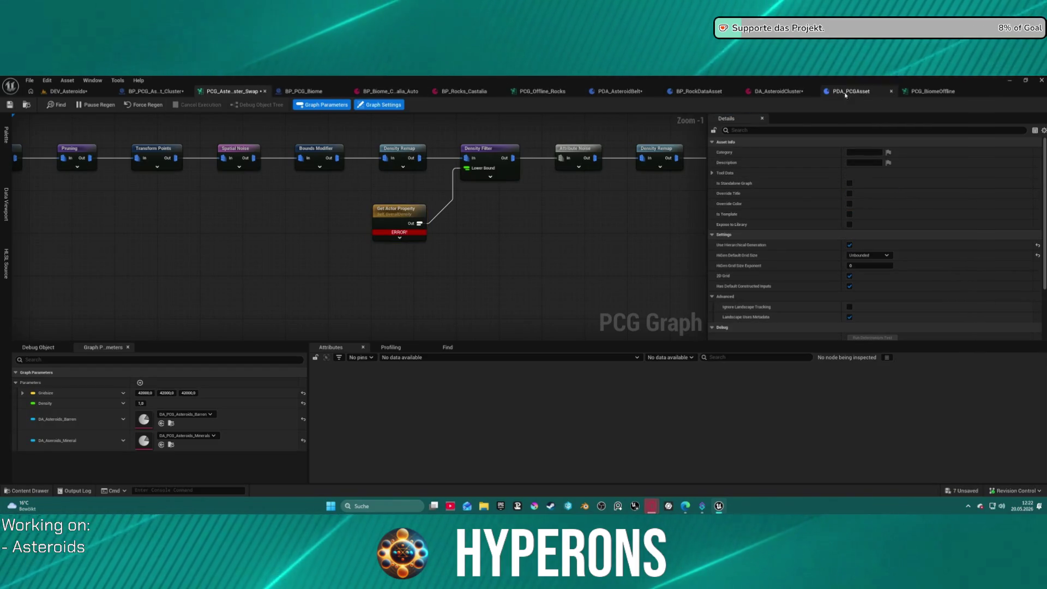
Step: Compile BP_PCG_Asteroid_Belt_Cluster so the OverallDensity variable exists
left_click(157, 91)
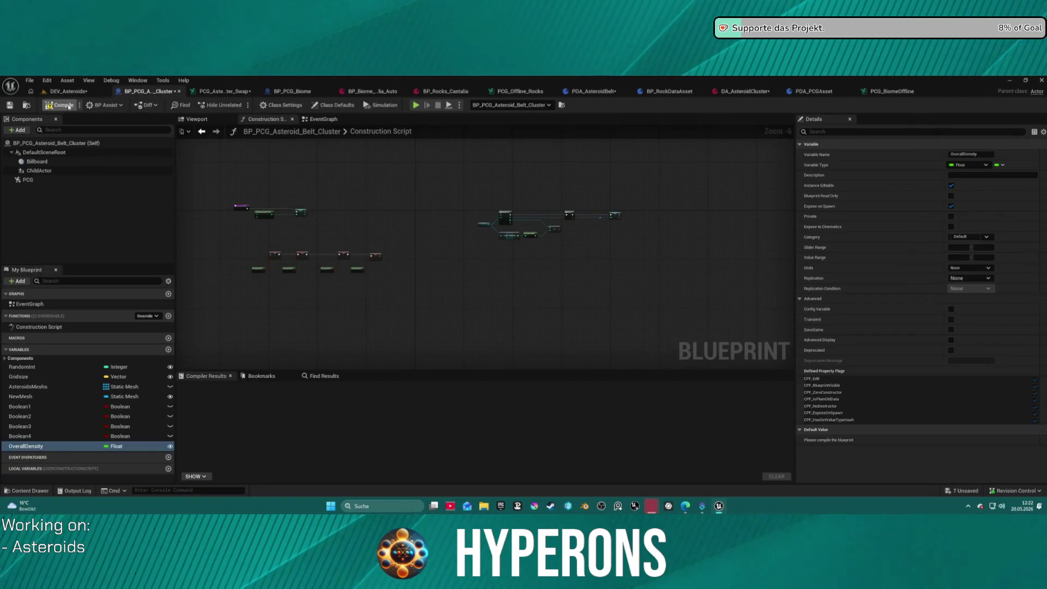
left_click(226, 91)
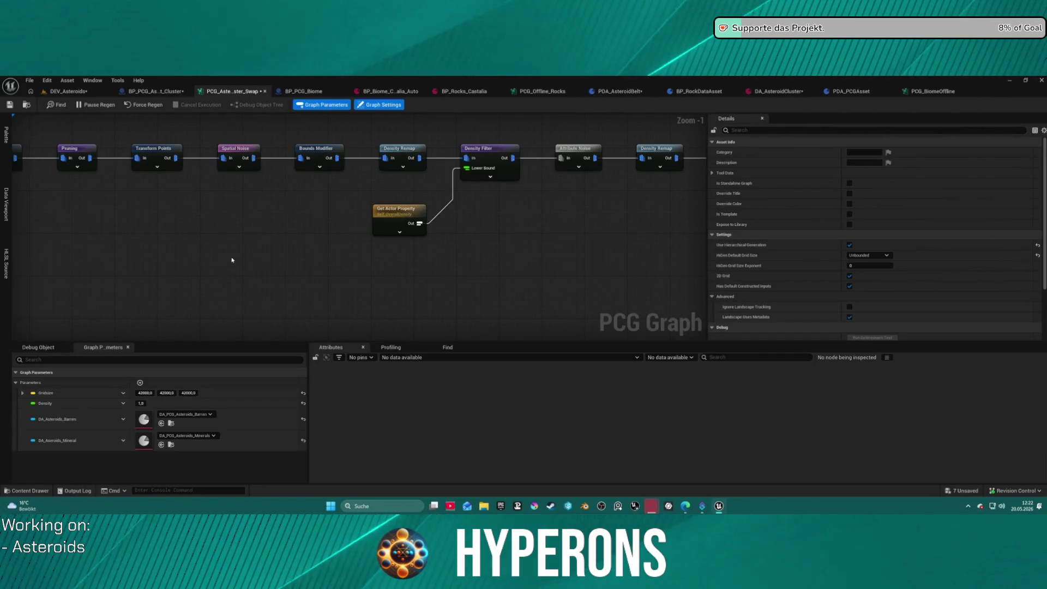
scroll(232, 260, "down", 4)
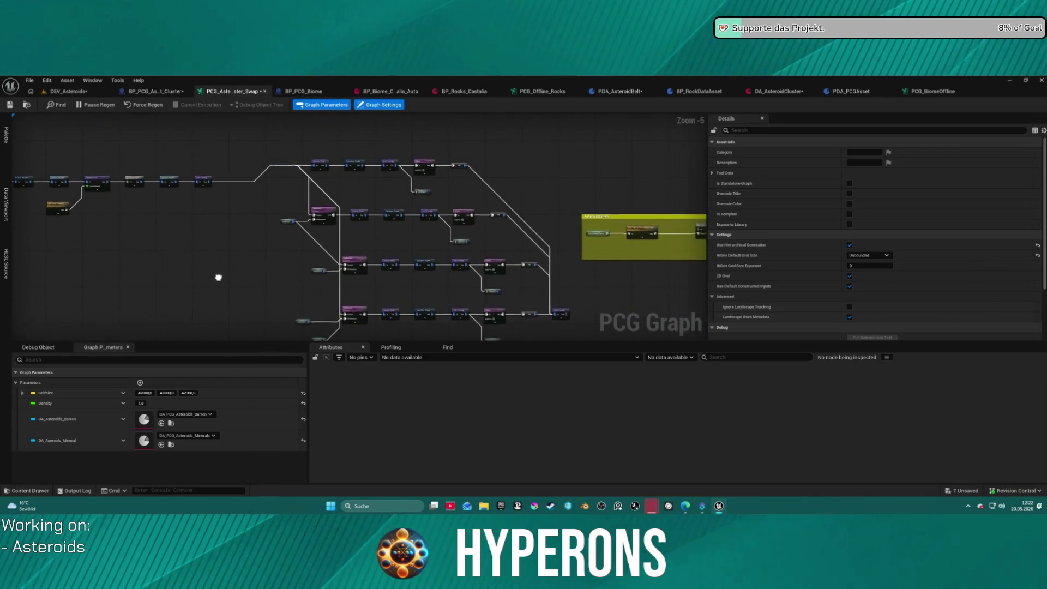
left_click_drag(218, 277, 224, 206)
scroll(224, 205, "down", 2)
scroll(222, 201, "up", 3)
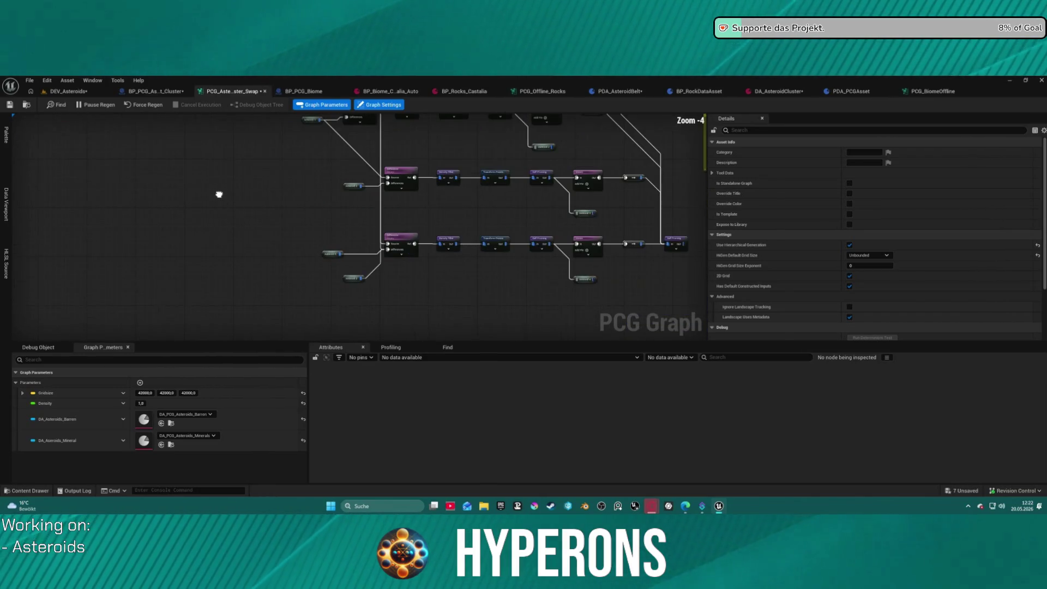
scroll(164, 188, "down", 3)
left_click_drag(149, 213, 248, 217)
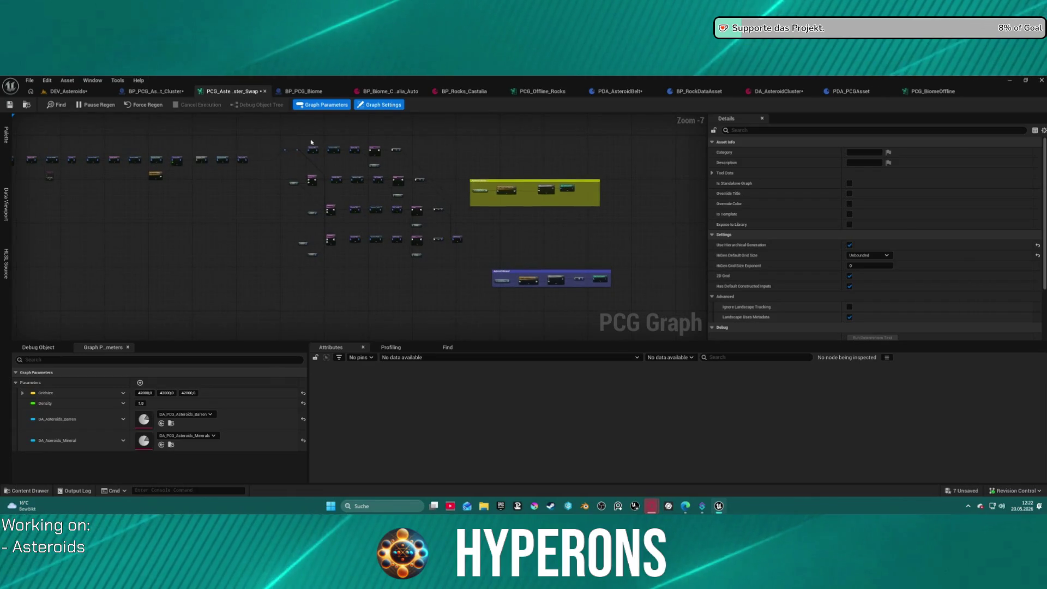
scroll(334, 180, "up", 3)
right_click(385, 187)
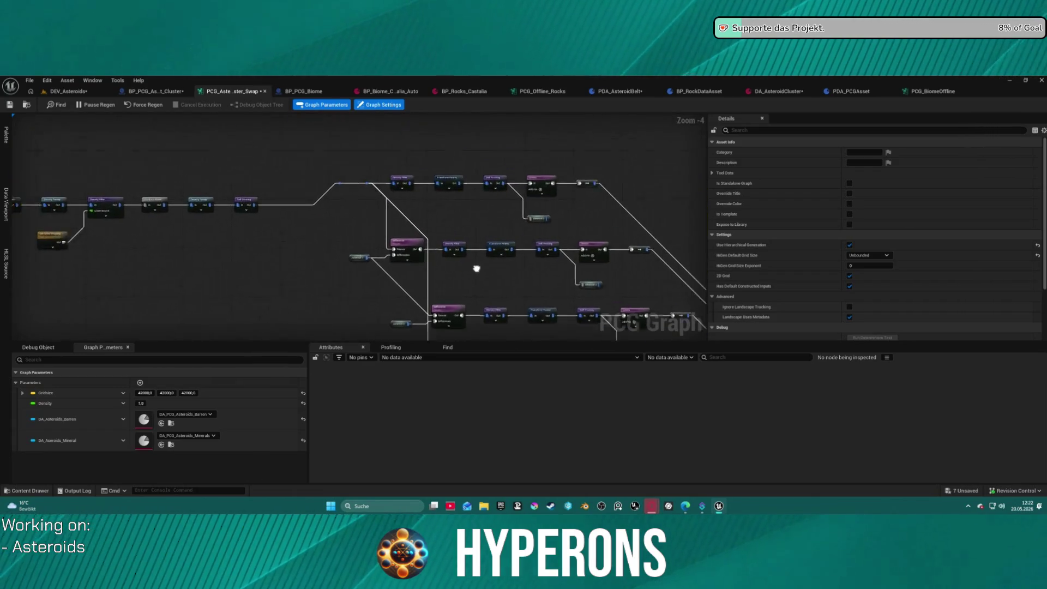
mouse_move(476, 268)
left_mouse_down()
mouse_move(523, 243)
mouse_move(484, 203)
mouse_move(488, 227)
mouse_move(436, 228)
mouse_move(426, 211)
mouse_move(427, 221)
mouse_move(251, 213)
mouse_move(243, 221)
mouse_move(249, 201)
mouse_move(306, 201)
left_mouse_up()
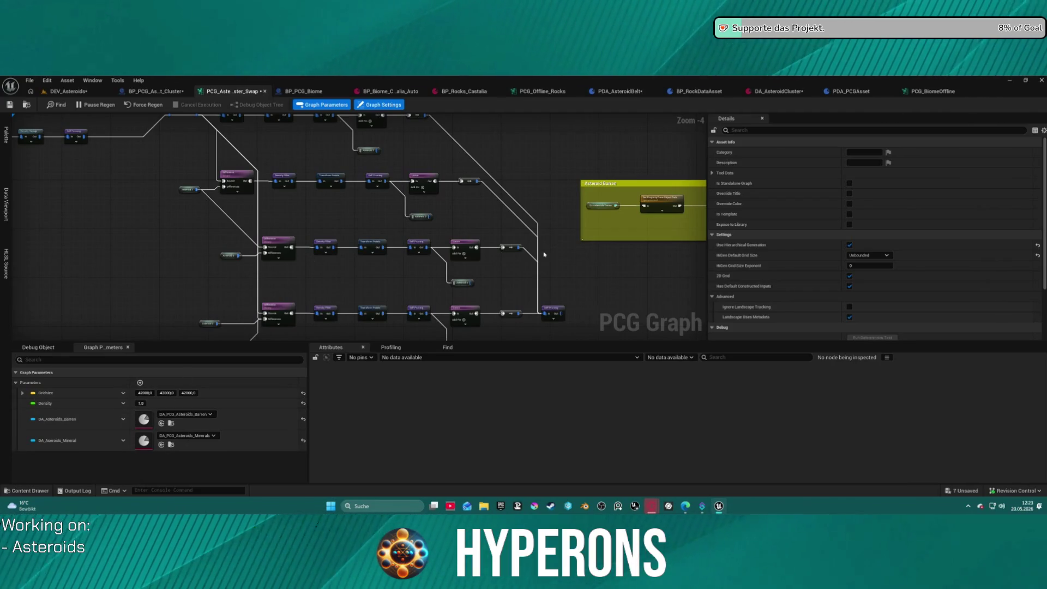
scroll(602, 271, "down", 3)
left_click_drag(408, 170, 452, 262)
scroll(452, 262, "up", 3)
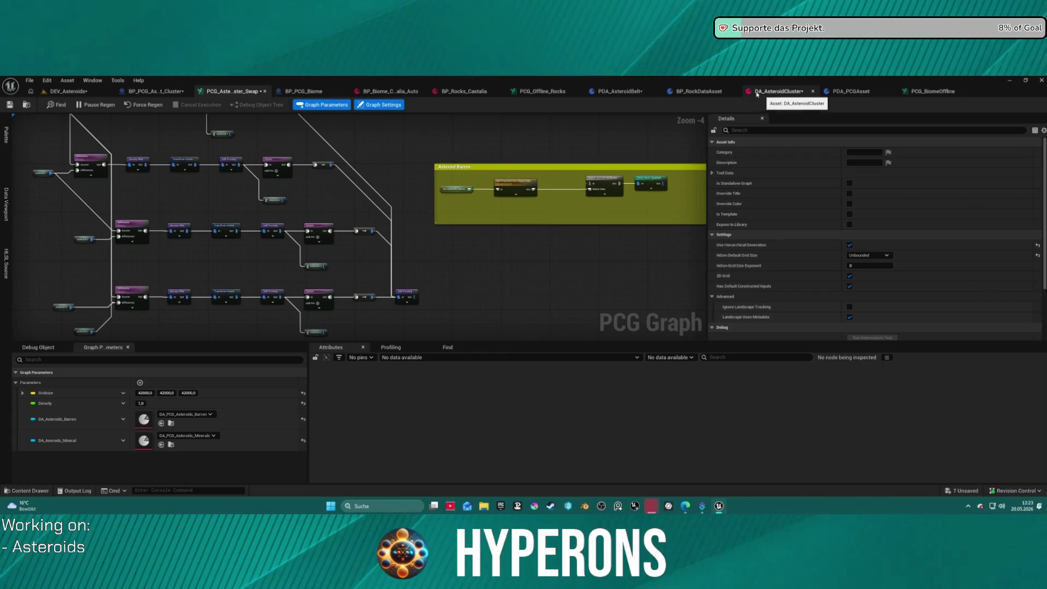
Step: Return to PDA_AsteroidBelt and recompile it with F7
left_click(618, 93)
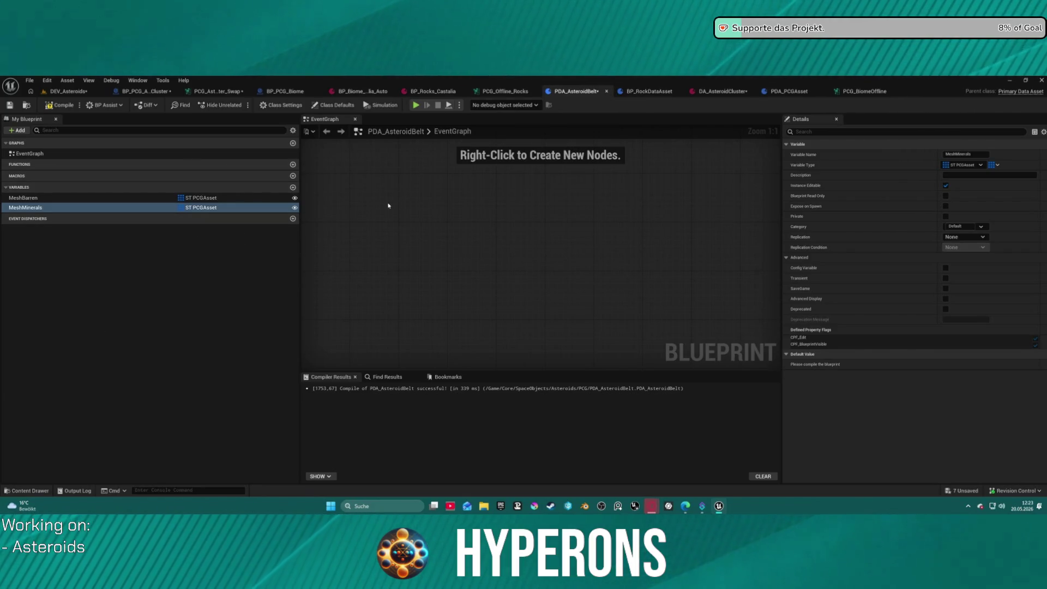
key("F7")
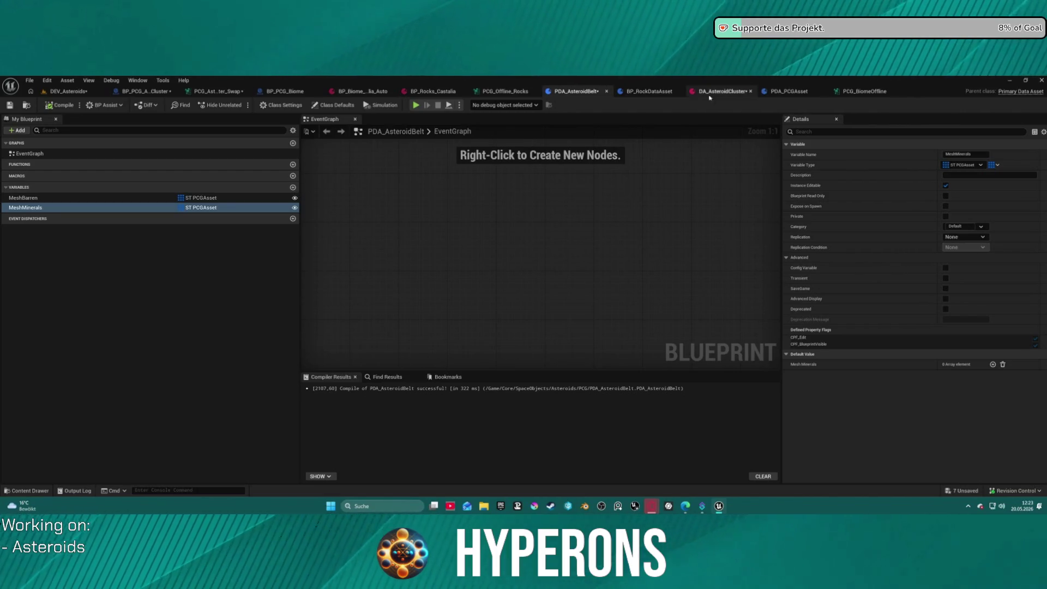
Step: In BP_PCG_Biome, inspect the PossibleOres map variable and the ClearOreArrays function
left_click(292, 94)
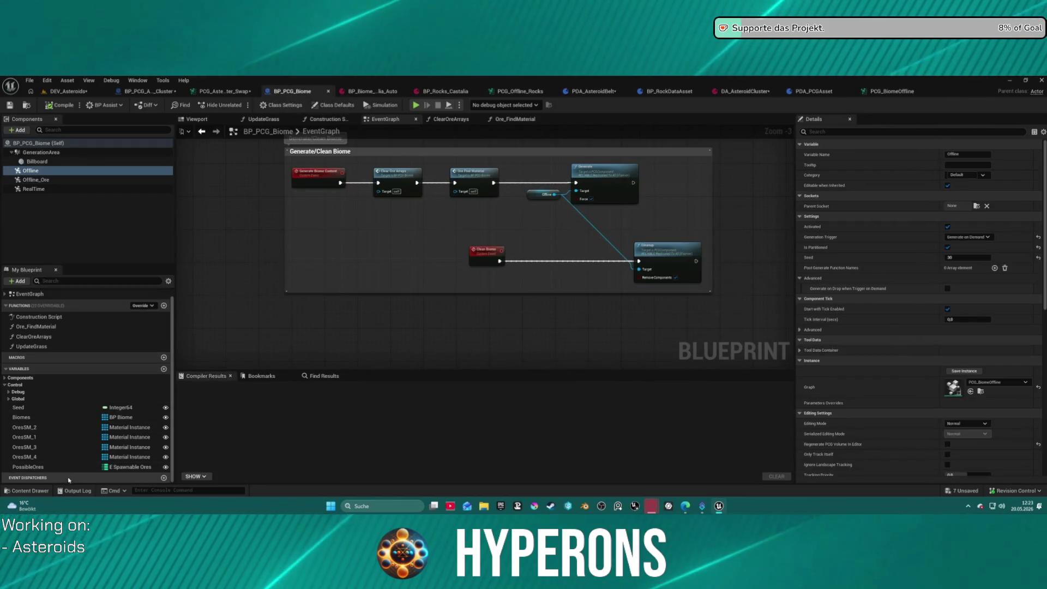
left_click(32, 467)
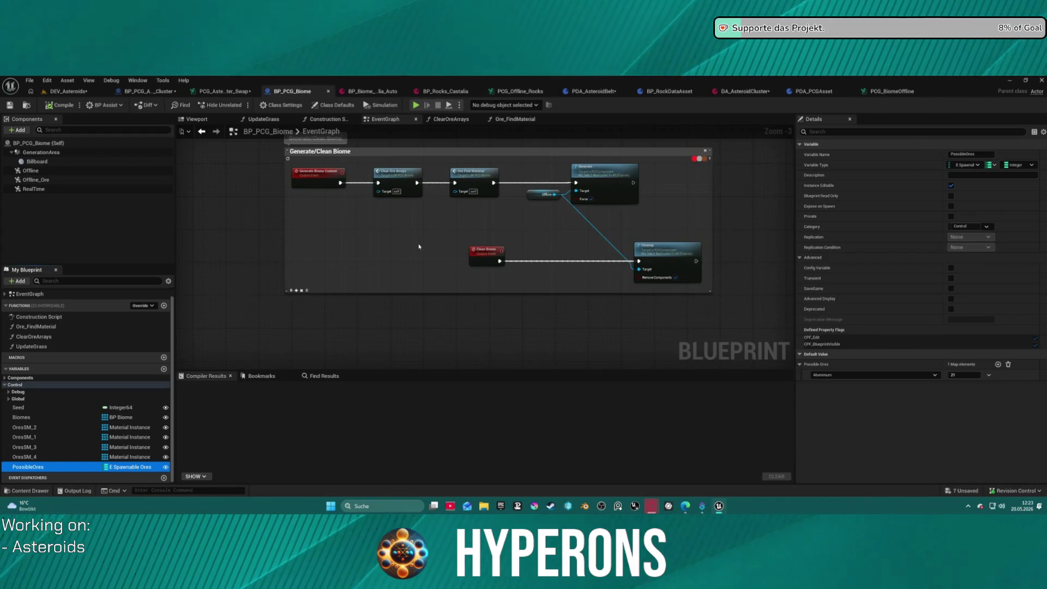
left_click(33, 337)
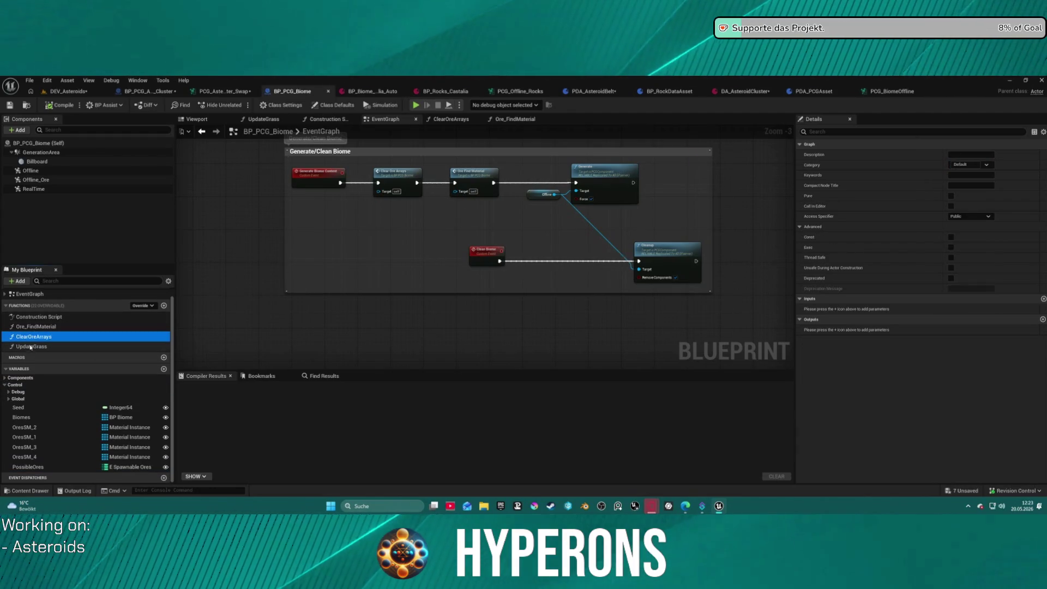
Step: Open Ore_FindMaterial and review its For Each loop of Get Data Table Row and AddUnique nodes
double_click(41, 327)
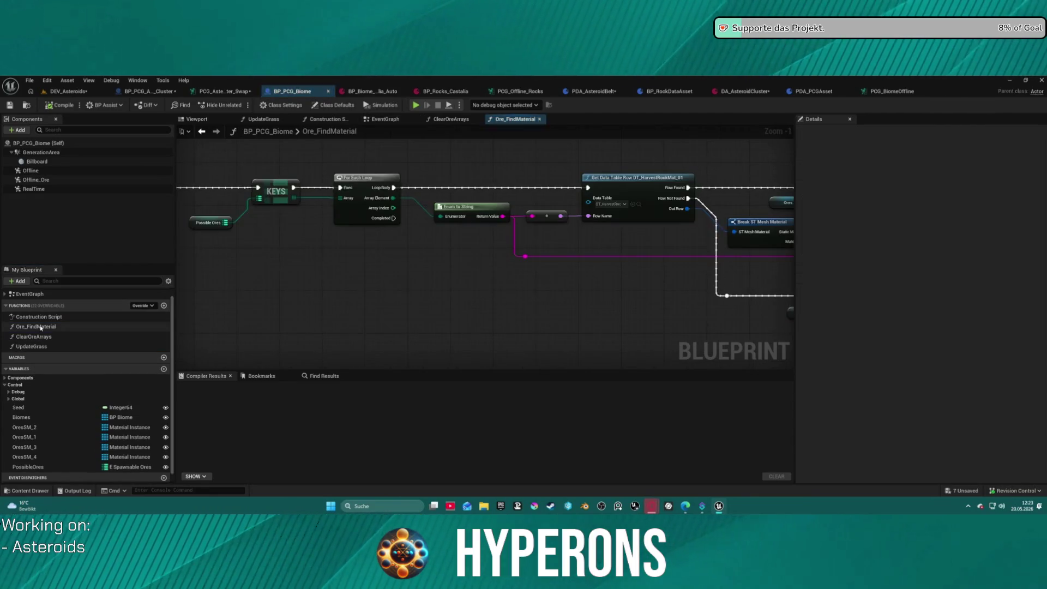
left_click_drag(562, 316, 343, 287)
scroll(355, 287, "down", 2)
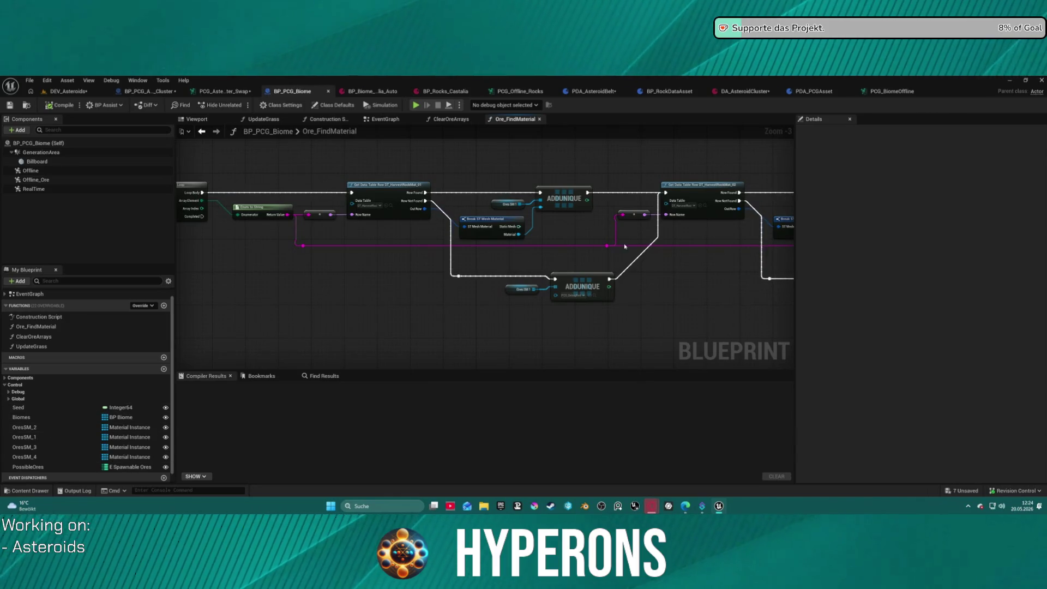
left_click_drag(625, 246, 168, 226)
mouse_move(490, 305)
left_mouse_down()
mouse_move(298, 289)
mouse_move(145, 298)
mouse_move(322, 296)
left_mouse_up()
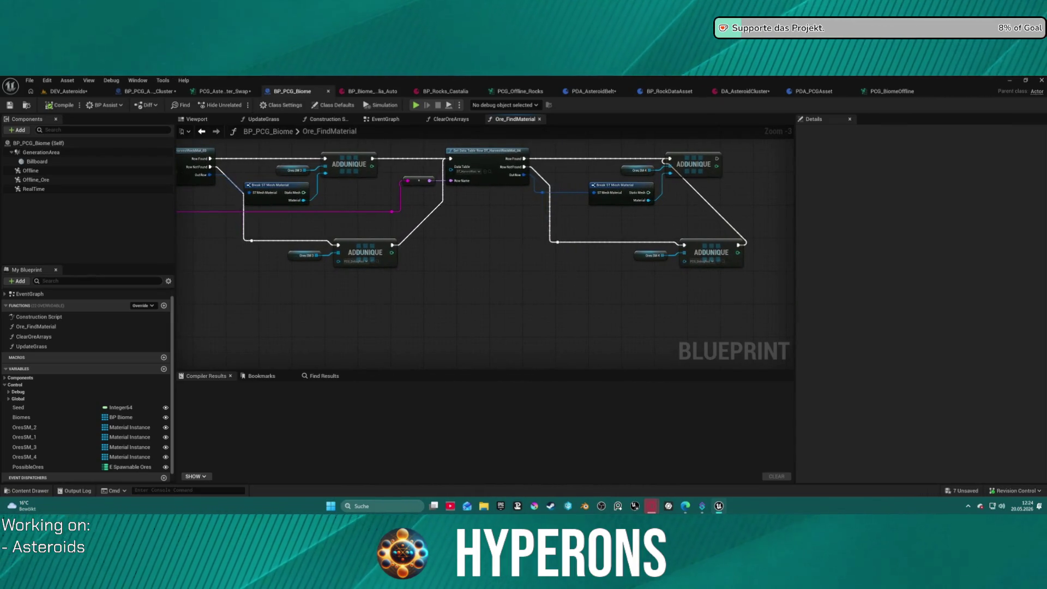
mouse_move(490, 297)
left_mouse_down()
mouse_move(128, 297)
mouse_move(412, 298)
left_mouse_up()
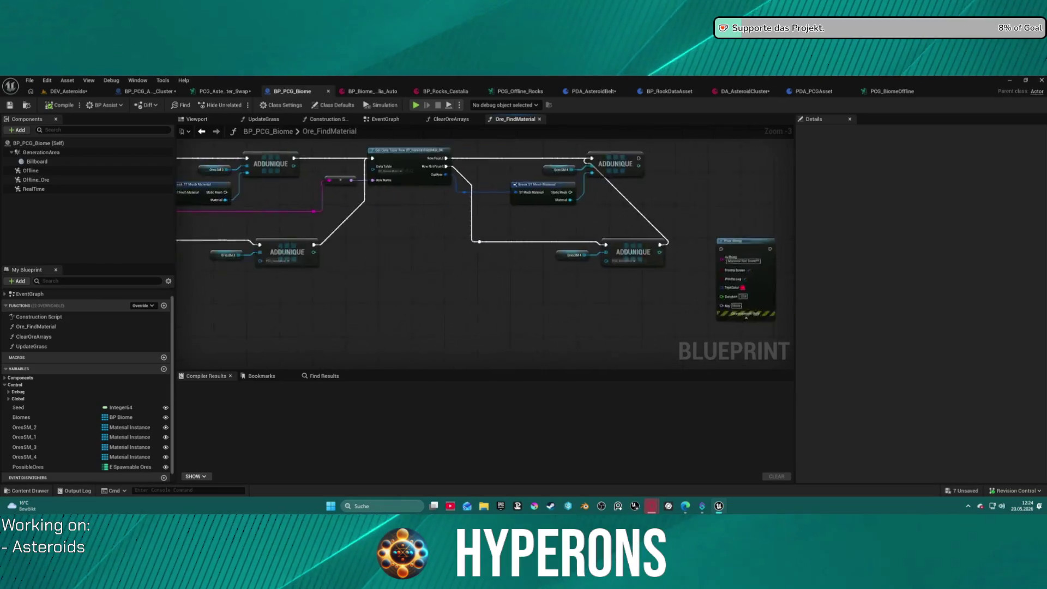
scroll(479, 222, "down", 4)
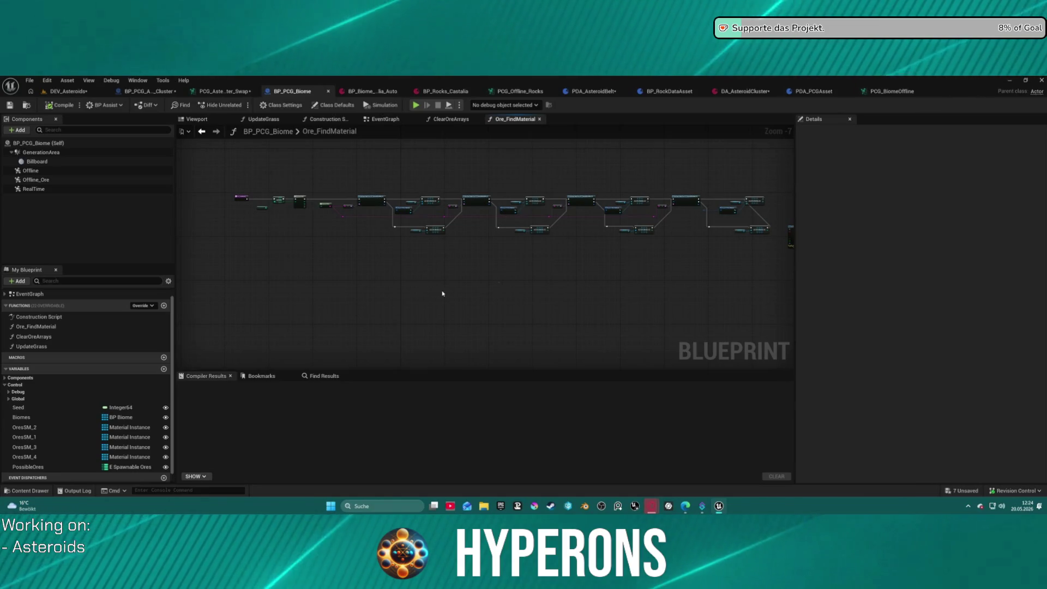
scroll(443, 293, "up", 7)
mouse_move(404, 230)
left_mouse_down()
mouse_move(443, 271)
mouse_move(834, 306)
left_mouse_up()
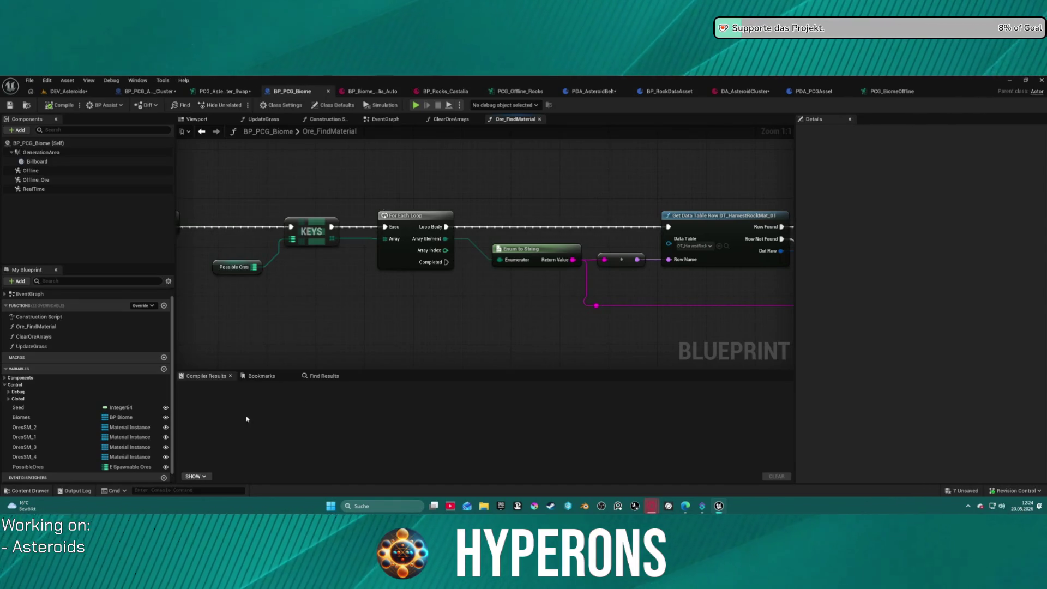
left_click(233, 266)
key("ctrl+space")
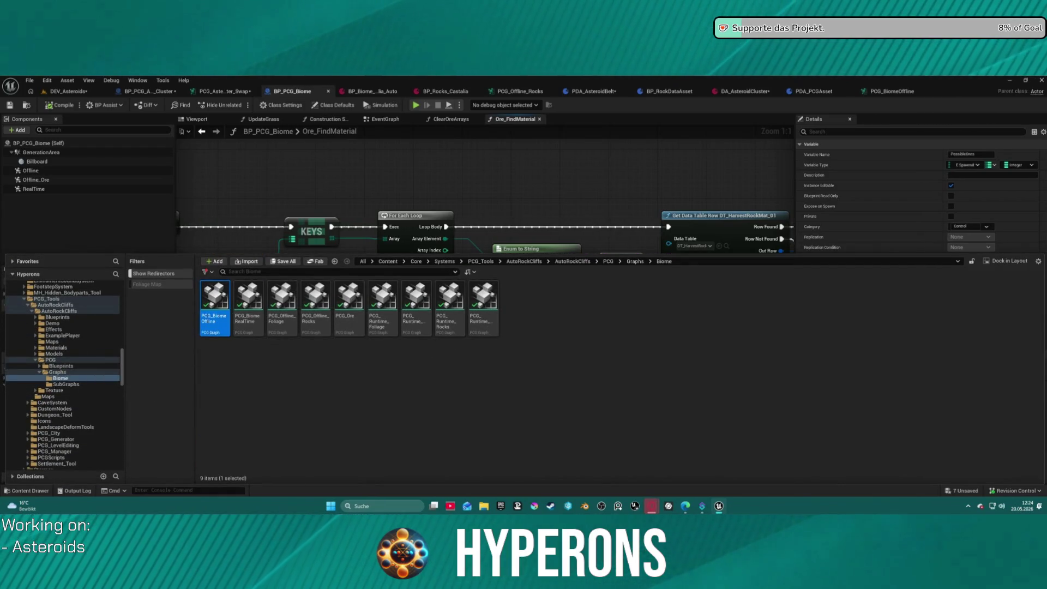
Step: Switch to BP_PCG_Asteroid_Belt_Cluster and locate its asset in the Content Drawer
left_click(147, 91)
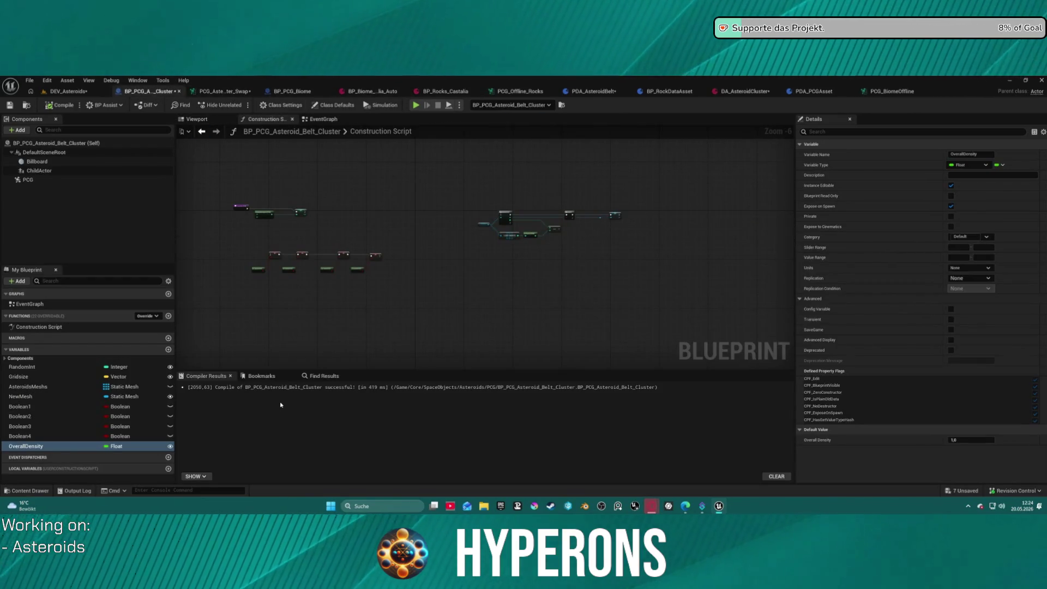
left_click(26, 492)
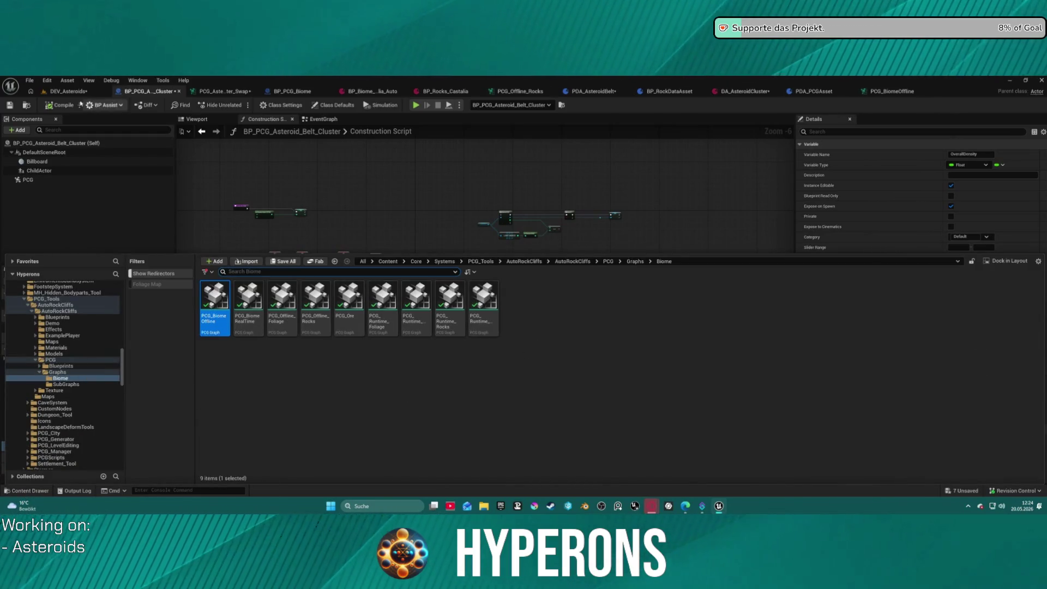
left_click(26, 105)
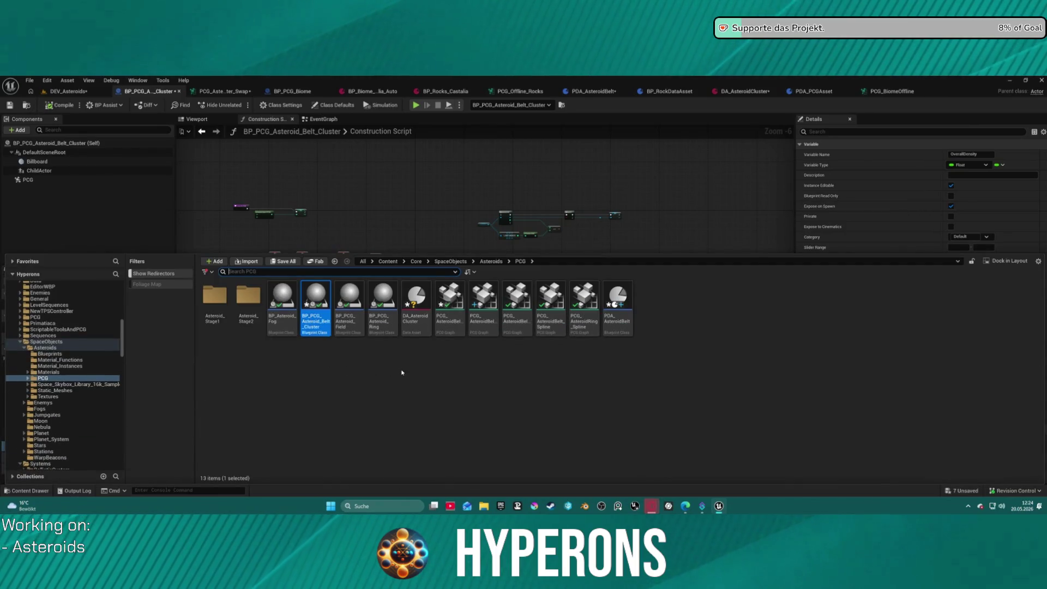
left_click(465, 364)
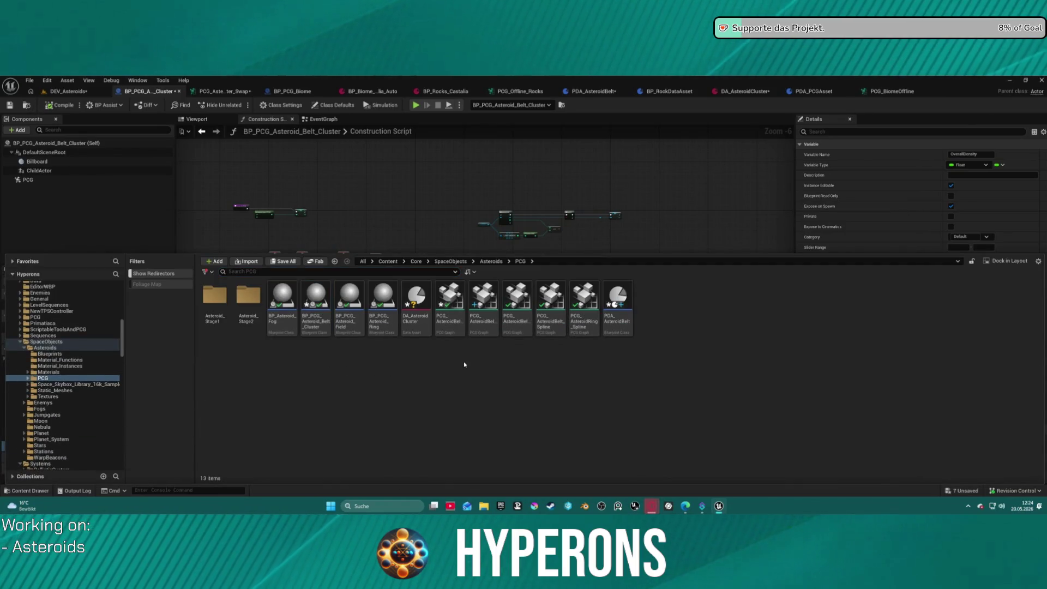
Step: Browse the new-asset menu in the Content Drawer, then close the drawer without creating anything
right_click(704, 320)
mouse_move(703, 321)
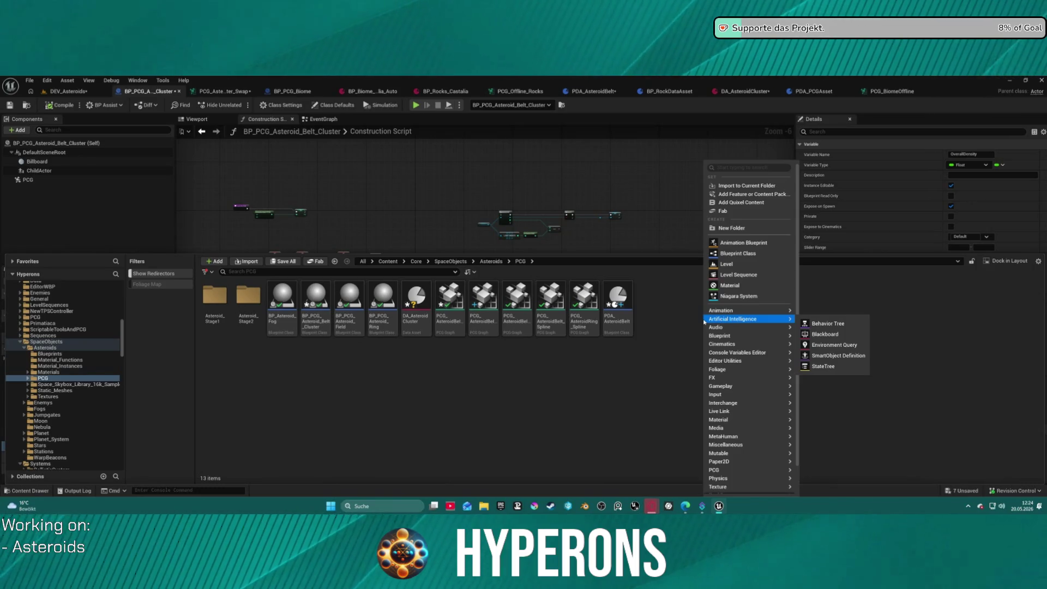
mouse_move(724, 336)
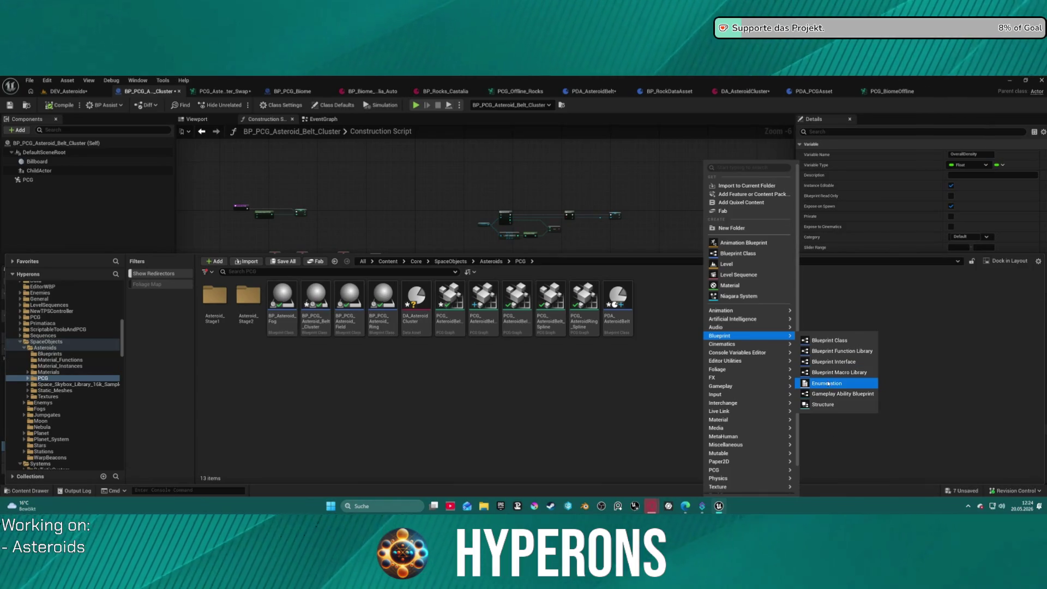
left_click(653, 363)
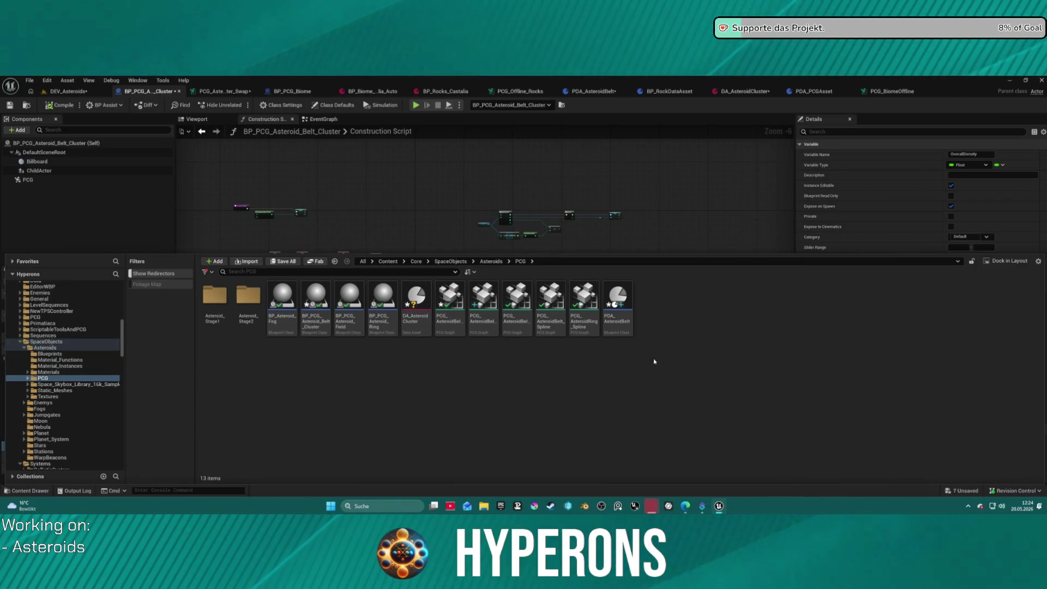
right_click(662, 310)
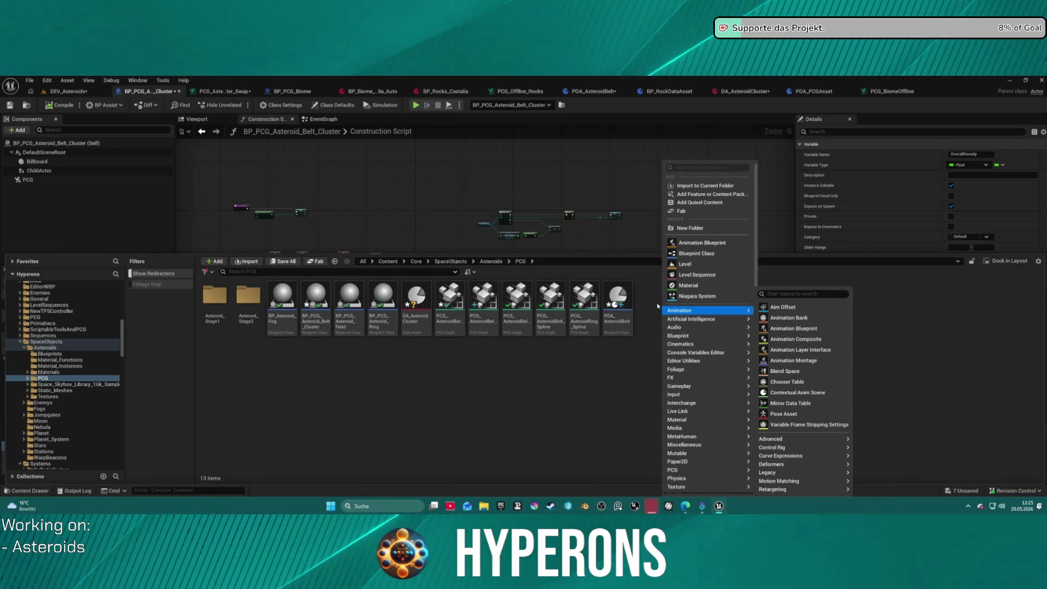
left_click(538, 380)
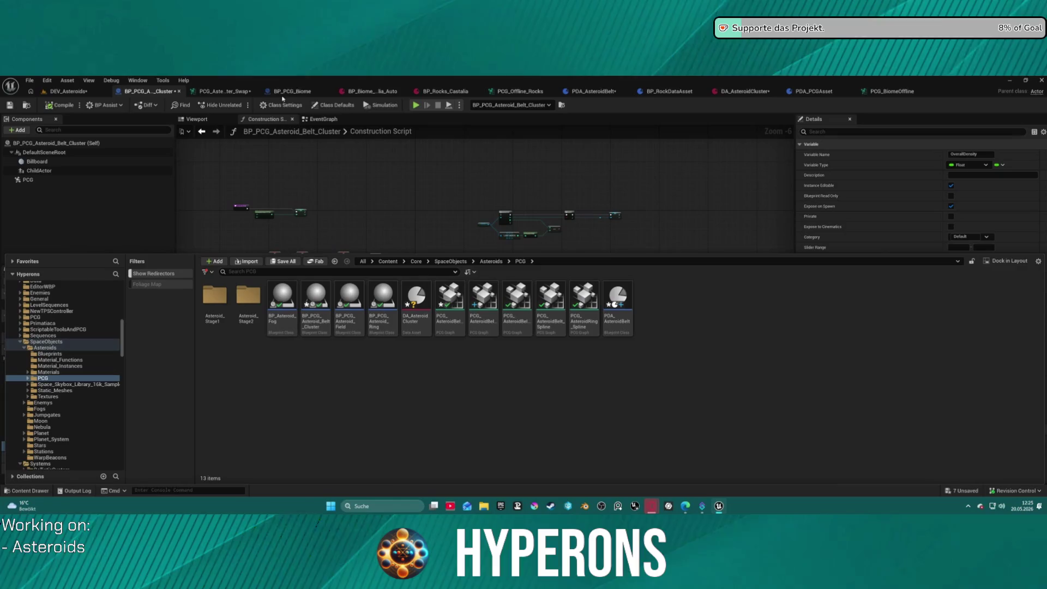
left_click(178, 123)
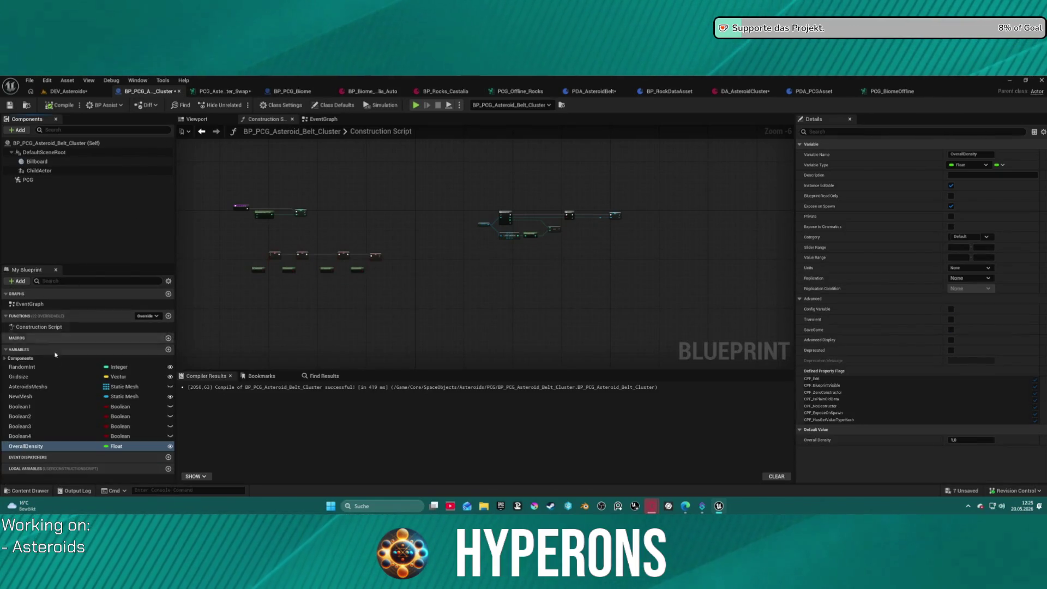
Step: Add a Materials variable typed as the E Harvest Asteroid enum and drop it into the Construction Script
left_click(167, 349)
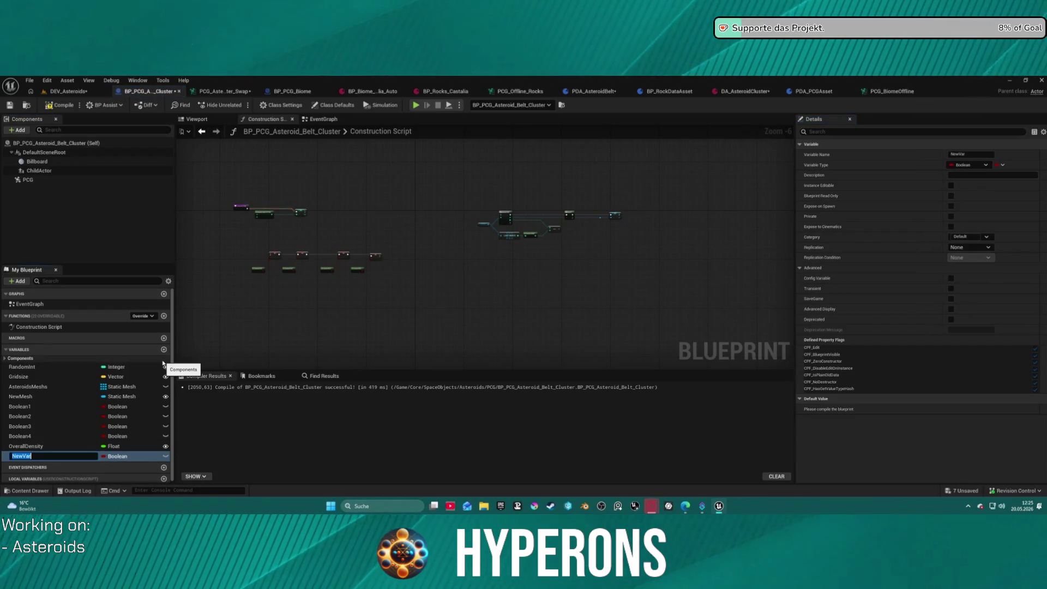
type("Materials")
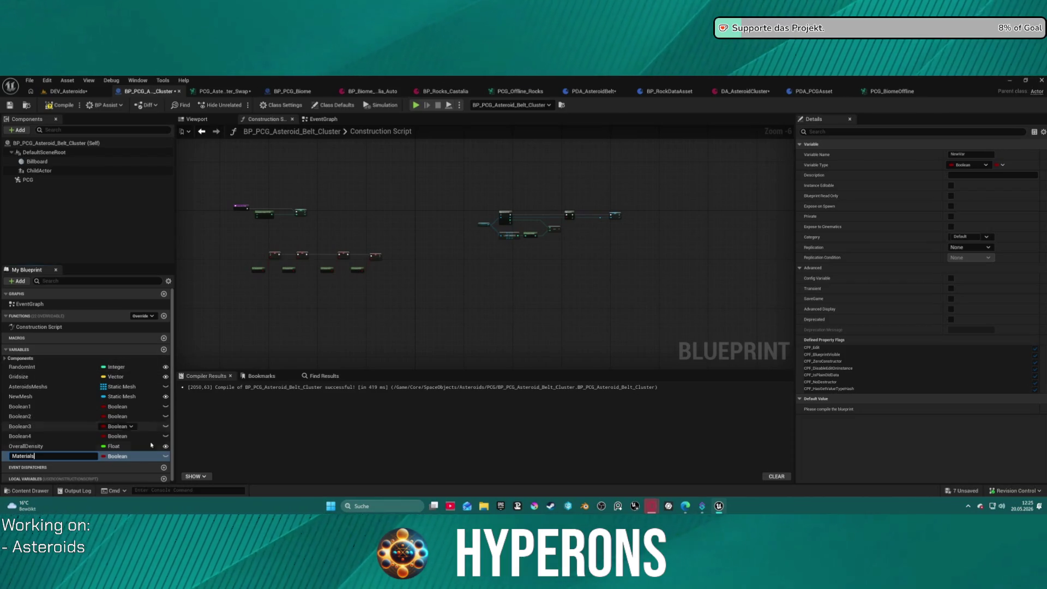
key("Return")
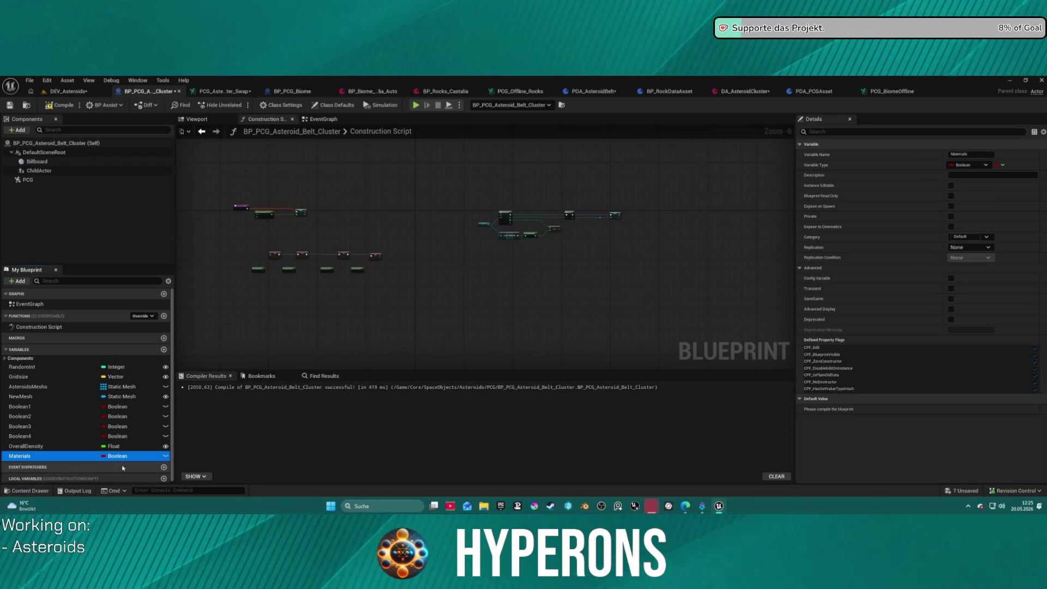
left_click(119, 456)
type("a")
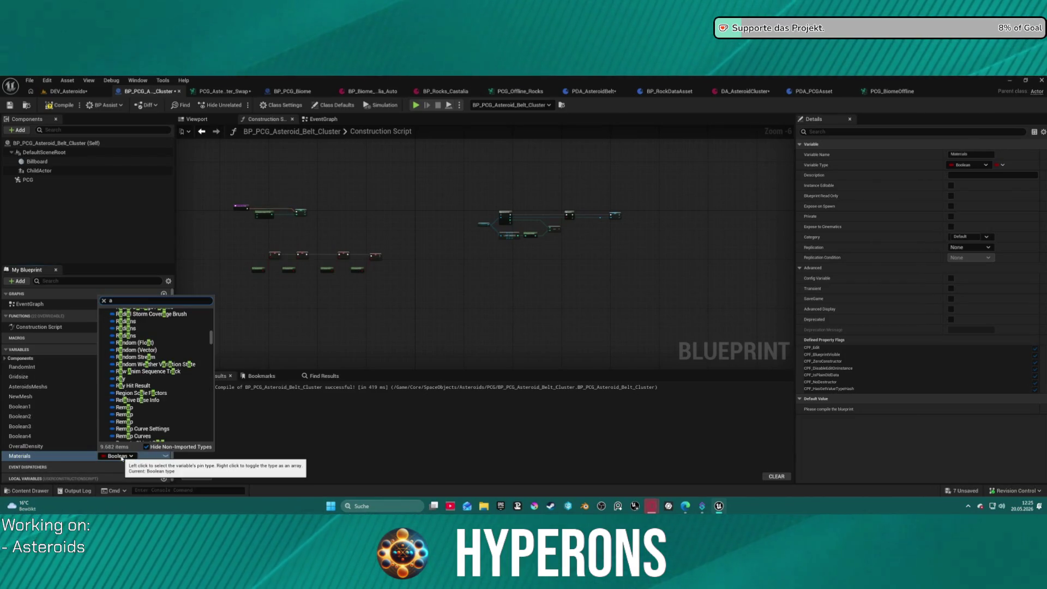
type("ster")
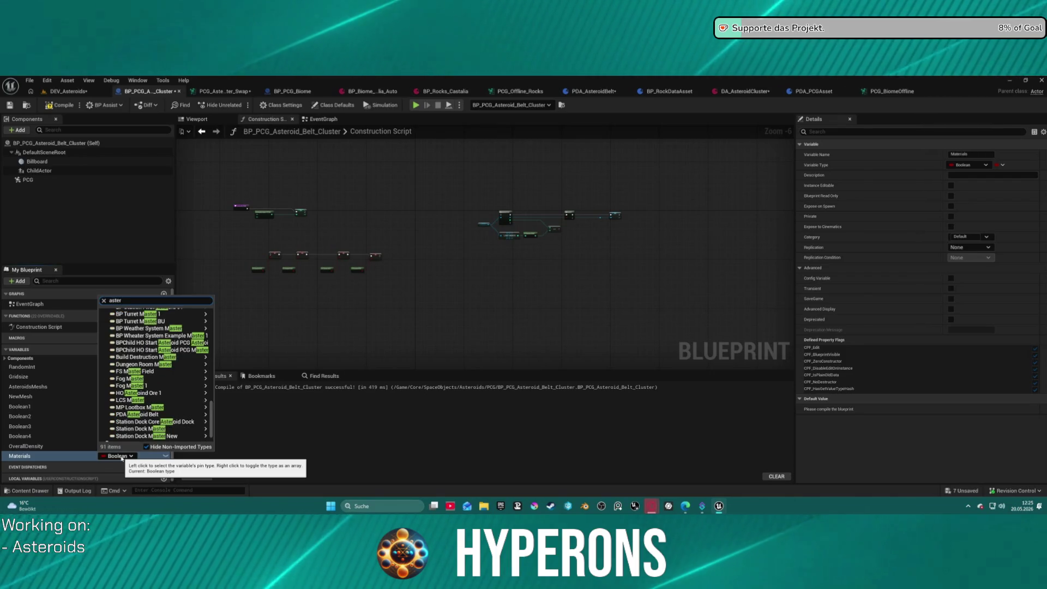
mouse_move(138, 436)
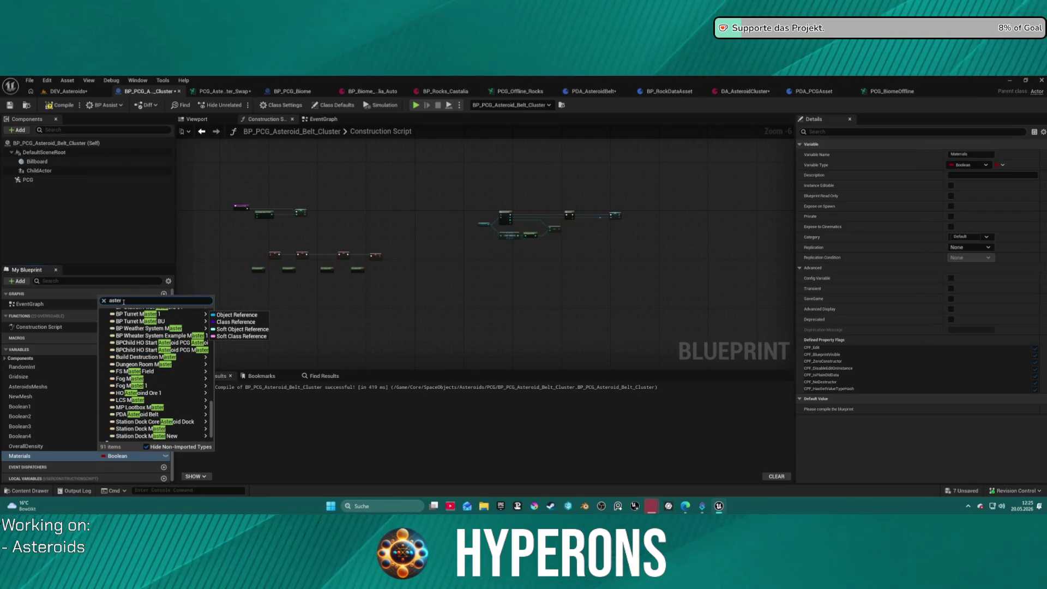
type("aste")
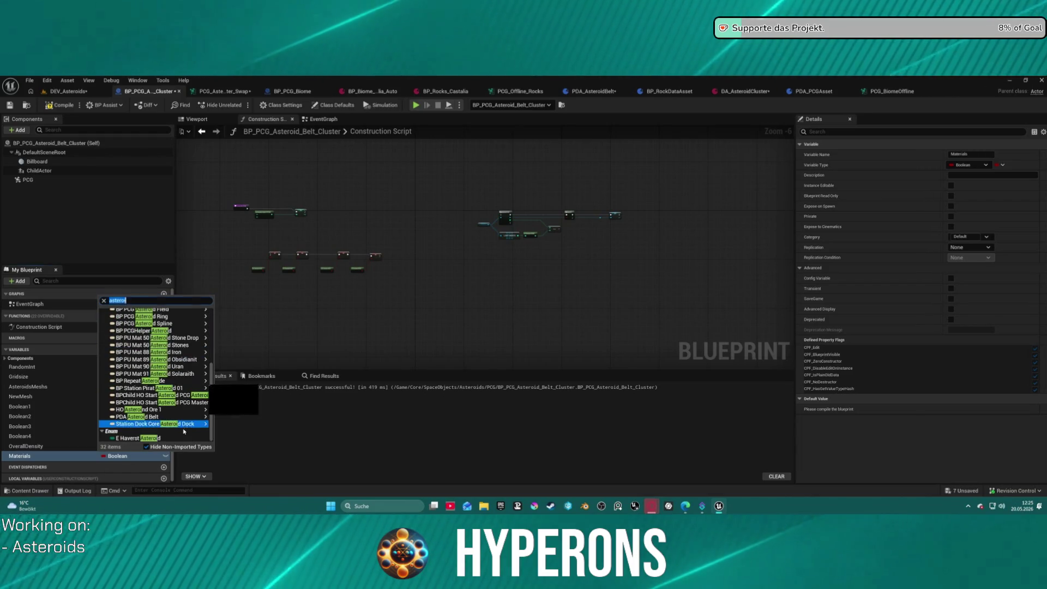
left_click(136, 438)
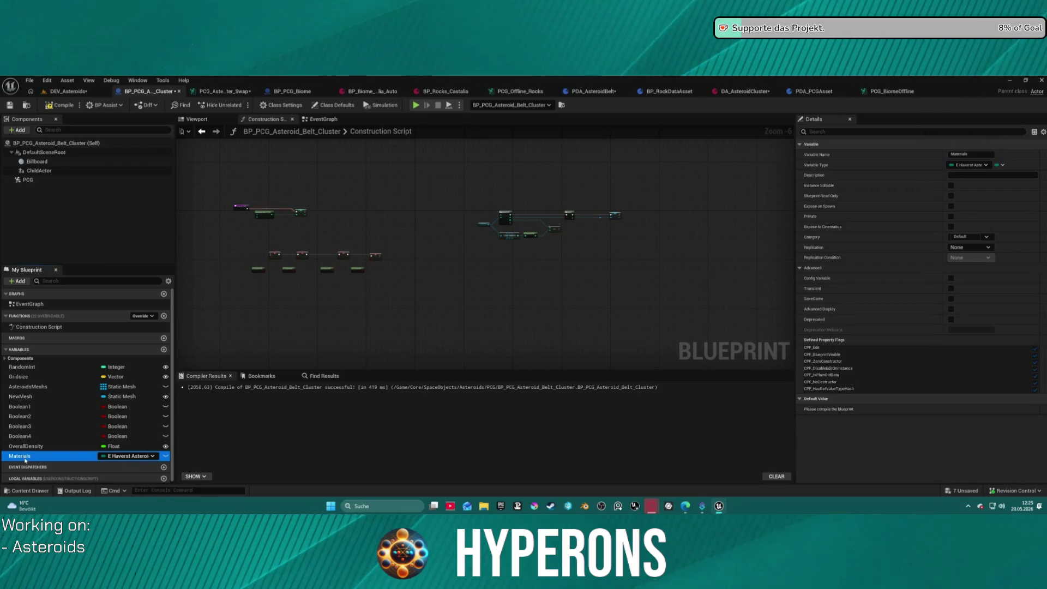
left_click_drag(25, 460, 432, 288)
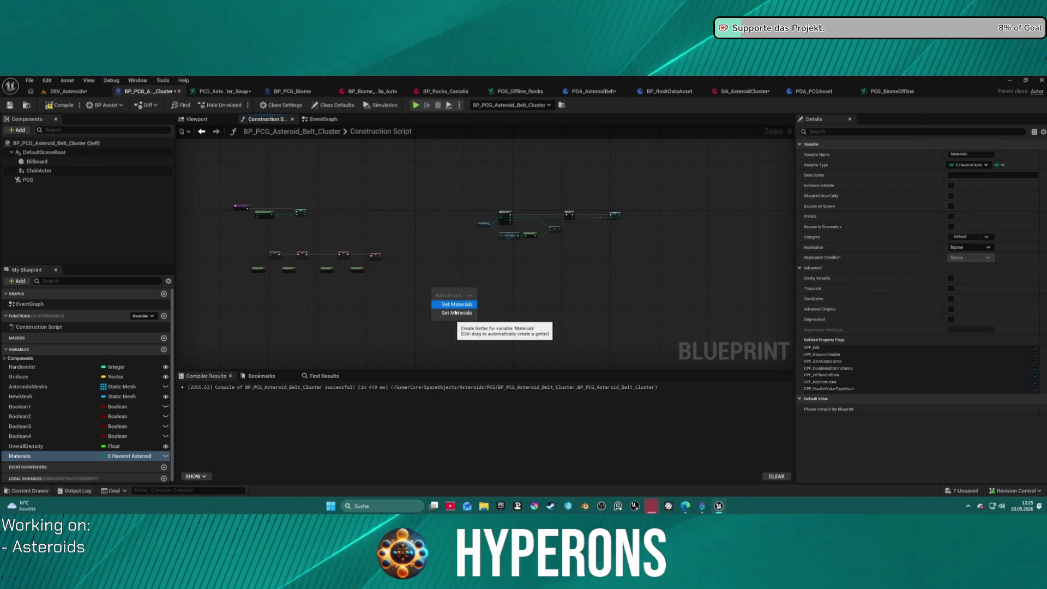
Step: Place a Set Materials node in the Construction Script, then bring up the PCG_BiomeOffline graph
left_click(456, 312)
scroll(441, 283, "up", 6)
left_click(382, 279)
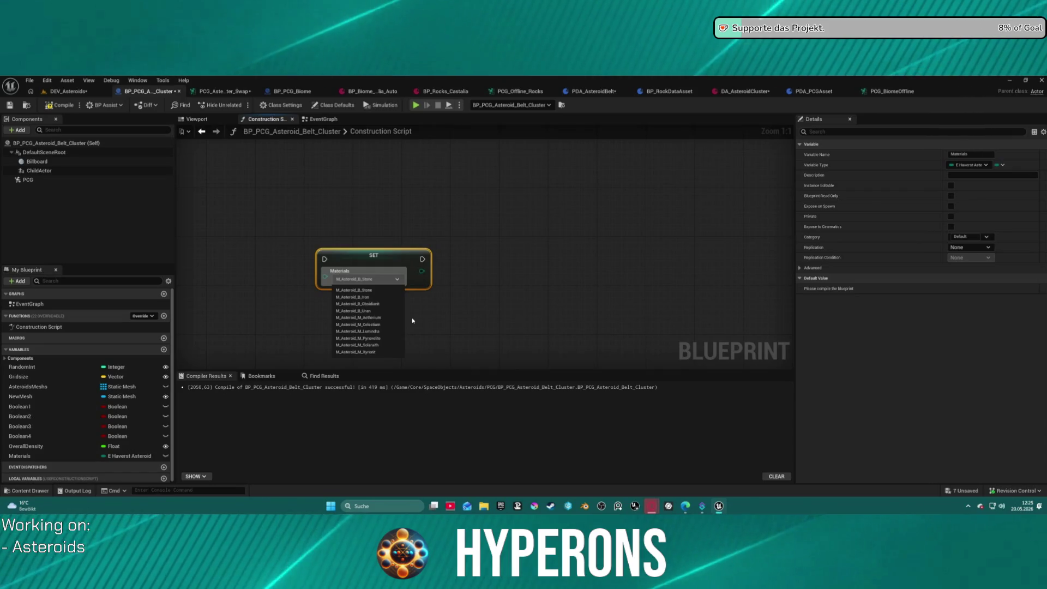
left_click(384, 221)
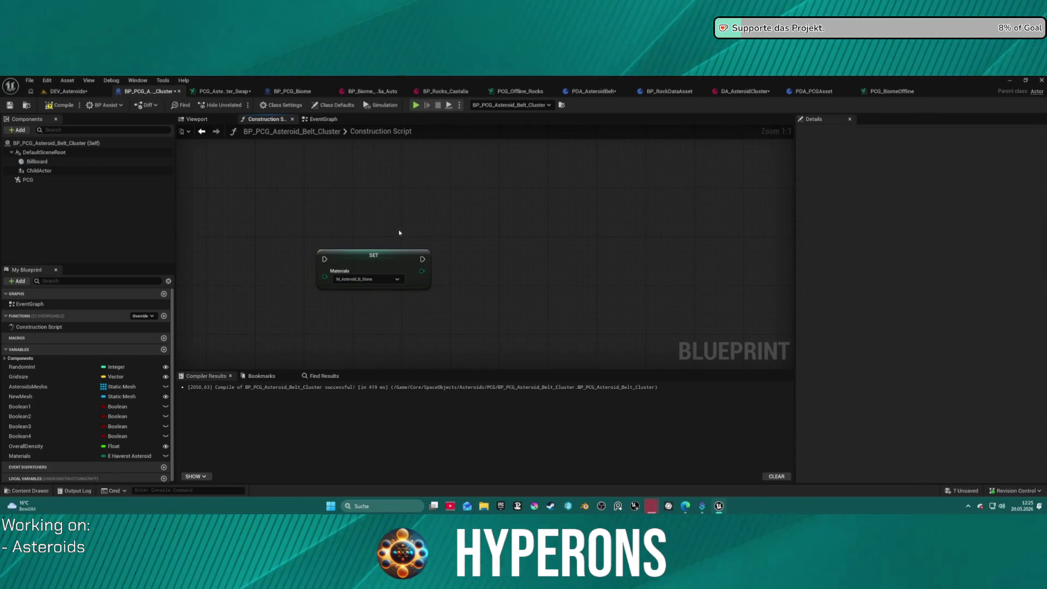
scroll(400, 232, "down", 8)
scroll(453, 212, "up", 3)
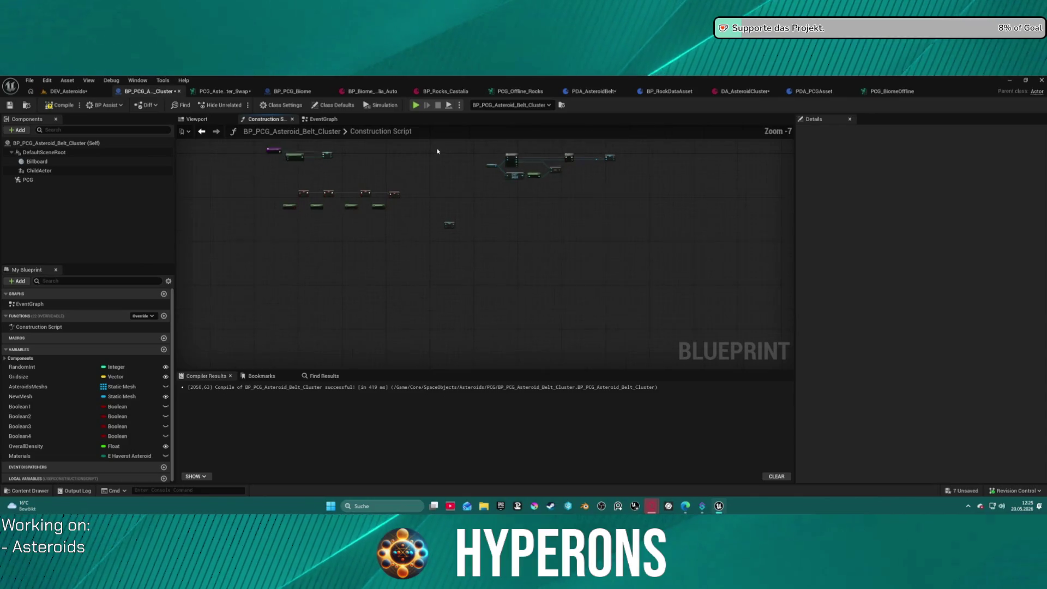
mouse_move(456, 264)
left_mouse_down()
mouse_move(427, 206)
mouse_move(388, 185)
left_mouse_up()
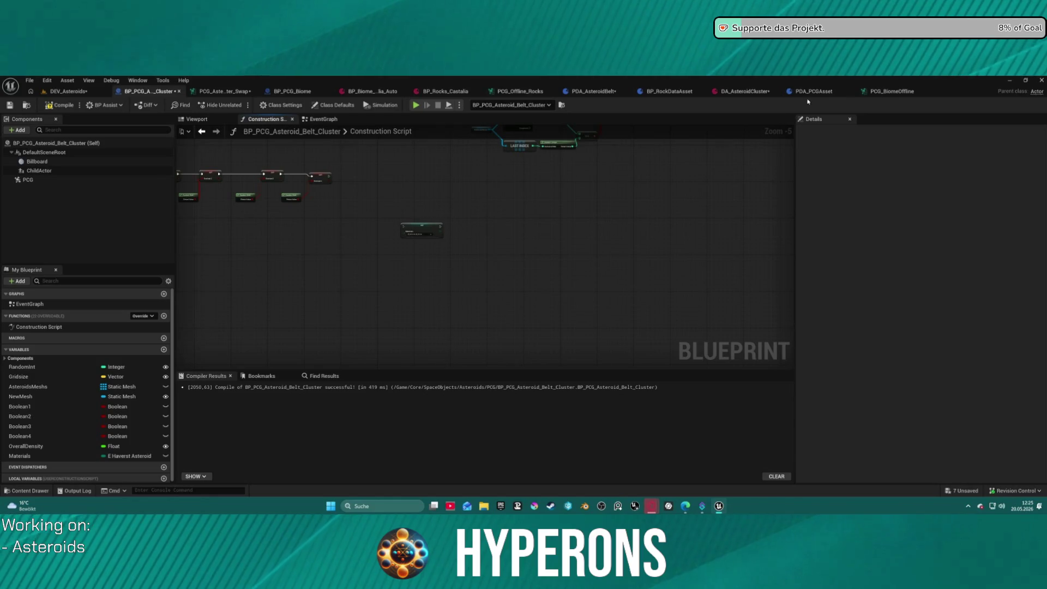
left_click(871, 98)
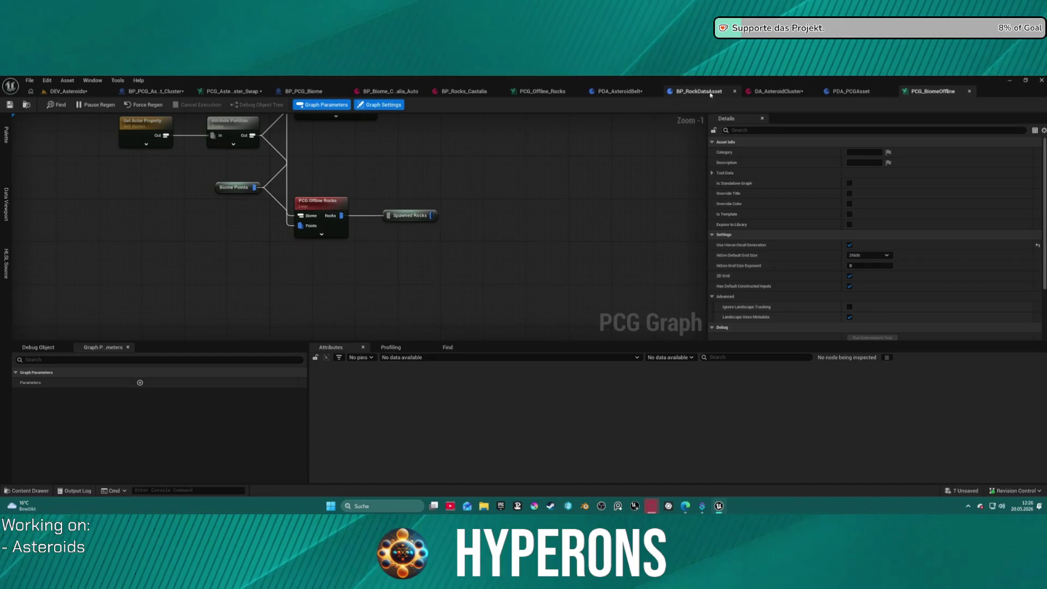
Step: Copy the Ore_FindMaterial function from BP_PCG_Biome into BP_PCG_Asteroid_Belt_Cluster's functions
left_click(313, 91)
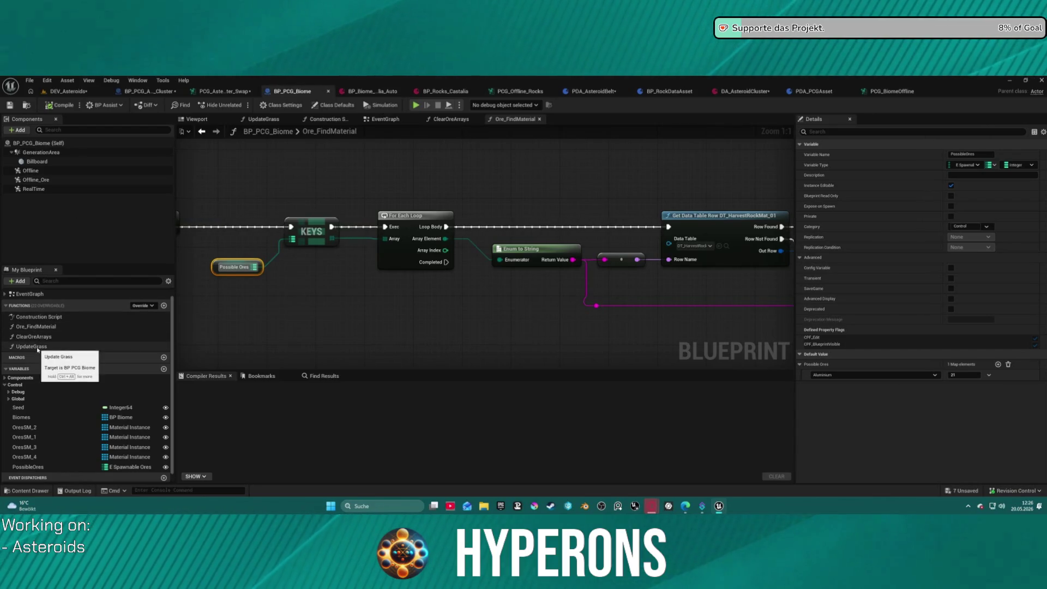
right_click(41, 327)
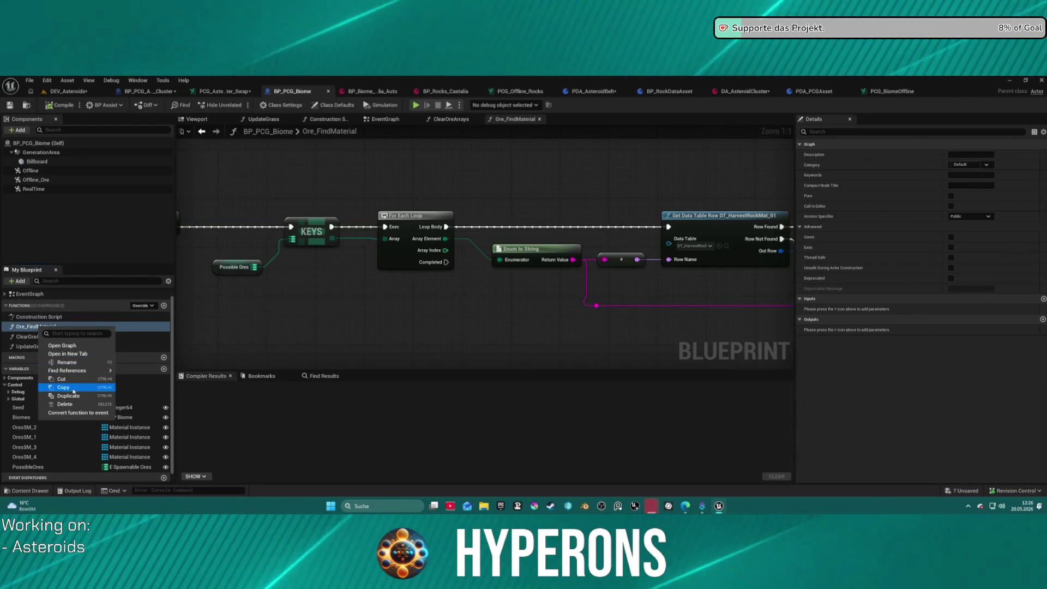
left_click(87, 421)
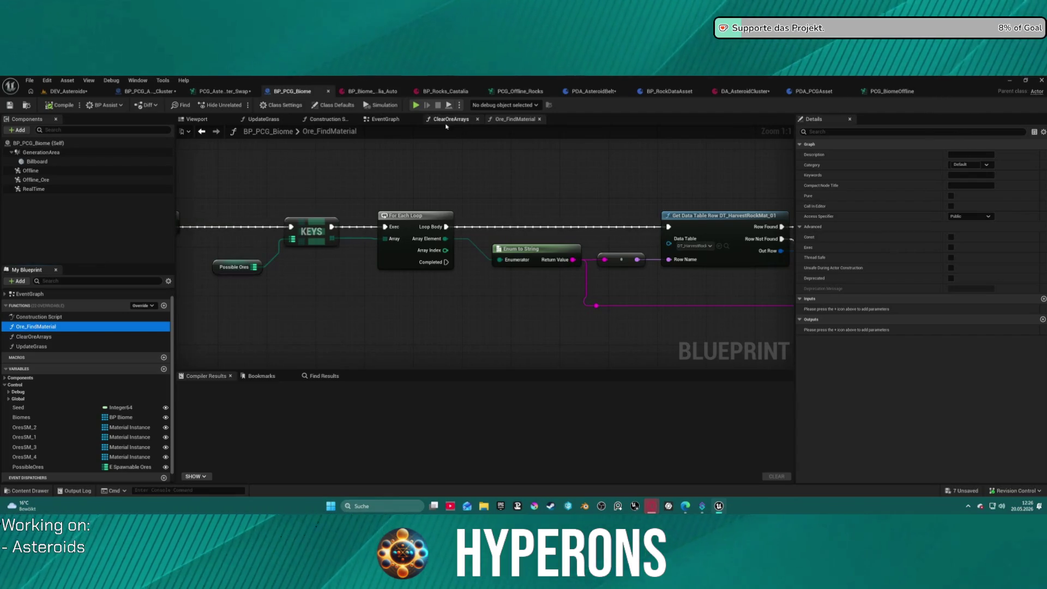
left_click(148, 92)
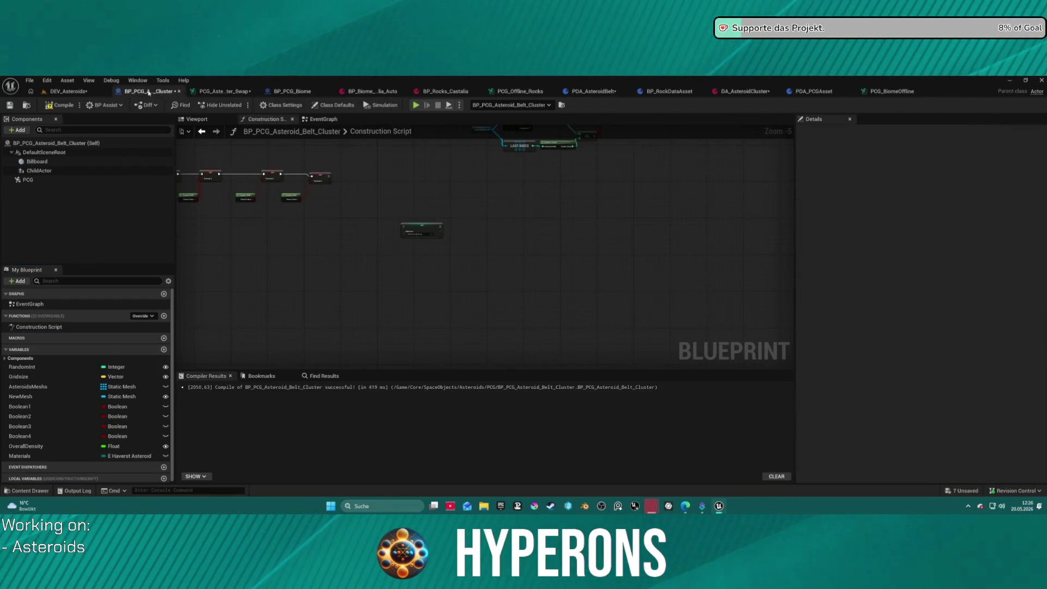
left_click(6, 316)
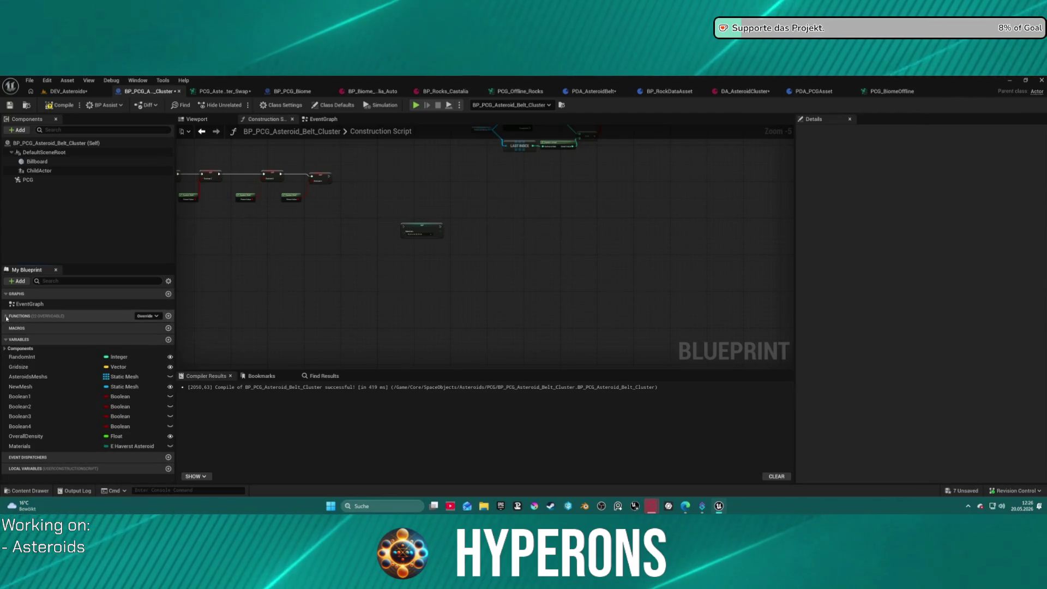
left_click(6, 316)
double_click(38, 338)
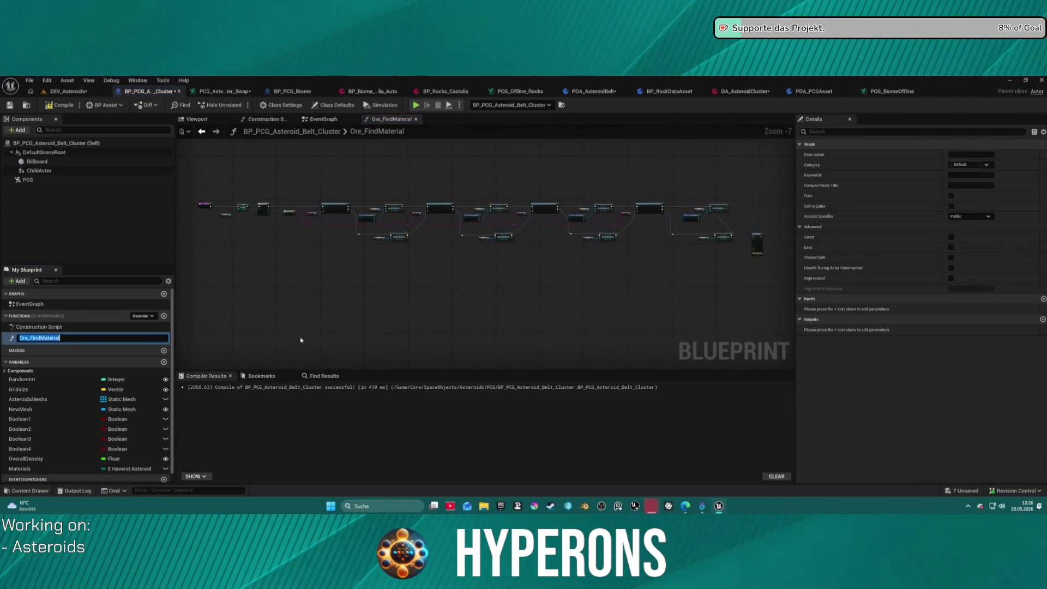
key("Return")
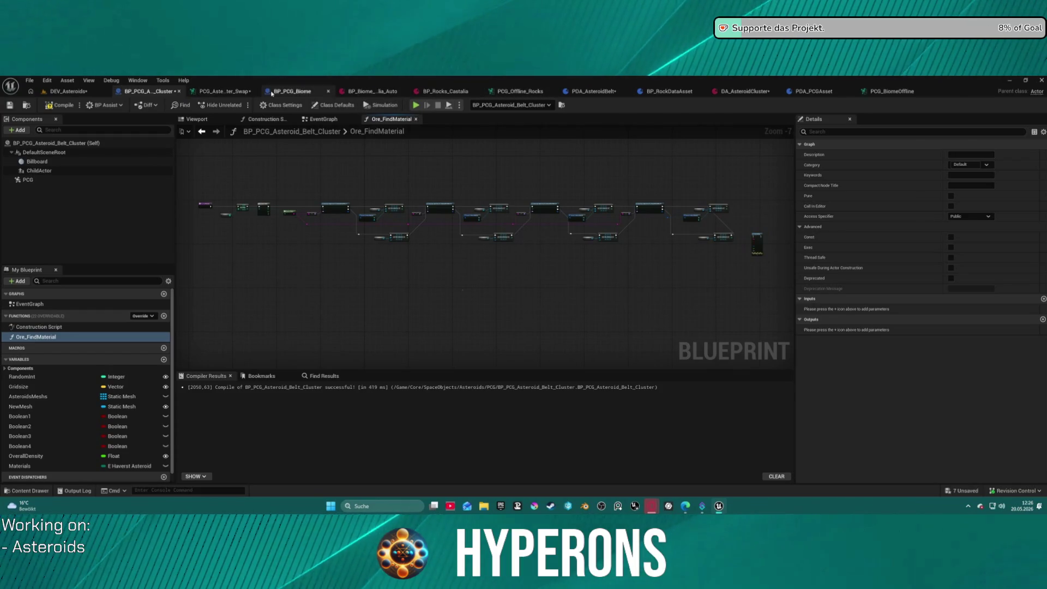
Step: Copy the ClearOreArrays function from BP_PCG_Biome into the cluster Blueprint and view its graph
left_click(271, 92)
left_click(73, 338)
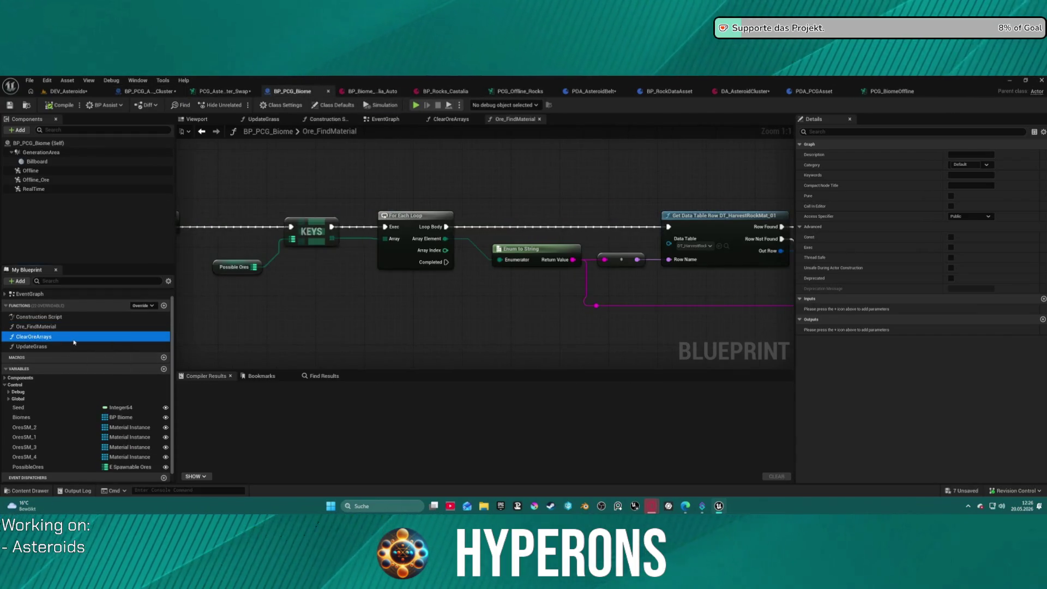
key("ctrl+c")
key("ctrl+Tab")
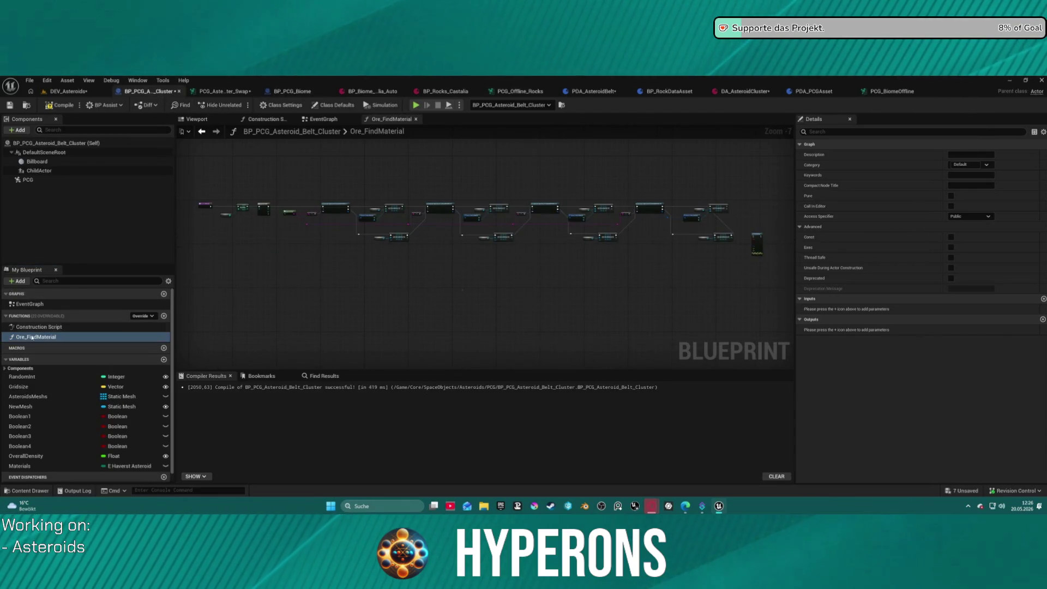
key("ctrl+v")
key("Return")
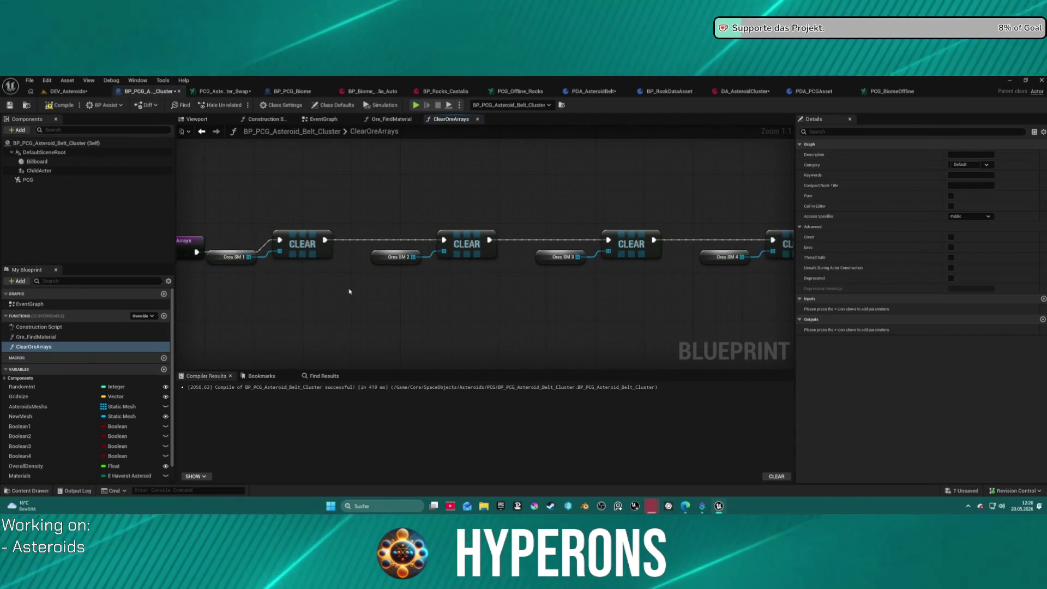
Step: Create the missing OresSM_1 and OresSM_2 variables from their ClearOreArrays getter nodes
mouse_move(296, 217)
left_mouse_down()
mouse_move(300, 203)
mouse_move(320, 207)
mouse_move(286, 207)
left_mouse_up()
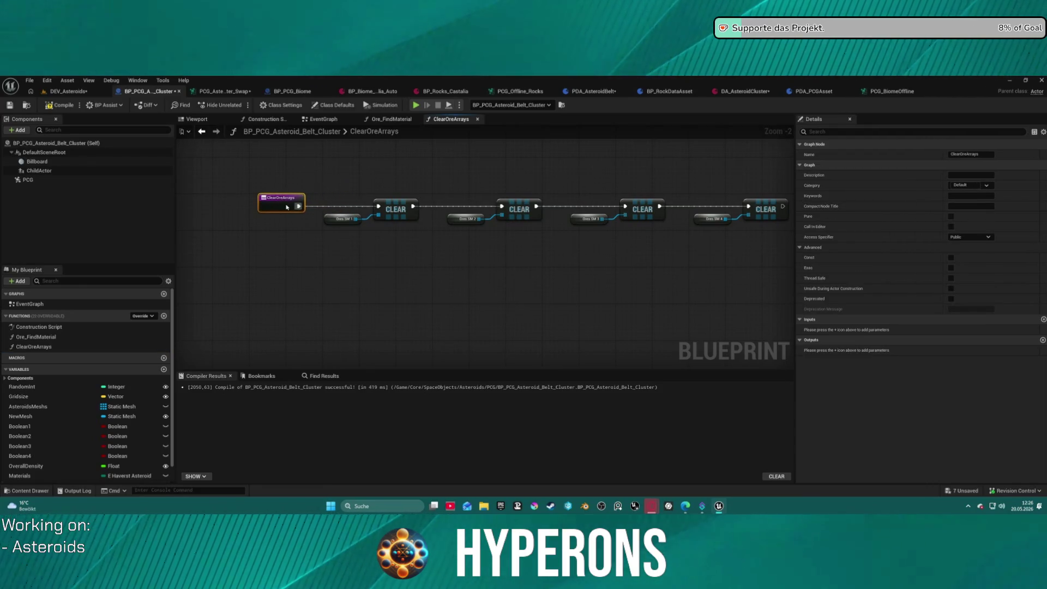
left_click(341, 219)
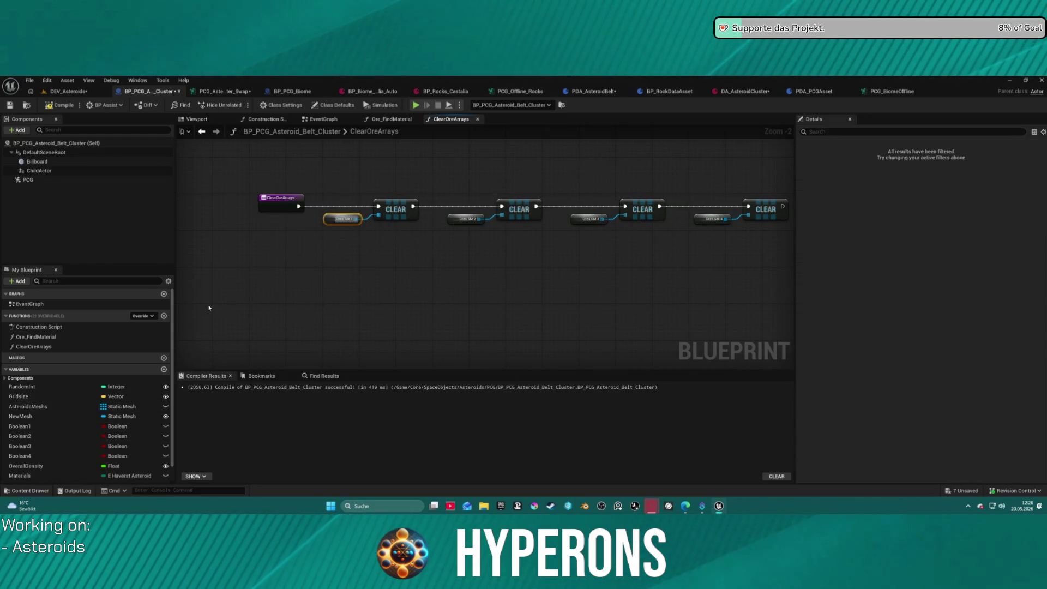
right_click(329, 218)
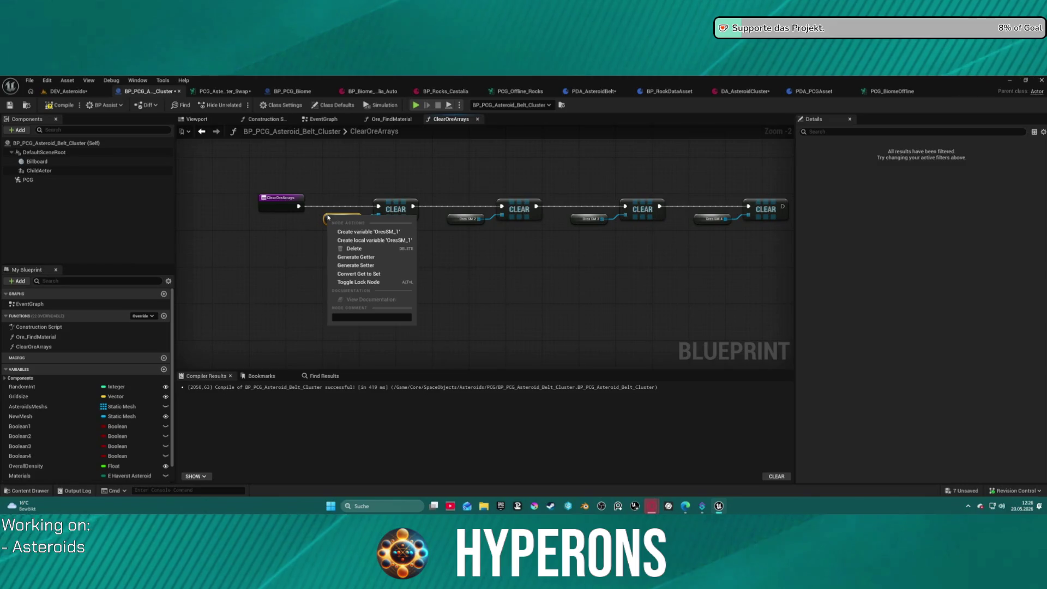
left_click(357, 232)
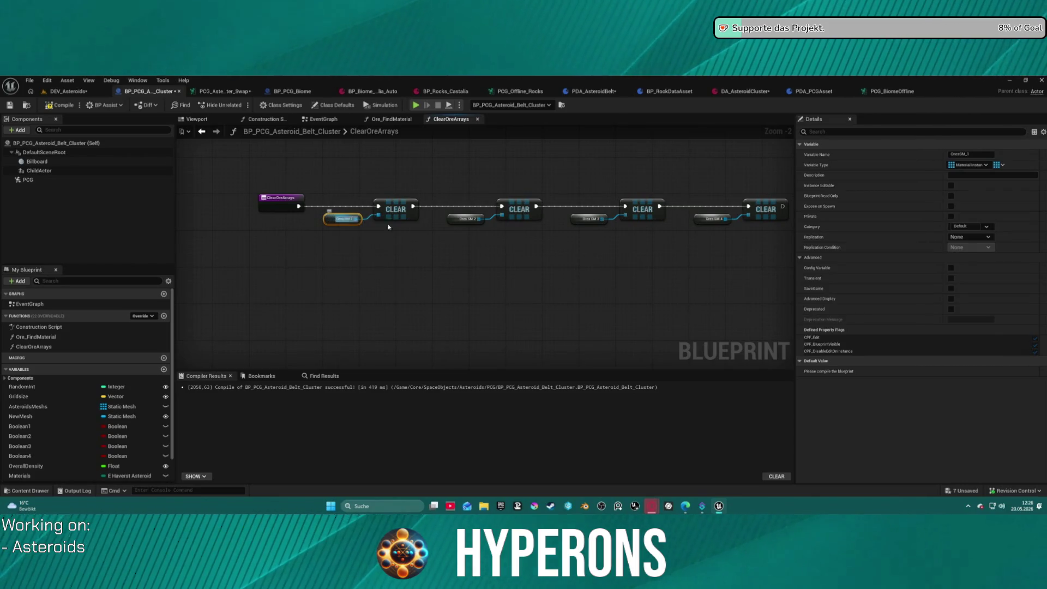
right_click(450, 218)
left_click(342, 220)
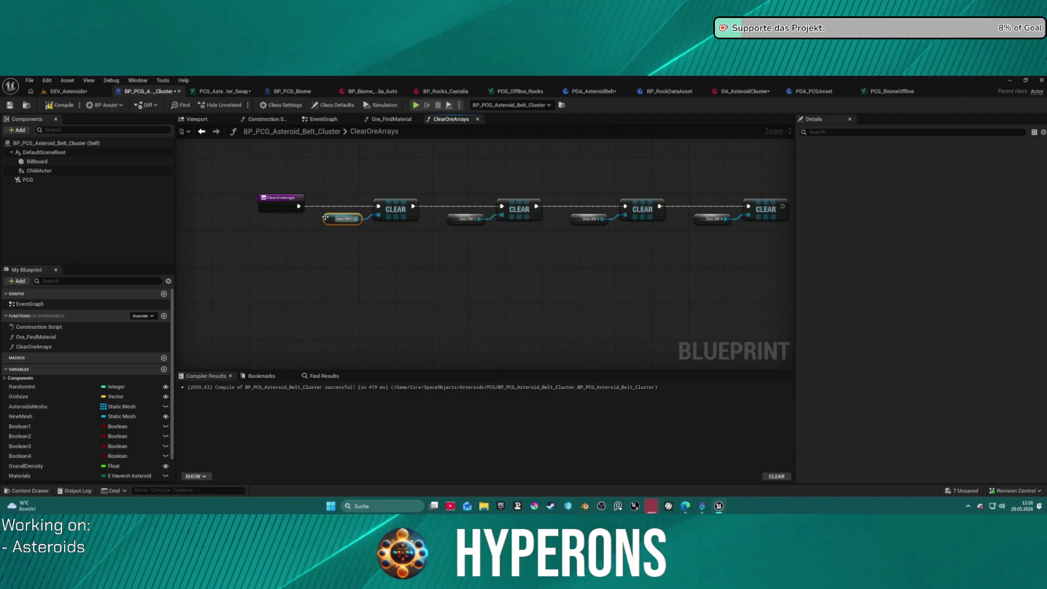
right_click(452, 219)
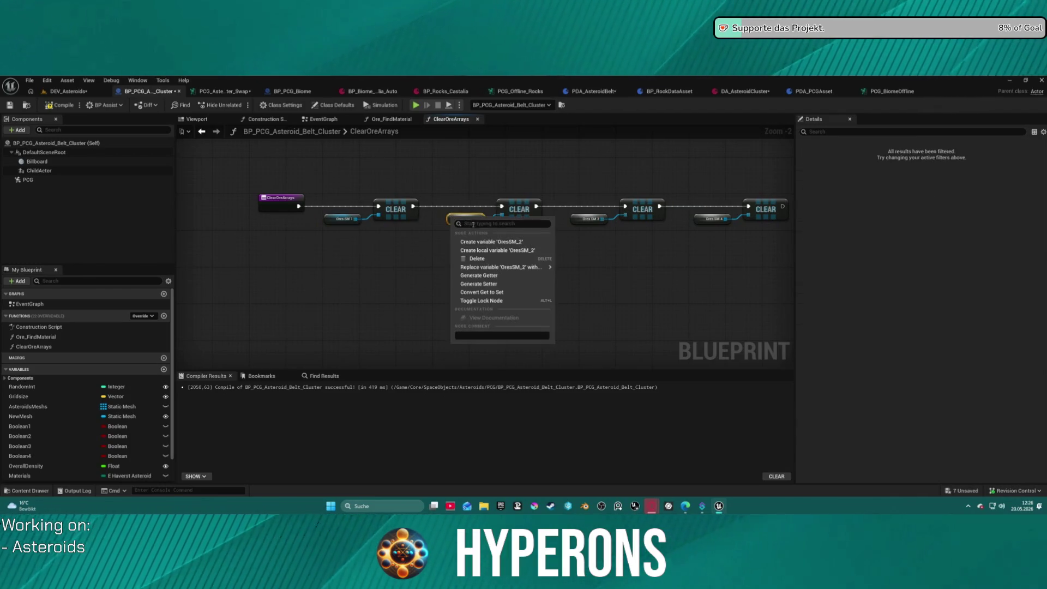
left_click(580, 219)
Step: Create the missing OresSM_3 and OresSM_4 variables from their getter nodes
right_click(580, 219)
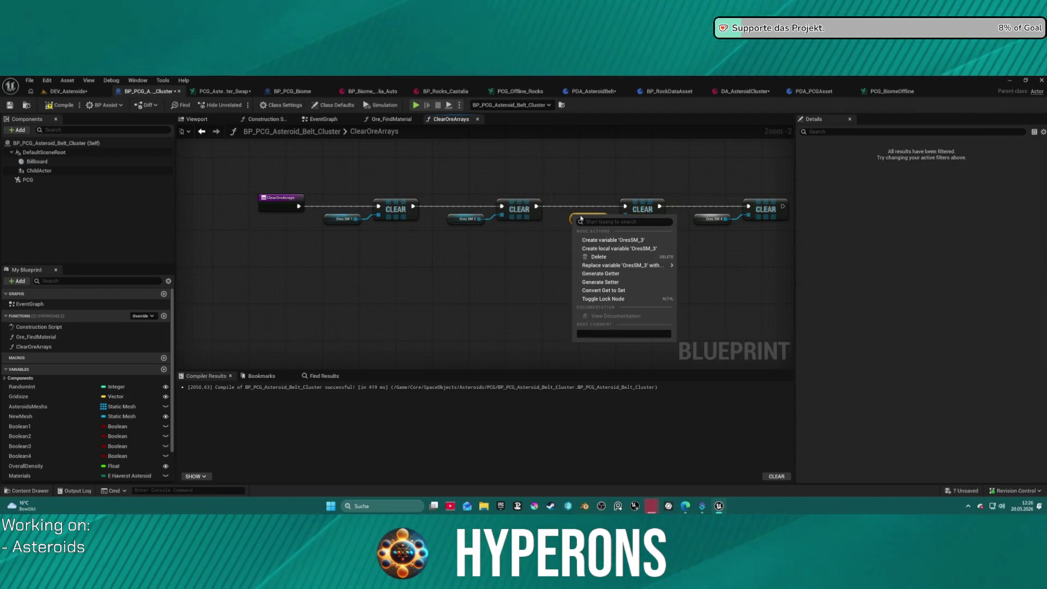
left_click(605, 240)
right_click(699, 214)
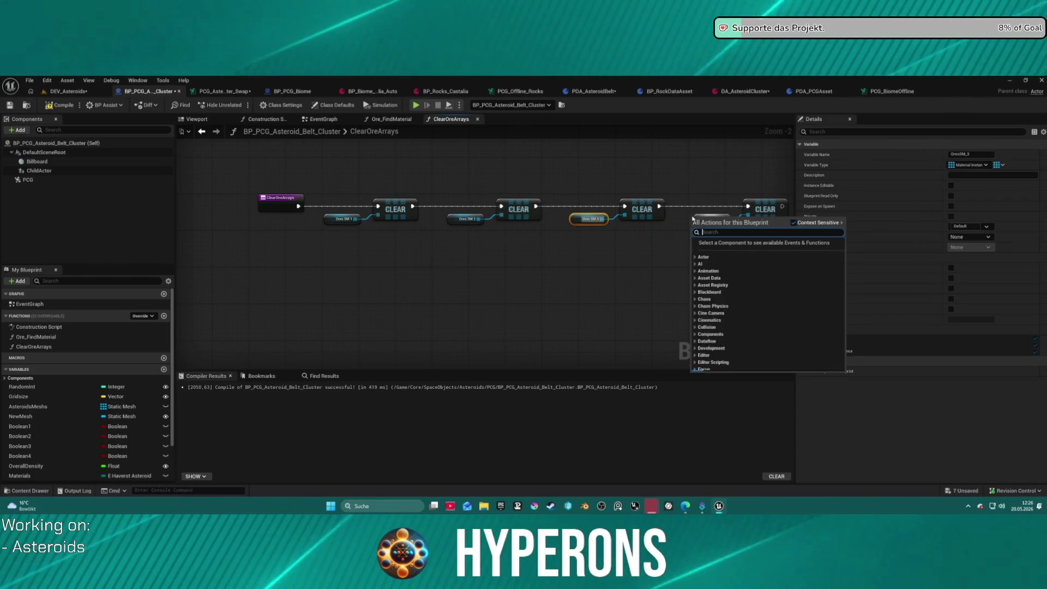
left_click_drag(699, 217, 568, 195)
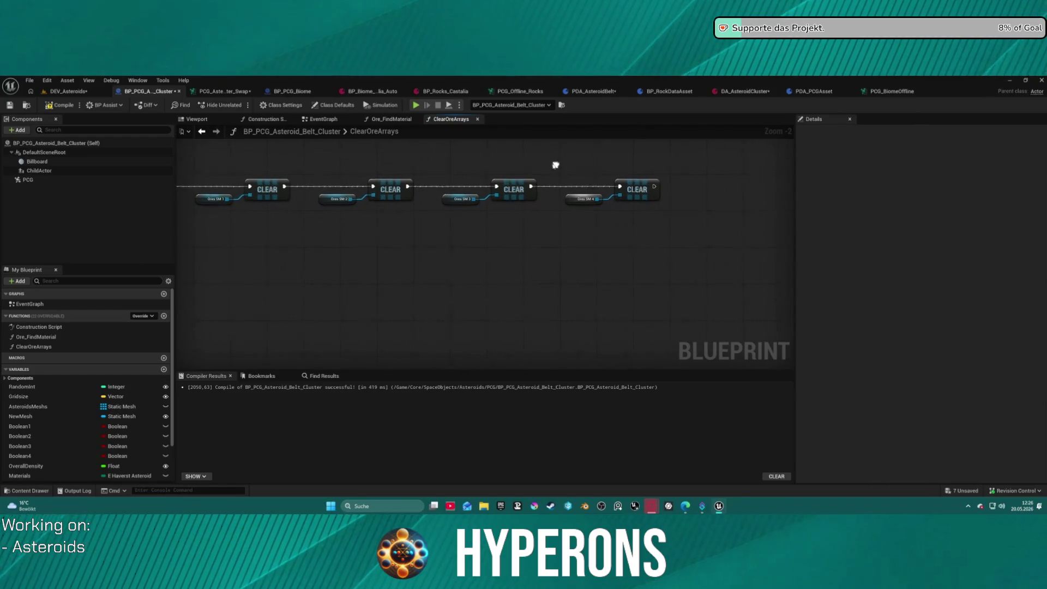
right_click(568, 195)
left_click(606, 221)
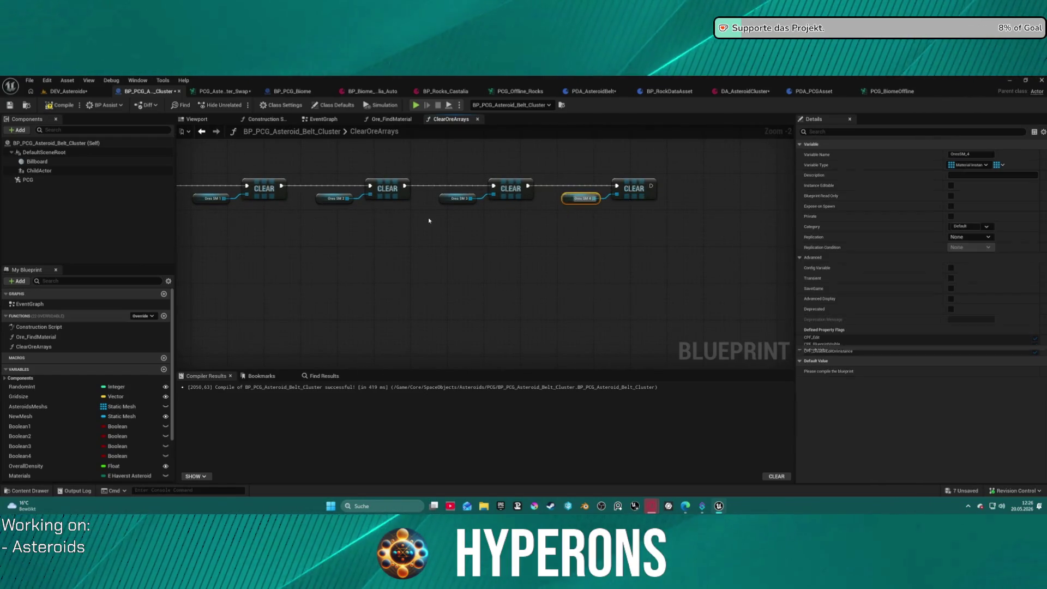
mouse_move(198, 185)
left_mouse_down()
mouse_move(338, 203)
mouse_move(366, 237)
left_mouse_up()
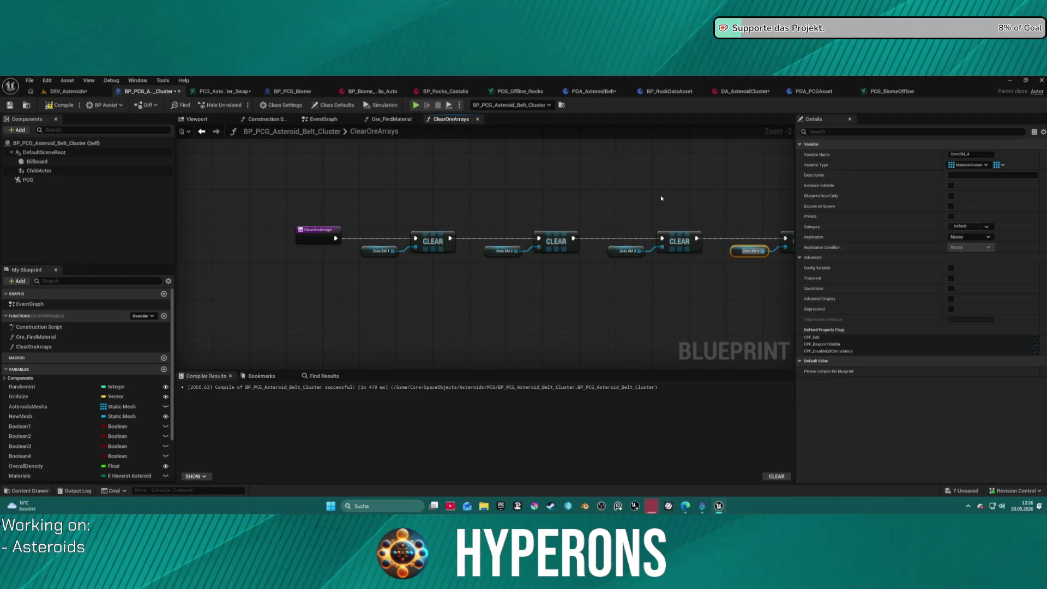
Step: Rename OresSM_4 to BarenSM_4
left_click(959, 153)
type("Baren")
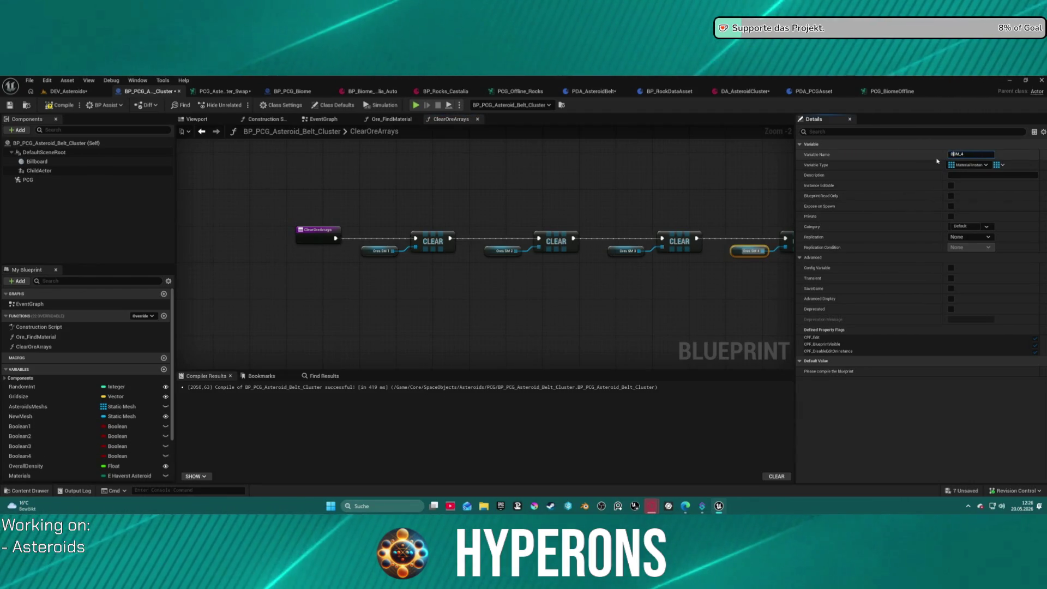
key("Return")
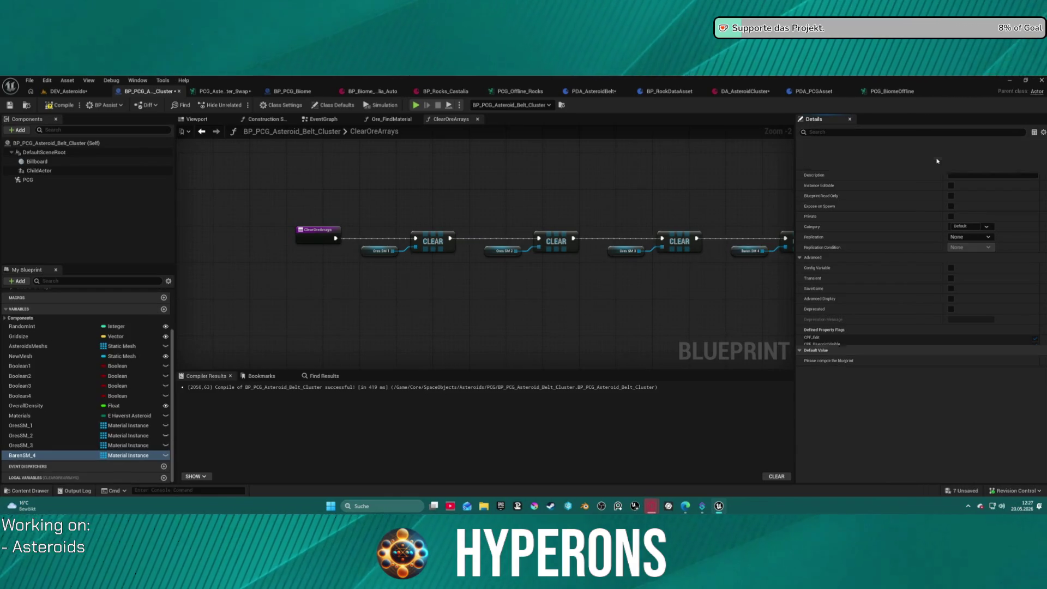
left_click(24, 458)
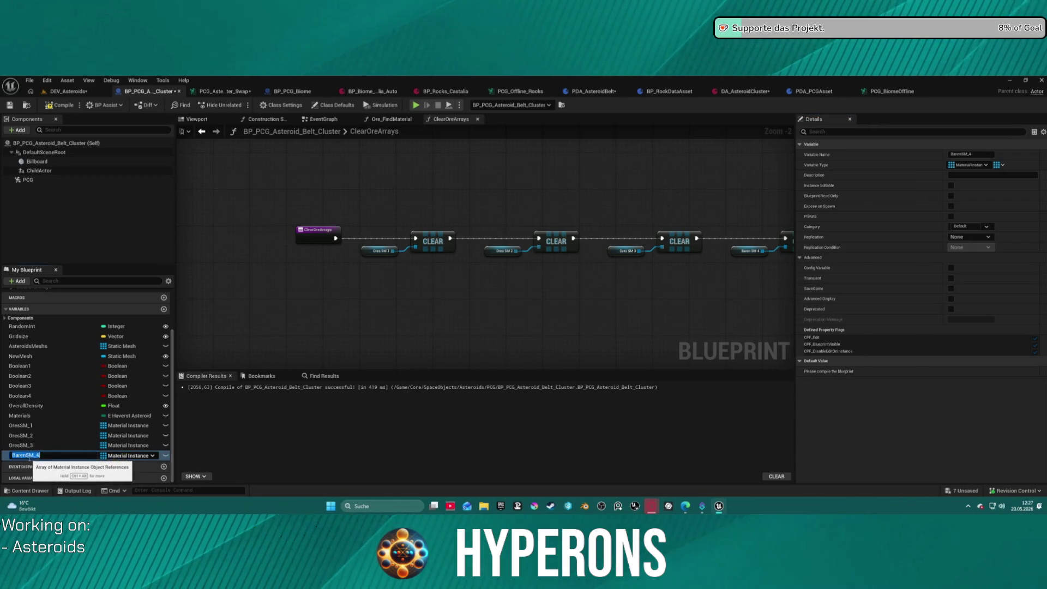
left_click(30, 459)
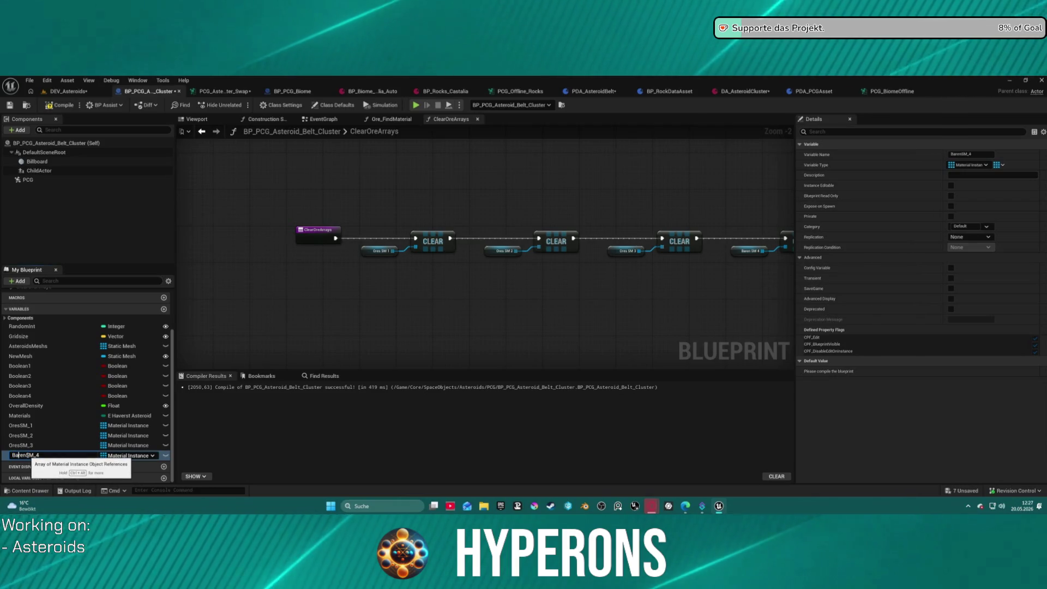
left_click_drag(27, 455, 1, 456)
key("ctrl+c")
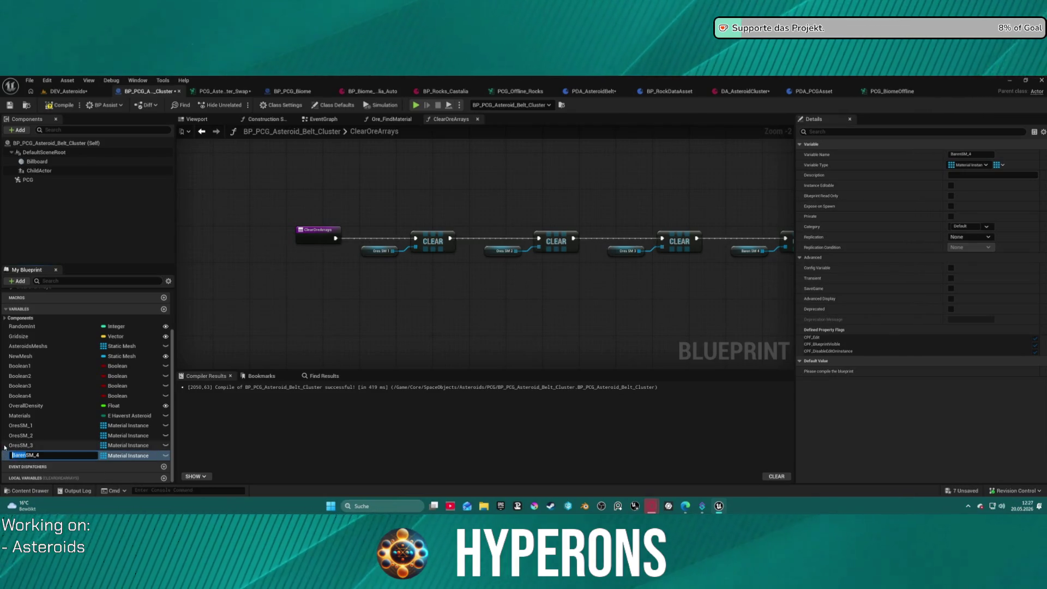
Step: Rename OresSM_3, OresSM_2 and OresSM_1 to BarenSM_3, BarenSM_2 and BarenSM_1
double_click(13, 446)
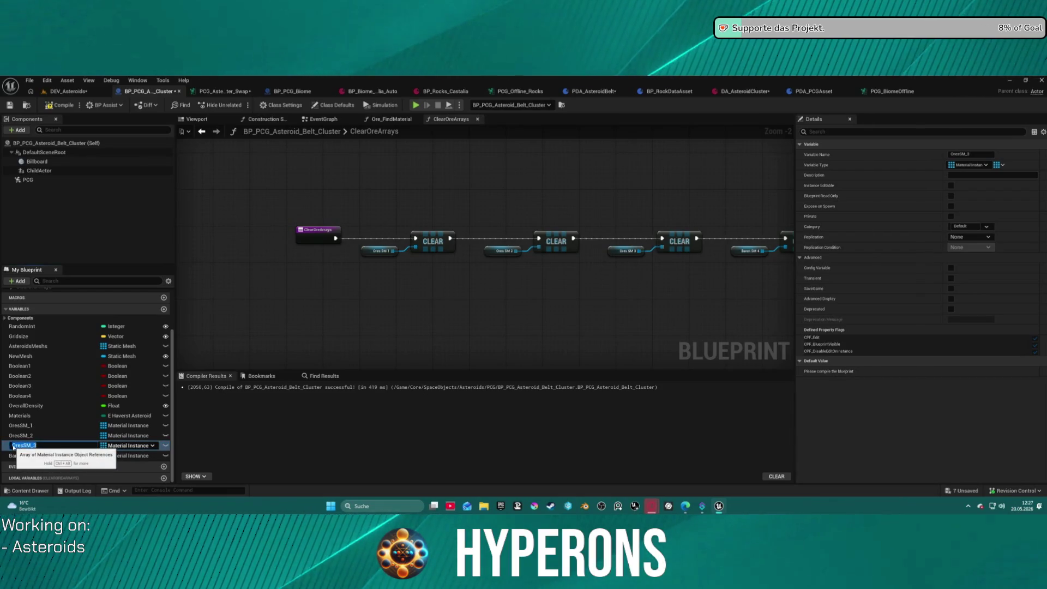
left_click_drag(22, 445, 6, 444)
key("ctrl+v")
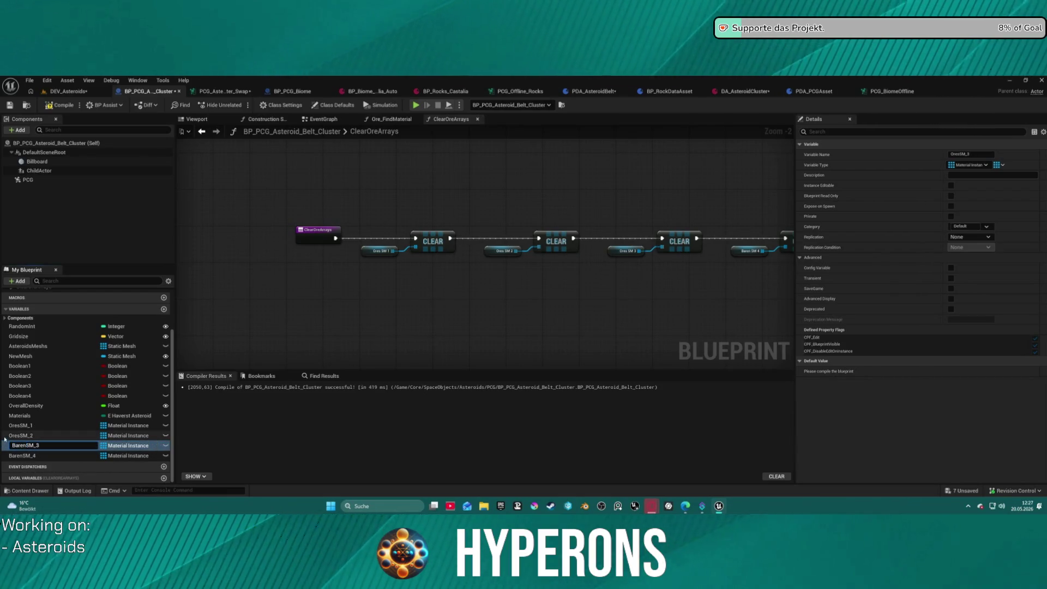
double_click(21, 435)
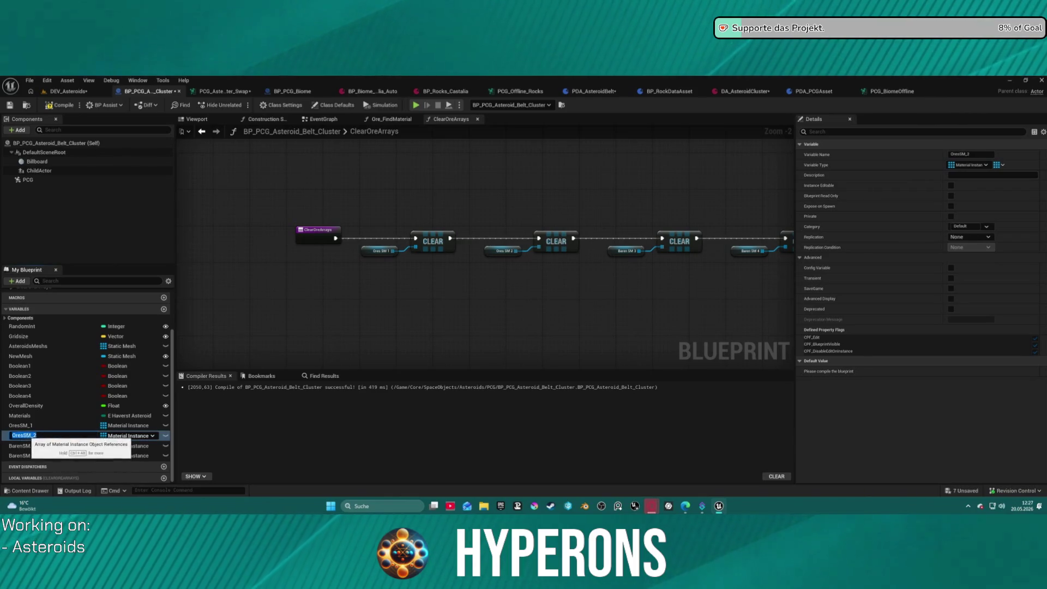
left_click(23, 435)
key("ctrl+v")
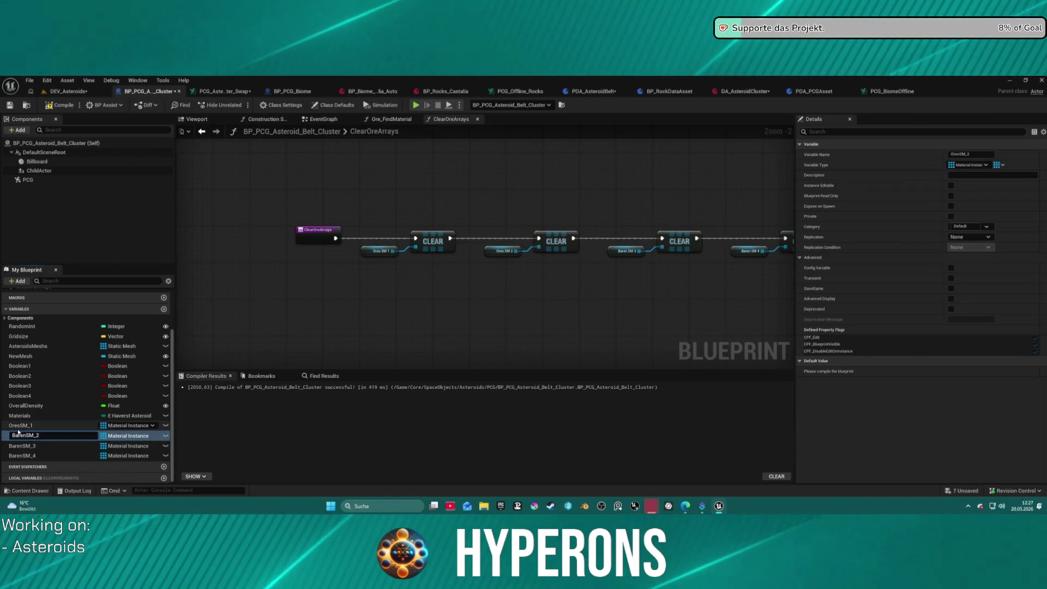
key("Return")
double_click(21, 425)
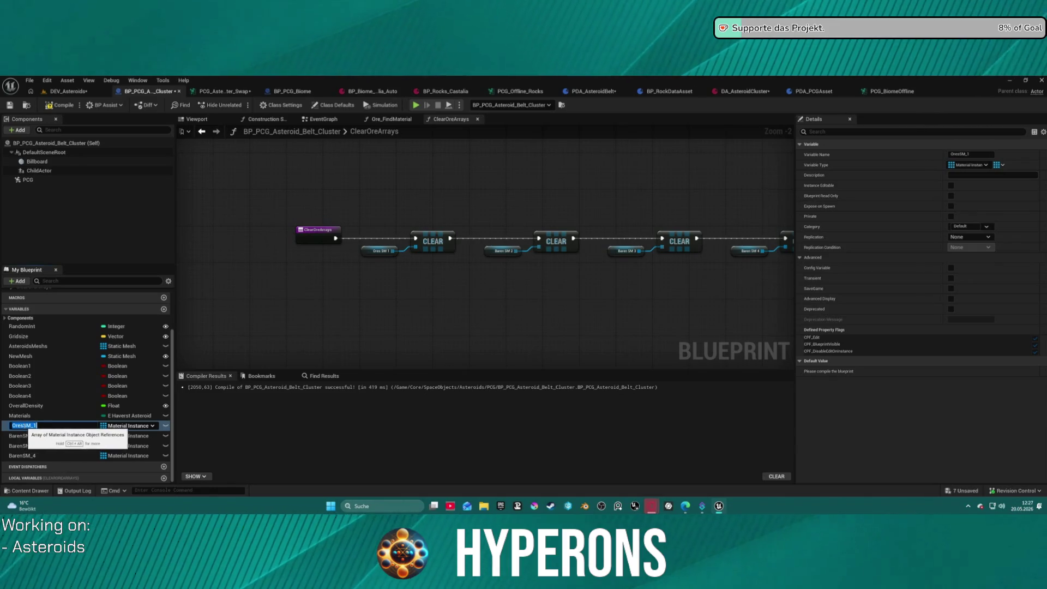
key("ctrl+v")
key("Return")
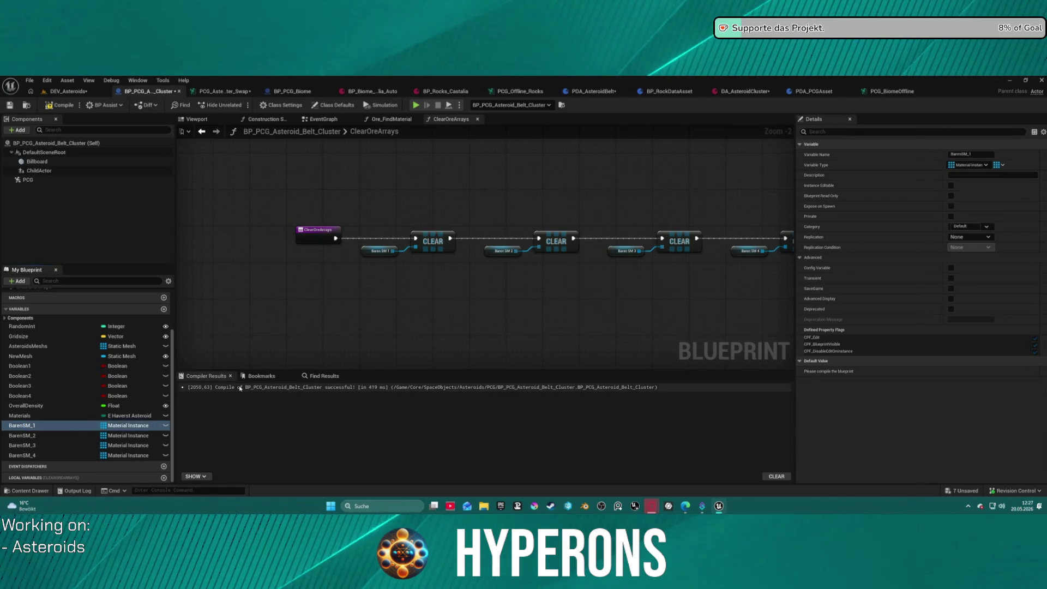
Step: Check the four Clear nodes and duplicate BarenSM_4 into a new Material Instance variable
mouse_move(514, 313)
left_mouse_down()
mouse_move(308, 297)
mouse_move(482, 289)
left_mouse_up()
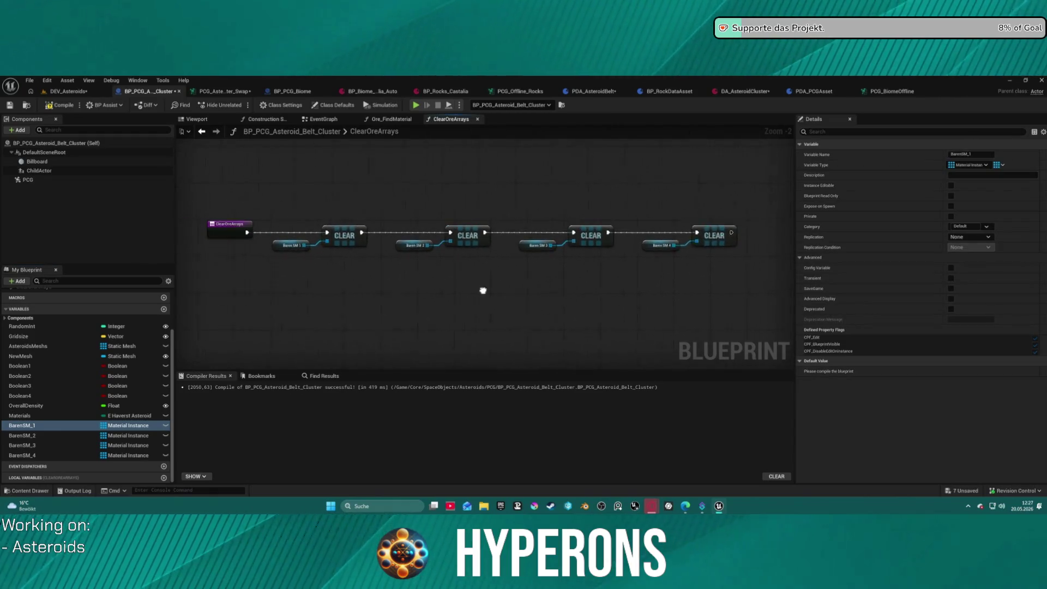
double_click(30, 427)
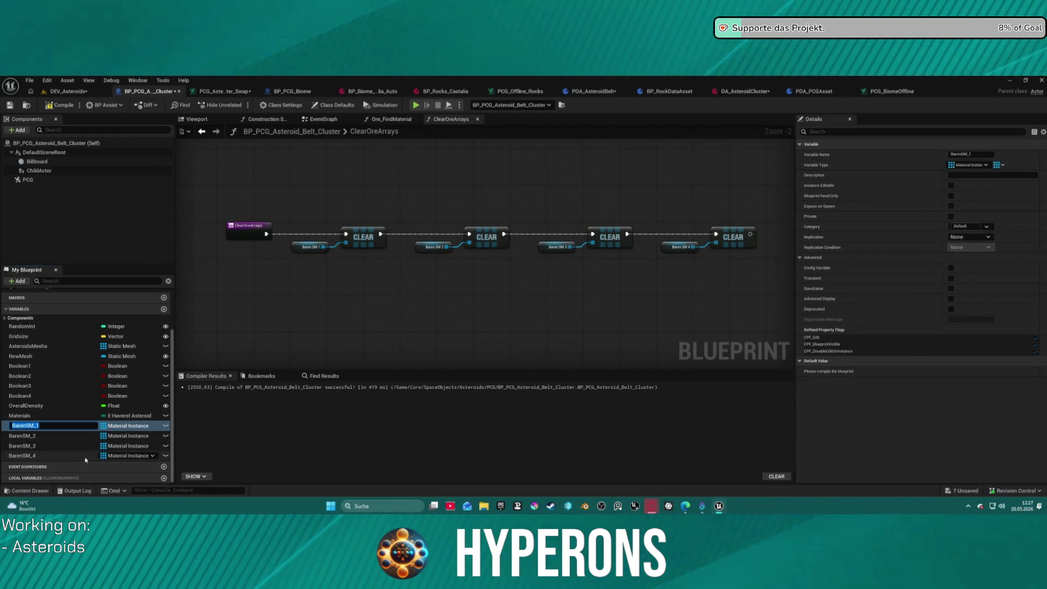
left_click(47, 455)
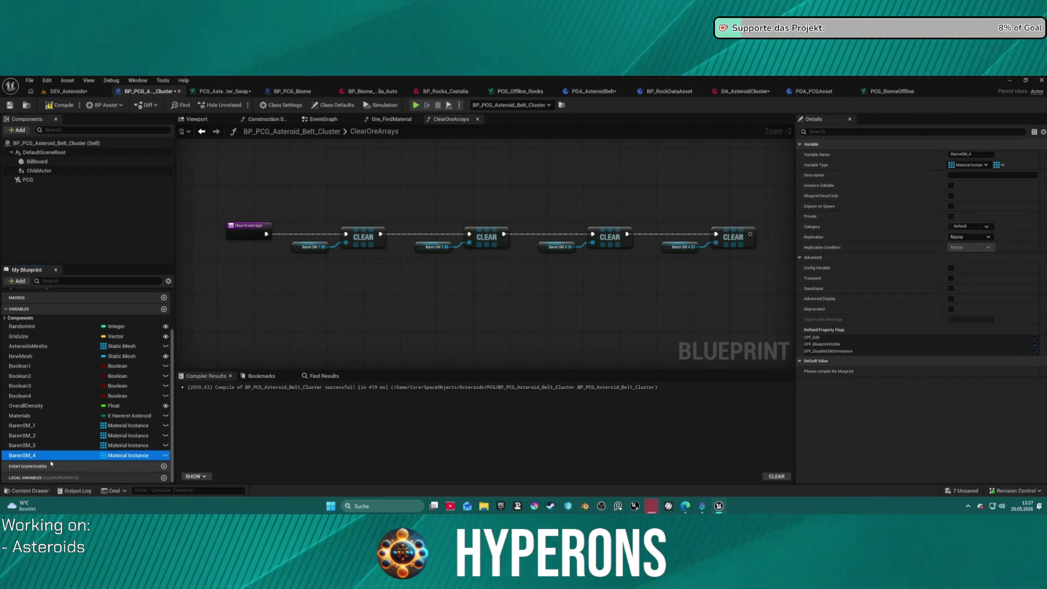
key("ctrl+d")
type("MineralSM")
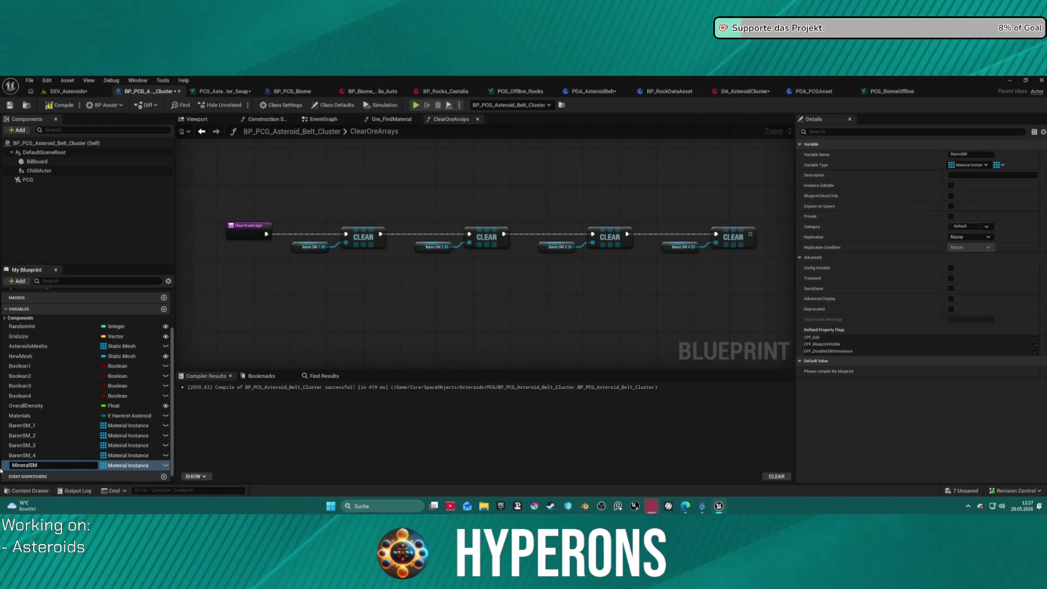
Step: Name the duplicated variable MineralSM_1
key("Return")
type("_1")
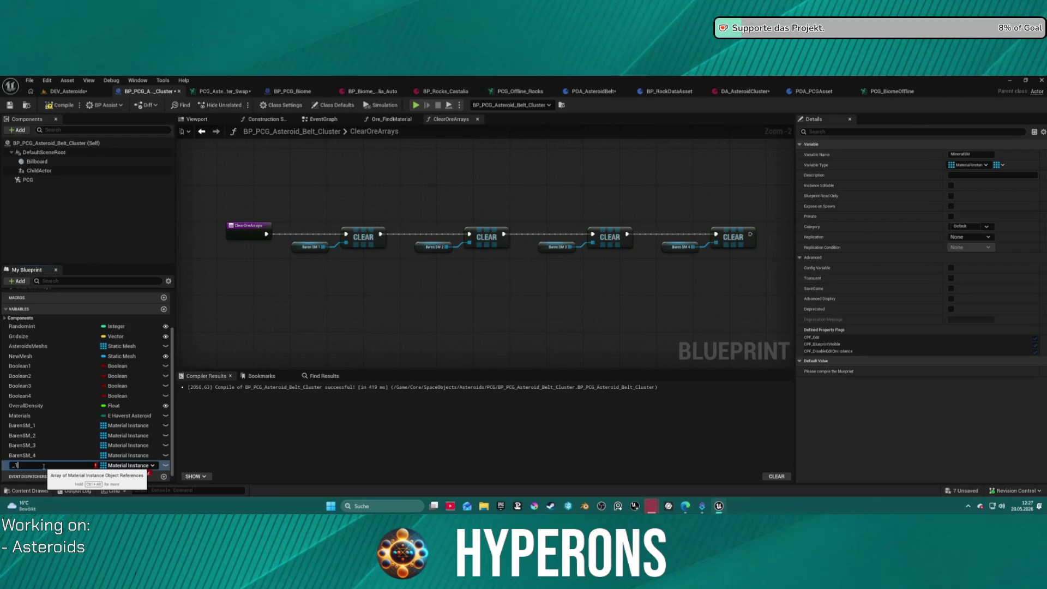
key("ctrl+z")
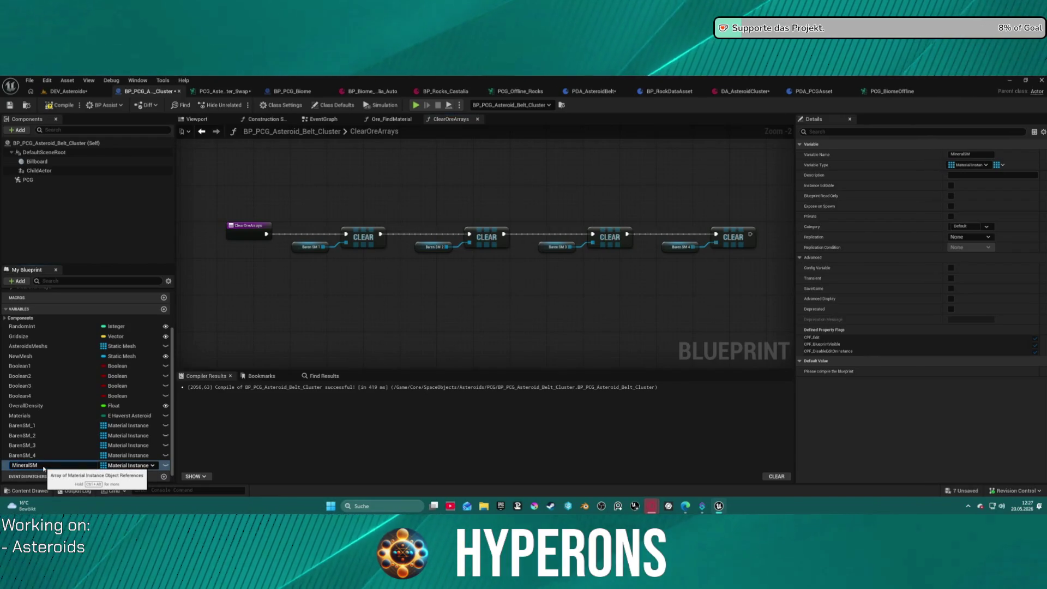
key("Return")
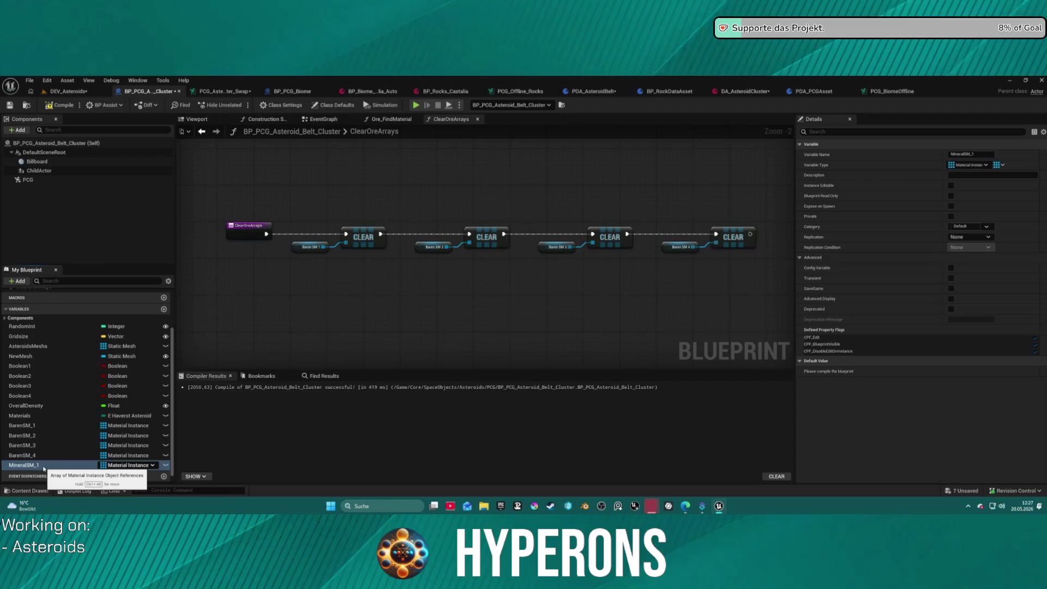
Step: Duplicate MineralSM_1 into MineralSM_2, MineralSM_3 and MineralSM_4, then review the new variables
key("ctrl+d")
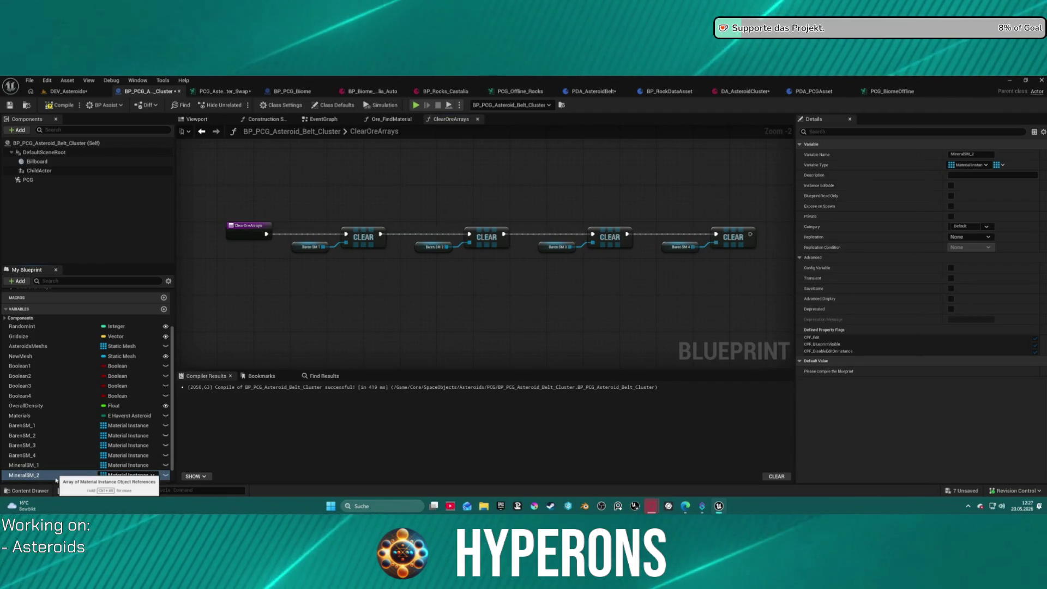
key("ctrl+d")
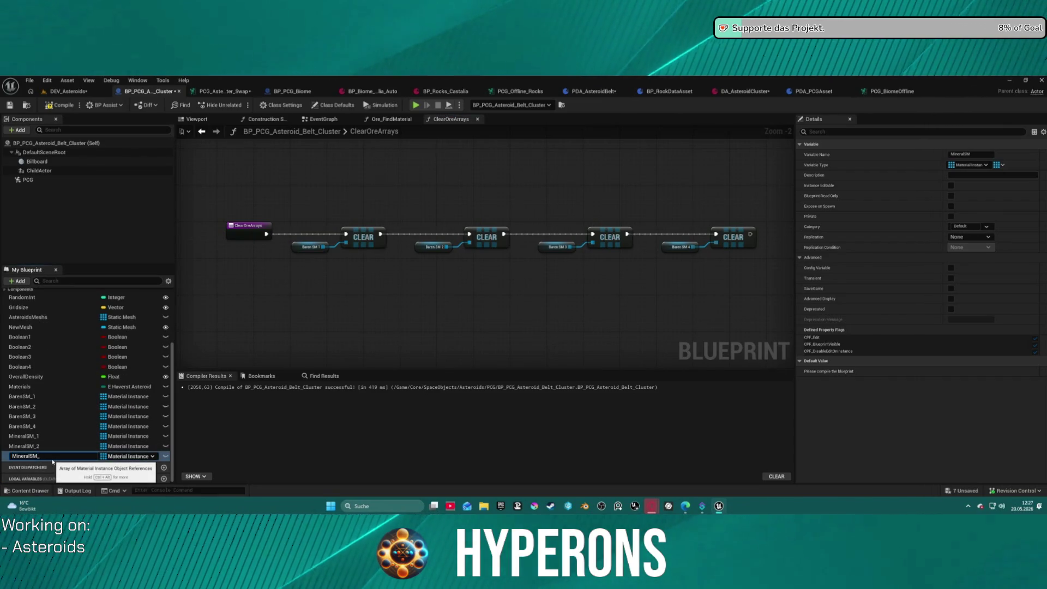
type("3")
key("Return")
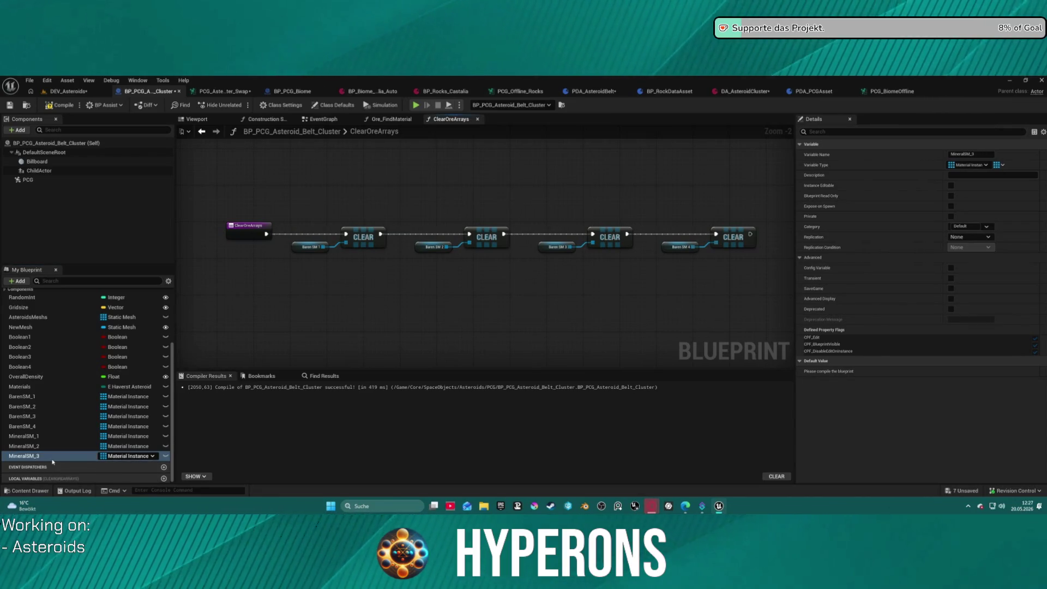
key("ctrl+d")
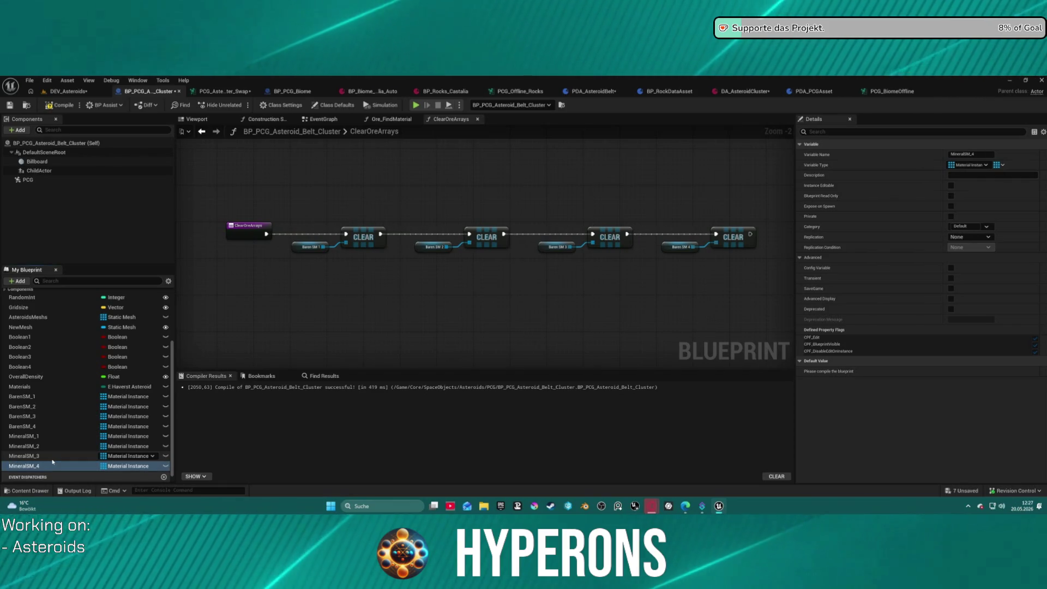
left_click(27, 437)
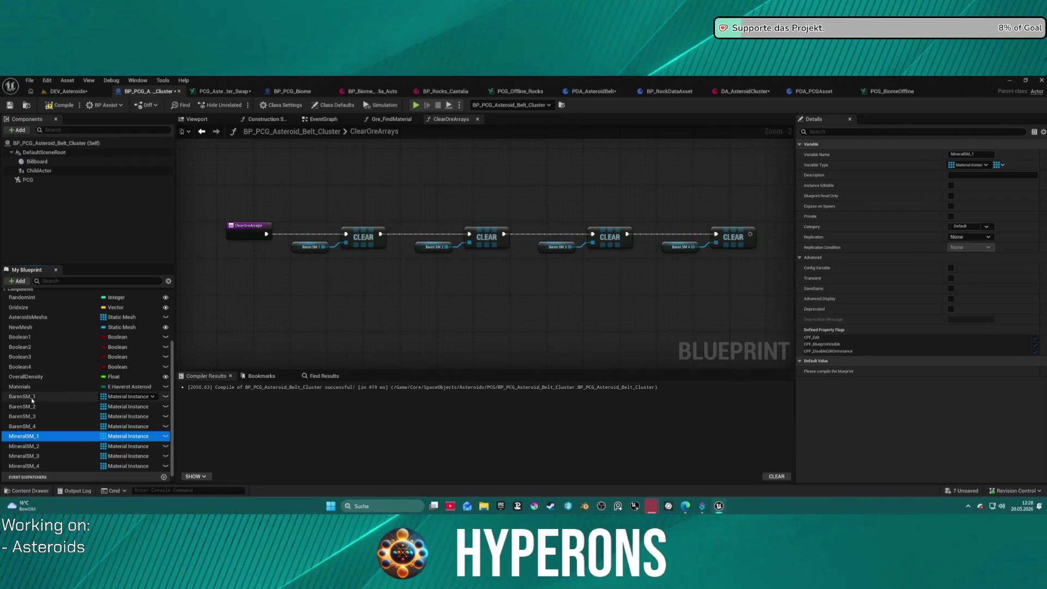
left_click(24, 456)
left_click(41, 466)
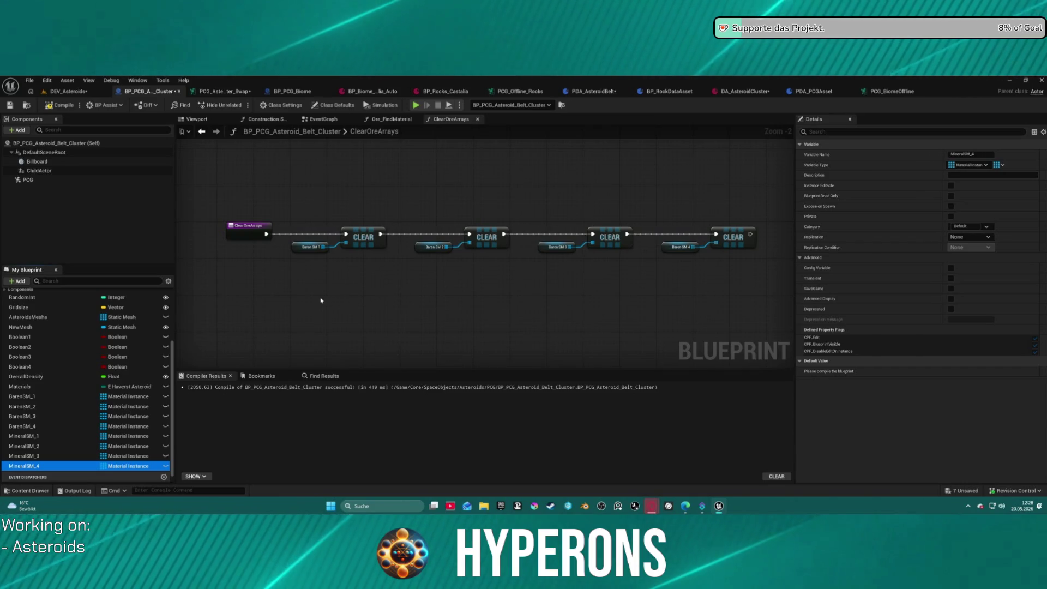
key("ctrl+space")
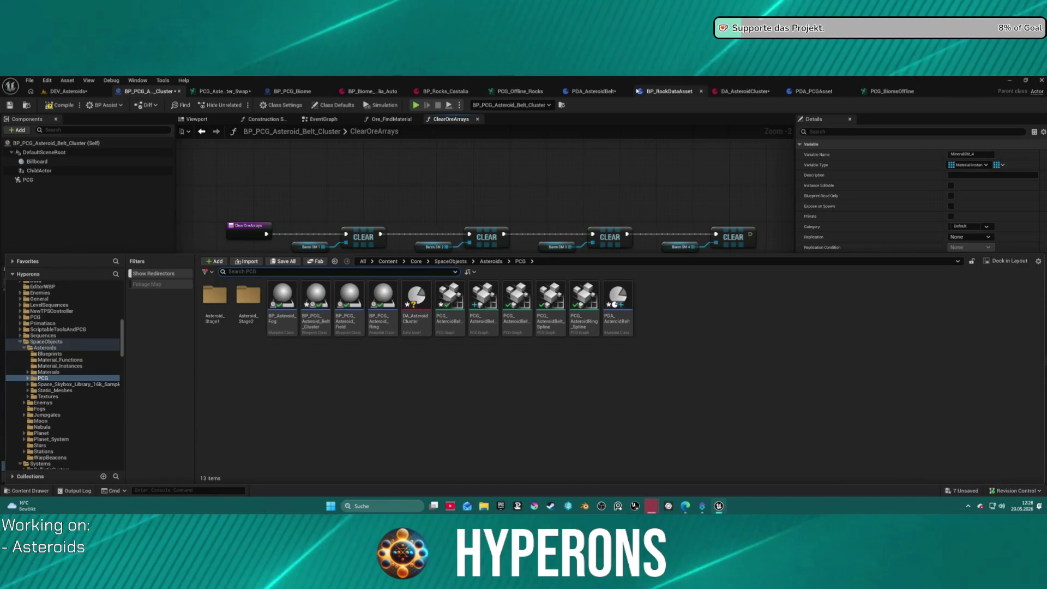
Step: Switch to the BP_RockDataAsset editor and browse the DataAssets folder in the content browser
left_click(672, 94)
left_click(27, 105)
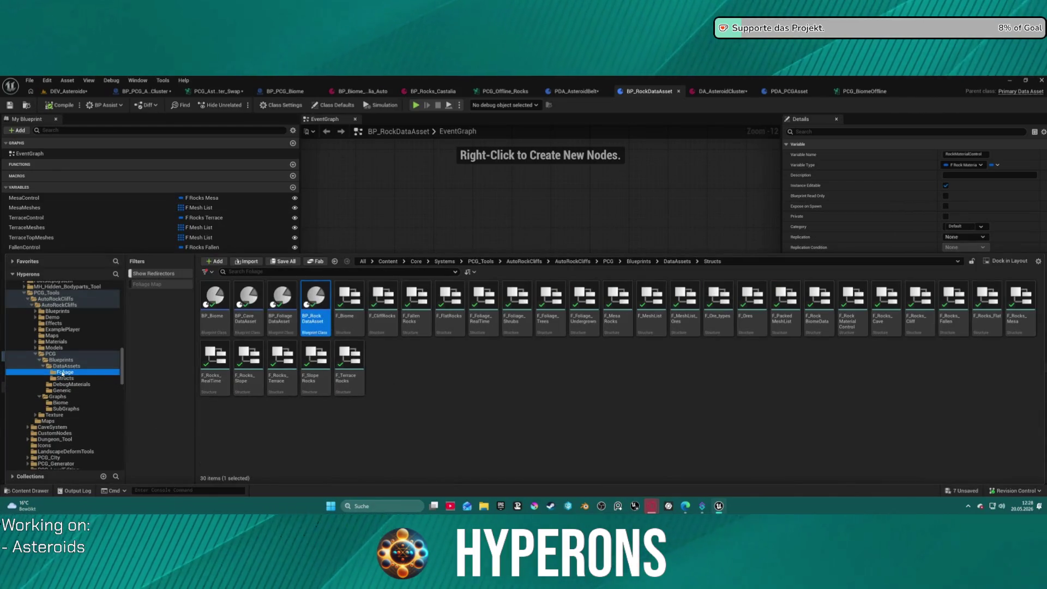
left_click(66, 367)
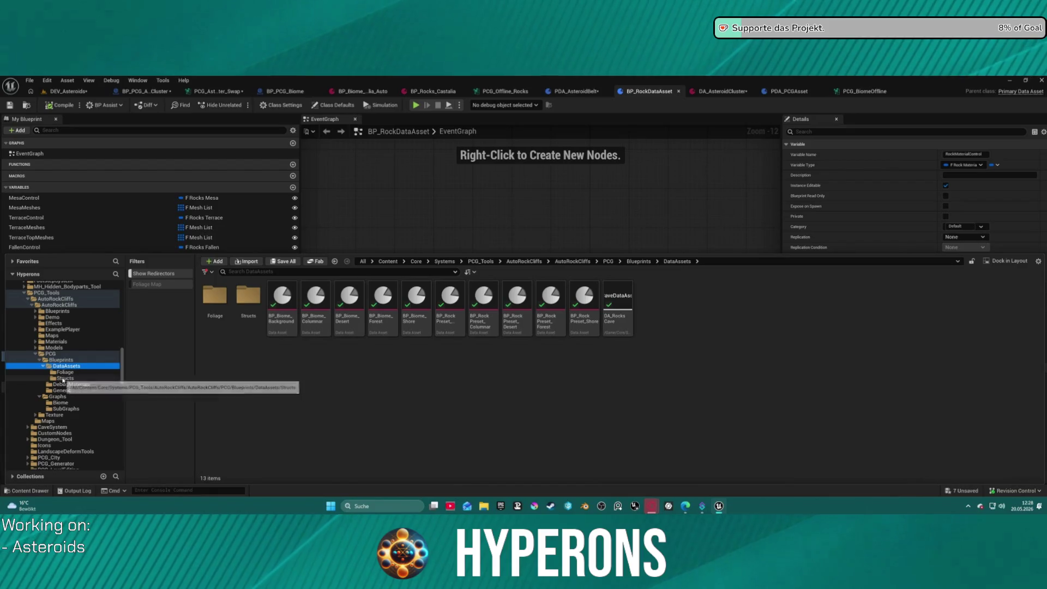
scroll(63, 356, "up", 15)
scroll(63, 356, "up", 8)
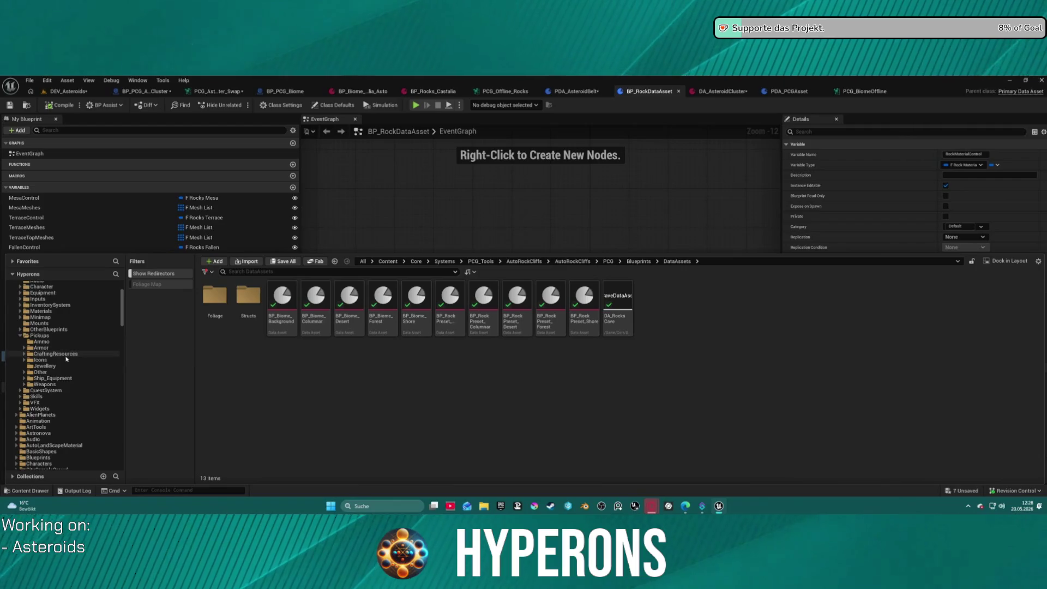
scroll(64, 363, "down", 4)
scroll(60, 385, "down", 2)
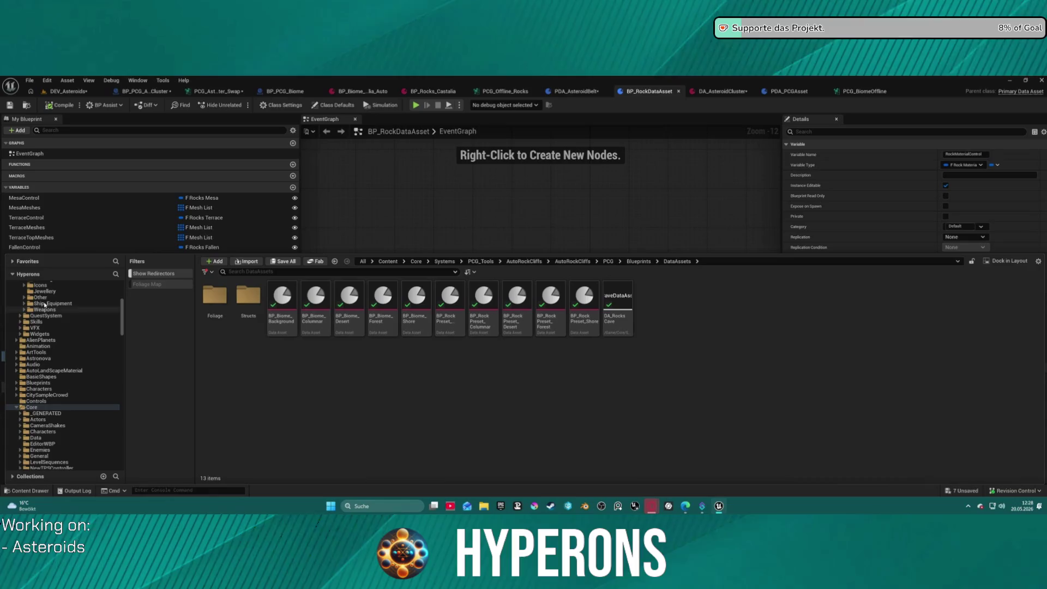
scroll(45, 305, "up", 8)
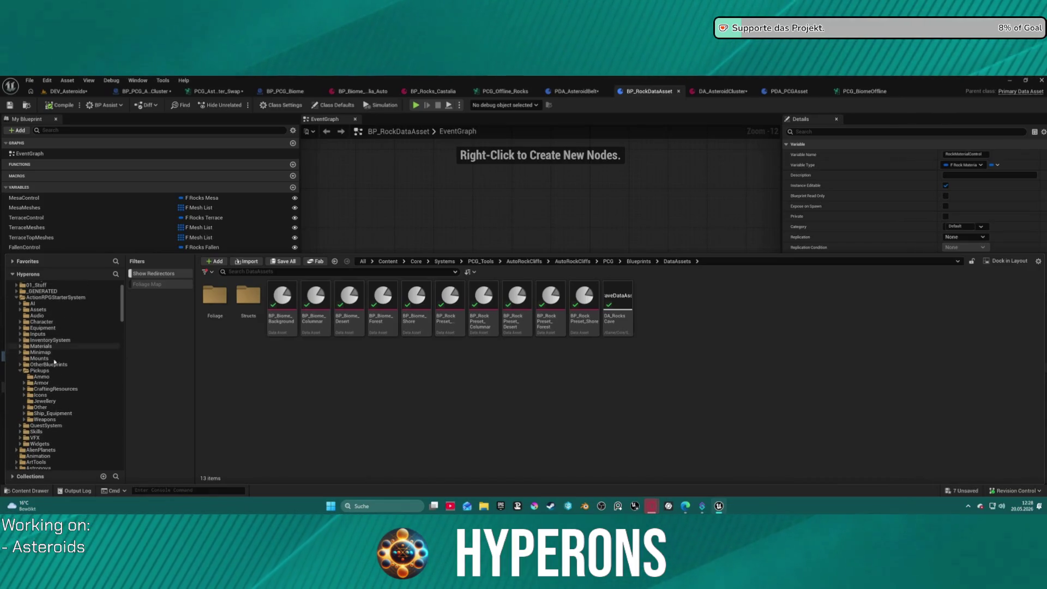
scroll(55, 361, "up", 1)
Step: Navigate to OtherBlueprints > RandomSpawner > Rocks and select DT_HarvestRockMat_01
left_click(41, 376)
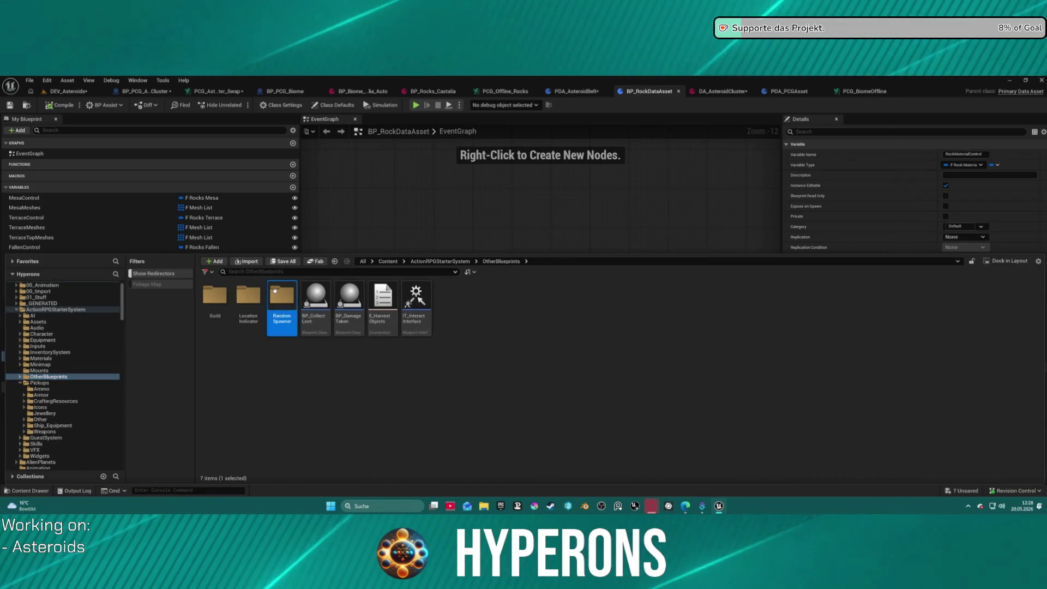
double_click(282, 297)
double_click(416, 297)
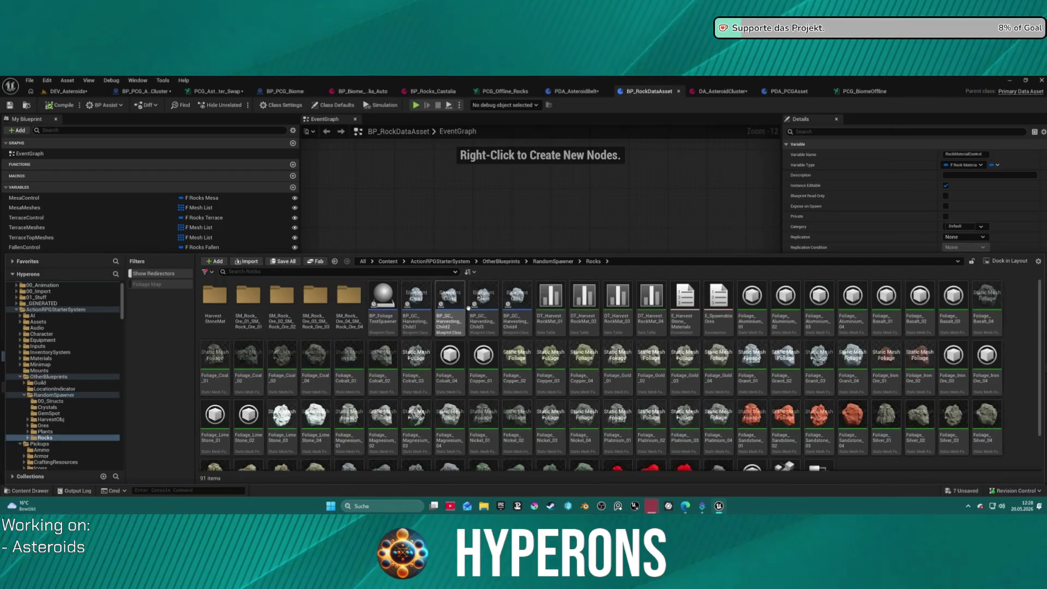
left_click(558, 318)
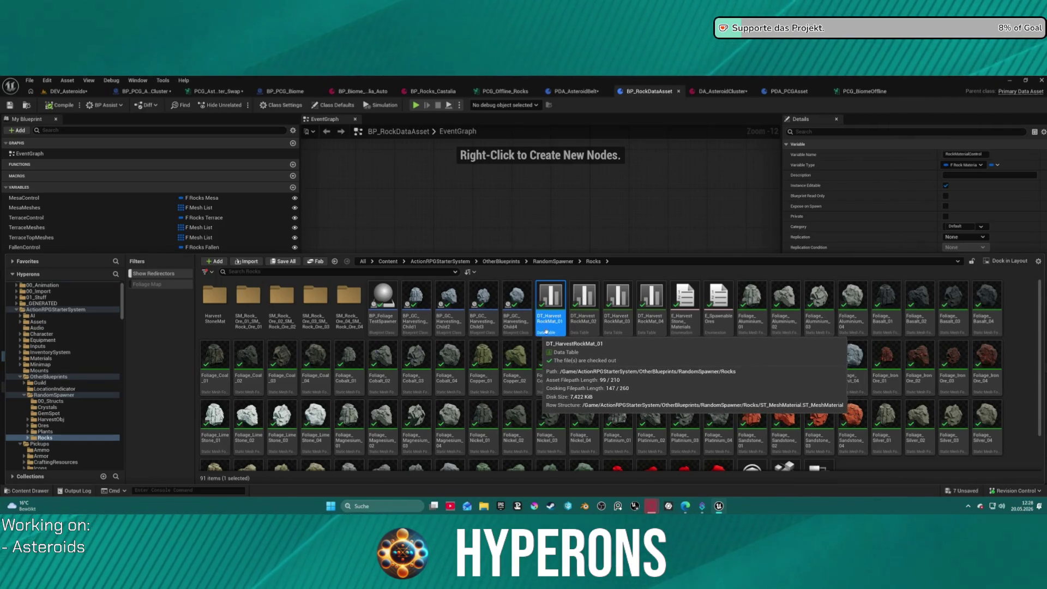
scroll(107, 424, "down", 10)
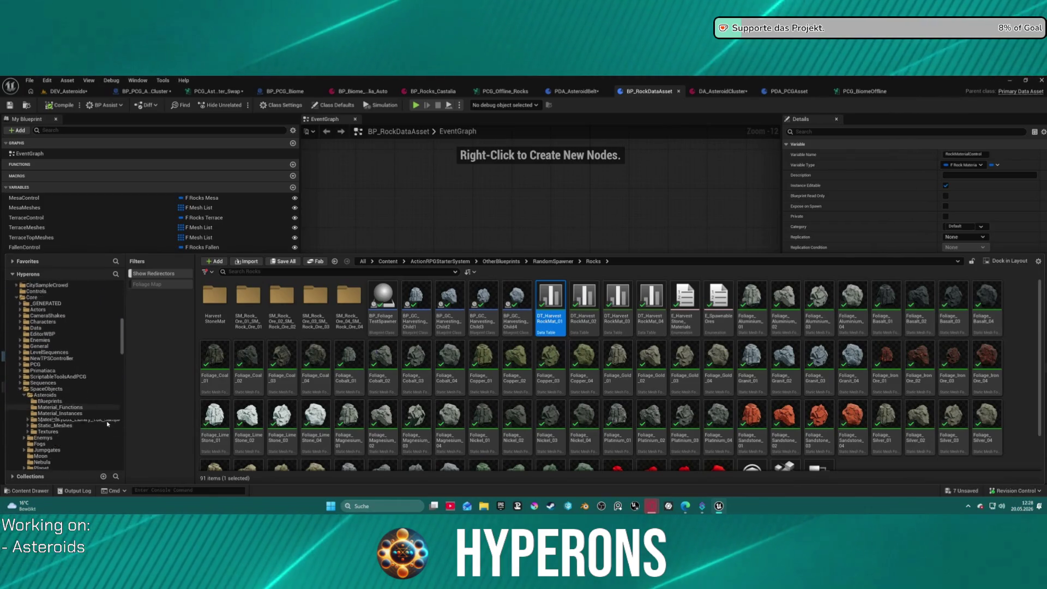
scroll(108, 424, "down", 2)
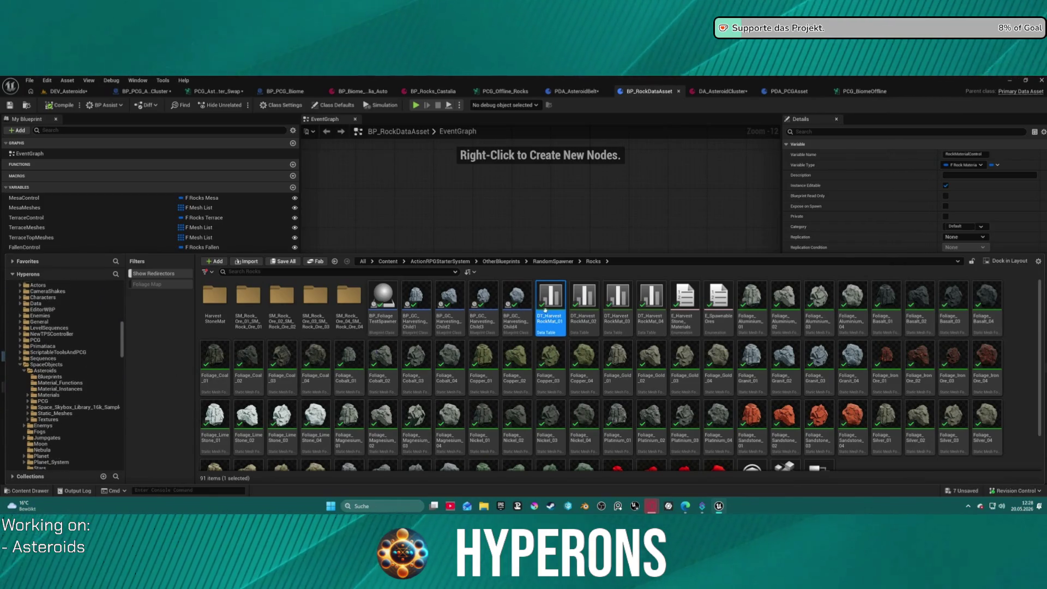
Step: Move DT_HarvestRockMat_01 into the Asteroids PCG folder and browse that folder
mouse_move(550, 297)
left_mouse_down()
mouse_move(150, 401)
mouse_move(43, 402)
left_mouse_up()
left_click(66, 418)
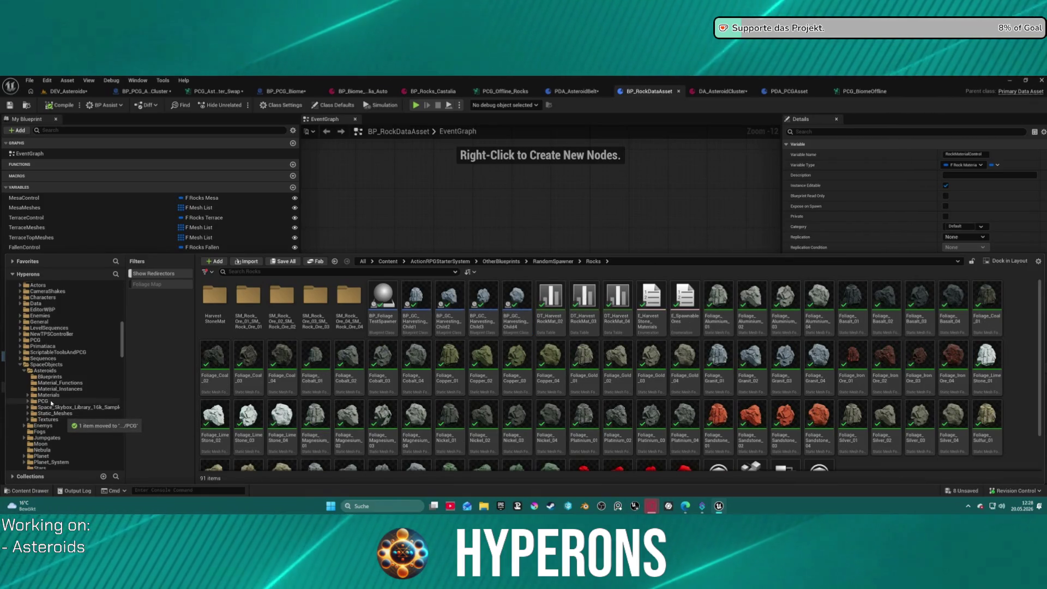
left_click(28, 401)
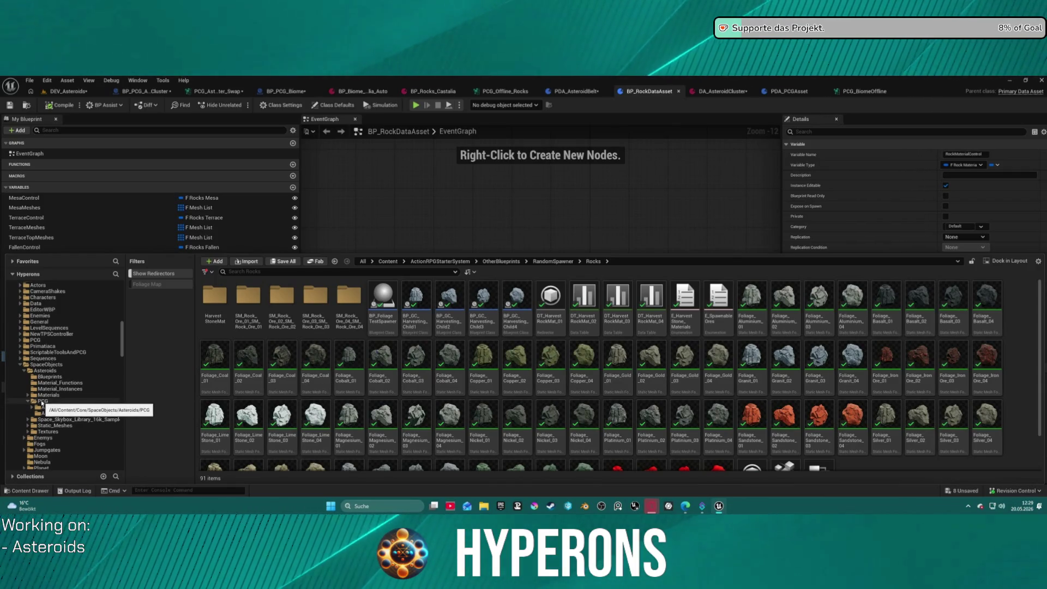
left_click(42, 402)
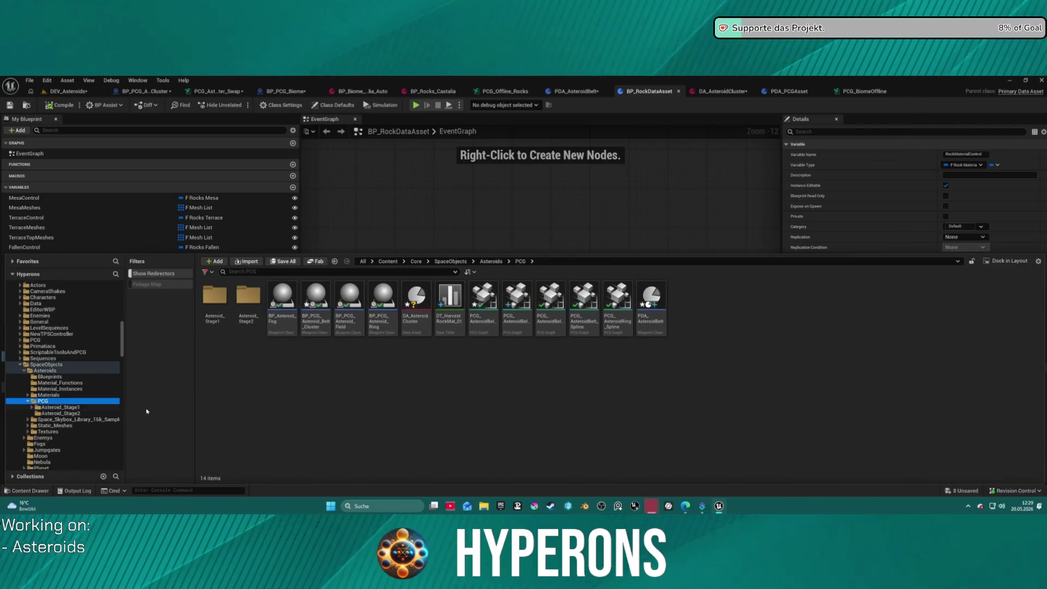
scroll(76, 390, "up", 10)
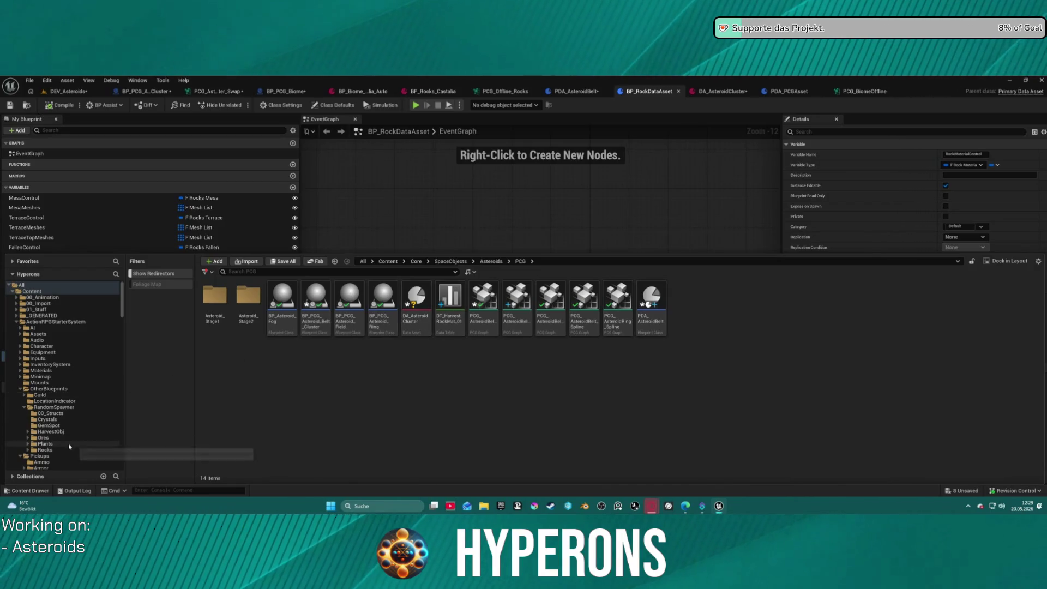
Step: Move DT_HarvestRockMat_01 from Asteroids PCG into the Rocks folder and view Rocks
left_click(450, 302)
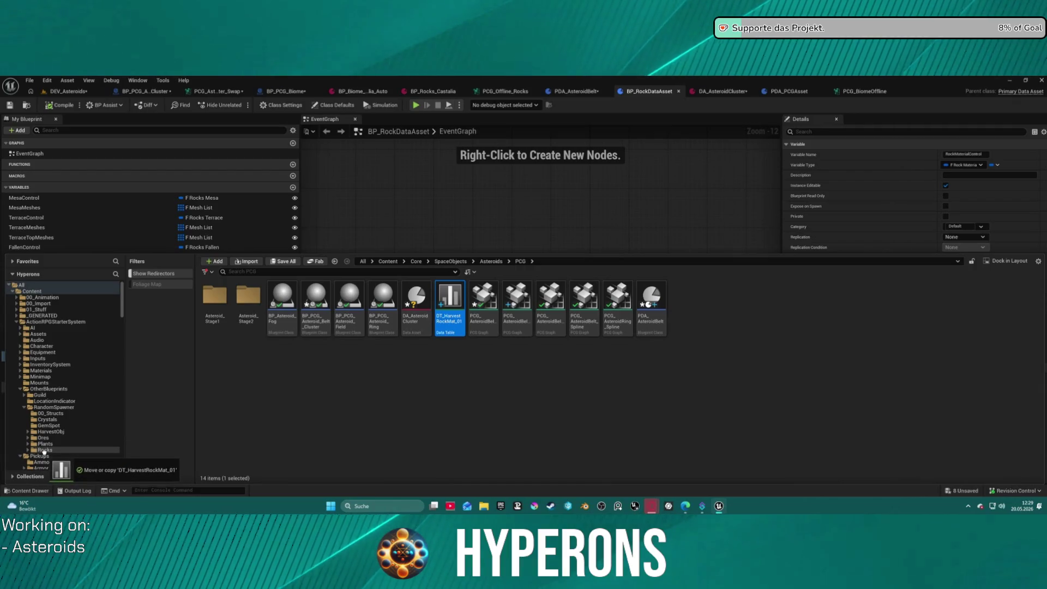
left_click_drag(46, 454, 53, 454)
left_click(66, 470)
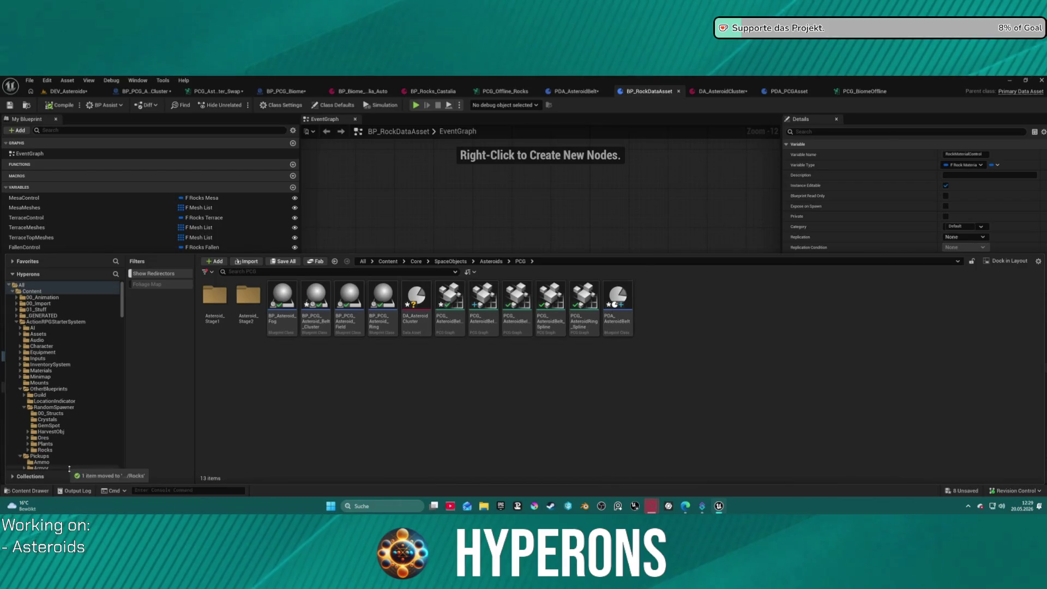
left_click(40, 450)
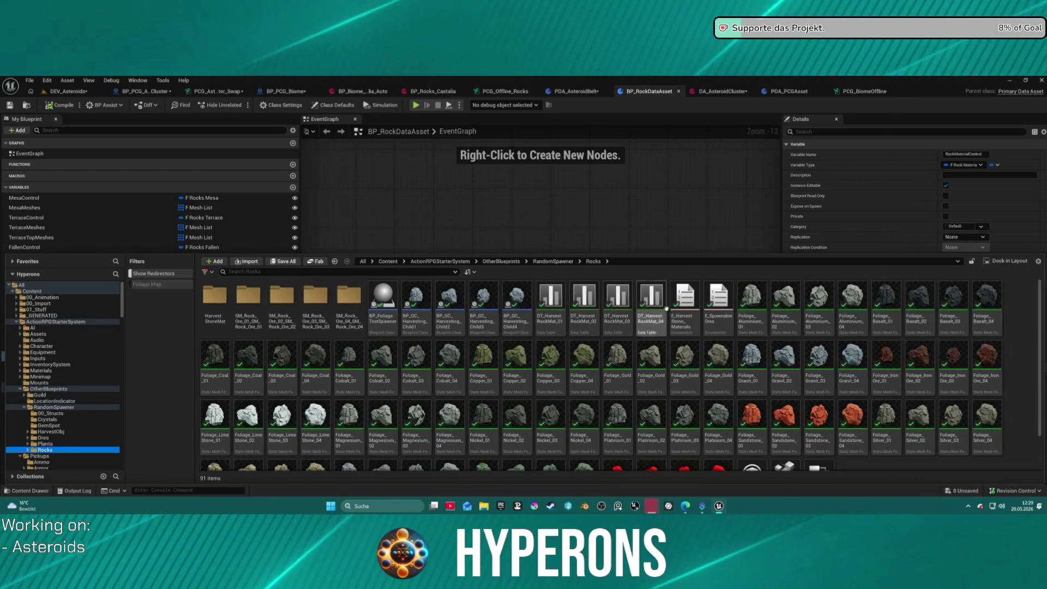
scroll(735, 343, "down", 2)
scroll(735, 343, "up", 2)
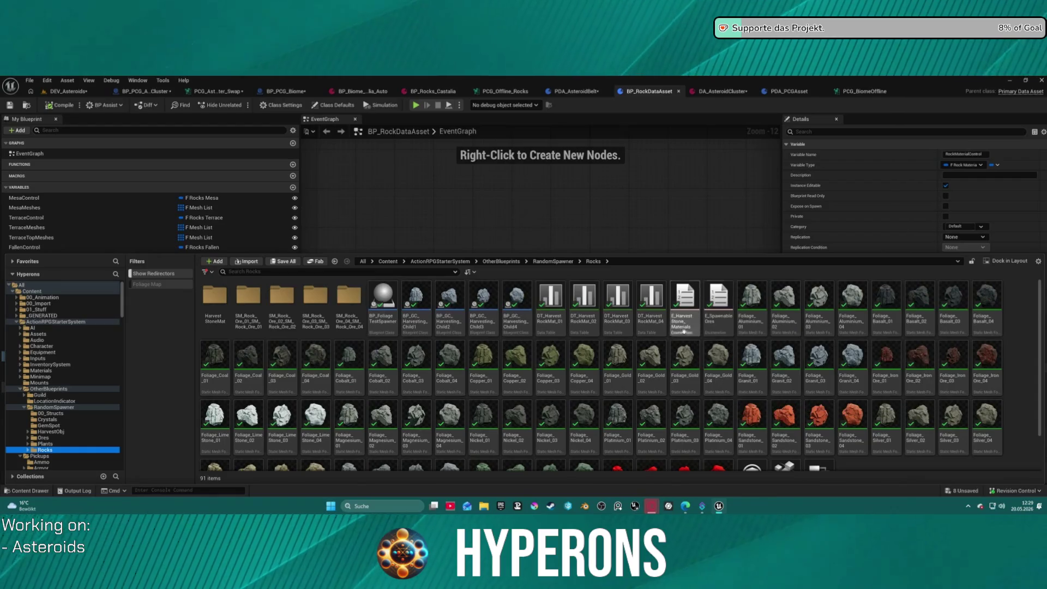
Step: Open DT_HarvestRockMat_01 and widen its Material column to read the full paths
double_click(549, 324)
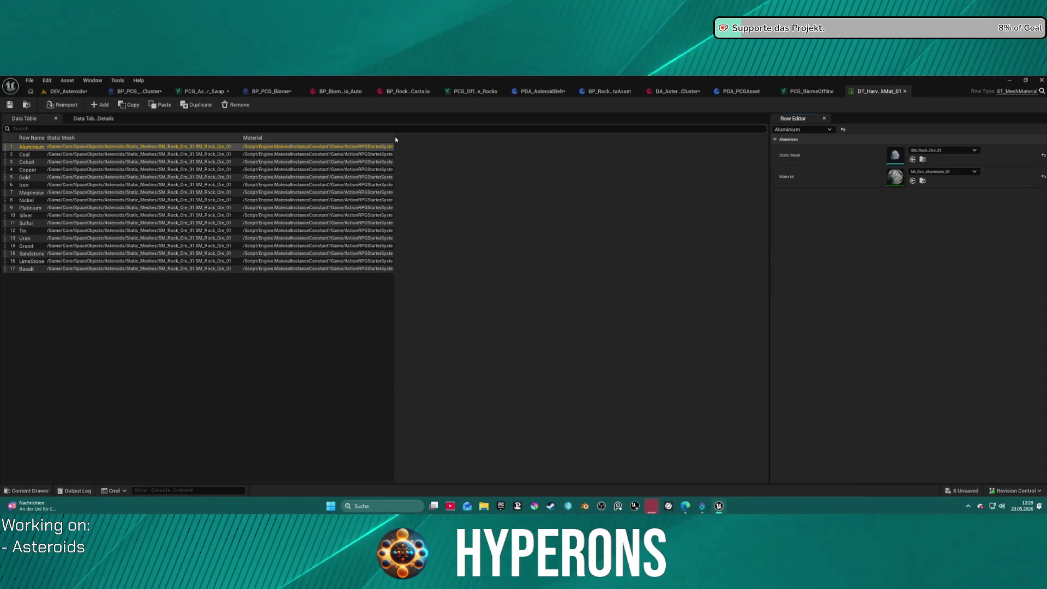
mouse_move(392, 139)
left_mouse_down()
mouse_move(696, 138)
mouse_move(585, 146)
left_mouse_up()
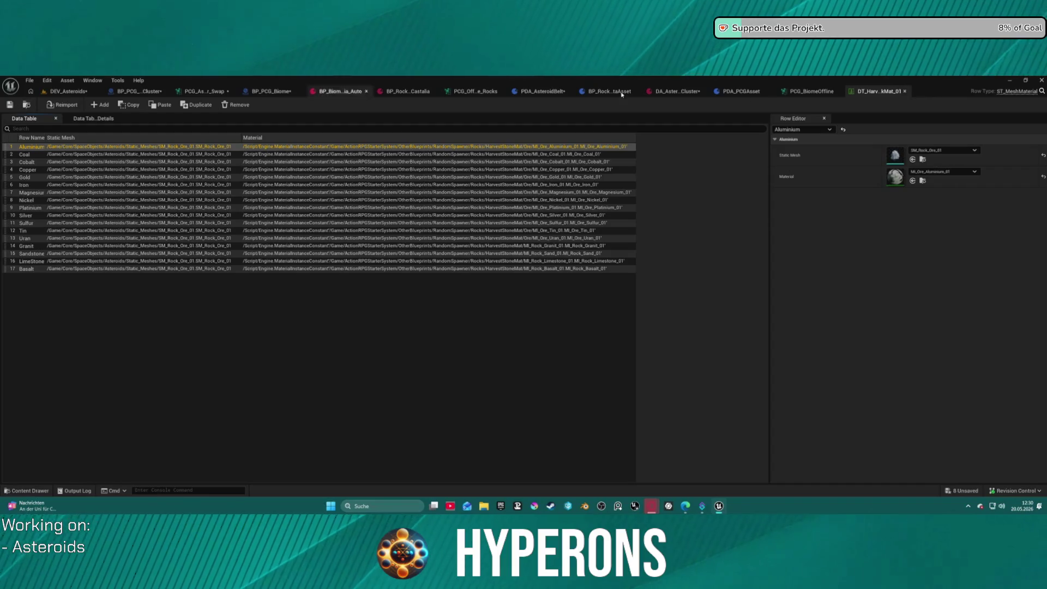
Step: Open the ST_MeshMaterial row structure and locate it in the Rocks folder
left_click(1018, 92)
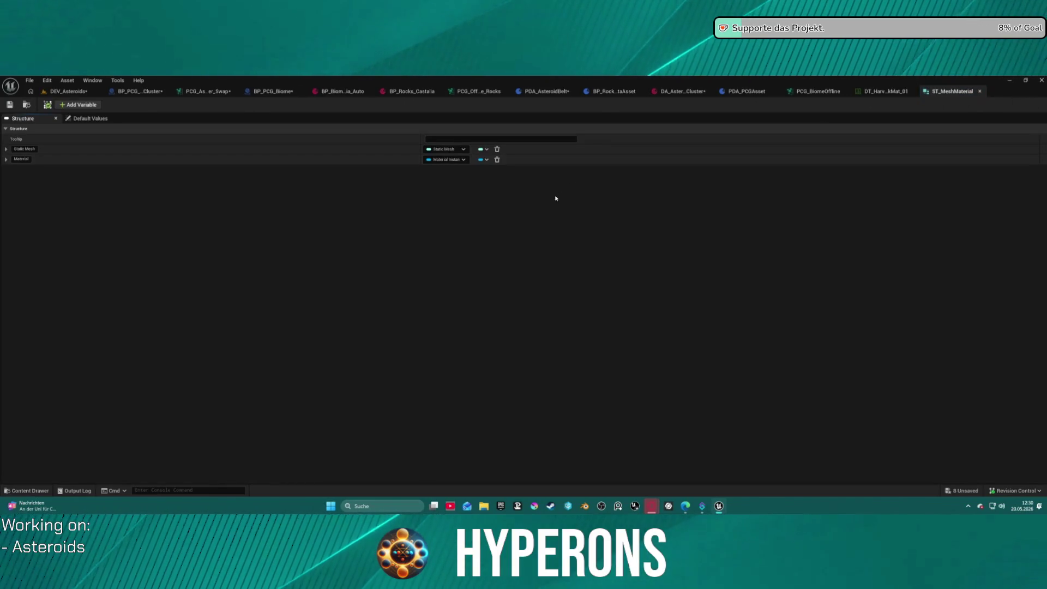
key("ctrl+space")
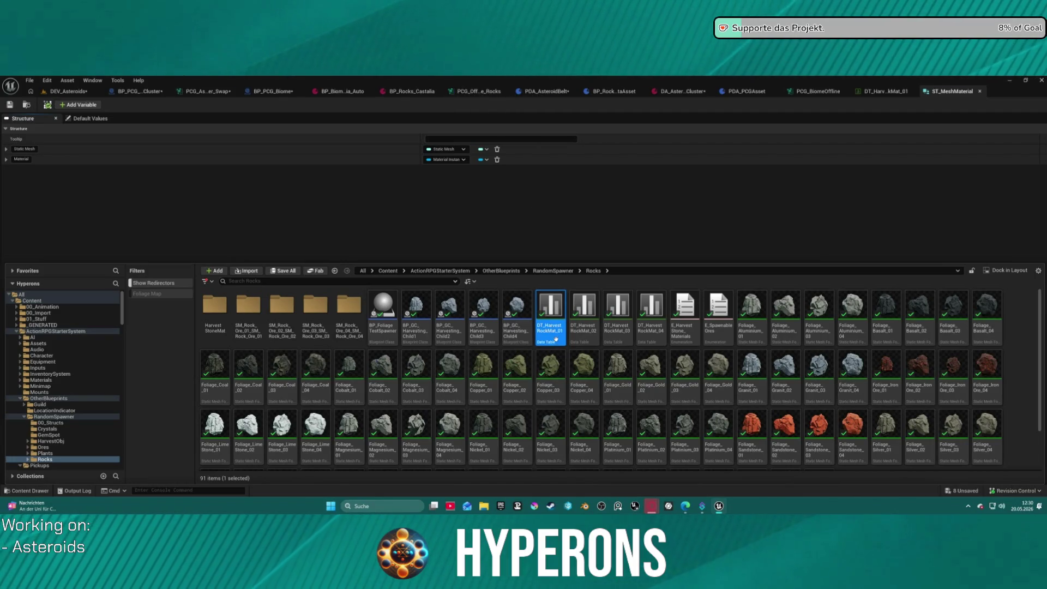
mouse_move(556, 340)
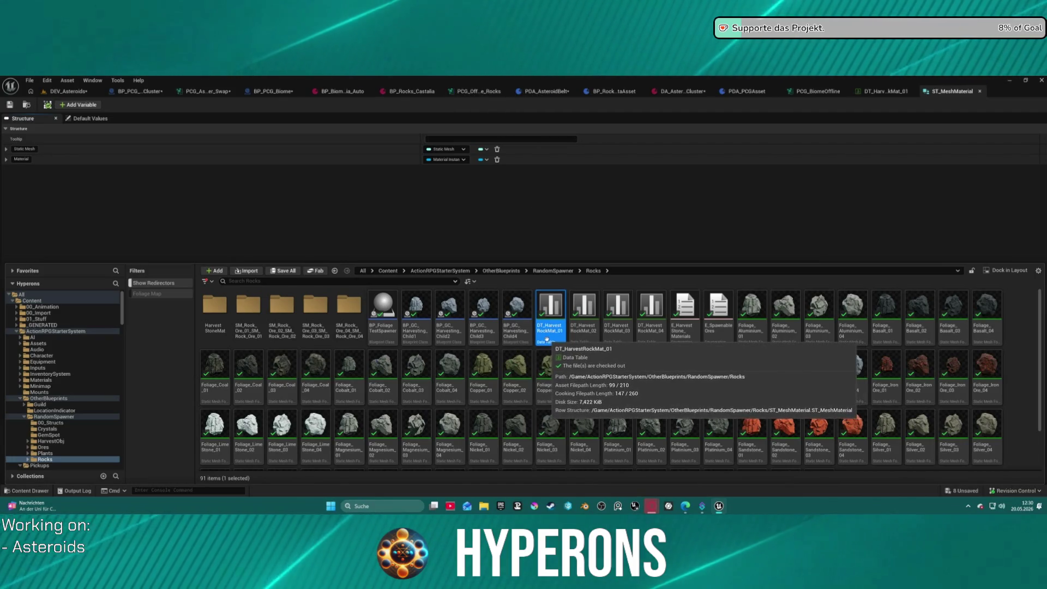
left_click(952, 92)
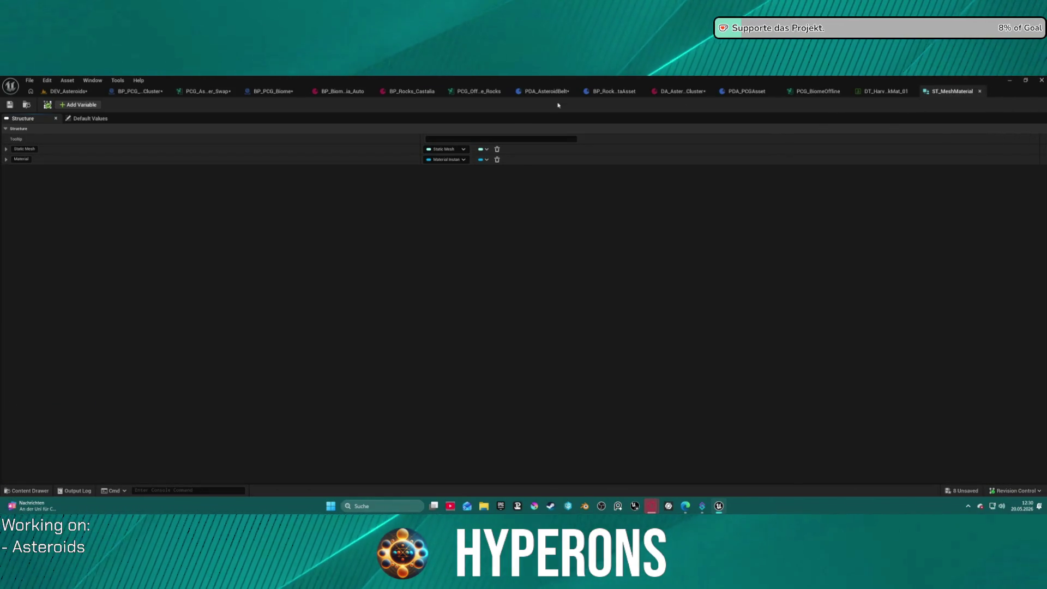
left_click(884, 91)
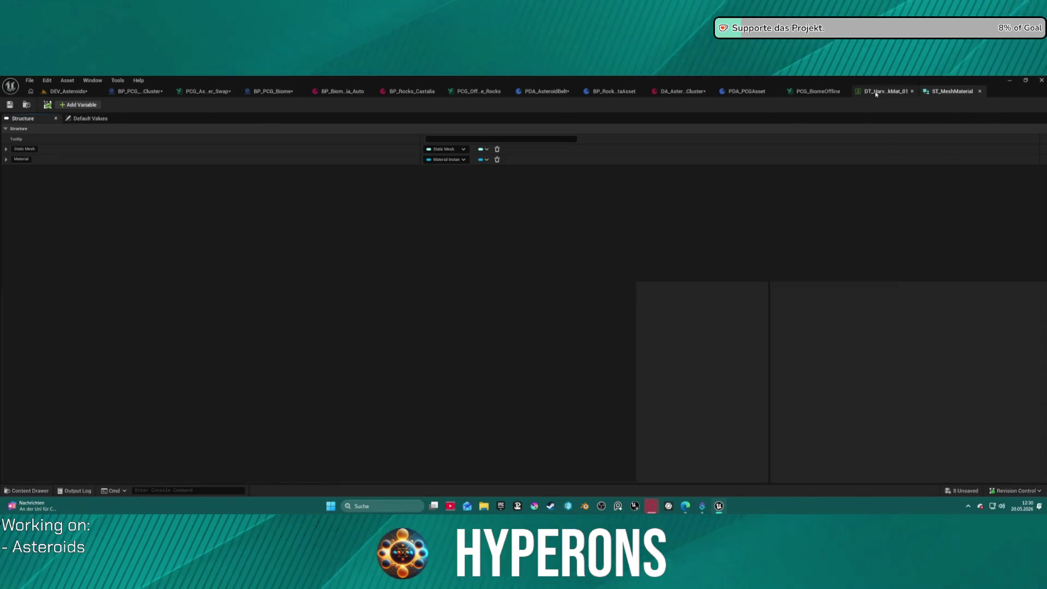
left_click(952, 91)
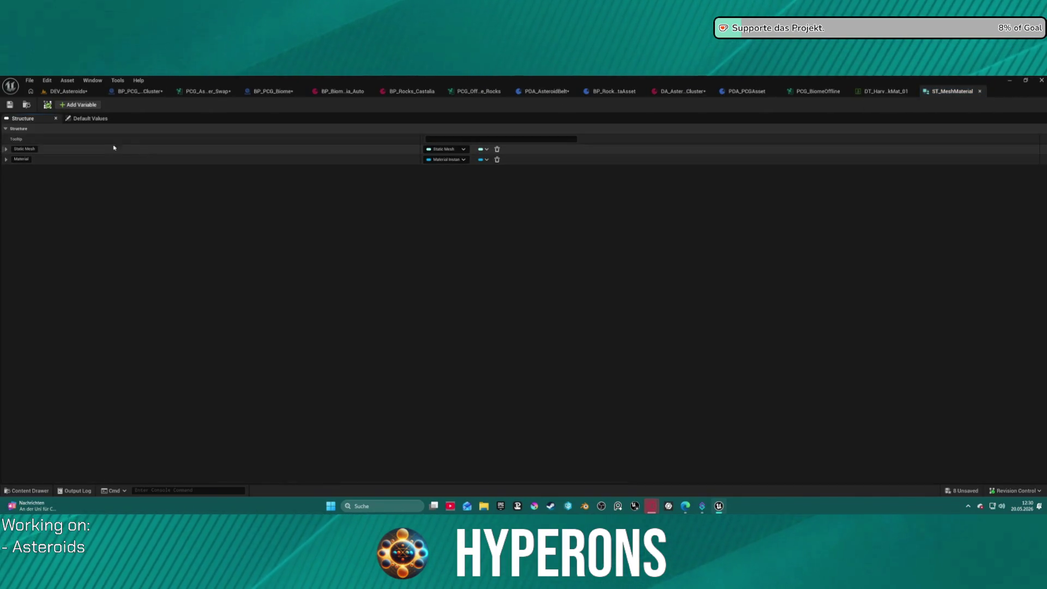
left_click(26, 104)
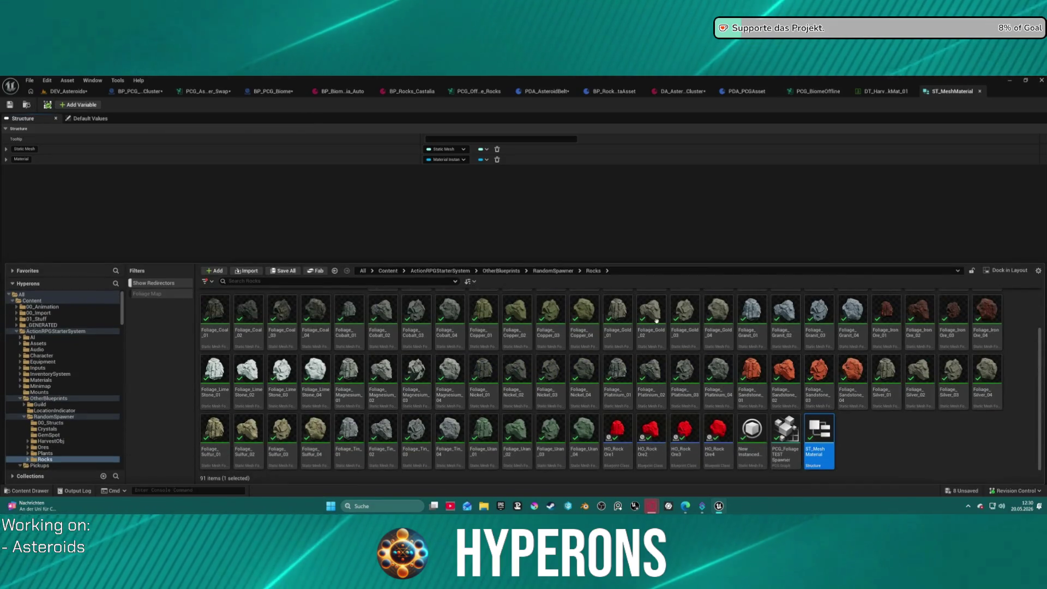
scroll(840, 437, "up", 2)
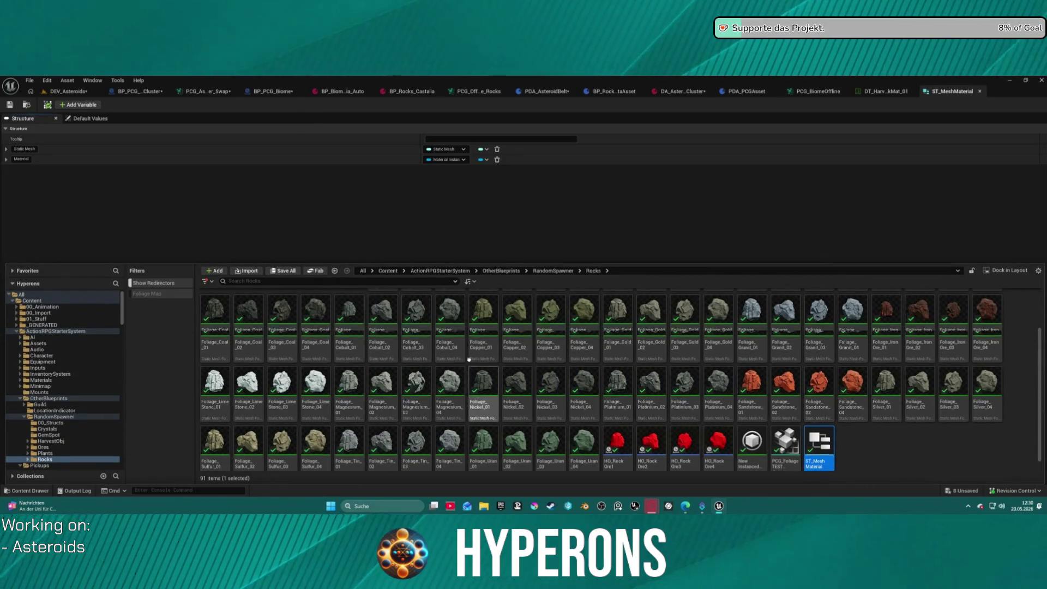
Step: Go through DA_AsteroidCluster and PCG_Offline_Rocks to BP_PCG_Biome's Ore_FindMaterial graph
left_click(680, 93)
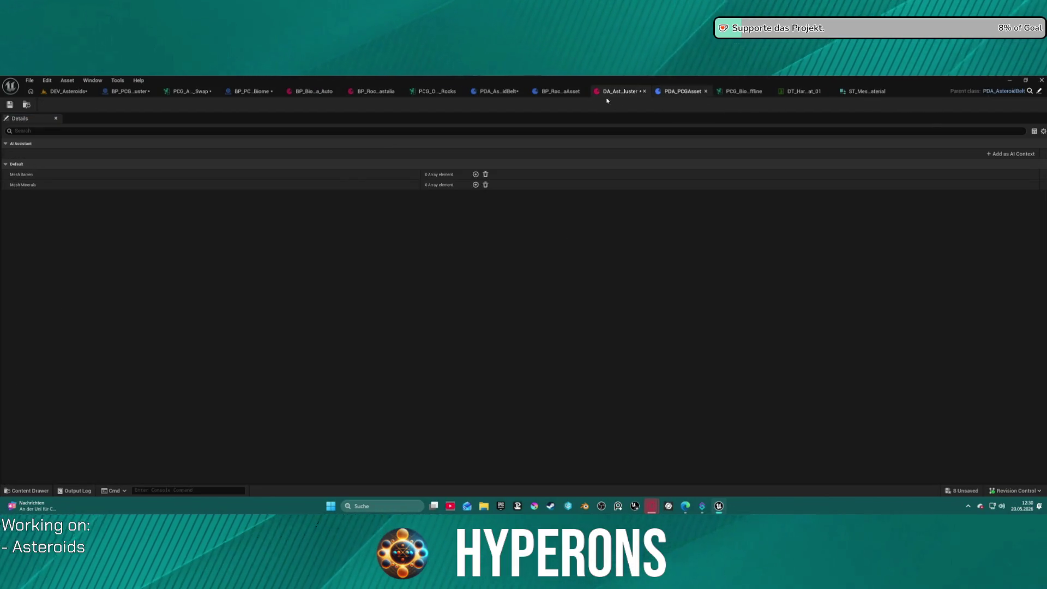
left_click(458, 93)
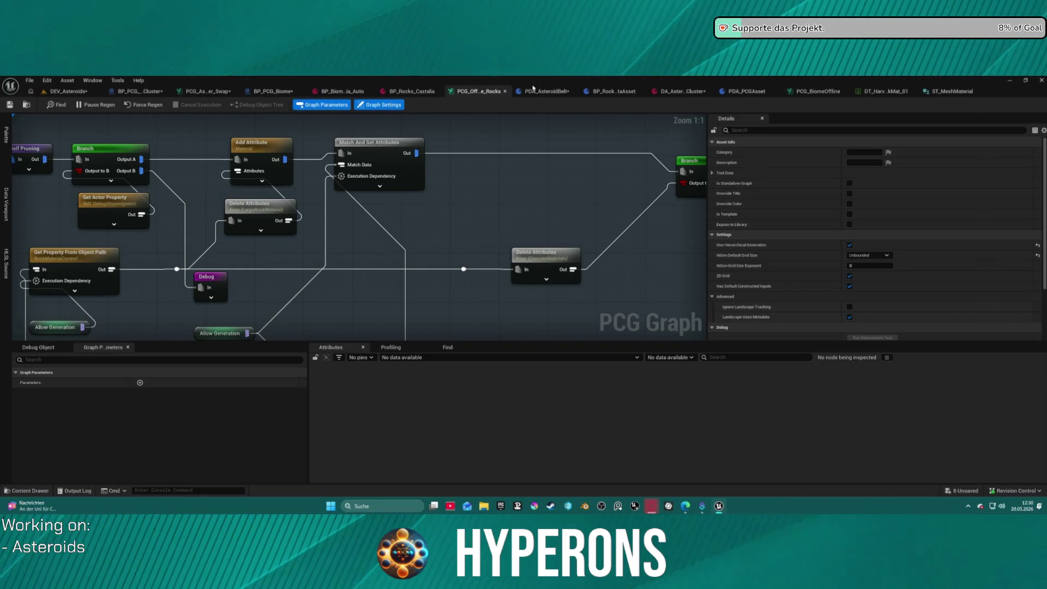
left_click(272, 91)
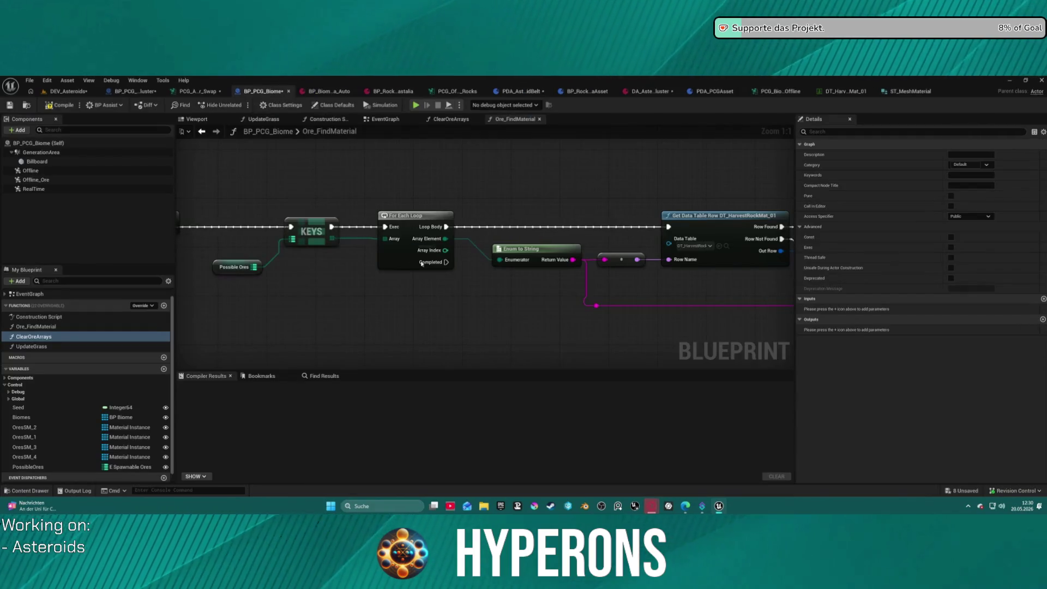
Step: Pan through Ore_FindMaterial's Get Data Table Row lookups, then return to ST_MeshMaterial and locate it
mouse_move(594, 247)
left_mouse_down()
mouse_move(46, 192)
mouse_move(128, 185)
mouse_move(108, 189)
left_mouse_up()
left_click_drag(327, 214, 328, 212)
left_click_drag(703, 260, 300, 256)
left_click_drag(600, 258, 214, 259)
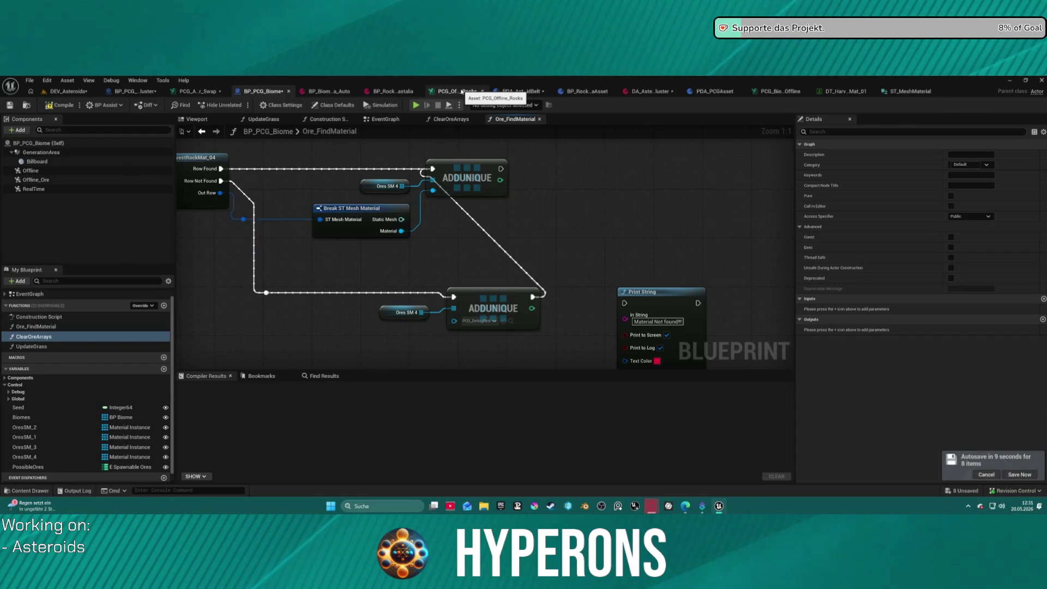
left_click(911, 93)
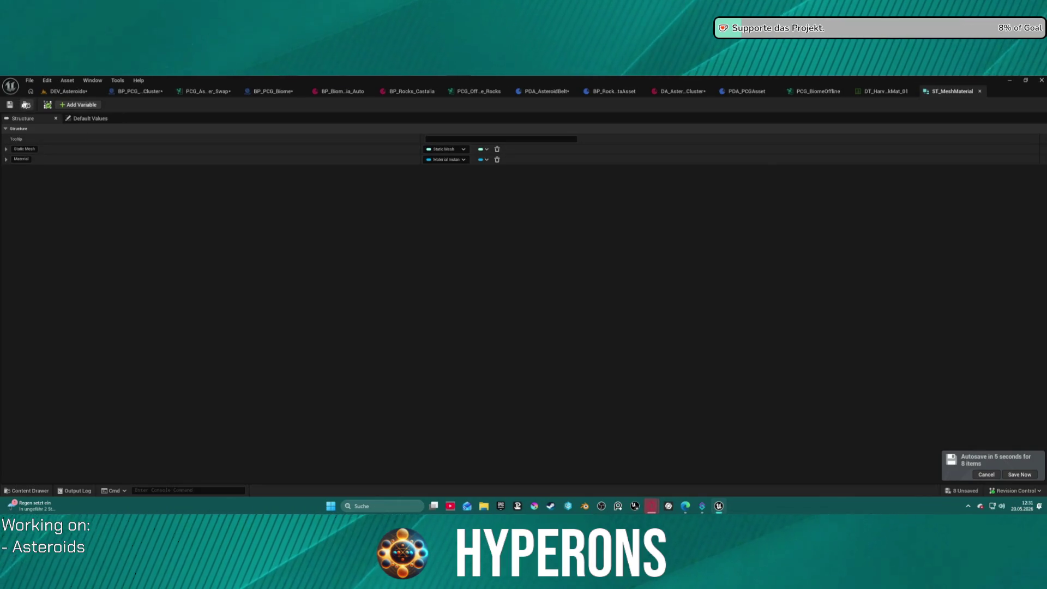
left_click(25, 104)
Step: View ST_MeshMaterial's referencers and inspect the ore materials DT_HarvestAsteroidMat_01 references
right_click(819, 431)
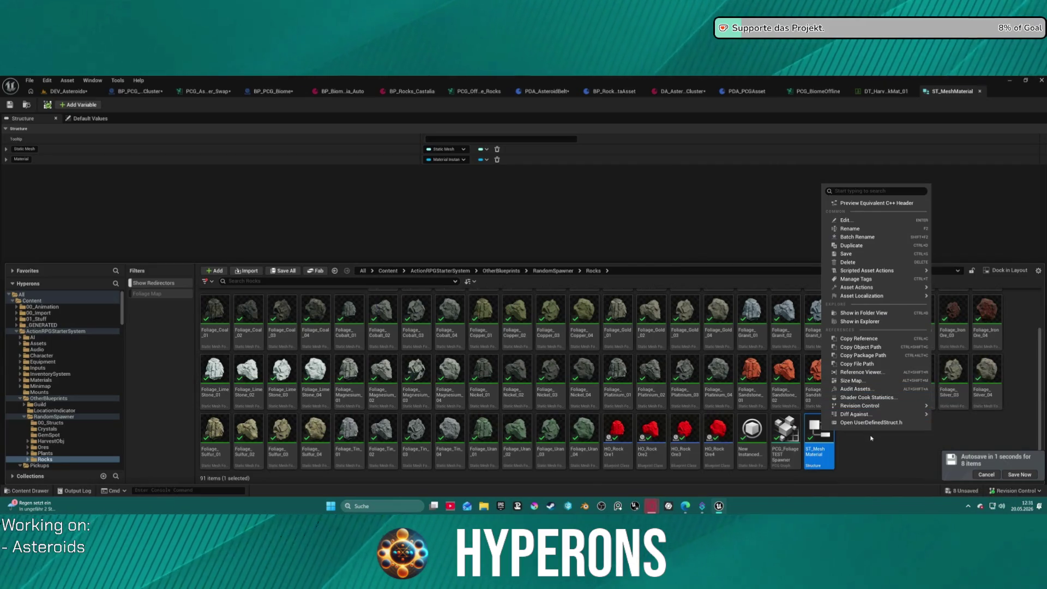
mouse_move(893, 406)
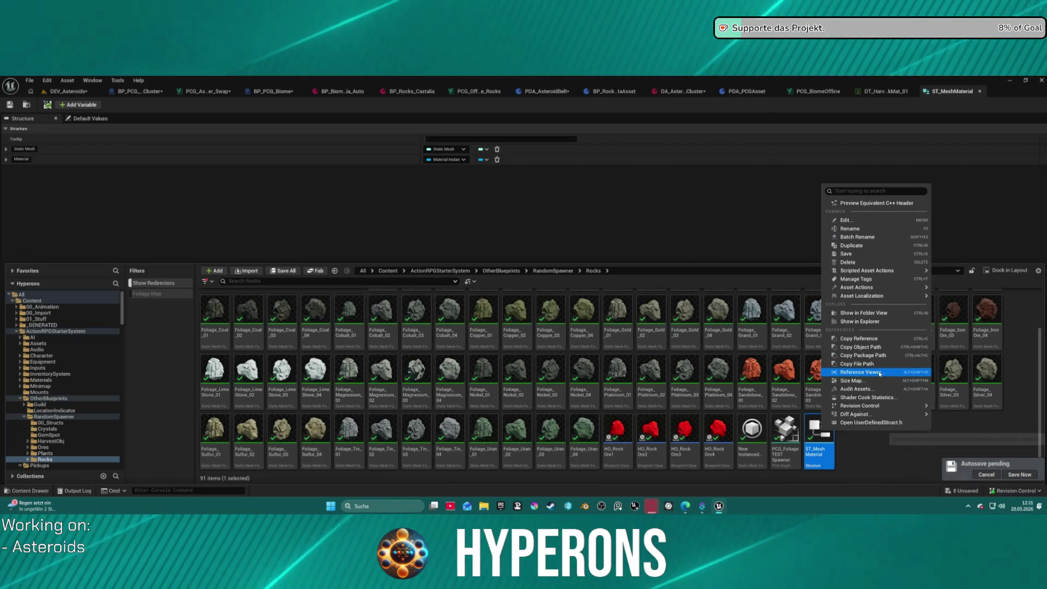
left_click(878, 372)
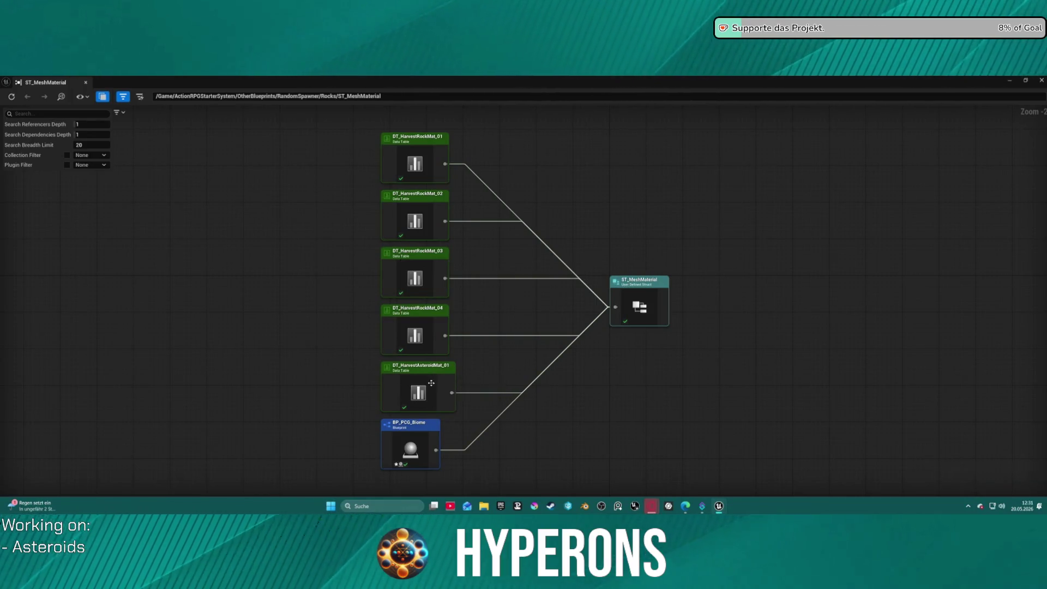
left_click(418, 385)
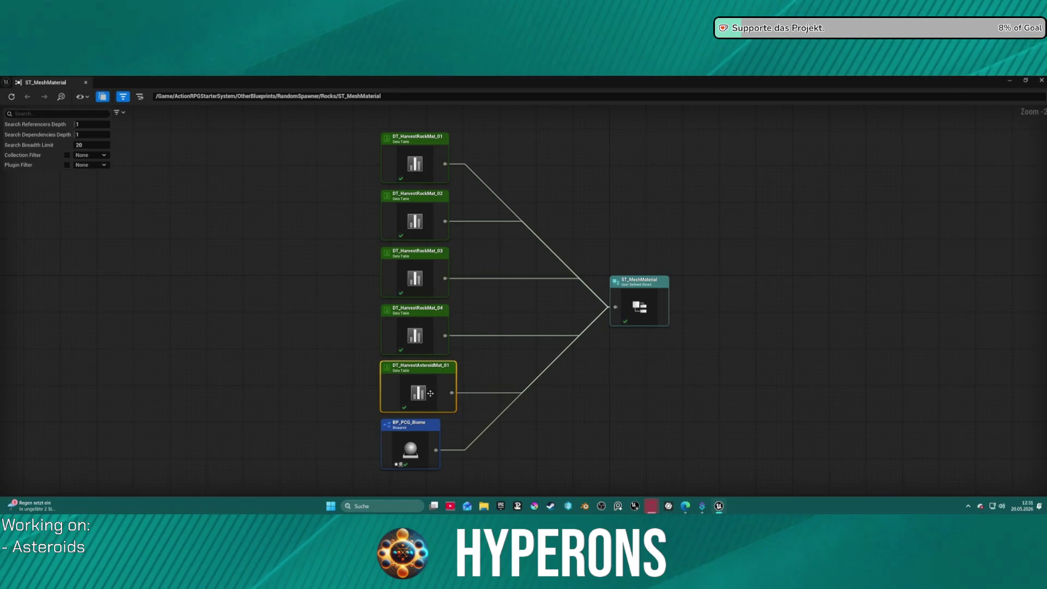
double_click(407, 378)
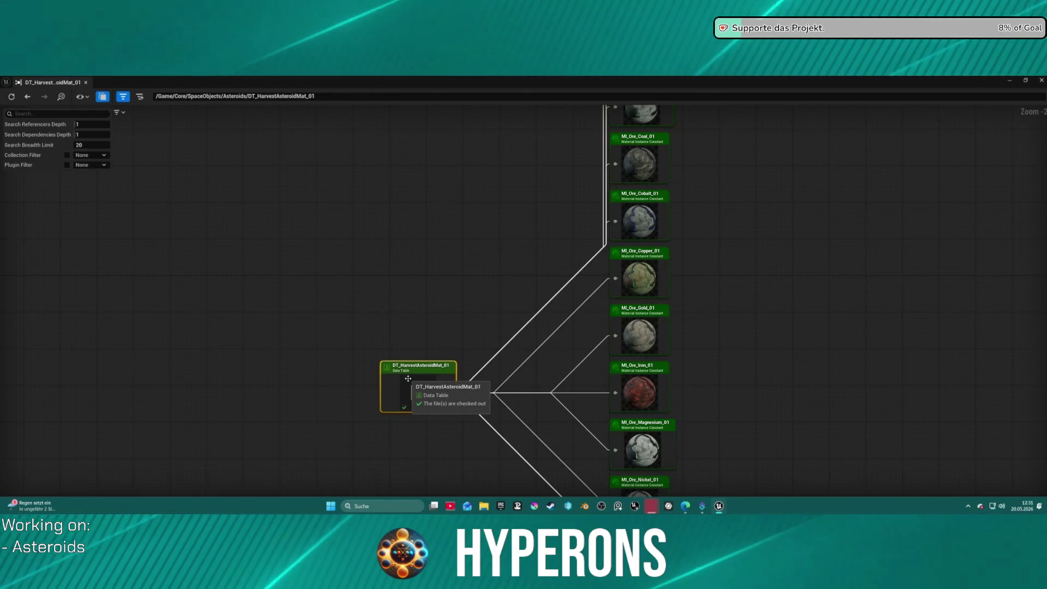
scroll(490, 244, "down", 2)
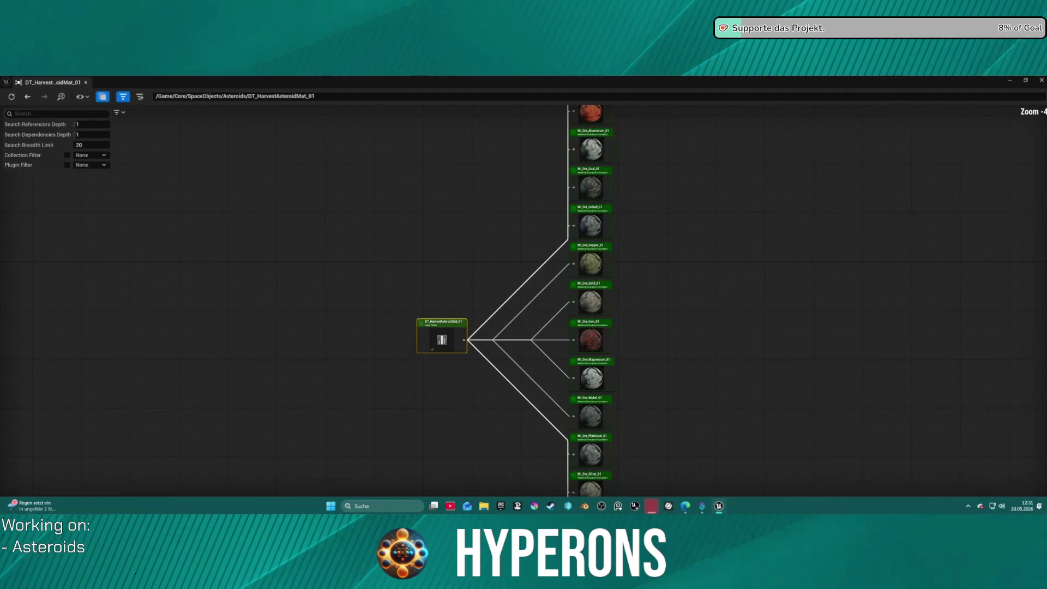
mouse_move(490, 243)
left_mouse_down()
mouse_move(353, 334)
mouse_move(343, 426)
mouse_move(383, 260)
left_mouse_up()
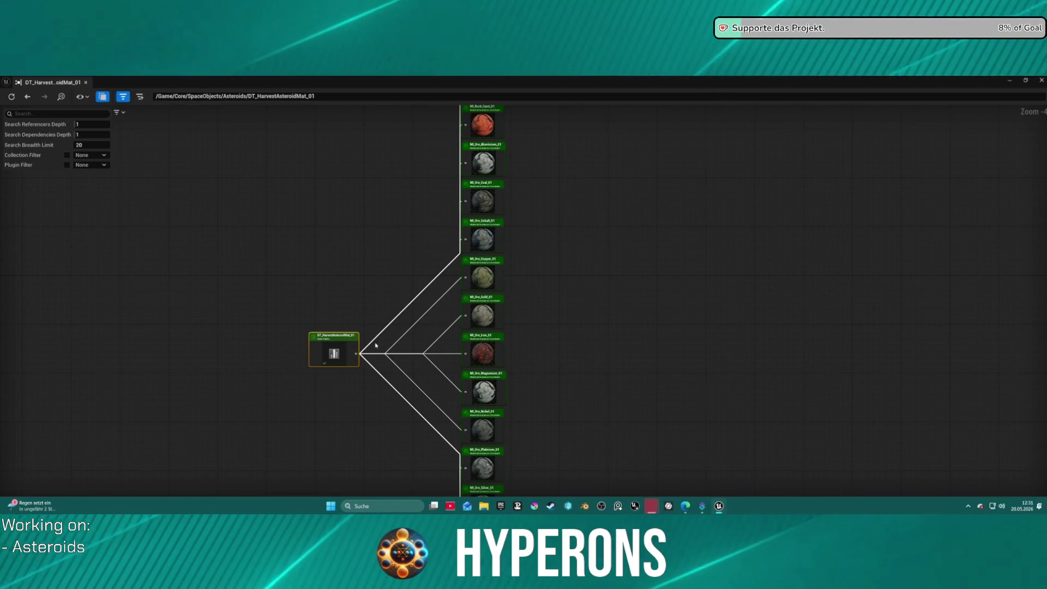
mouse_move(355, 326)
left_mouse_down()
mouse_move(311, 252)
mouse_move(288, 181)
mouse_move(282, 0)
mouse_move(310, 329)
left_mouse_up()
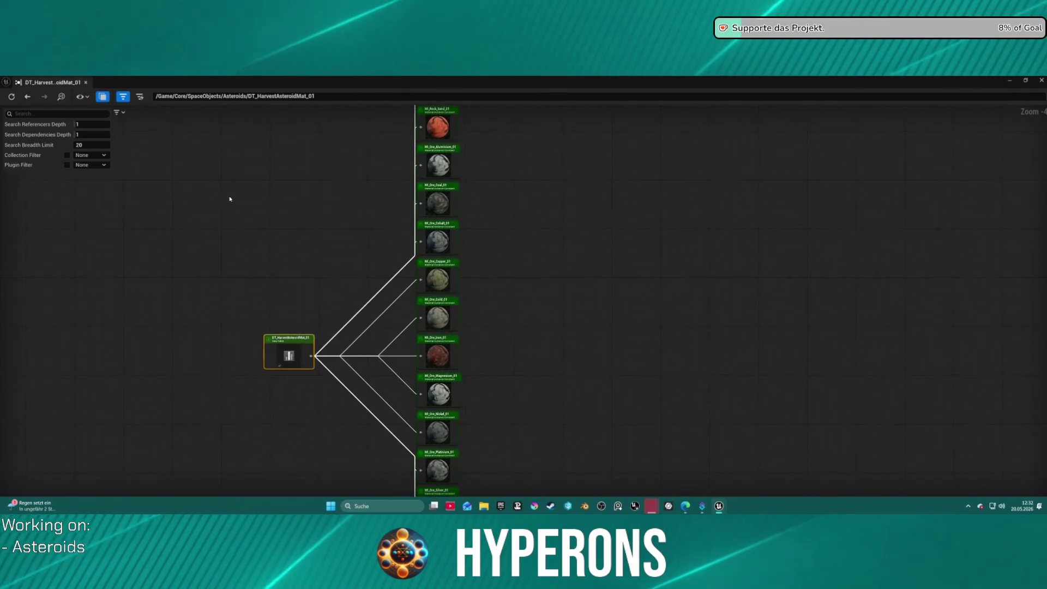
left_click(87, 83)
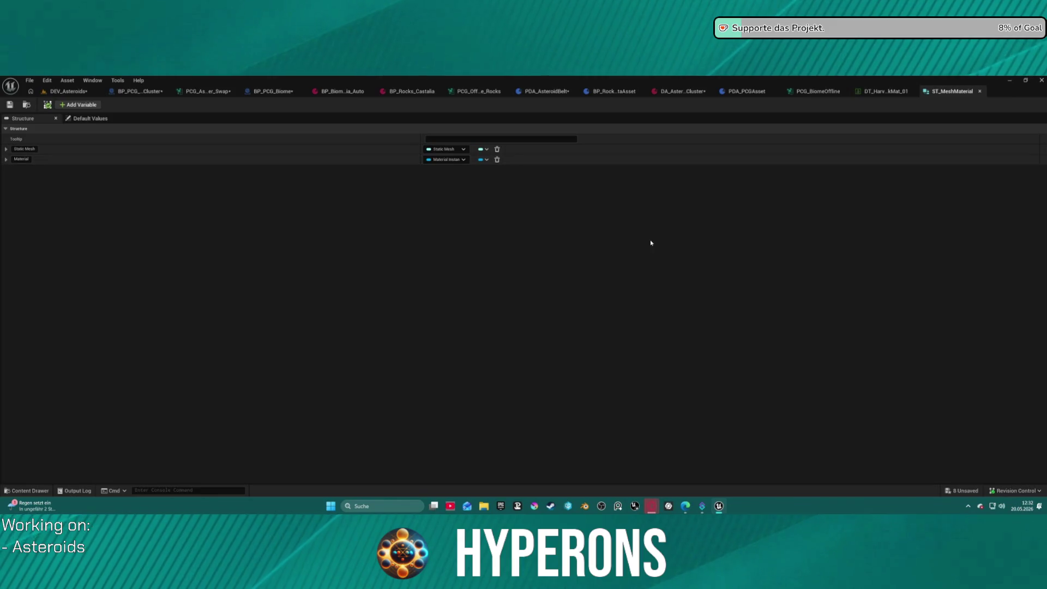
Step: Reopen the content drawer on ST_MeshMaterial, then return to the DT_HarvestRockMat_01 table
left_click(409, 345)
key("ctrl+space")
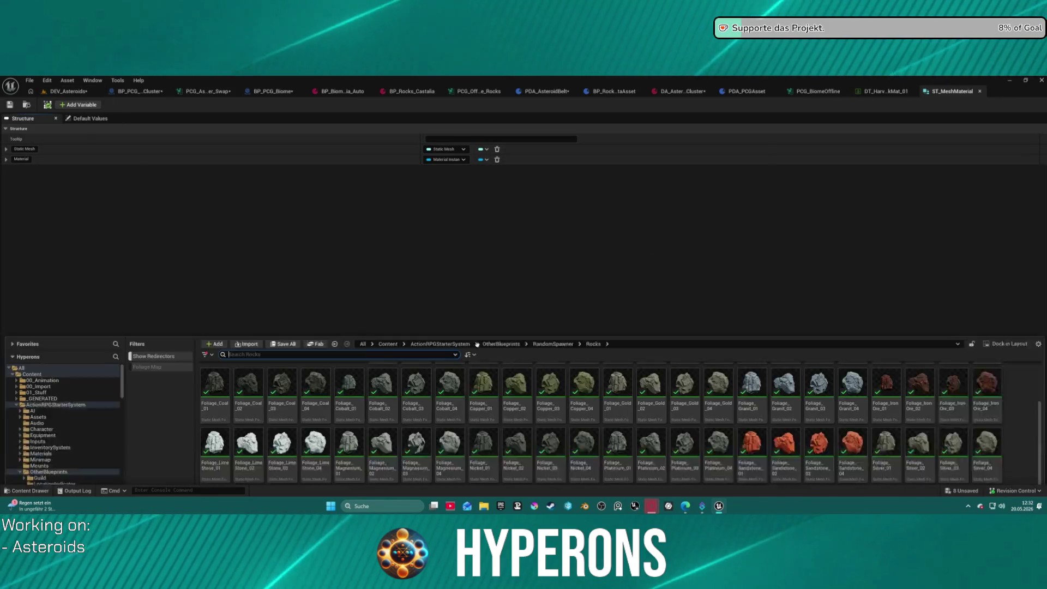
right_click(821, 436)
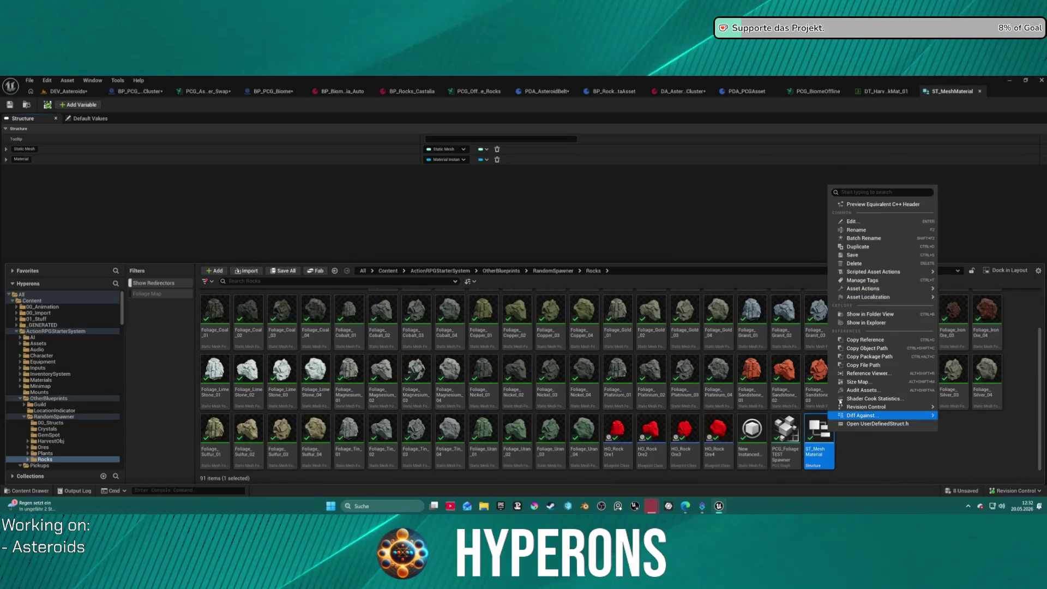
left_click(870, 91)
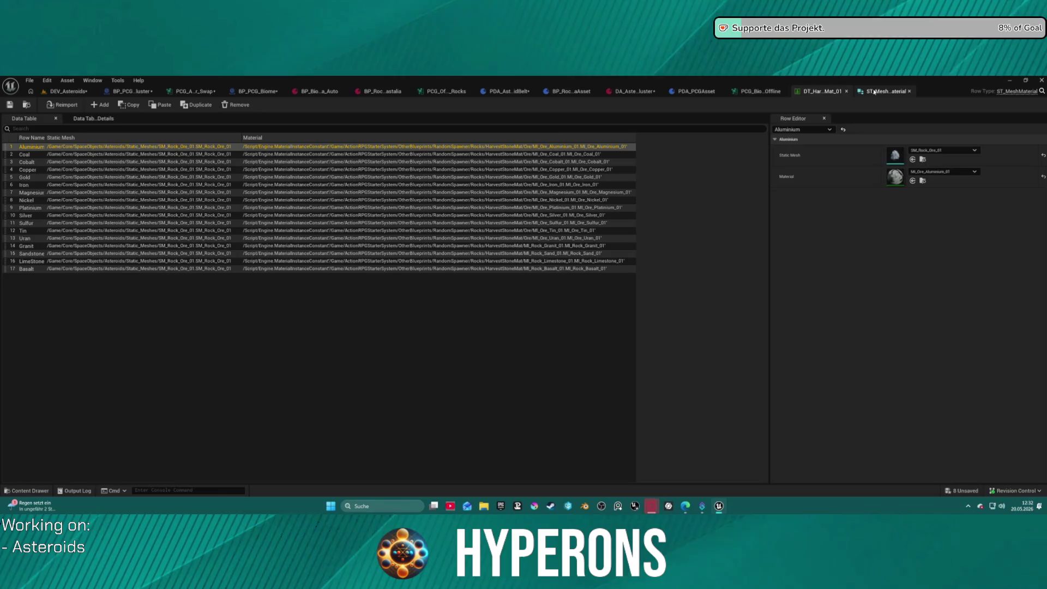
Step: Show DT_HarvestRockMat_01's referencers in the Reference Viewer and centre on PCG_CaveDM
left_click(26, 105)
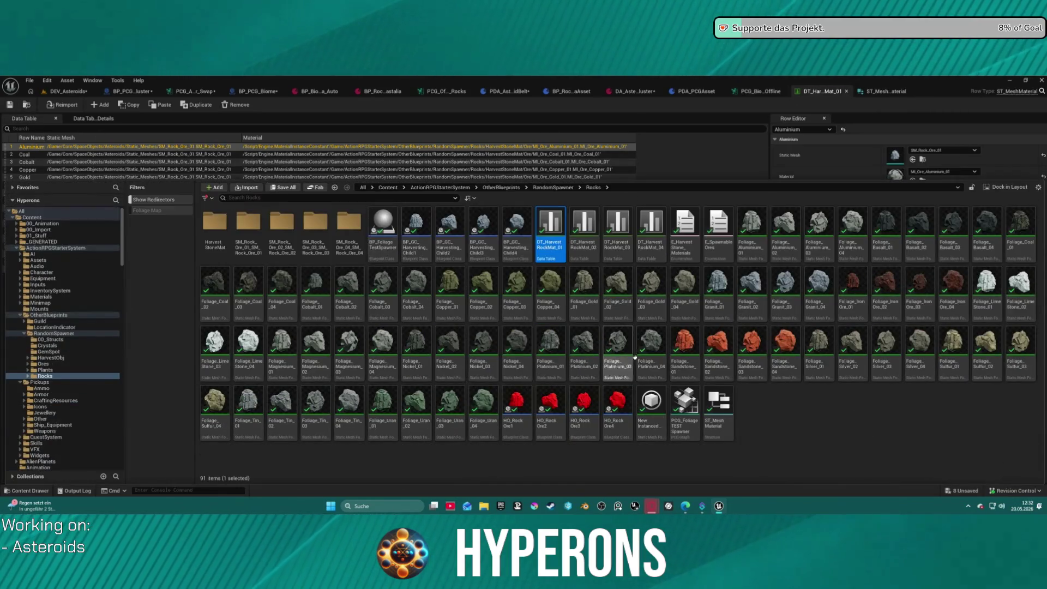
right_click(548, 232)
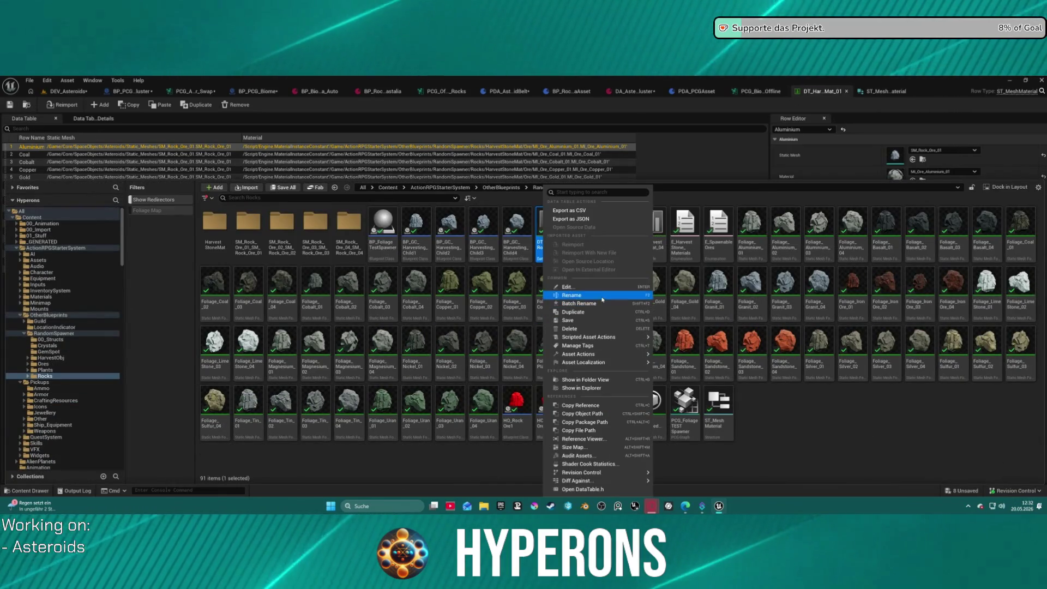
left_click(605, 439)
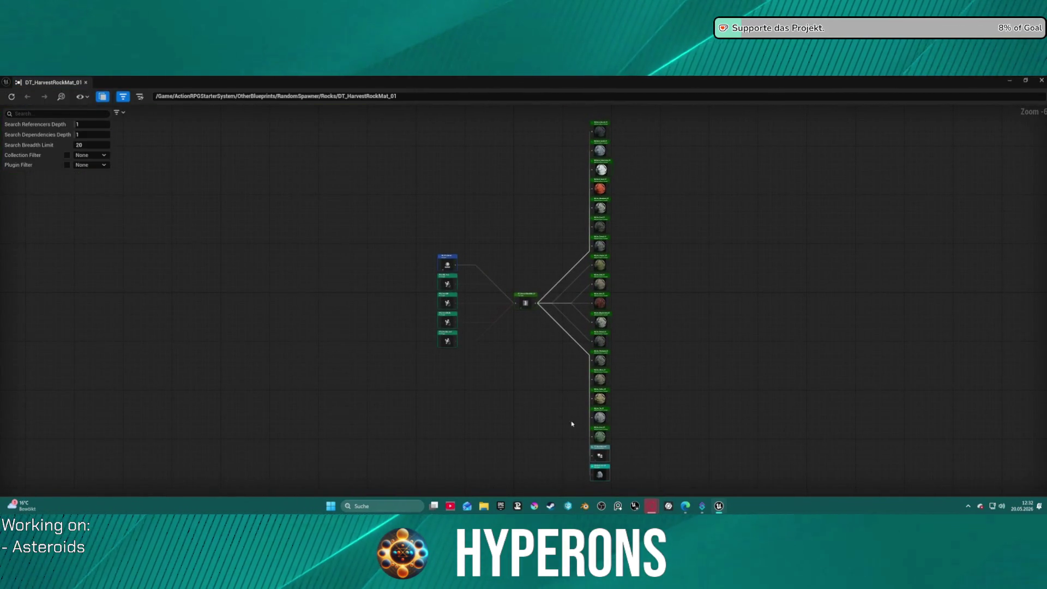
scroll(571, 423, "up", 7)
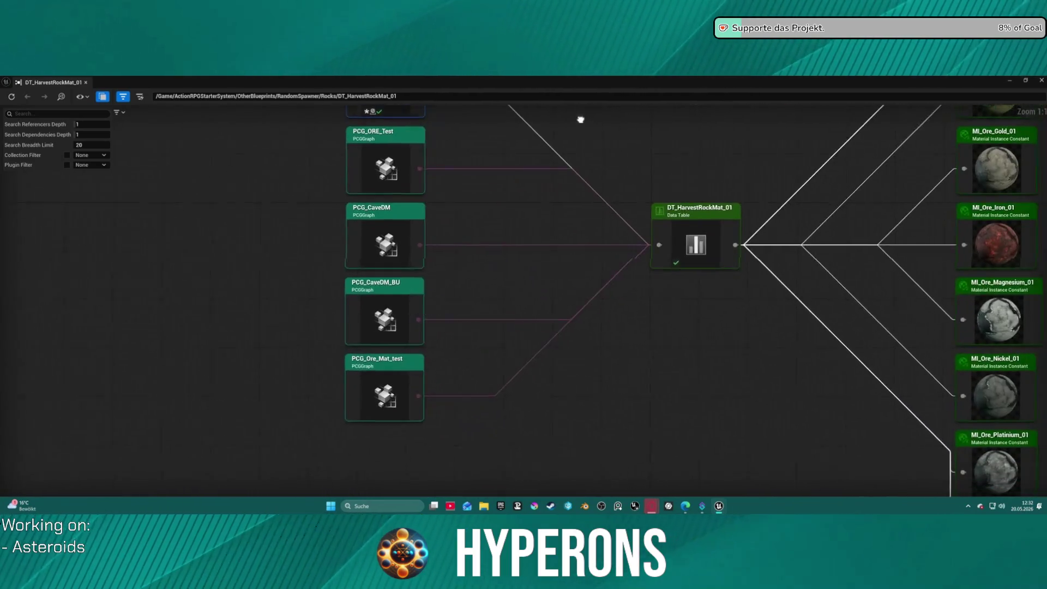
mouse_move(581, 119)
left_mouse_down()
mouse_move(558, 108)
mouse_move(538, 115)
left_mouse_up()
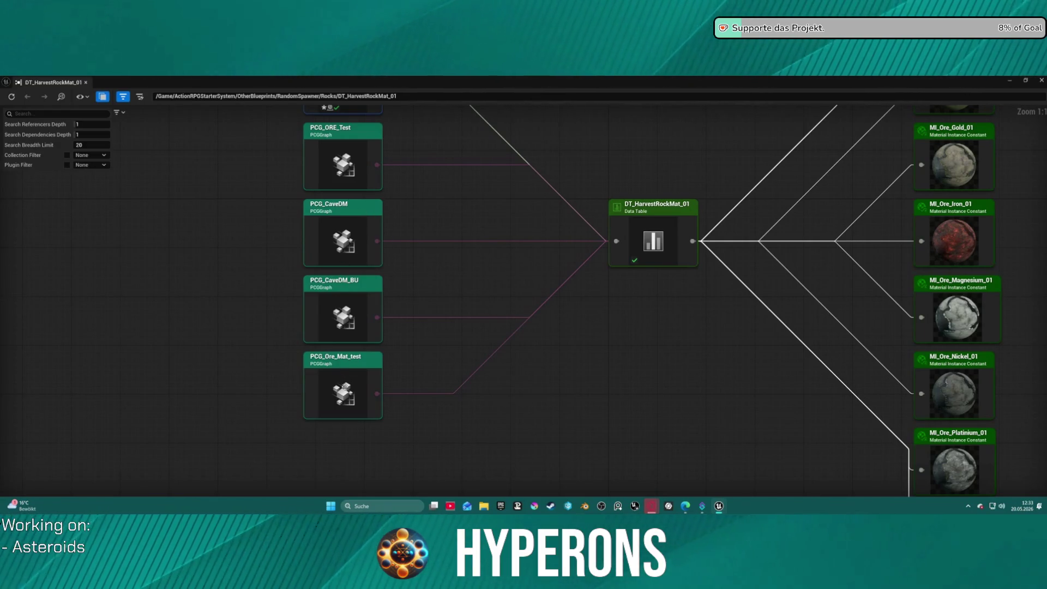
double_click(351, 232)
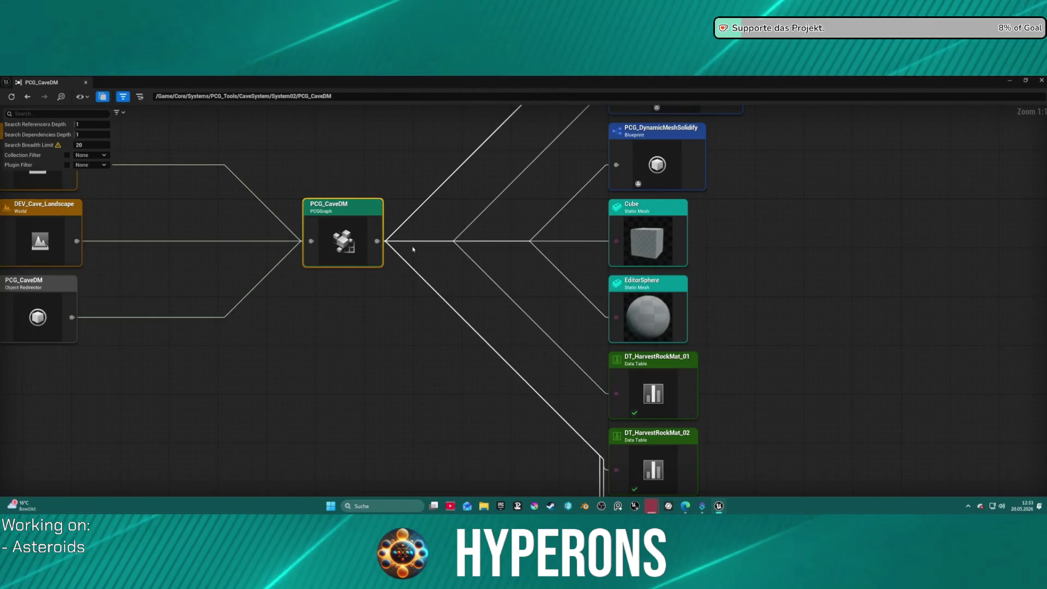
scroll(491, 284, "down", 3)
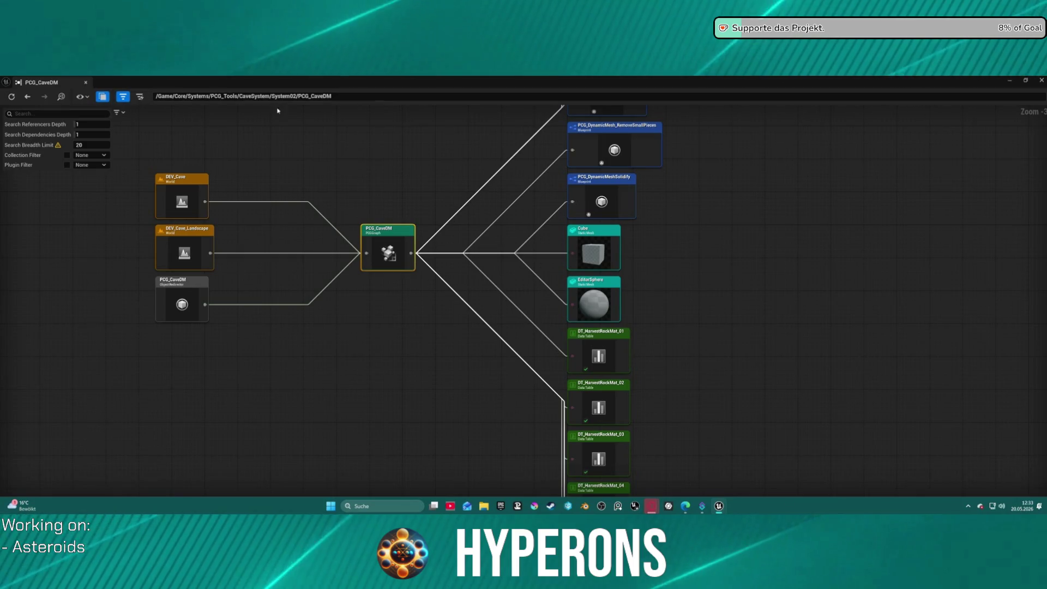
Step: Open PCG_CaveDM in its graph editor from the Reference Viewer
right_click(382, 236)
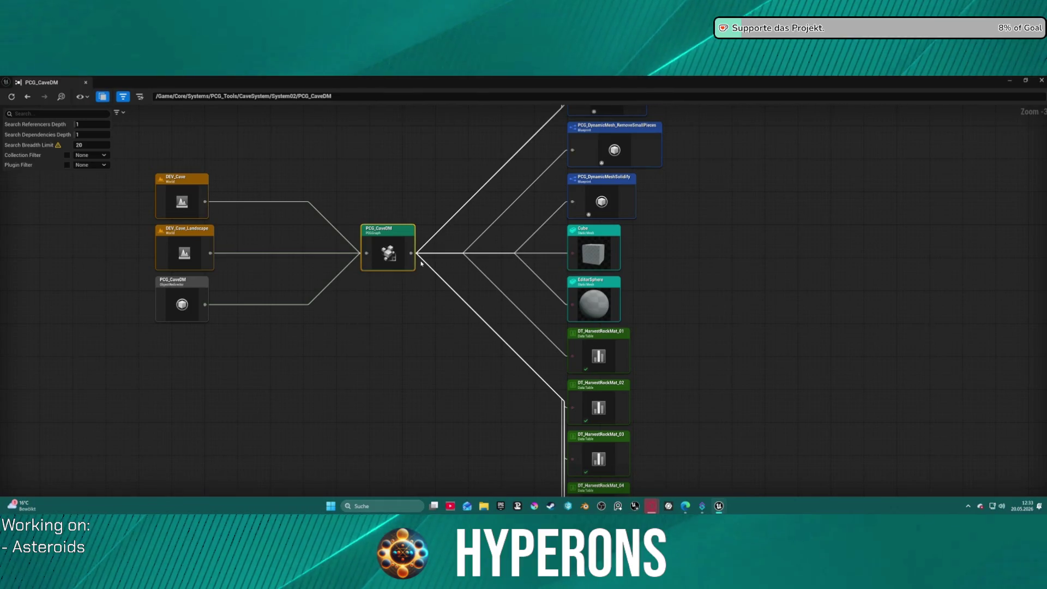
left_click_drag(387, 244, 381, 251)
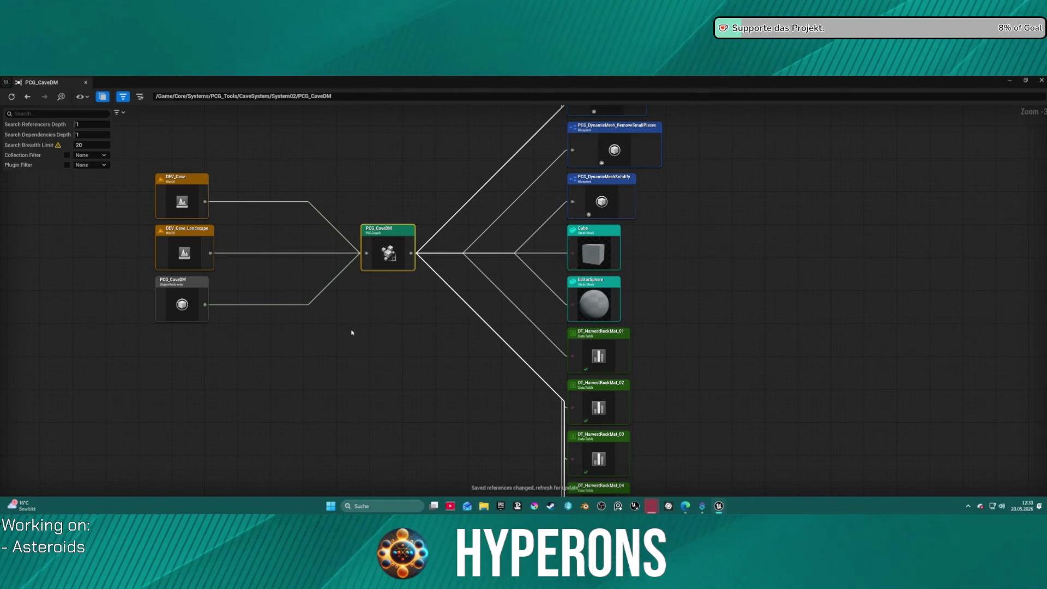
right_click(376, 234)
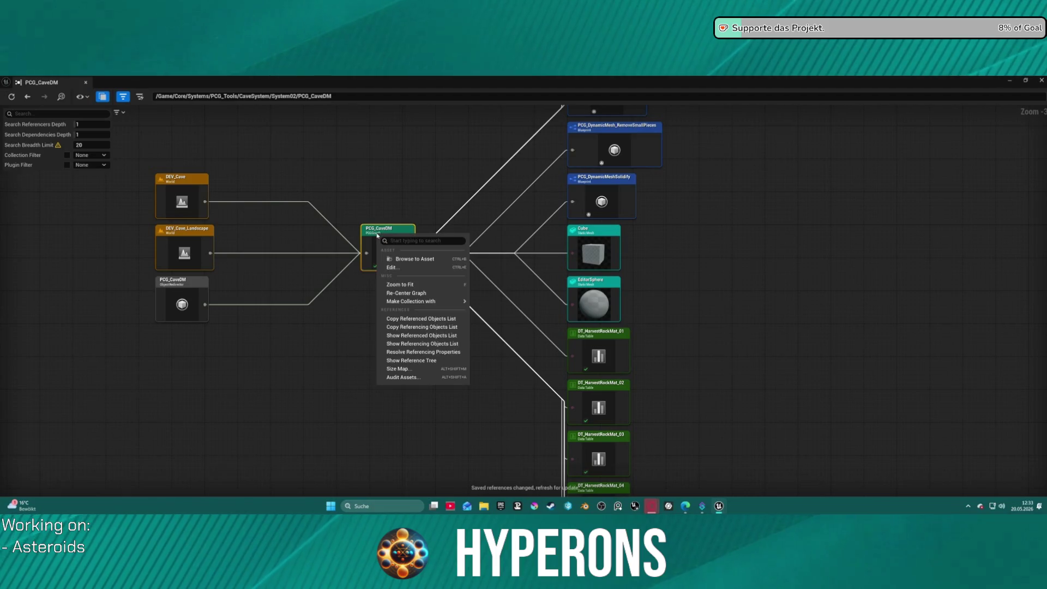
left_click(425, 269)
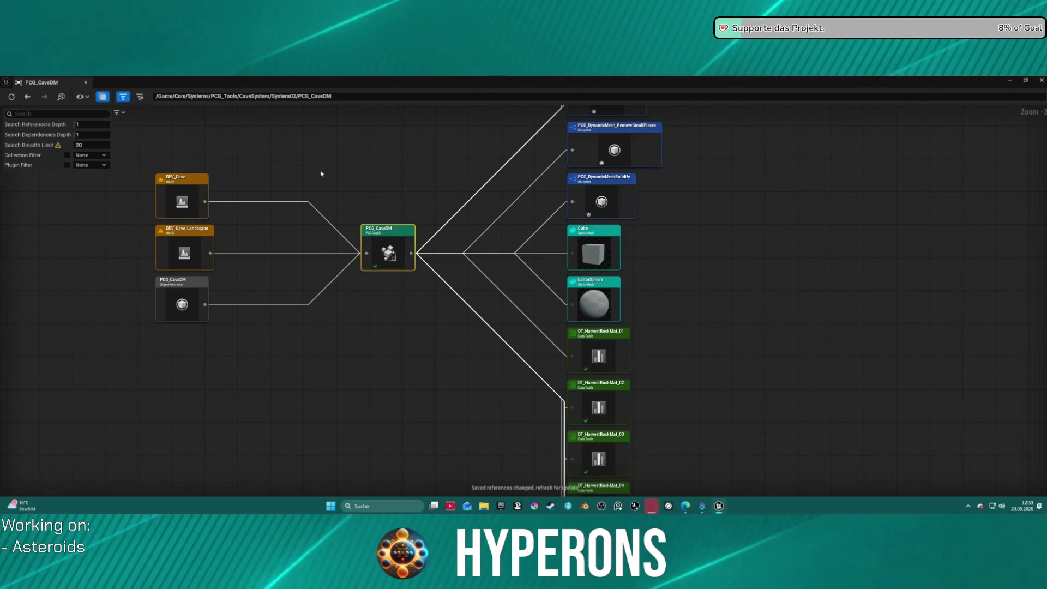
scroll(327, 169, "down", 9)
scroll(332, 163, "up", 3)
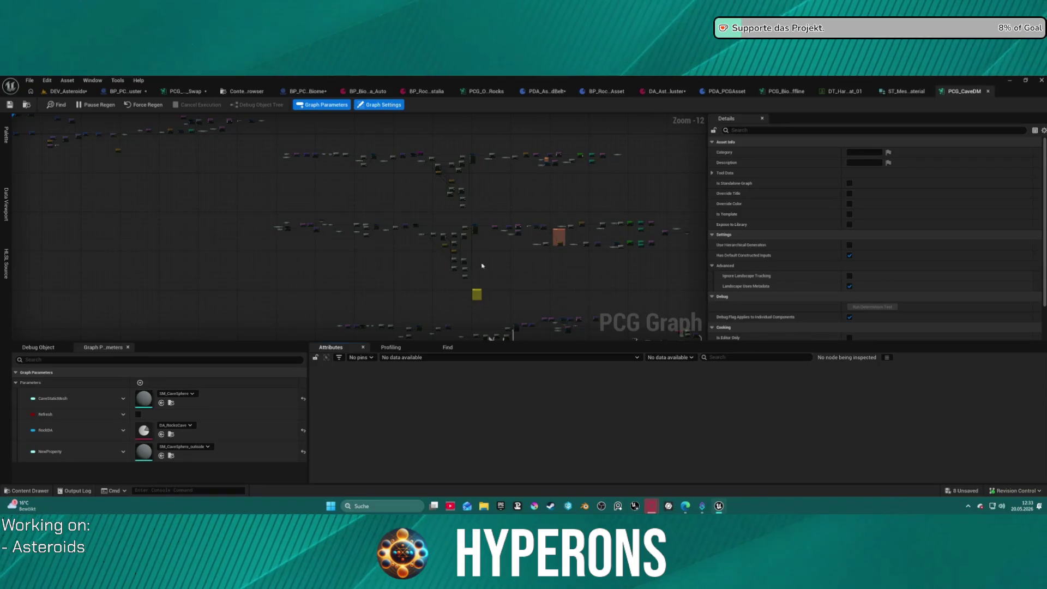
mouse_move(379, 275)
left_mouse_down()
mouse_move(230, 170)
mouse_move(54, 115)
left_mouse_up()
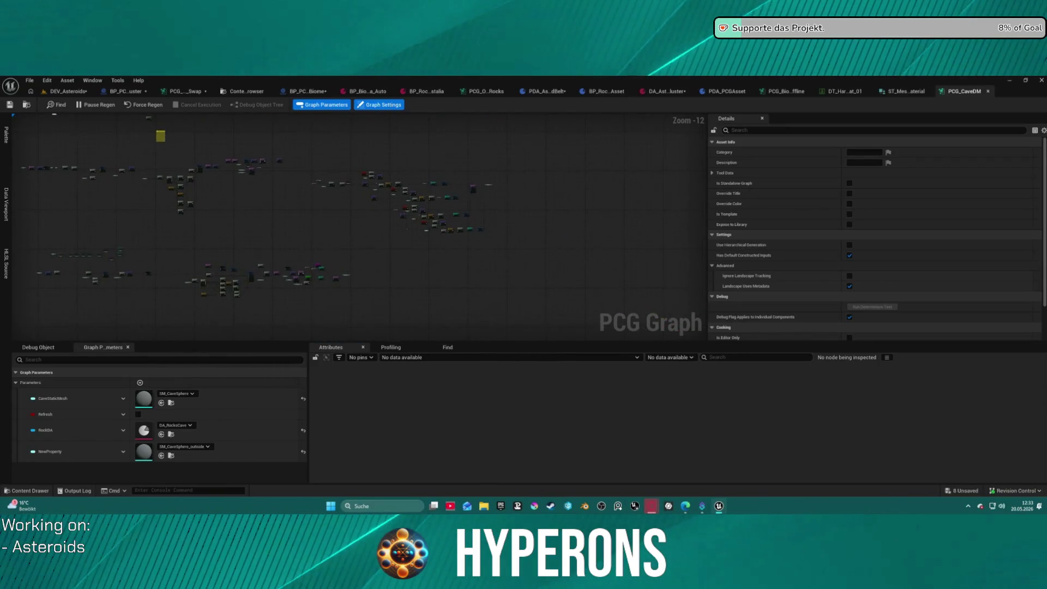
scroll(339, 247, "up", 4)
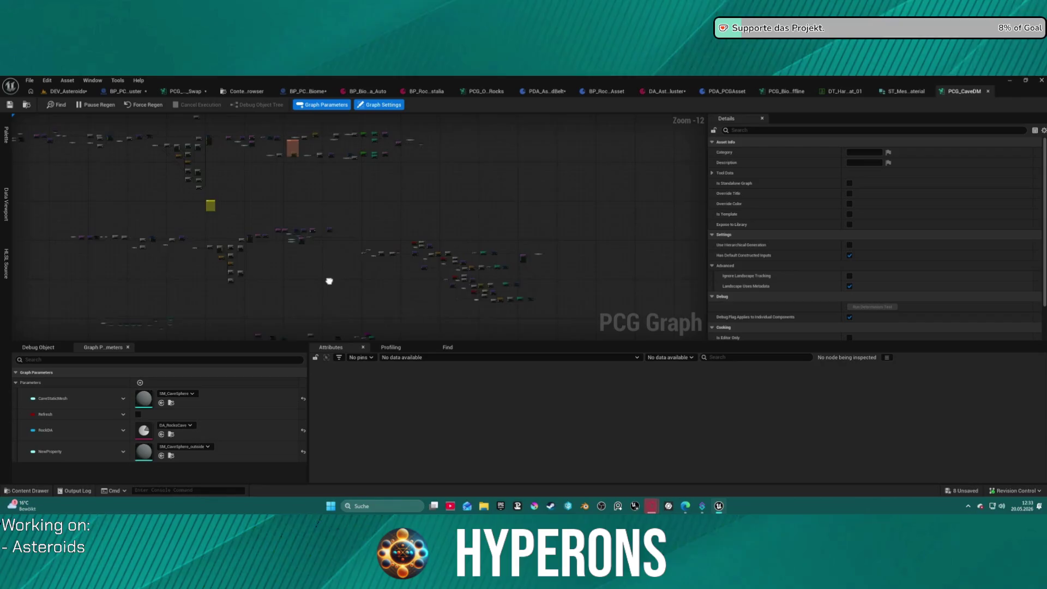
scroll(382, 170, "up", 5)
left_click_drag(357, 173, 266, 213)
scroll(316, 278, "down", 4)
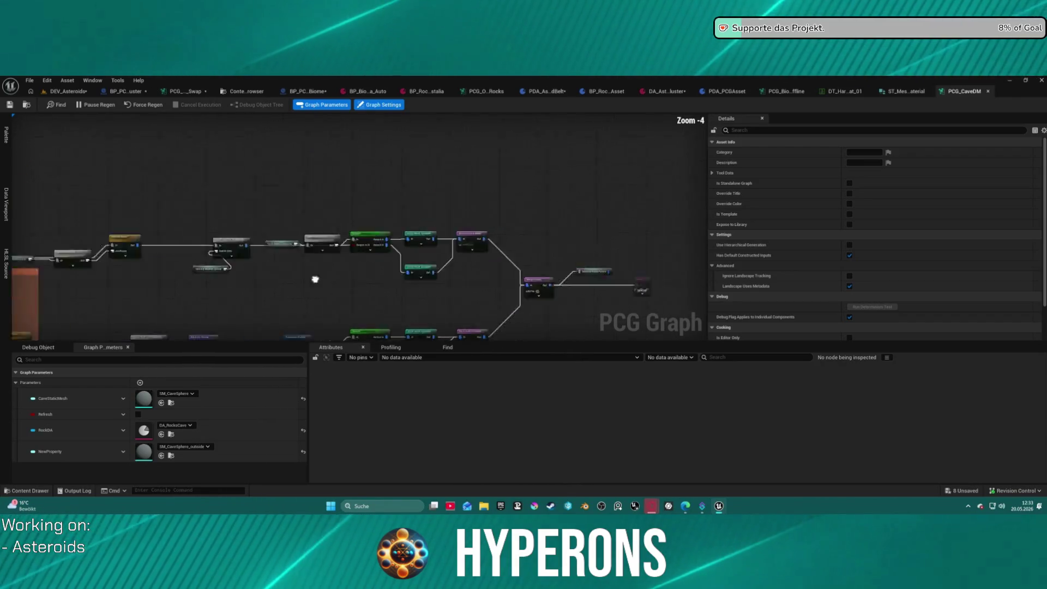
mouse_move(316, 245)
left_mouse_down()
mouse_move(354, 262)
mouse_move(431, 327)
mouse_move(414, 316)
left_mouse_up()
scroll(463, 229, "down", 5)
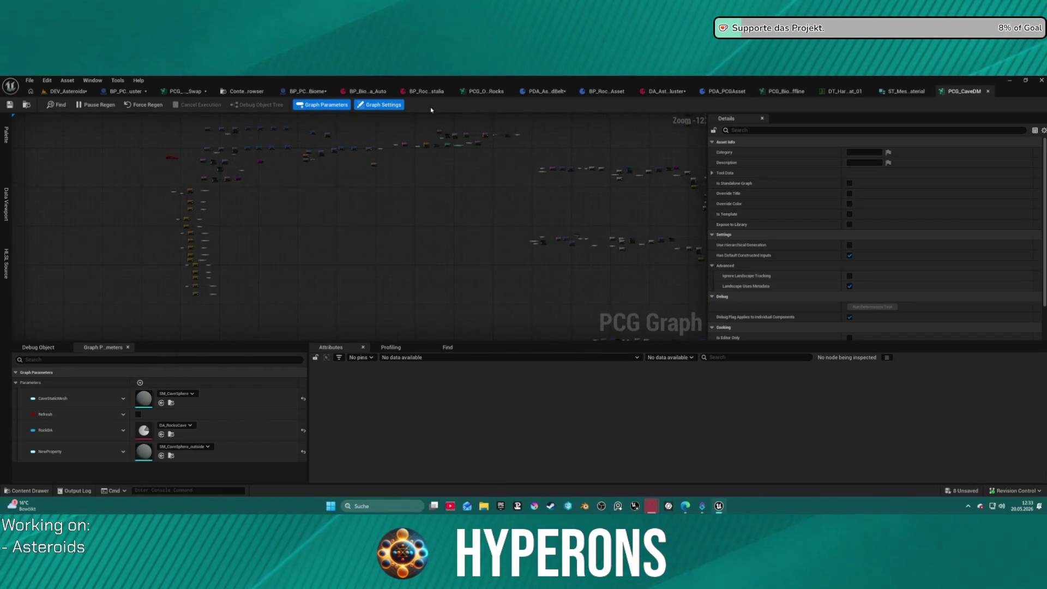
scroll(374, 191, "up", 13)
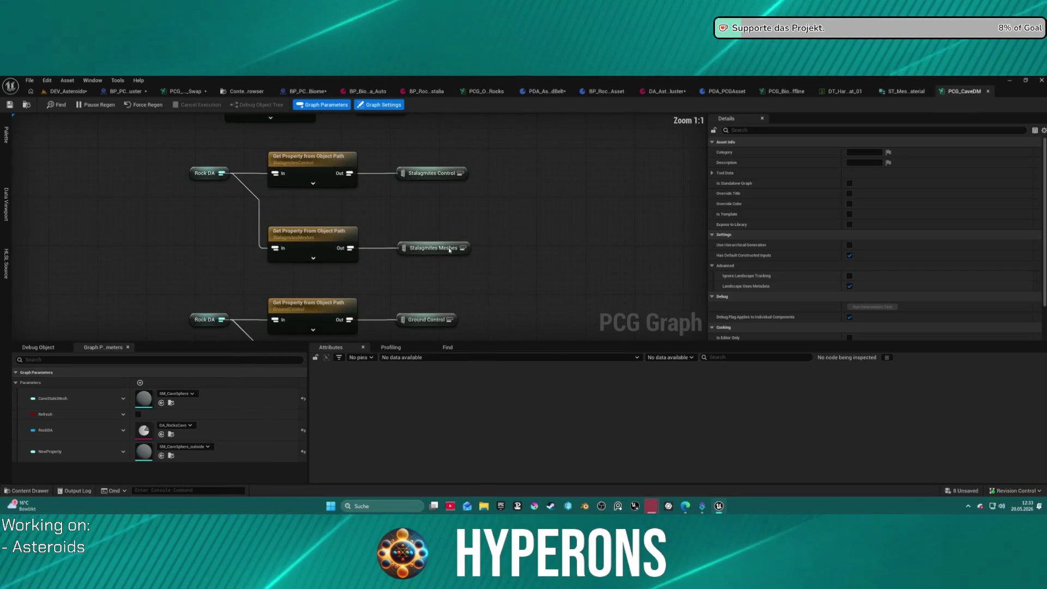
scroll(559, 185, "down", 1)
mouse_move(559, 186)
left_mouse_down()
mouse_move(423, 231)
mouse_move(342, 243)
mouse_move(344, 292)
mouse_move(374, 340)
left_mouse_up()
scroll(398, 245, "down", 11)
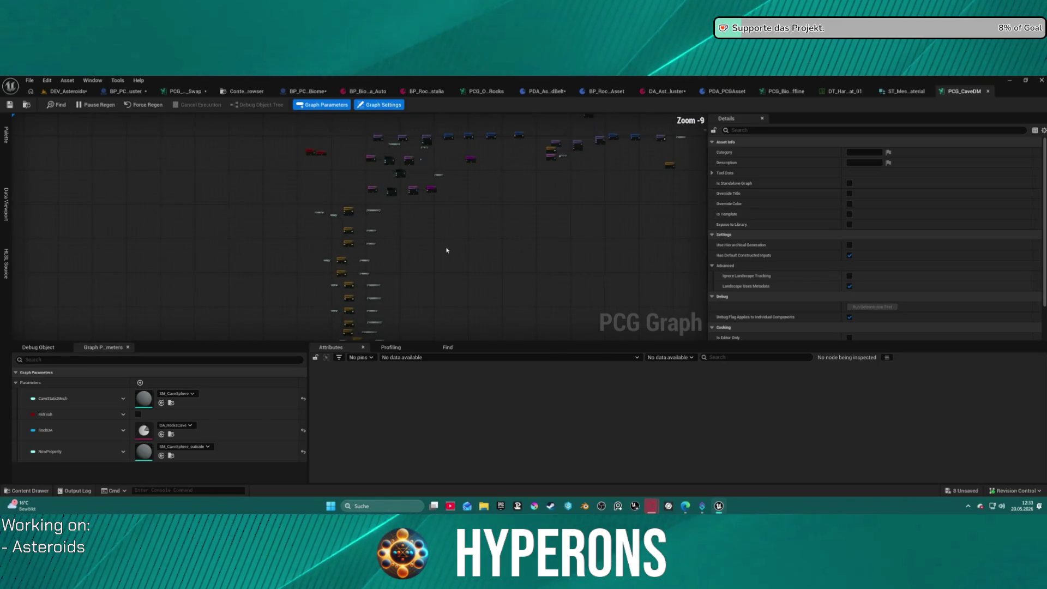
left_click_drag(382, 262, 322, 186)
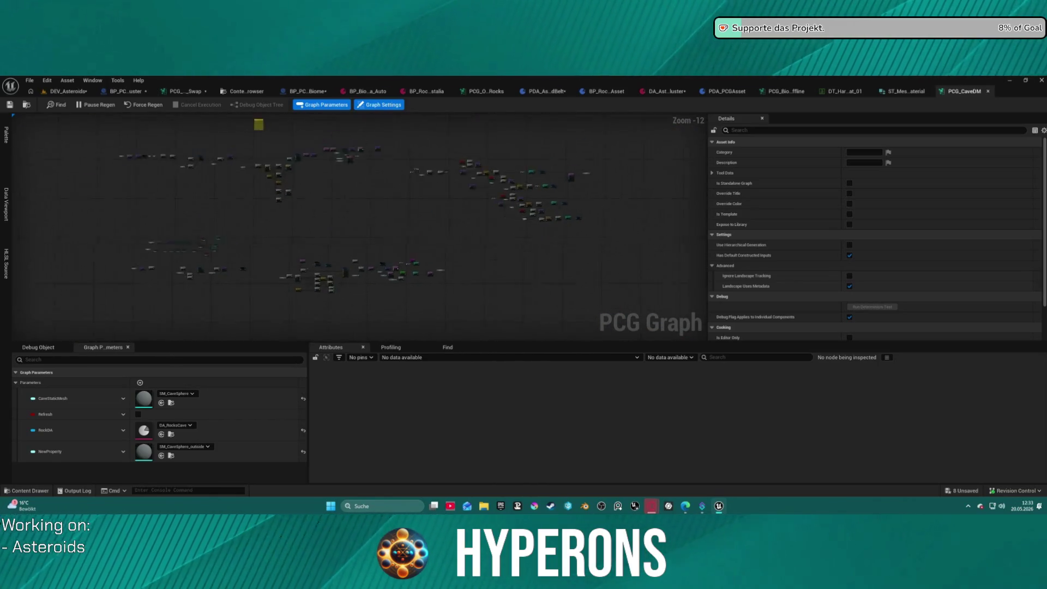
left_click_drag(389, 144, 362, 179)
scroll(353, 270, "up", 12)
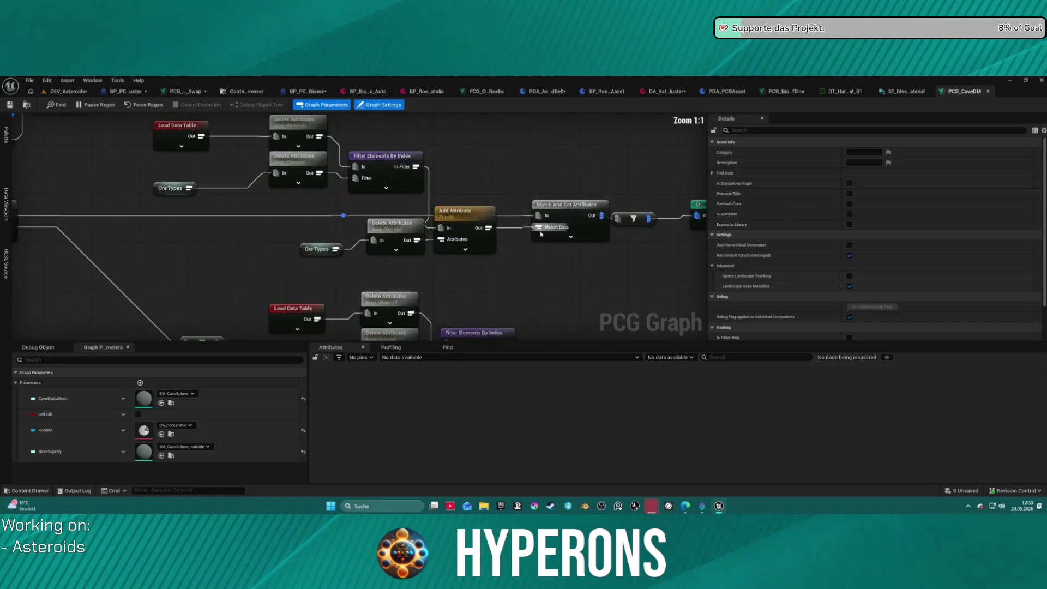
mouse_move(270, 317)
left_mouse_down()
mouse_move(215, 227)
mouse_move(284, 210)
mouse_move(341, 214)
left_mouse_up()
scroll(213, 234, "down", 4)
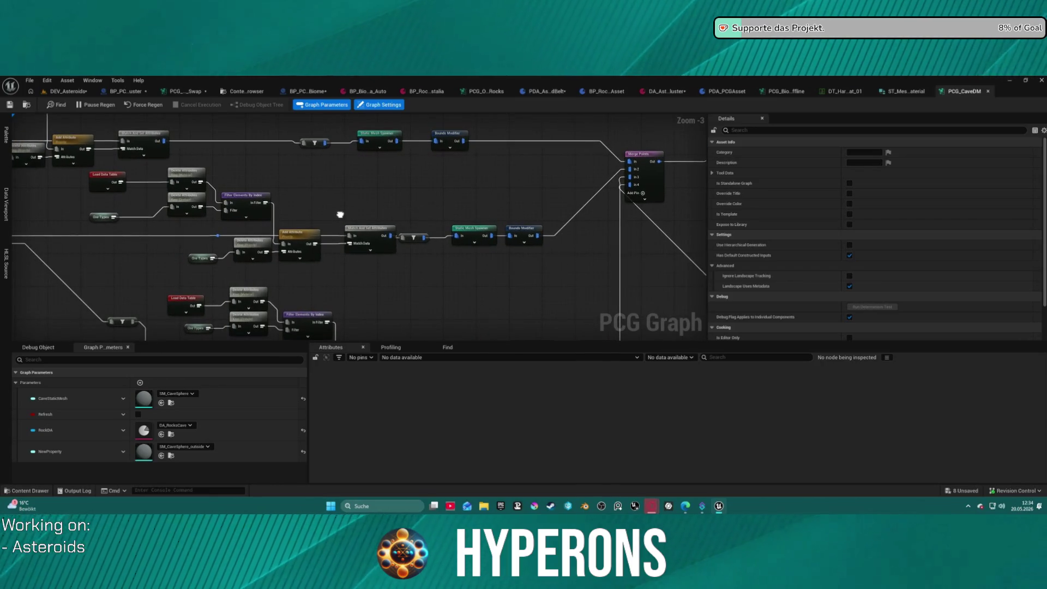
Step: Inspect PCG_CaveDM's Load Data Table, Delete Attributes and Ore Control node settings
left_click(105, 175)
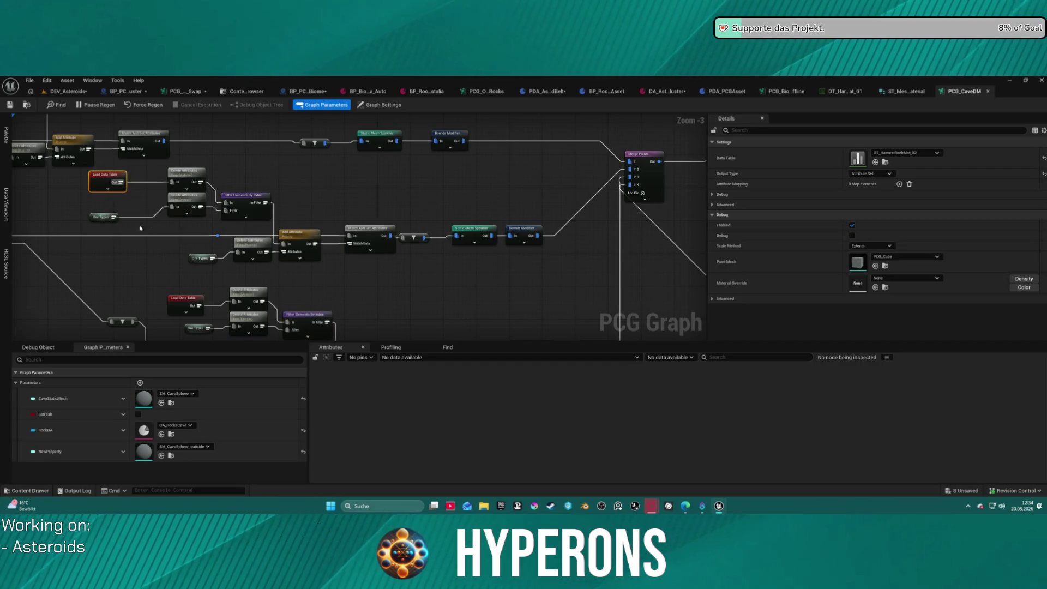
mouse_move(141, 214)
left_mouse_down()
mouse_move(164, 235)
mouse_move(398, 174)
mouse_move(540, 229)
mouse_move(377, 317)
mouse_move(392, 295)
mouse_move(365, 217)
left_mouse_up()
left_click(105, 163)
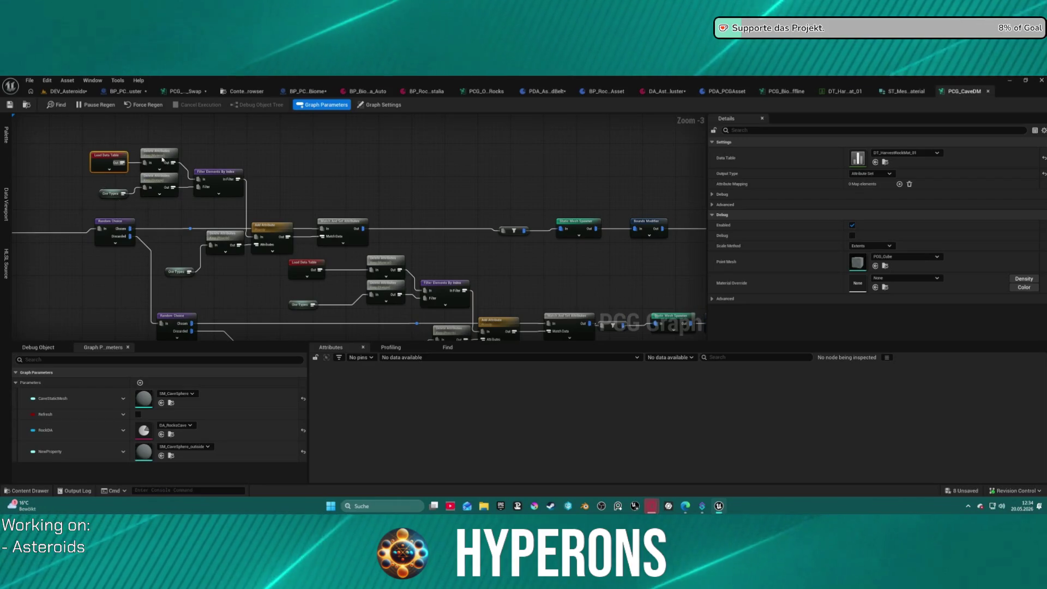
left_click(164, 162)
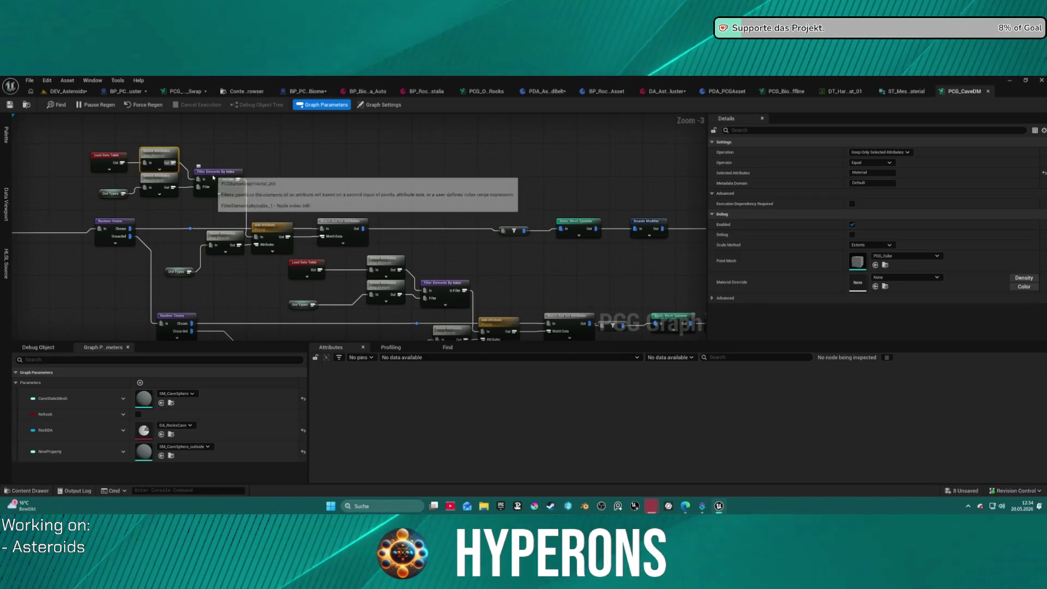
scroll(173, 209, "down", 4)
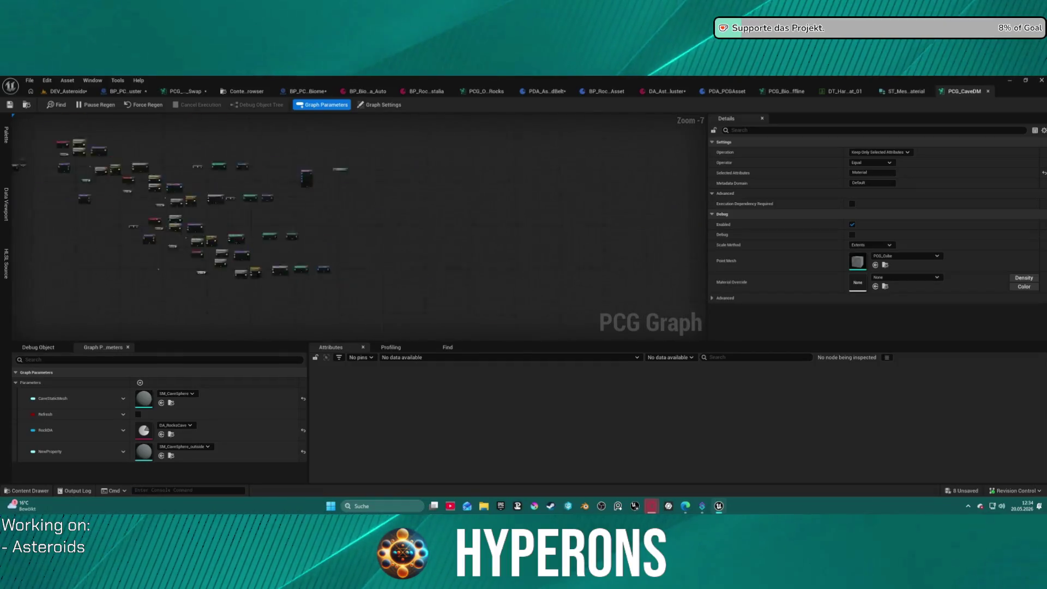
mouse_move(155, 139)
left_mouse_down()
mouse_move(415, 143)
mouse_move(474, 158)
mouse_move(497, 210)
mouse_move(582, 222)
mouse_move(526, 204)
mouse_move(628, 201)
left_mouse_up()
scroll(581, 222, "up", 8)
left_click(146, 247)
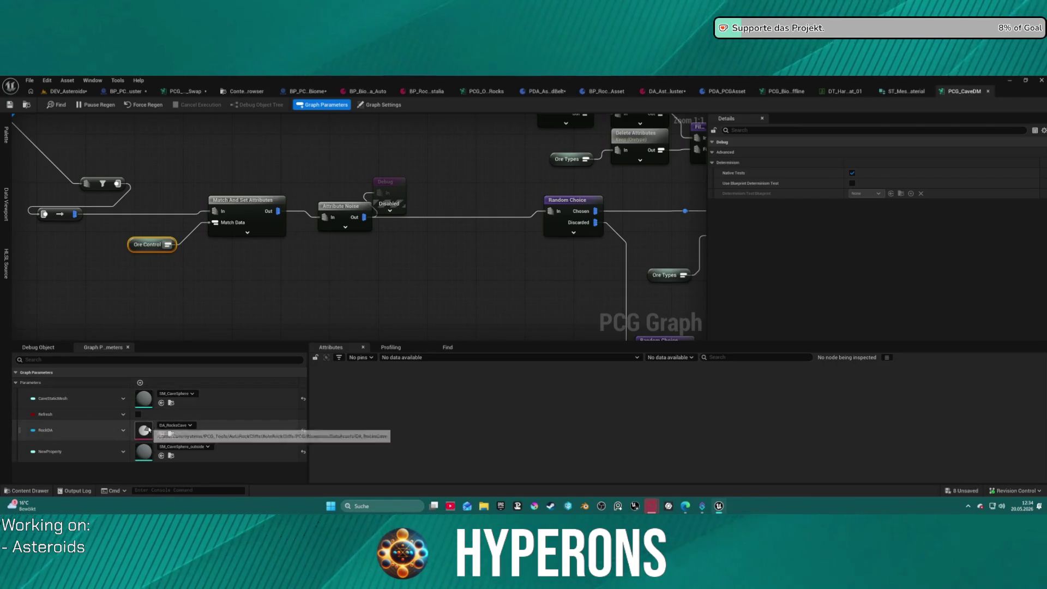
Step: Open DA_RocksCave and expand its Ore Meshes array
double_click(148, 430)
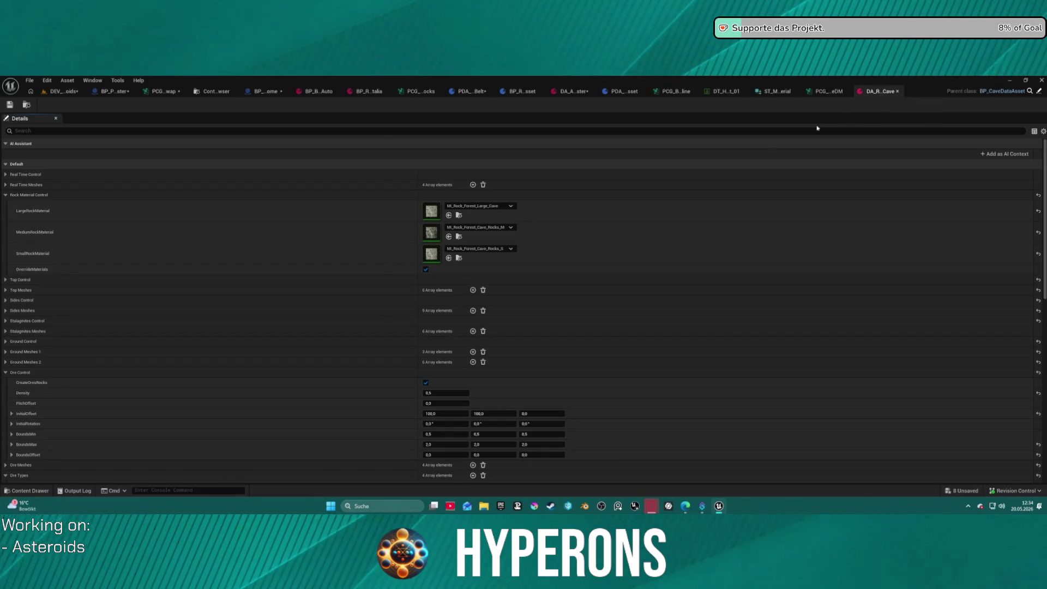
scroll(98, 409, "down", 3)
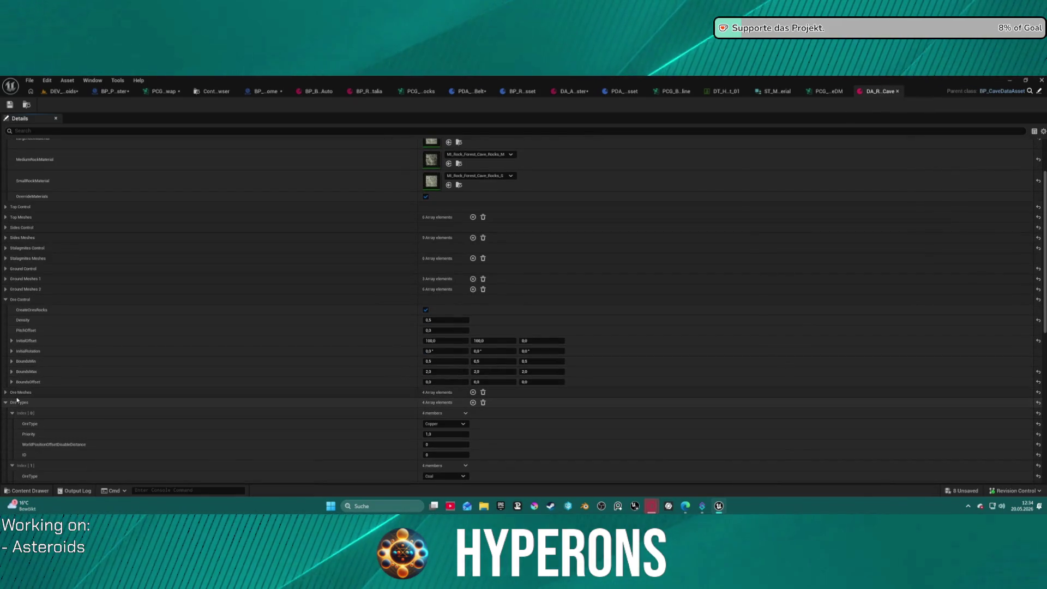
left_click(5, 392)
scroll(12, 365, "down", 2)
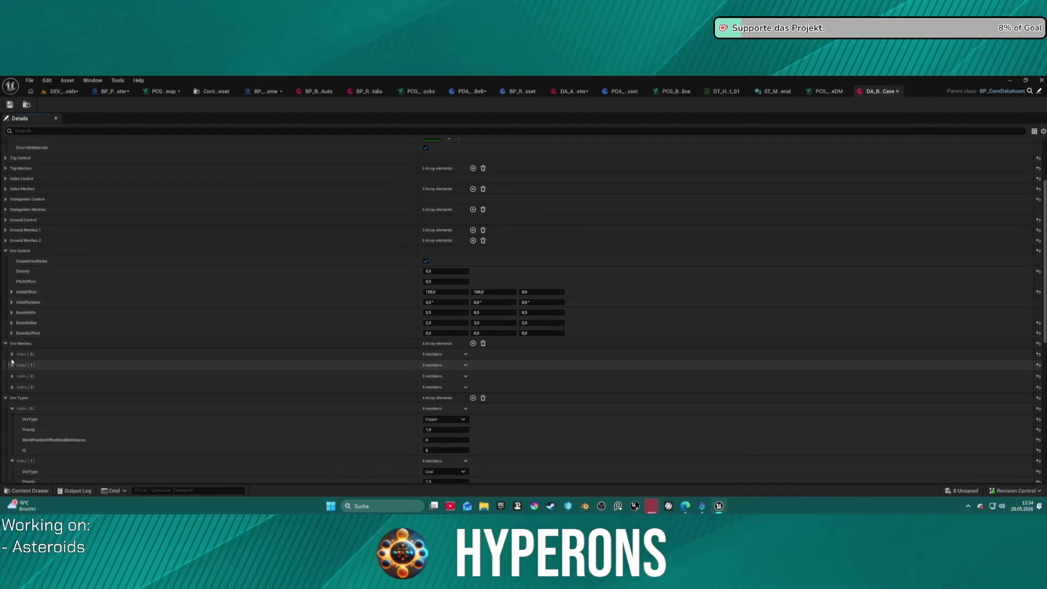
left_click(12, 354)
left_click(12, 354)
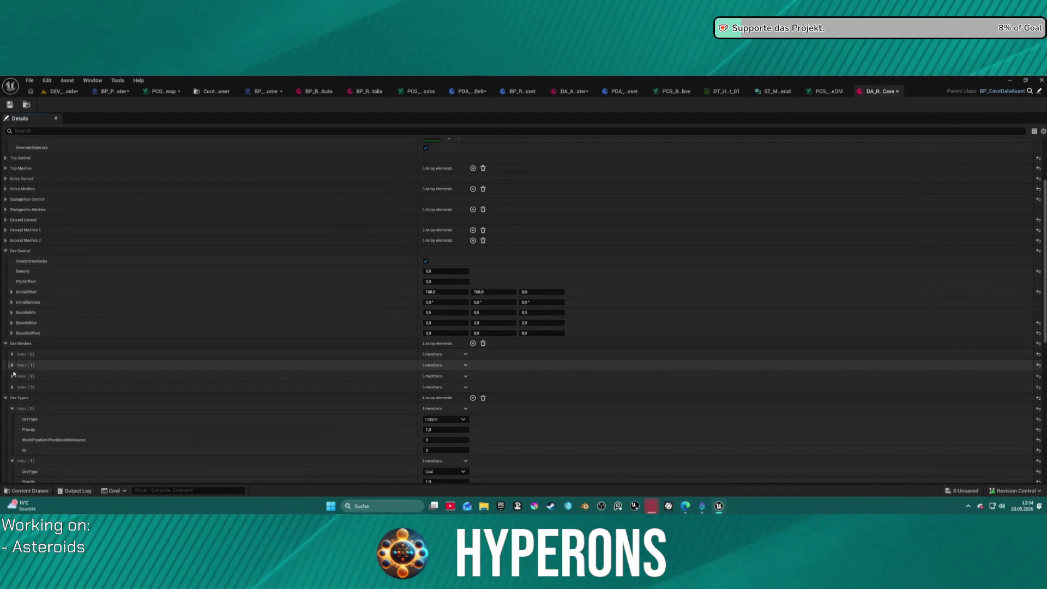
scroll(63, 407, "down", 8)
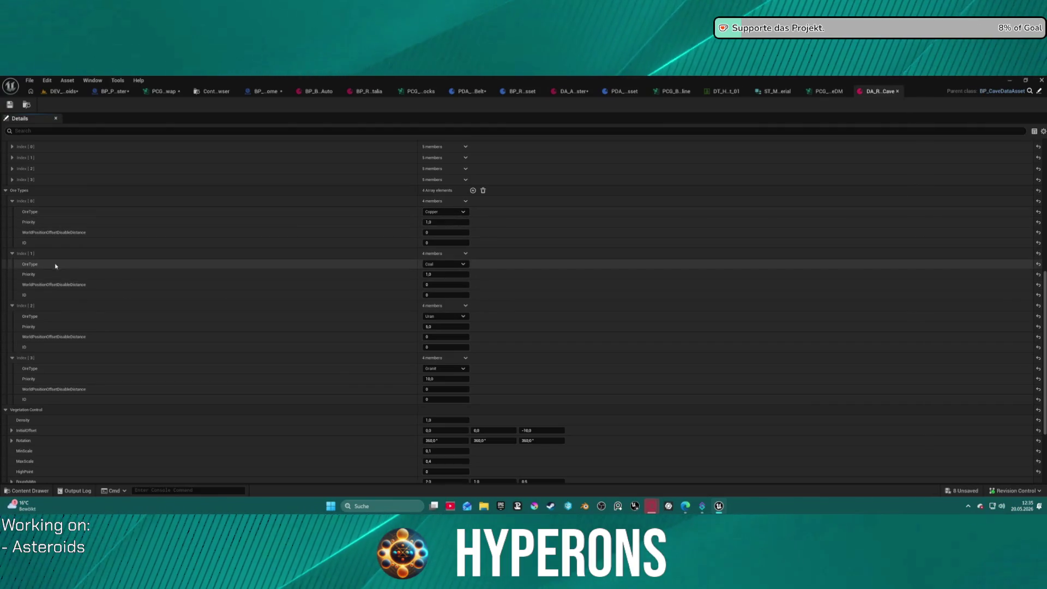
Step: Review the available ore types keeping Copper, collapse Vegetation Control, and scroll through Ore Types
left_click(446, 213)
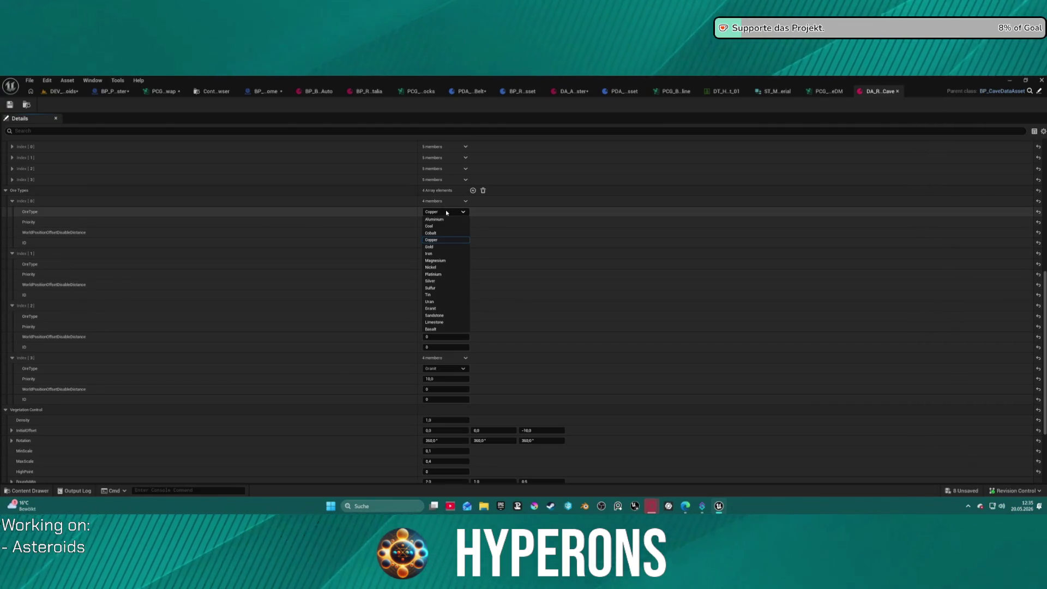
left_click(447, 212)
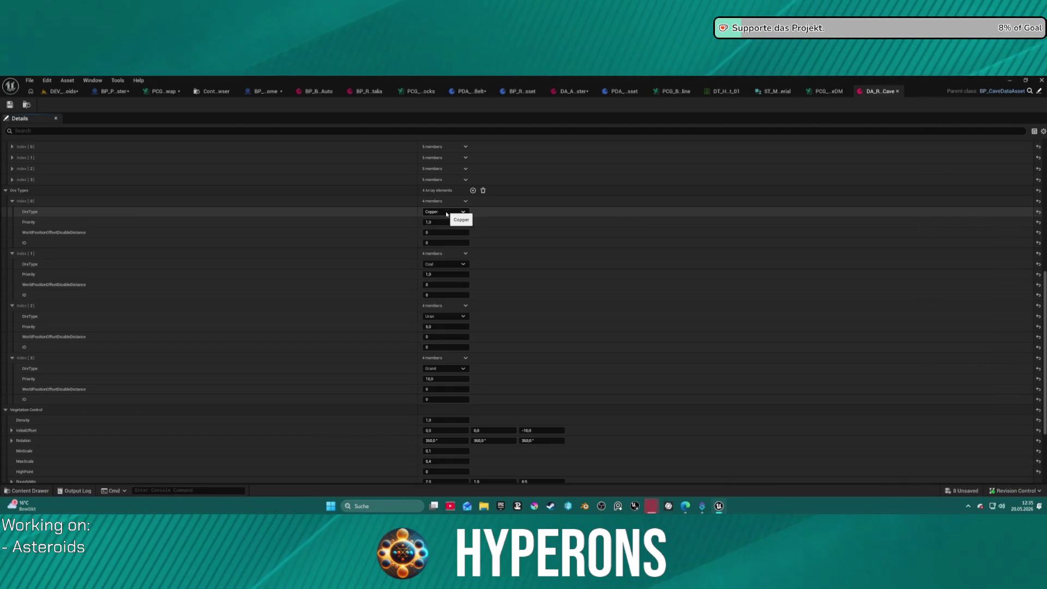
scroll(385, 327, "down", 4)
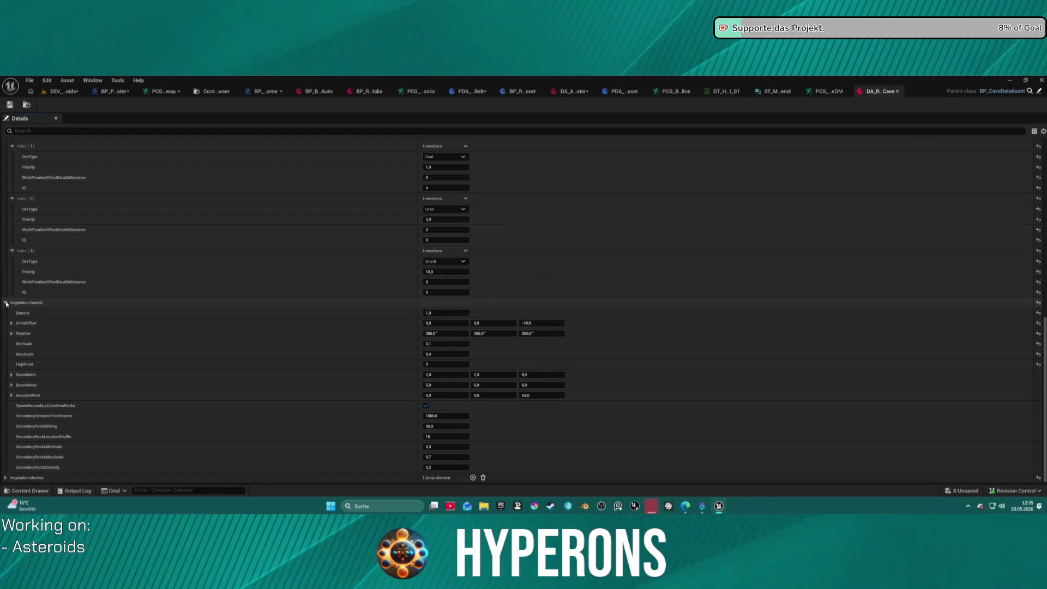
left_click(6, 303)
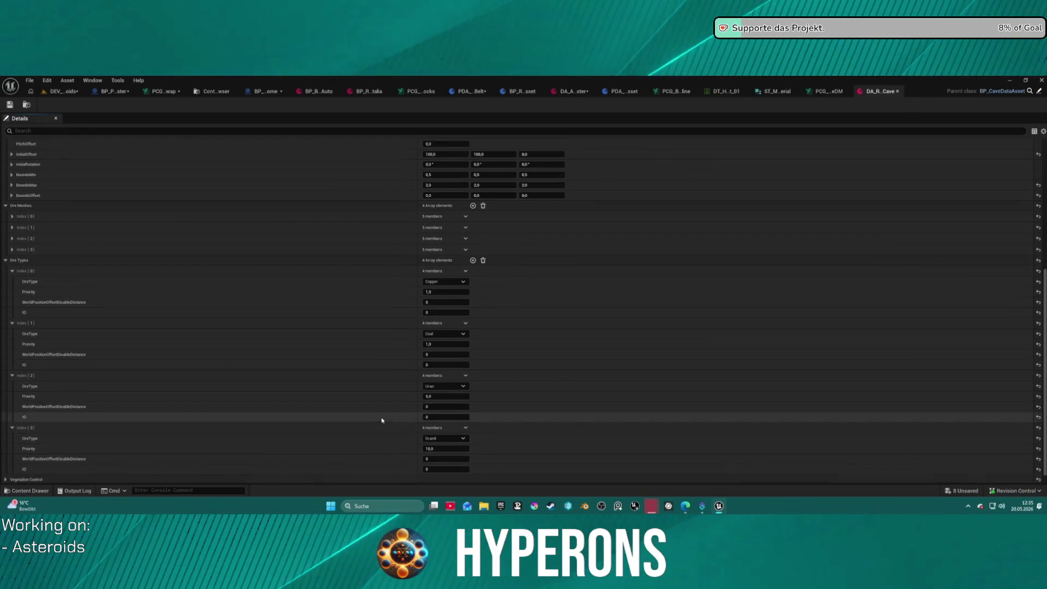
scroll(385, 417, "up", 5)
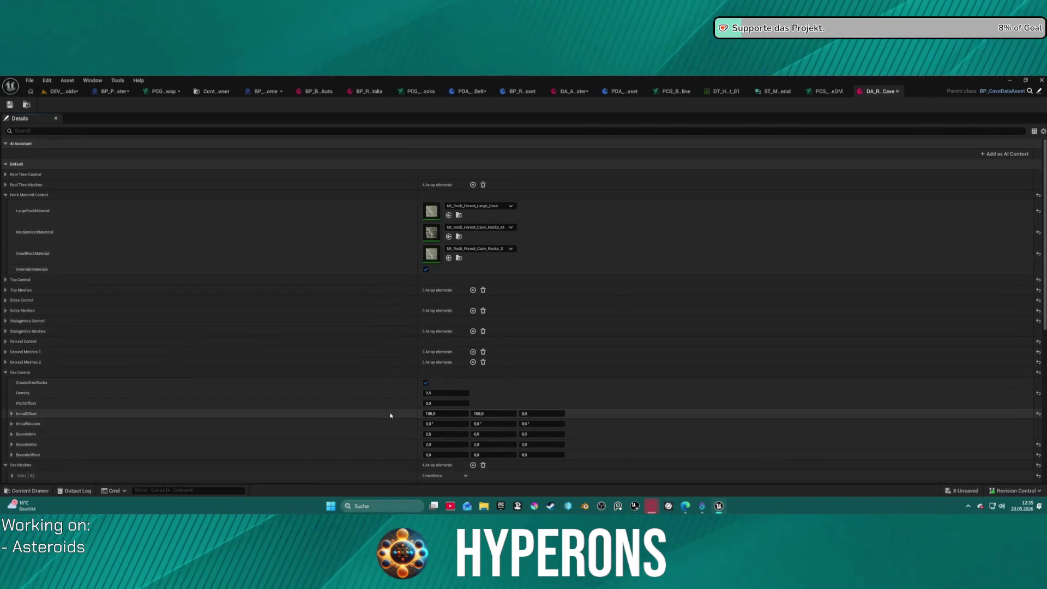
scroll(391, 416, "down", 1)
scroll(391, 416, "down", 2)
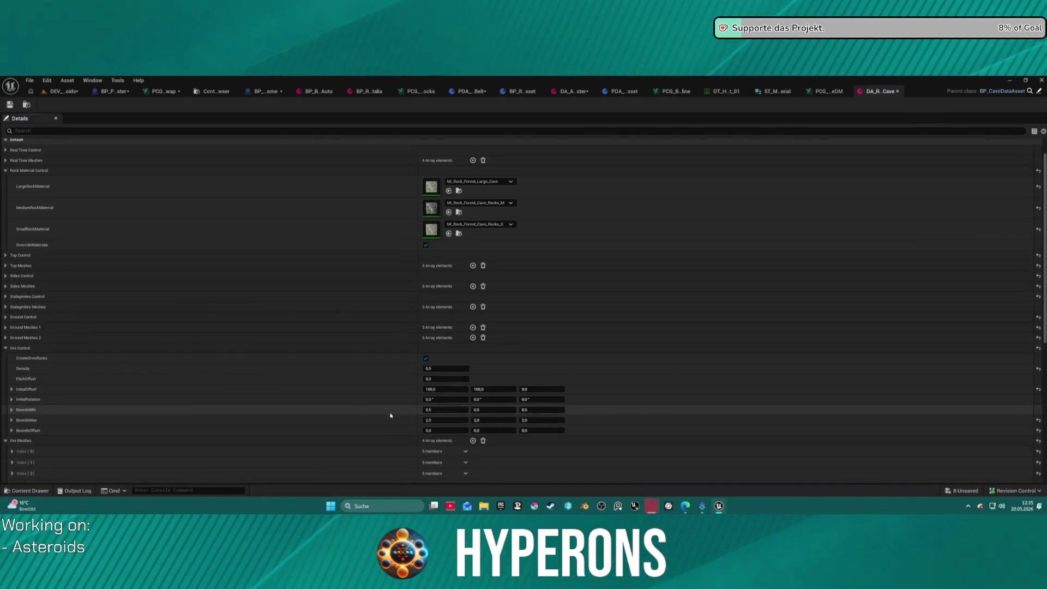
scroll(390, 415, "down", 3)
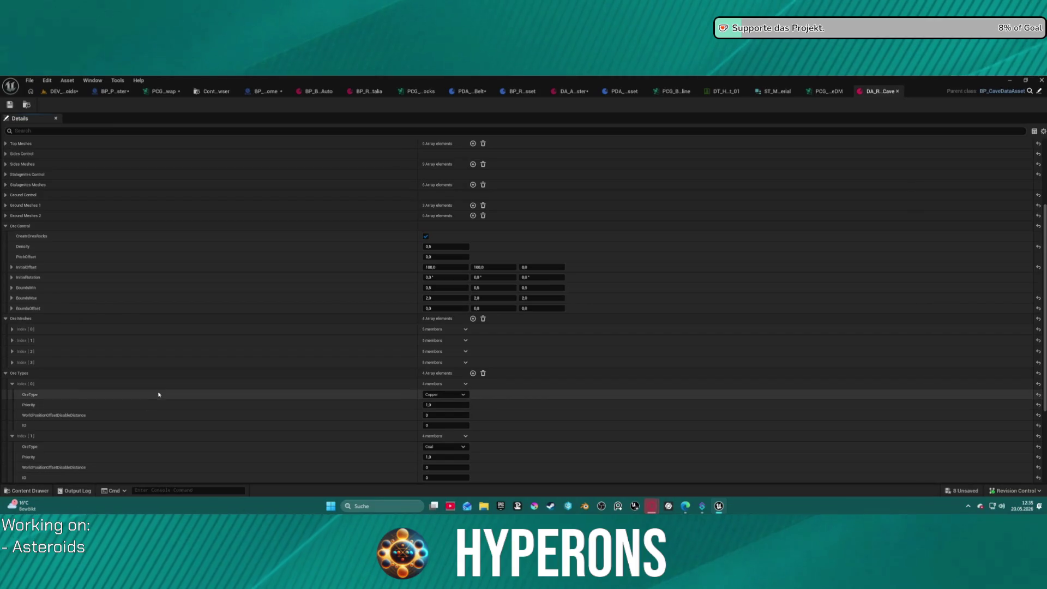
scroll(161, 392, "down", 5)
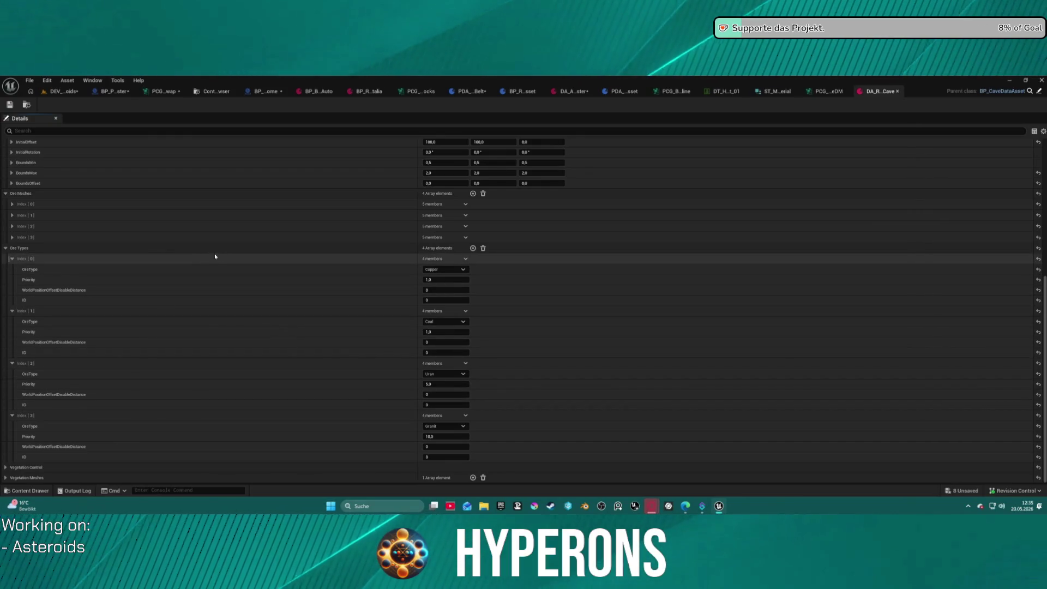
Step: Copy OreControl (F Ores) from BP_CaveDataAsset into PDA_AsteroidBelt's variables, closing PDA_PCGAsset
left_click(1007, 91)
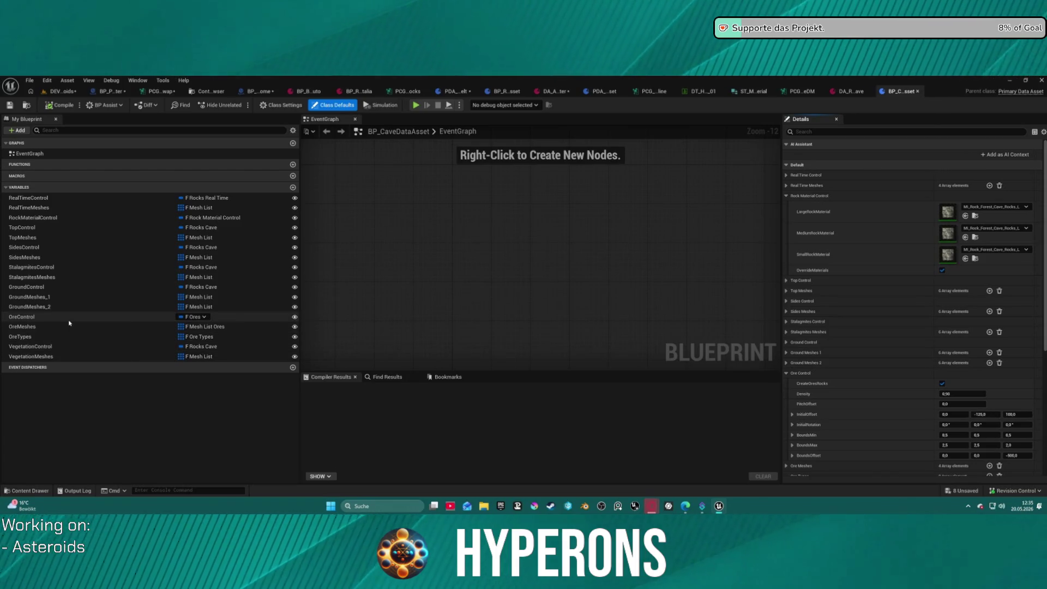
left_click(39, 316)
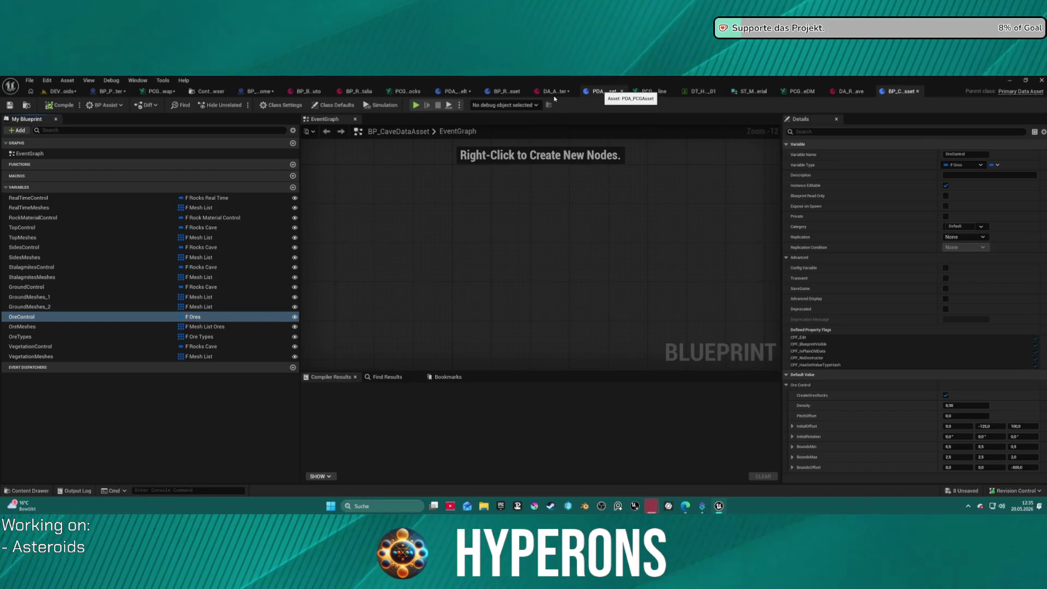
left_click(622, 91)
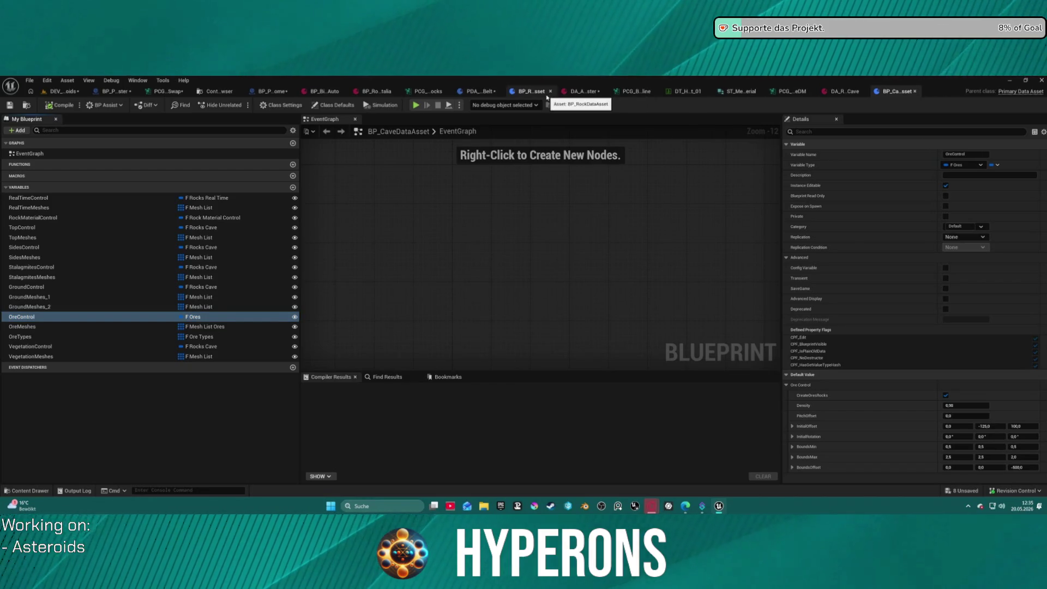
left_click(487, 94)
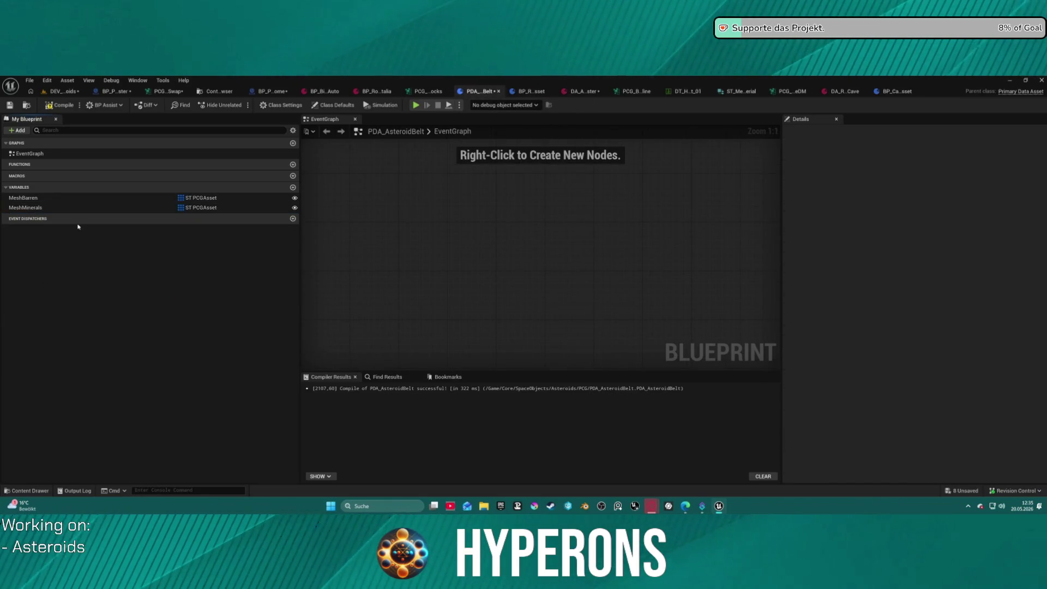
left_click(22, 188)
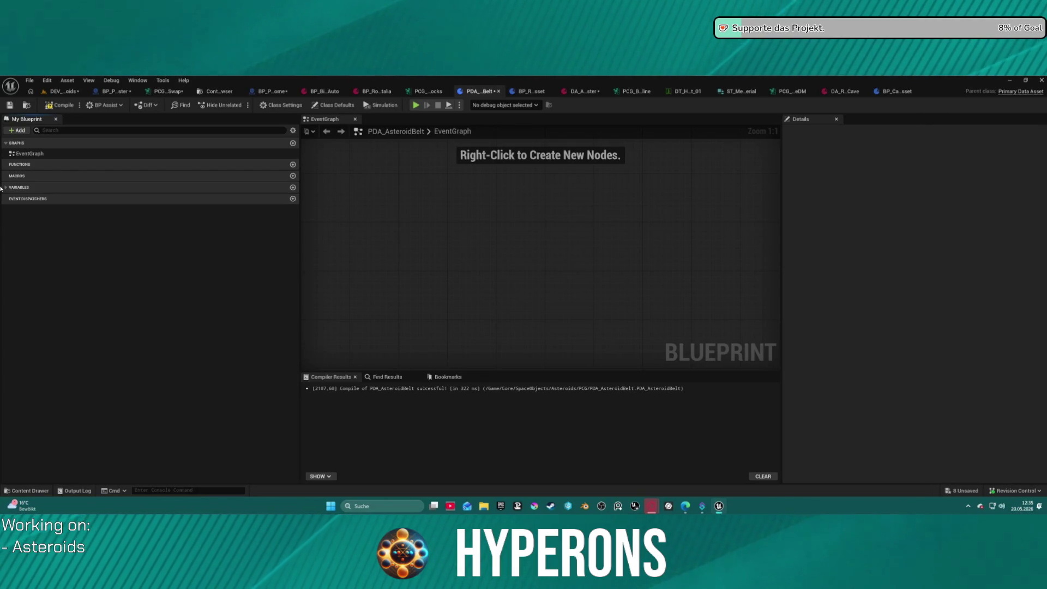
left_click(3, 187)
key("ctrl+v")
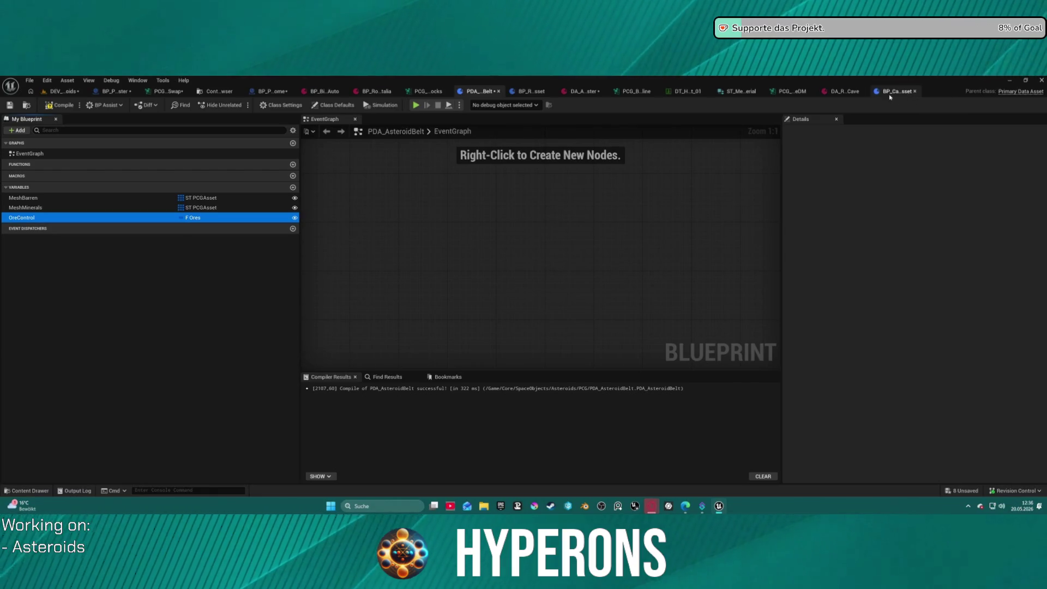
left_click(844, 93)
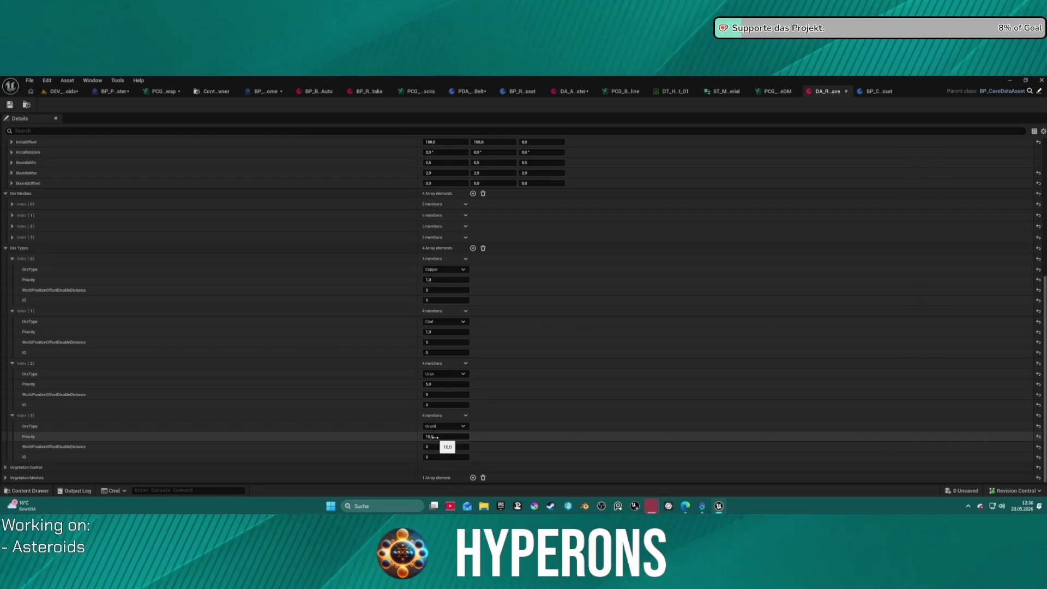
Step: Survey the PCG_CaveDM graph around the Match And Set Attributes nodes
left_click(774, 92)
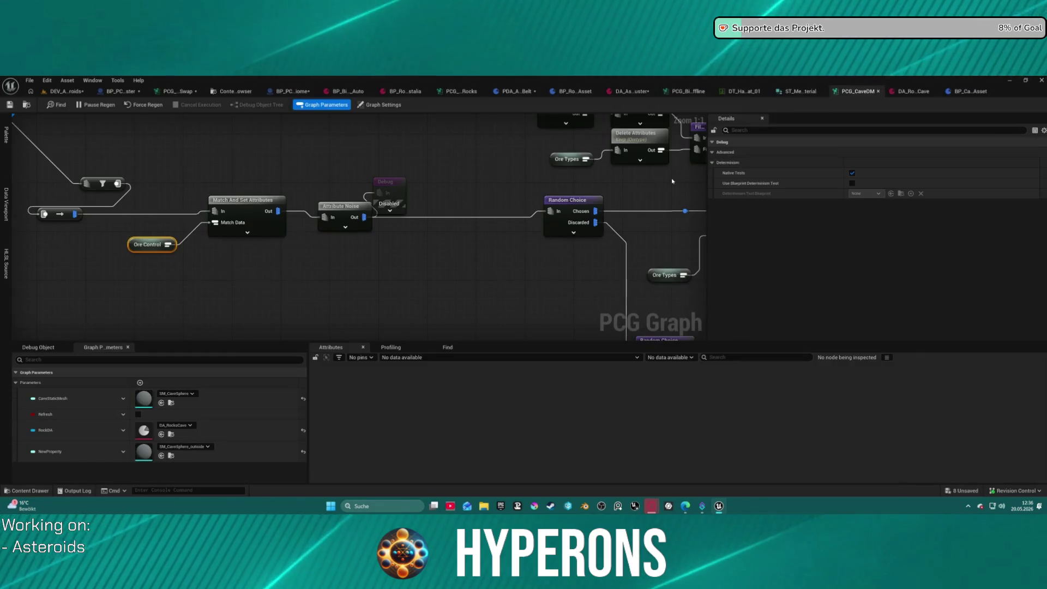
scroll(328, 217, "down", 10)
scroll(328, 217, "up", 9)
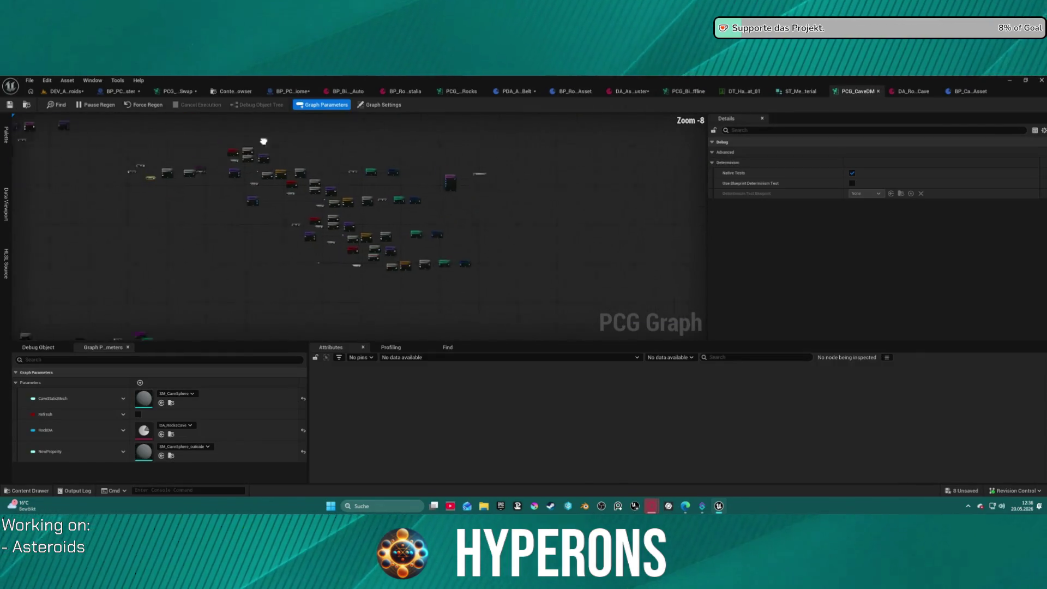
mouse_move(327, 218)
left_mouse_down()
mouse_move(343, 205)
mouse_move(410, 208)
left_mouse_up()
scroll(406, 133, "down", 1)
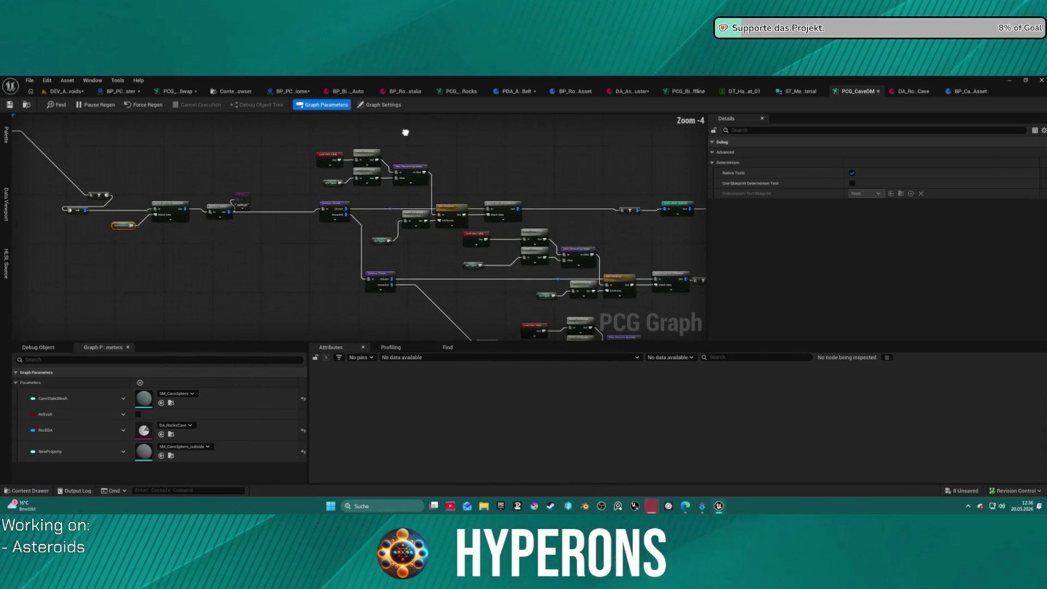
scroll(163, 225, "up", 2)
mouse_move(407, 133)
left_mouse_down()
mouse_move(163, 225)
mouse_move(420, 245)
mouse_move(256, 174)
left_mouse_up()
scroll(222, 126, "down", 4)
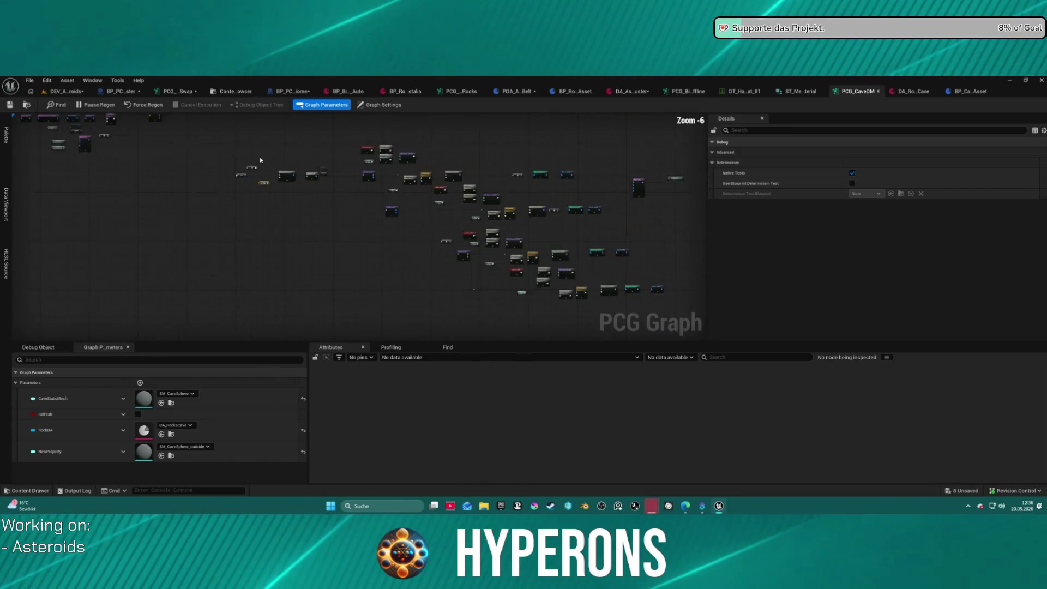
Step: Marquee-select the ore nodes, then bring up the DT_HarvestRockMat_01 ore mesh data table
mouse_move(222, 126)
left_mouse_down()
mouse_move(211, 156)
mouse_move(207, 137)
mouse_move(528, 266)
mouse_move(598, 278)
left_mouse_up()
scroll(676, 151, "up", 3)
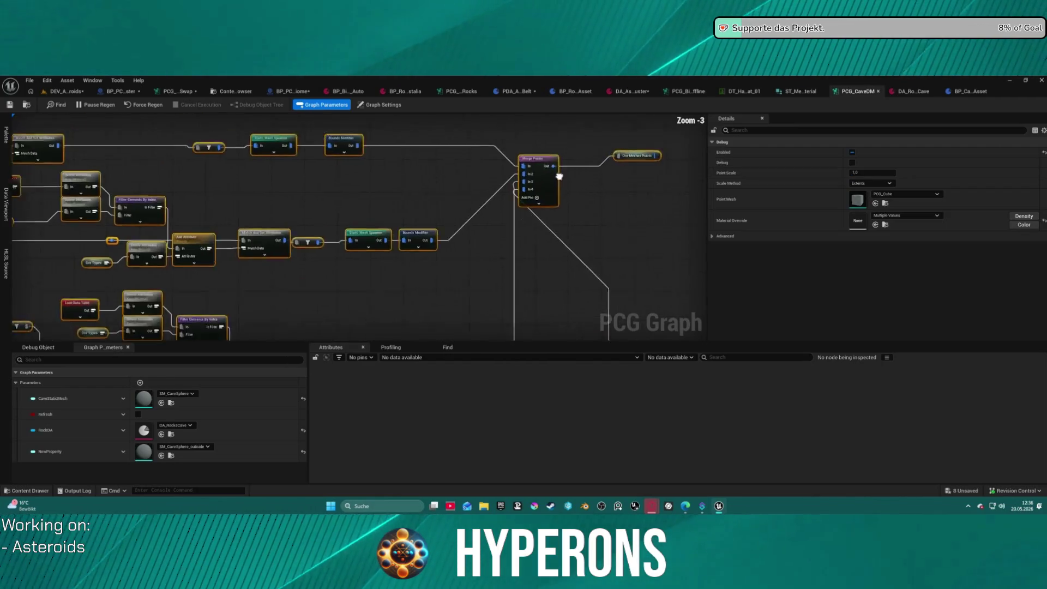
mouse_move(423, 197)
left_mouse_down()
mouse_move(708, 185)
mouse_move(721, 175)
mouse_move(1036, 202)
mouse_move(1044, 212)
mouse_move(995, 259)
left_mouse_up()
scroll(190, 206, "up", 3)
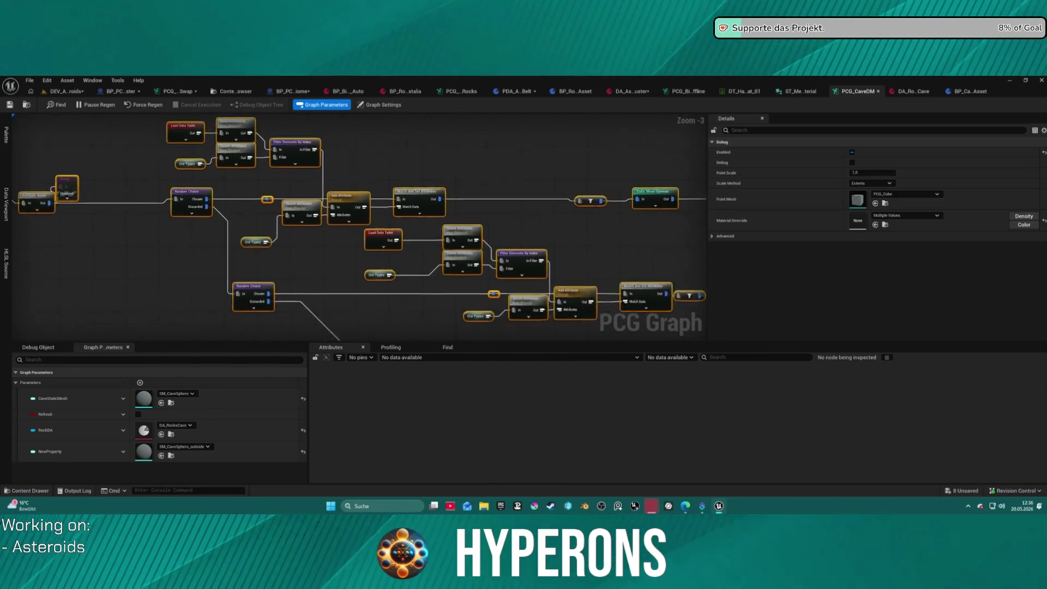
mouse_move(180, 264)
left_mouse_down()
mouse_move(227, 266)
mouse_move(226, 239)
mouse_move(178, 227)
mouse_move(1, 234)
left_mouse_up()
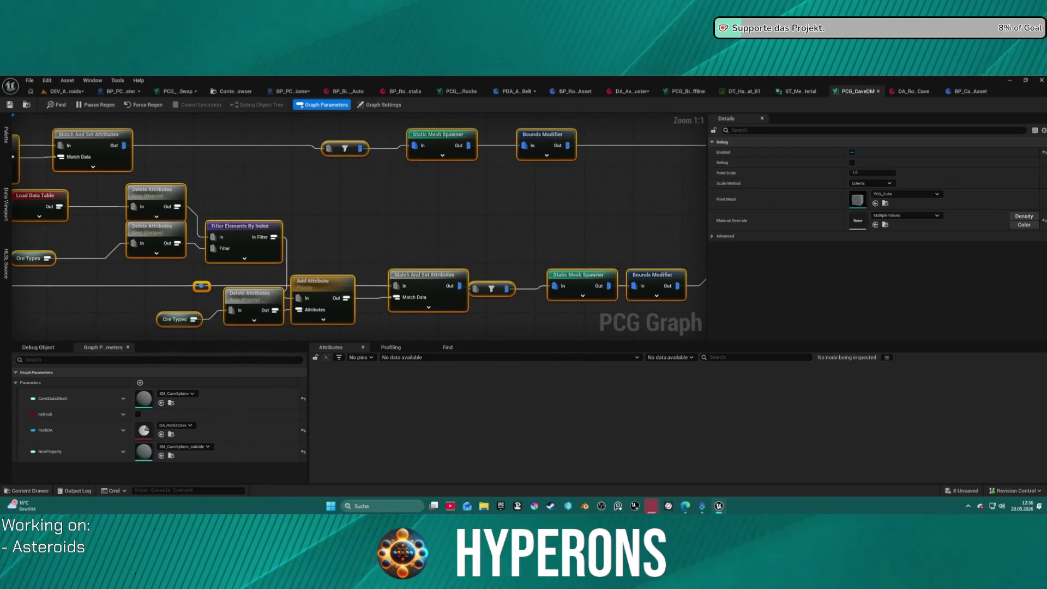
scroll(1, 234, "down", 4)
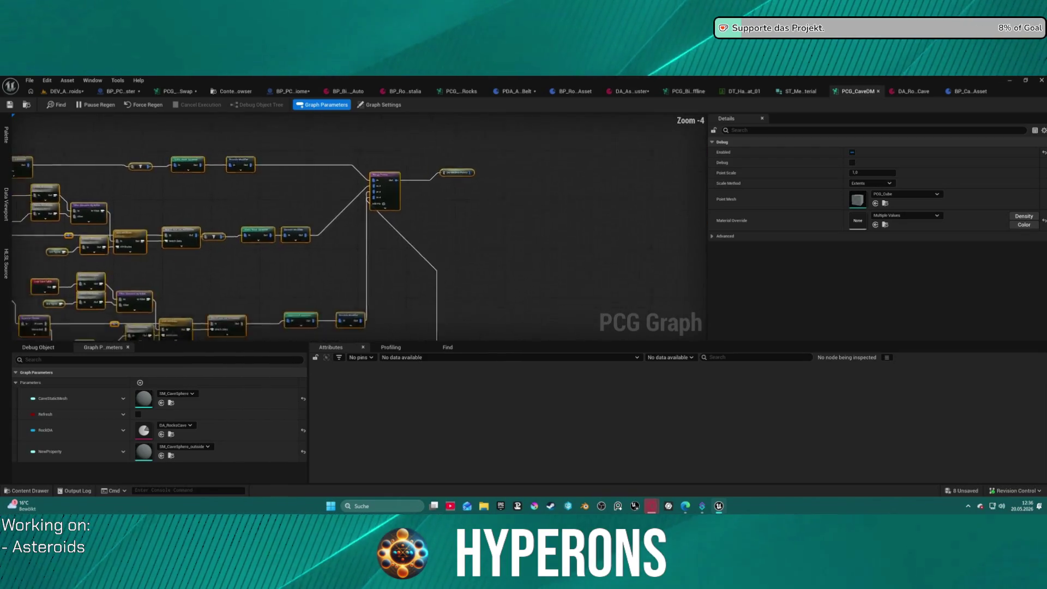
scroll(332, 195, "up", 3)
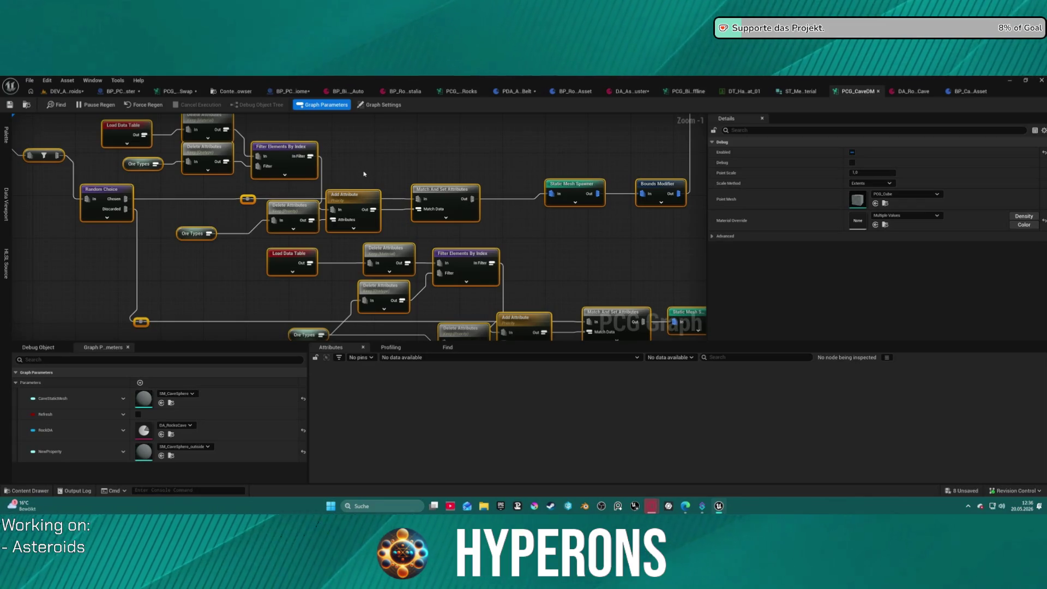
left_click(729, 92)
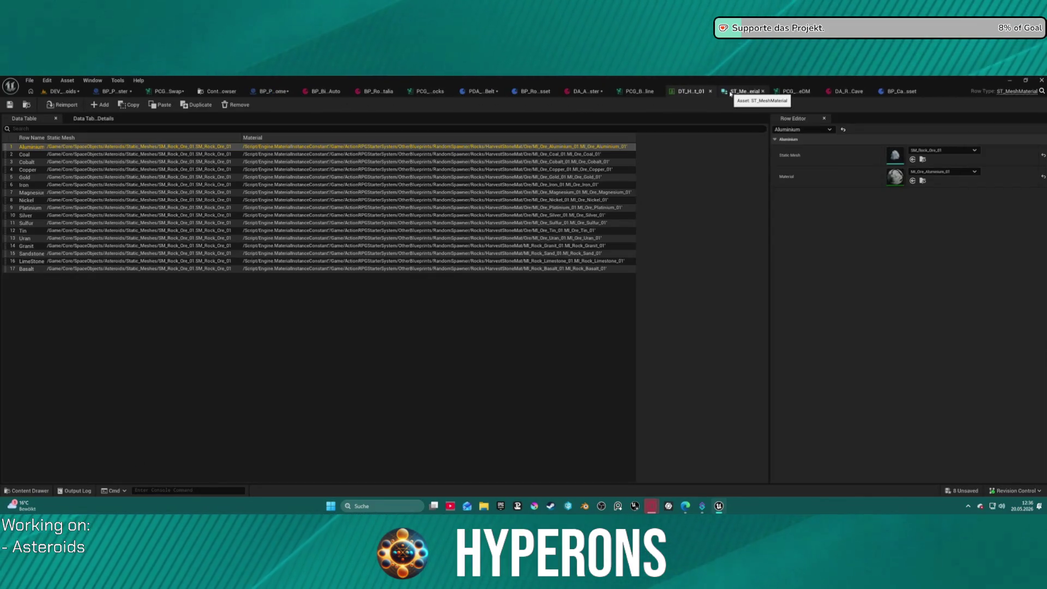
Step: Compile PDA_AsteroidBelt from its Class Defaults, then return to the DA_RocksCave data asset
left_click(588, 91)
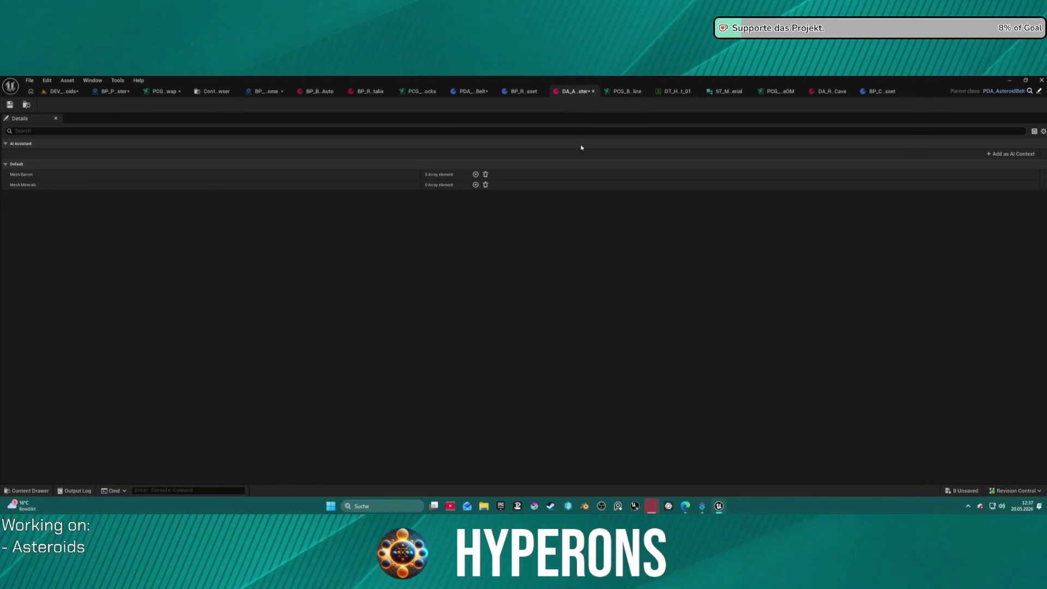
left_click(473, 91)
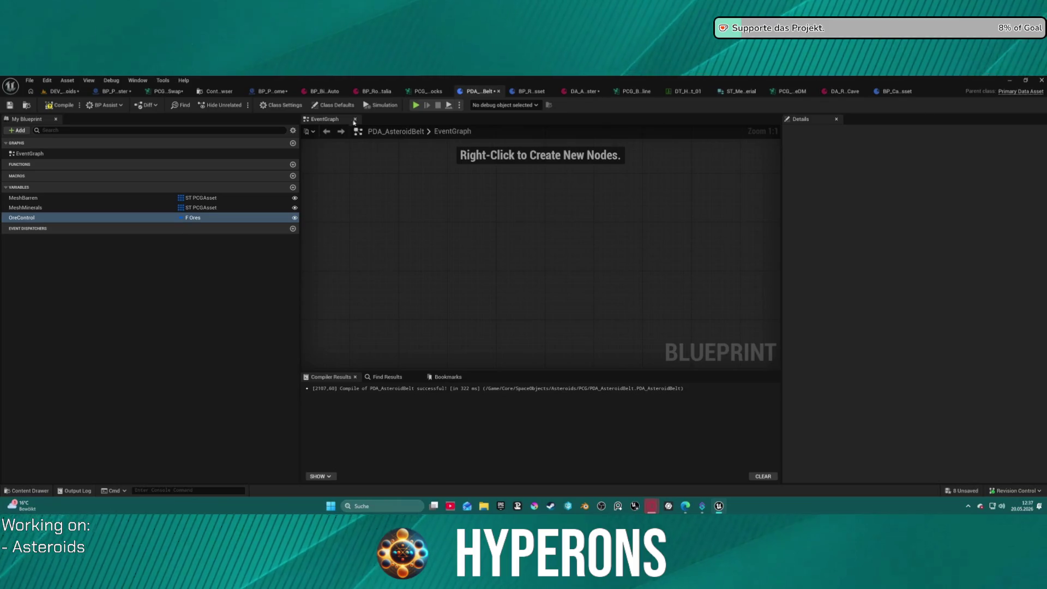
left_click(332, 105)
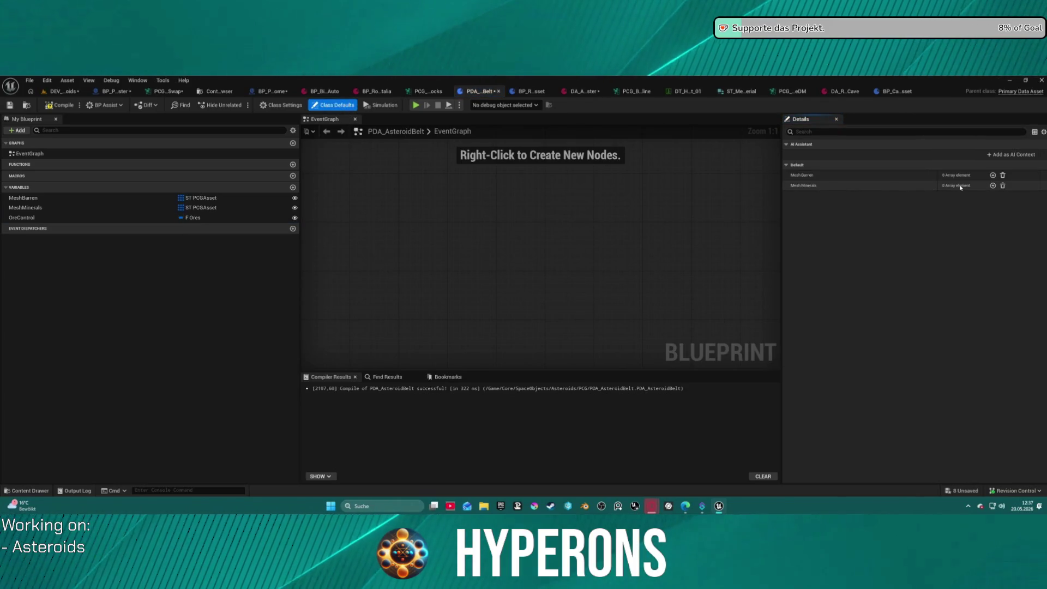
key("F7")
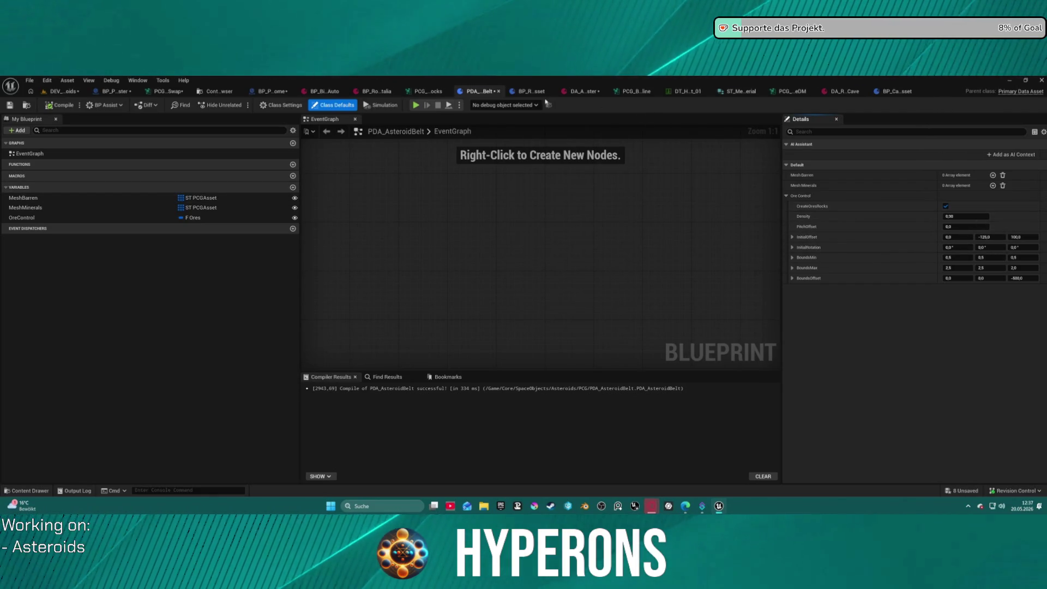
left_click(842, 92)
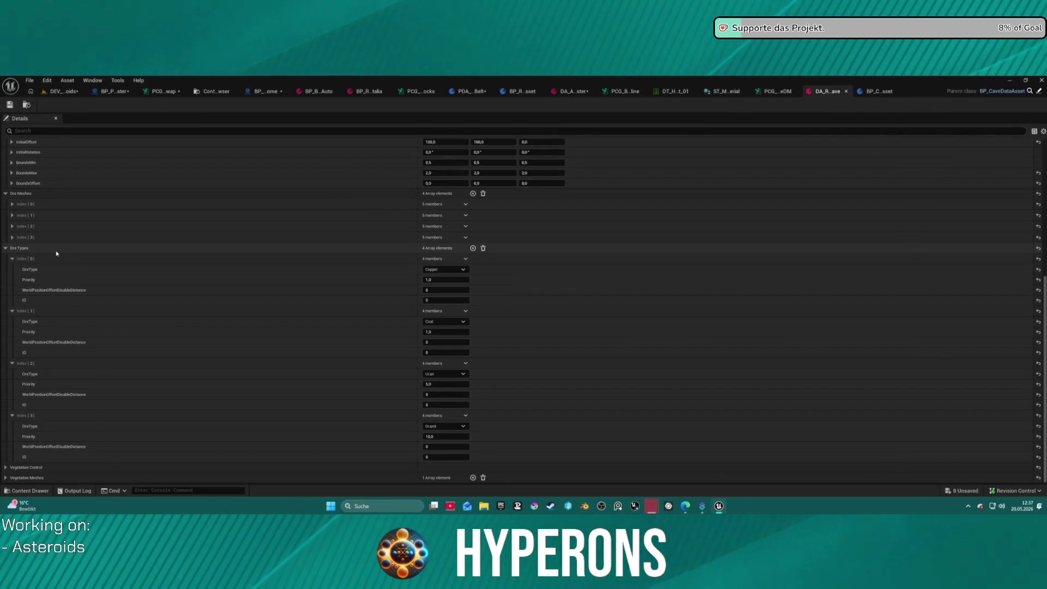
Step: Paste the OreTypes variable from the cave data asset blueprint into PDA_AsteroidBelt
scroll(482, 174, "up", 1)
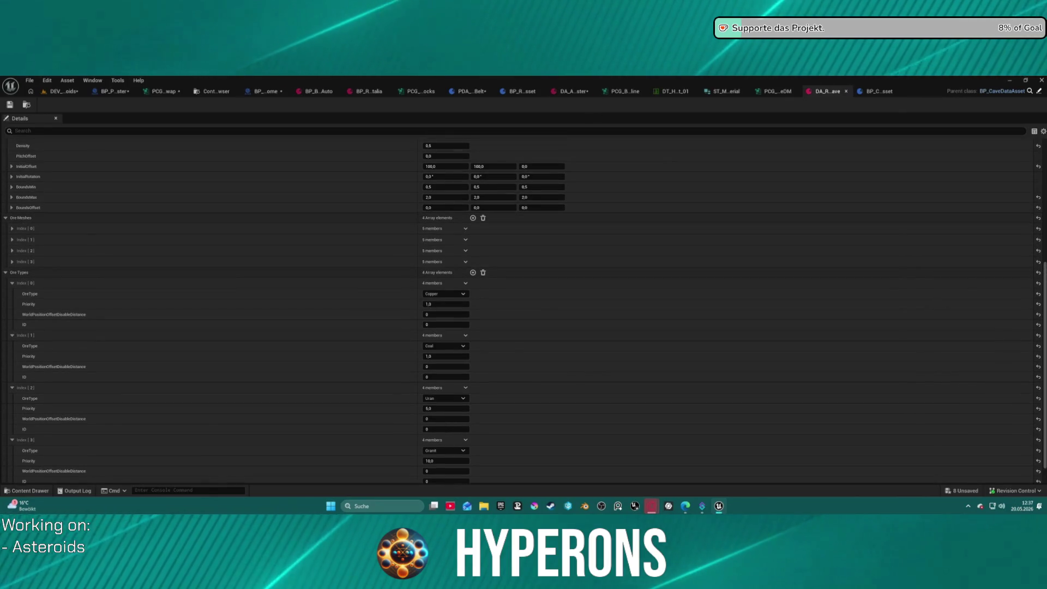
left_click(879, 91)
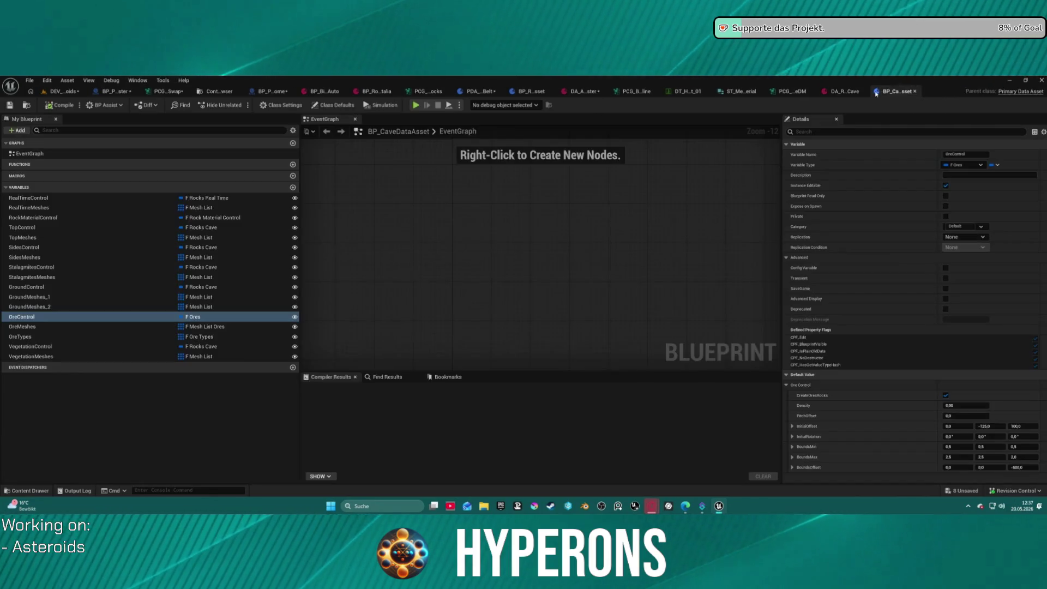
left_click(63, 336)
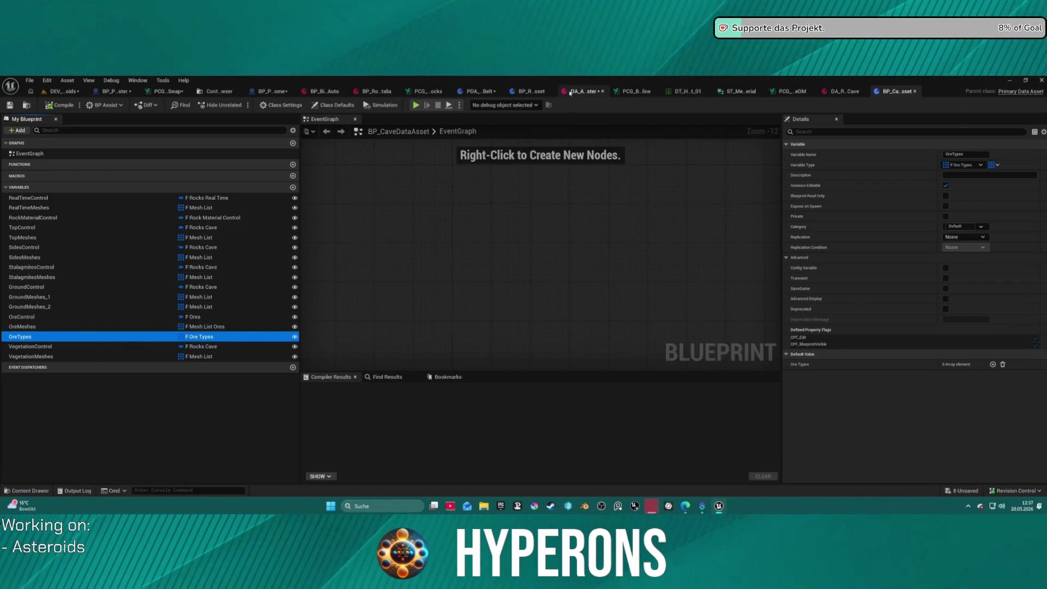
left_click(476, 91)
left_click(46, 218)
key("ctrl+v")
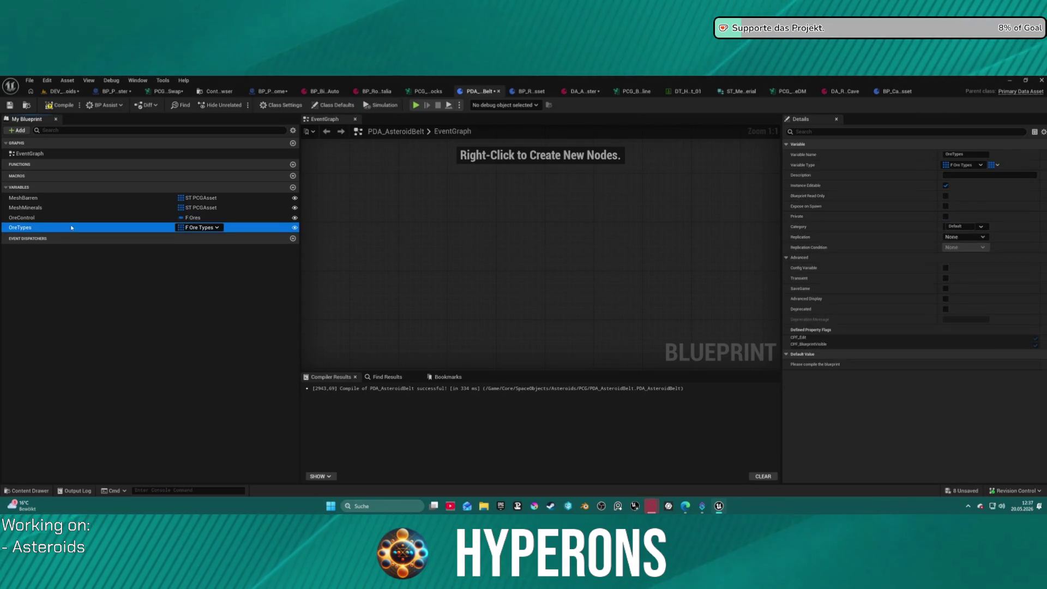
Step: Try adding an Ore Types default element, then clear the default array to empty
left_click(59, 104)
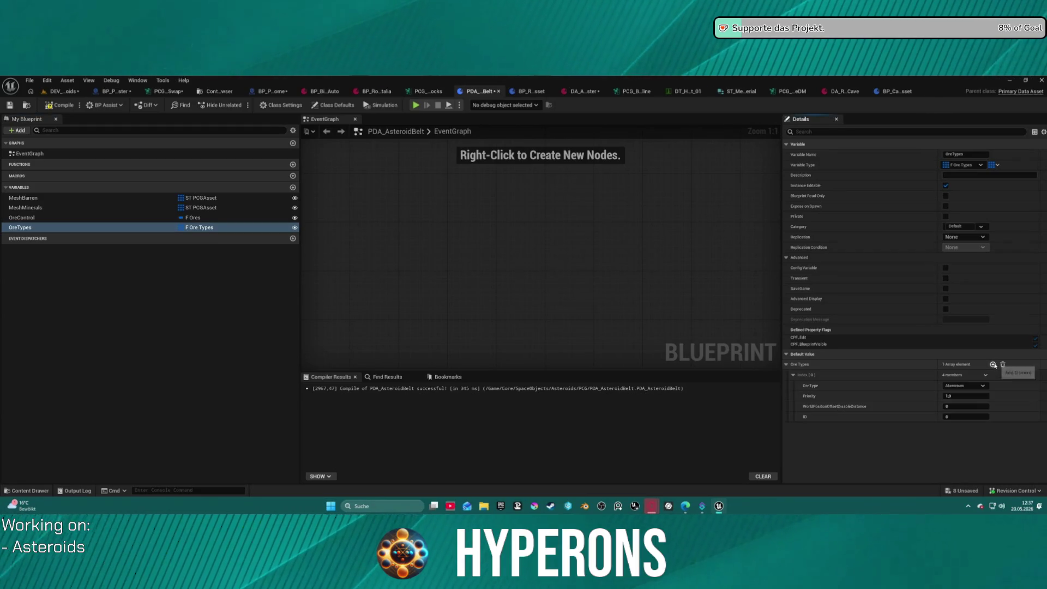
left_click(994, 364)
left_click(969, 386)
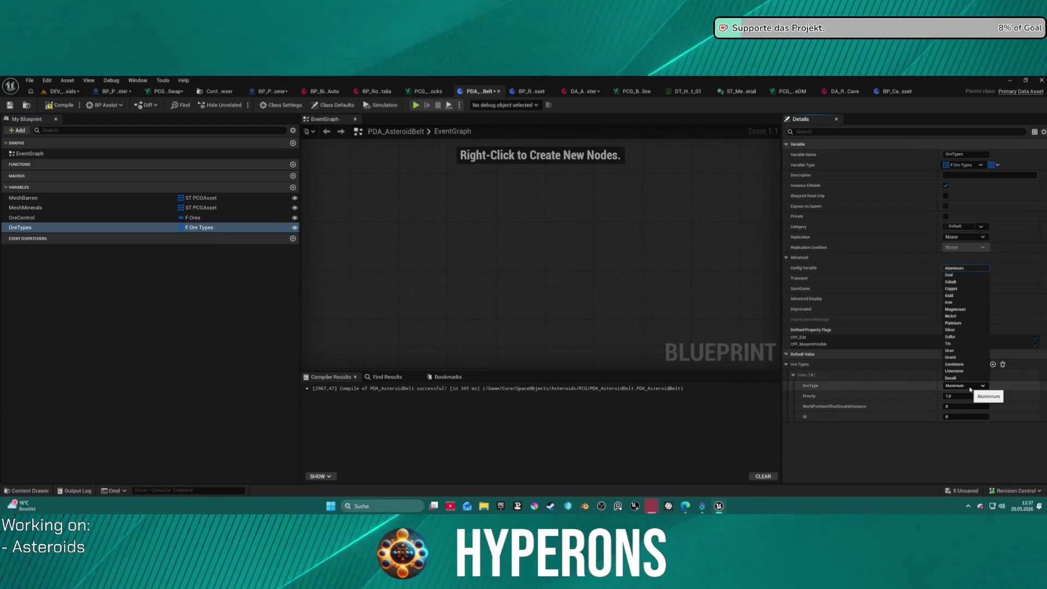
left_click(909, 390)
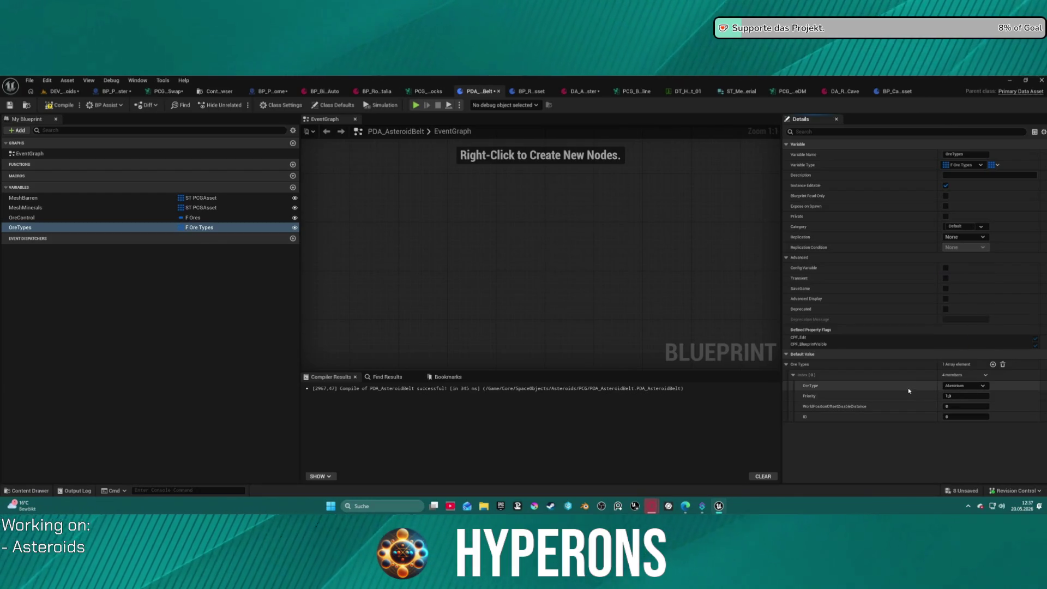
left_click(1002, 364)
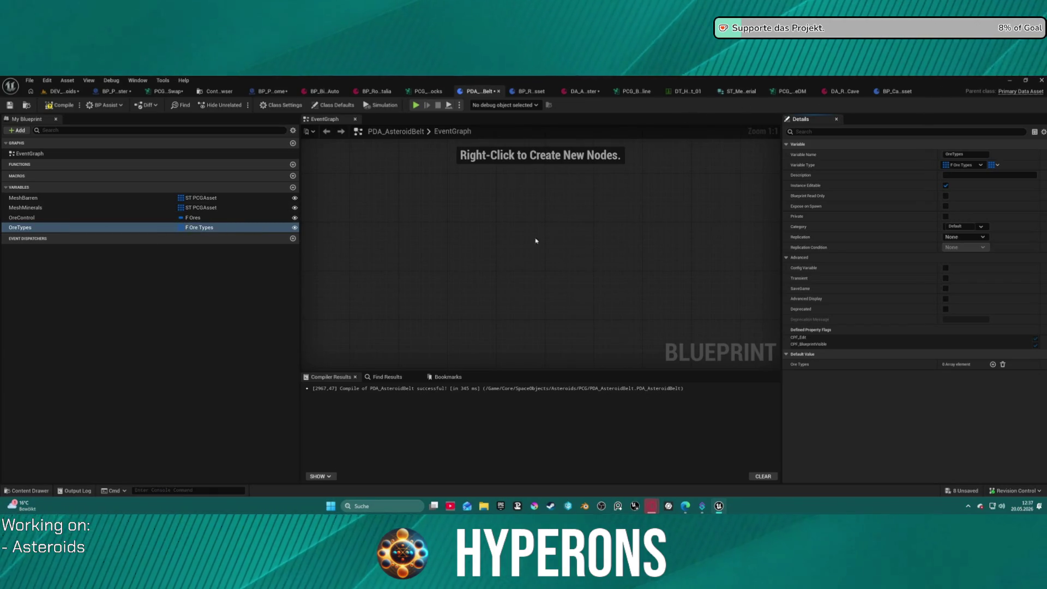
Step: Browse the PCG folder in the Content Drawer and its asset creation menu
key("ctrl+space")
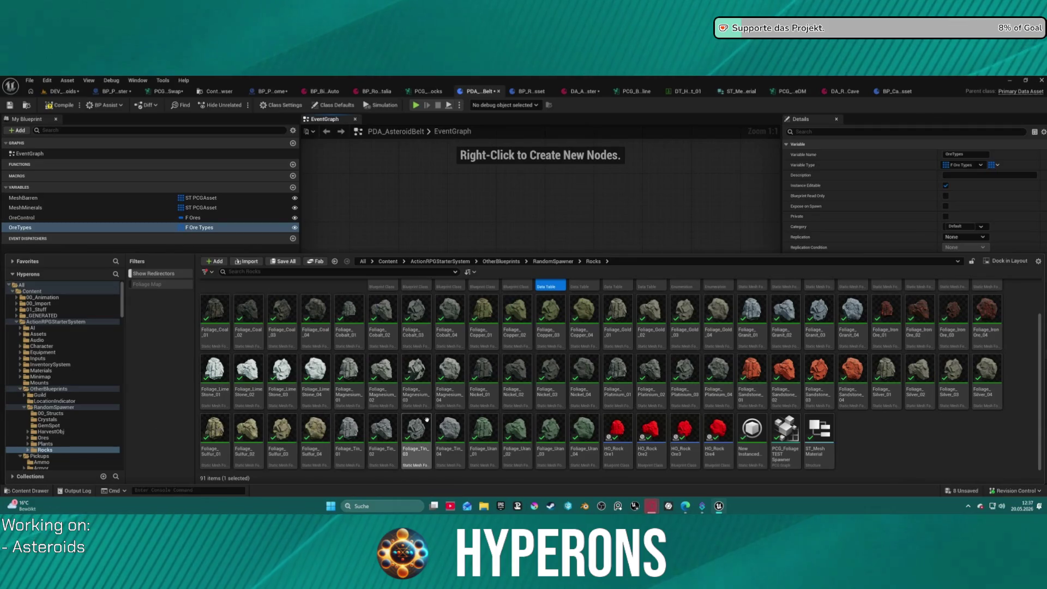
scroll(75, 454, "down", 4)
scroll(76, 454, "down", 10)
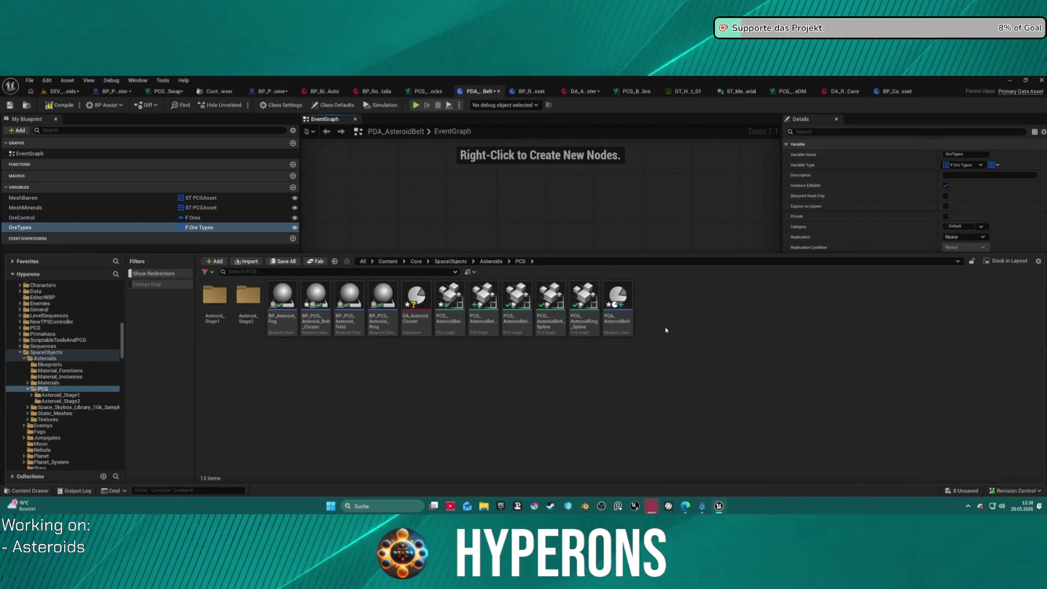
right_click(667, 327)
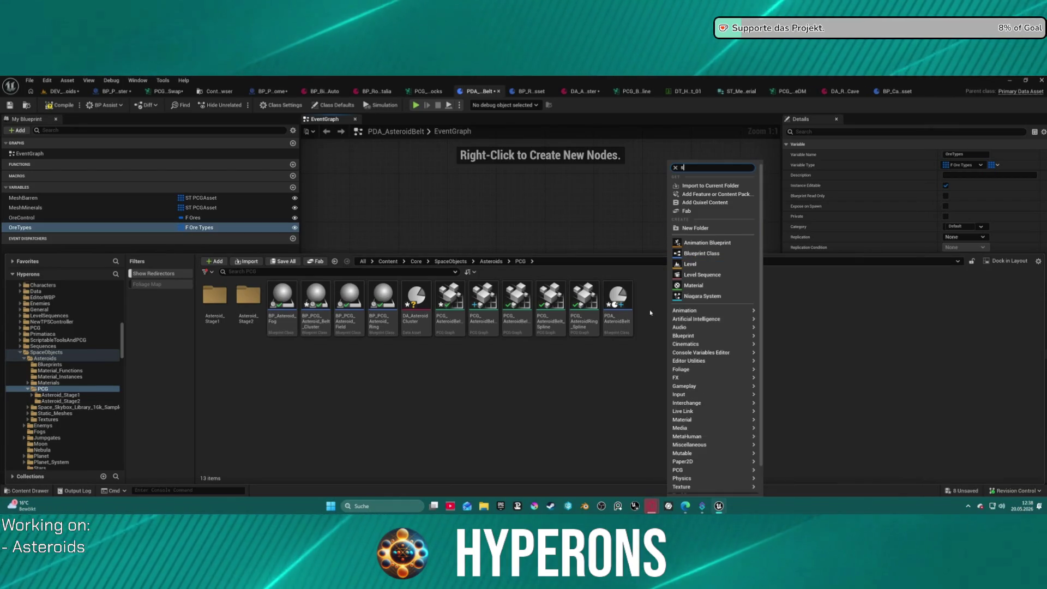
type("s")
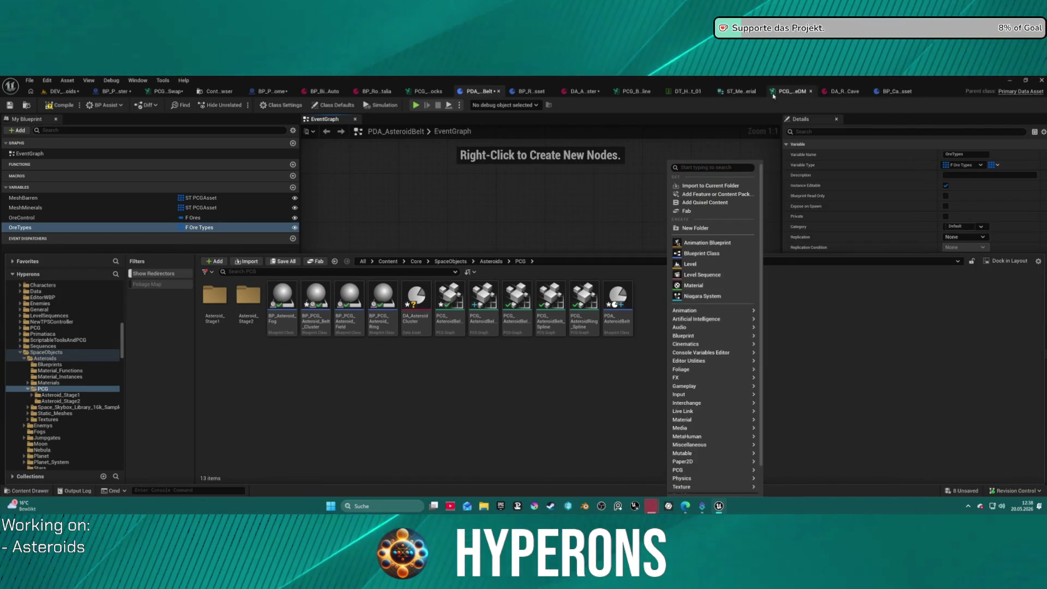
left_click(892, 94)
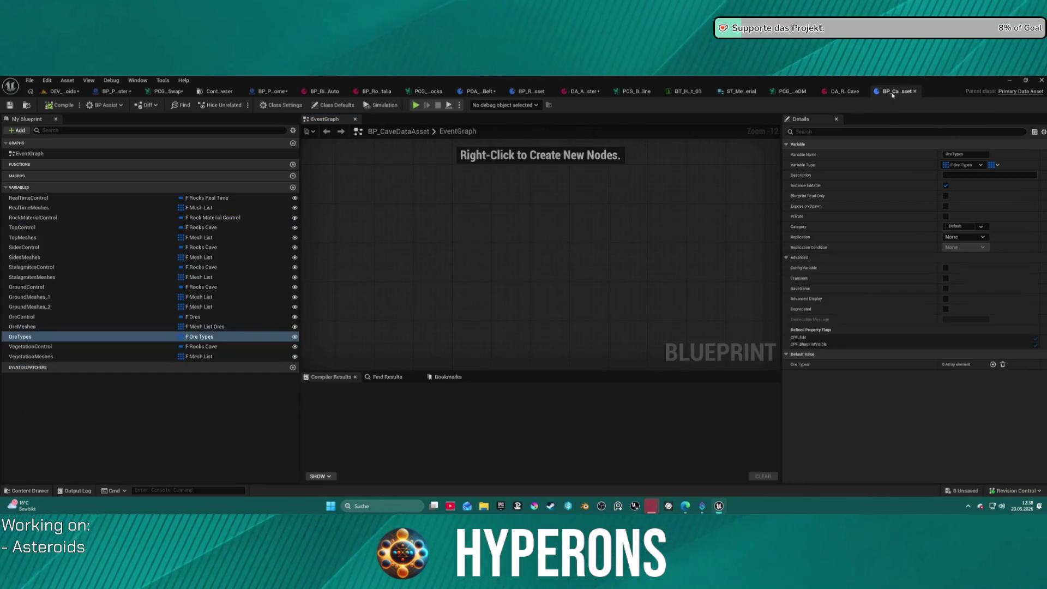
Step: Filter the OtherBlueprints folder for 'ore' and open the F_Ore_types structure
key("ctrl+space")
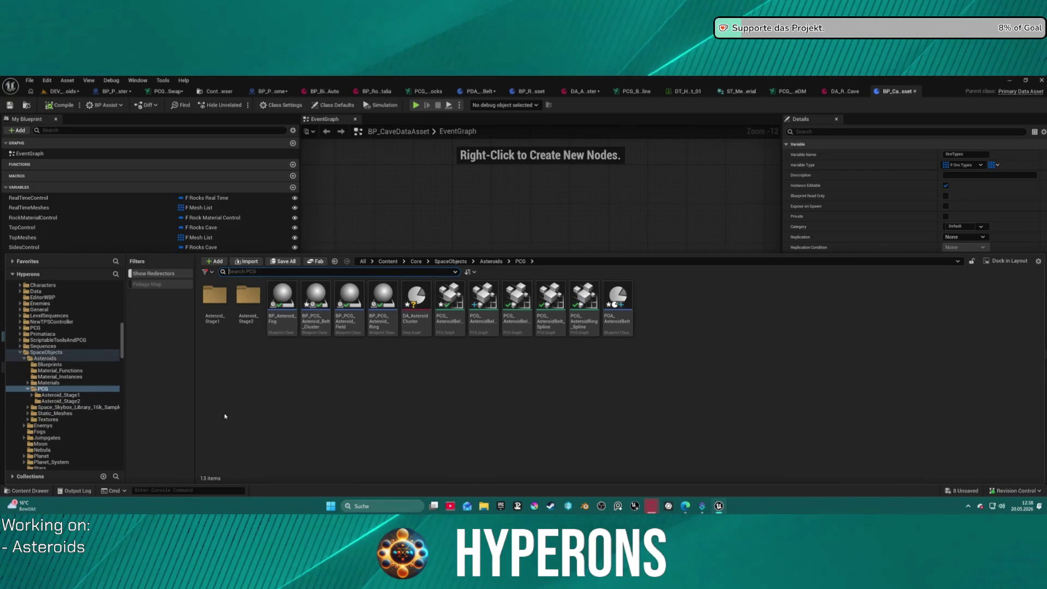
scroll(63, 349, "up", 6)
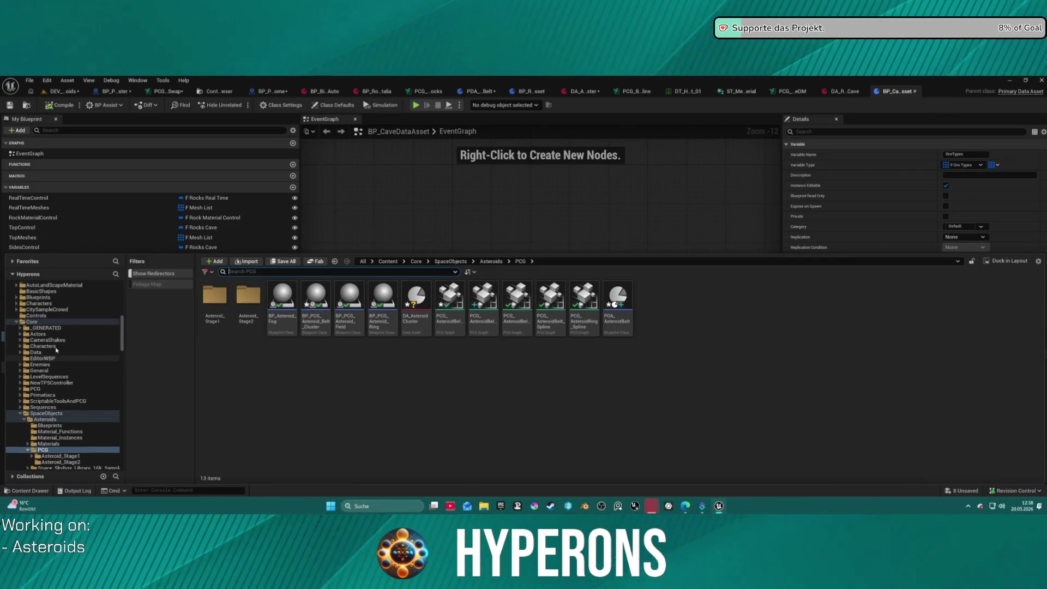
scroll(57, 350, "up", 6)
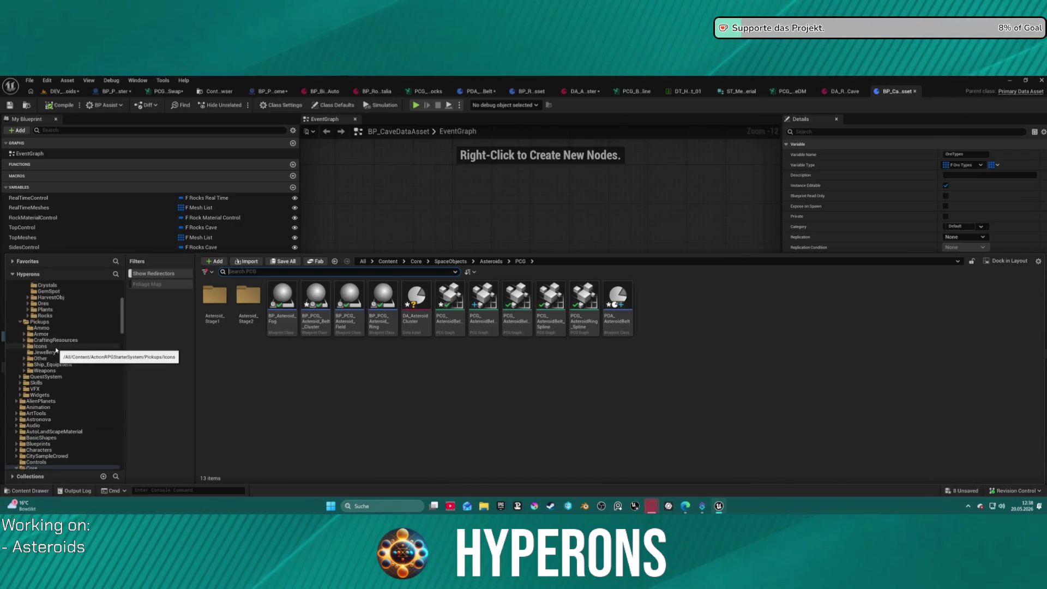
scroll(58, 349, "up", 1)
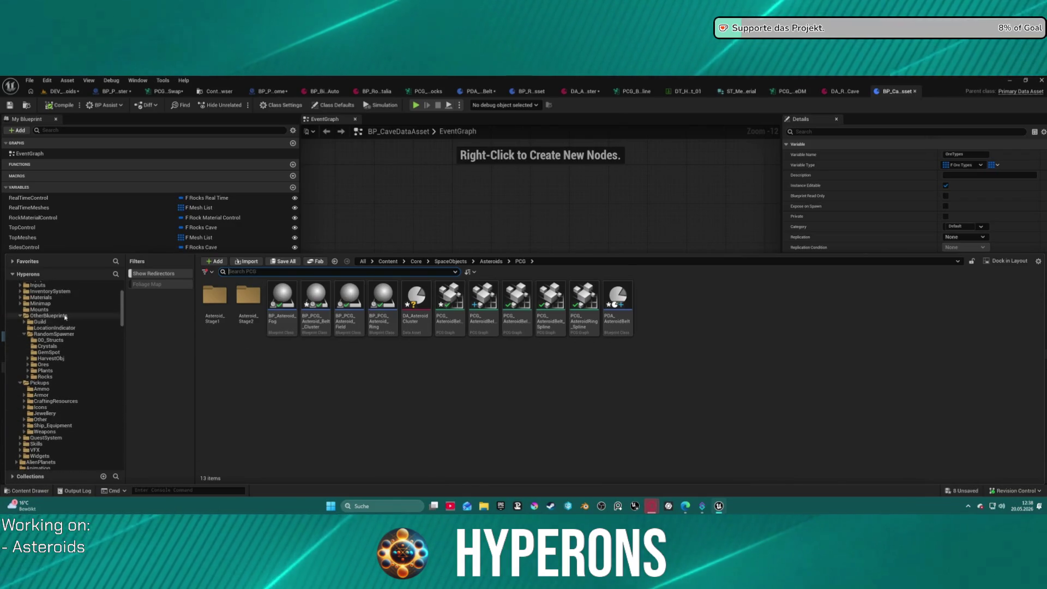
left_click(61, 316)
type("f")
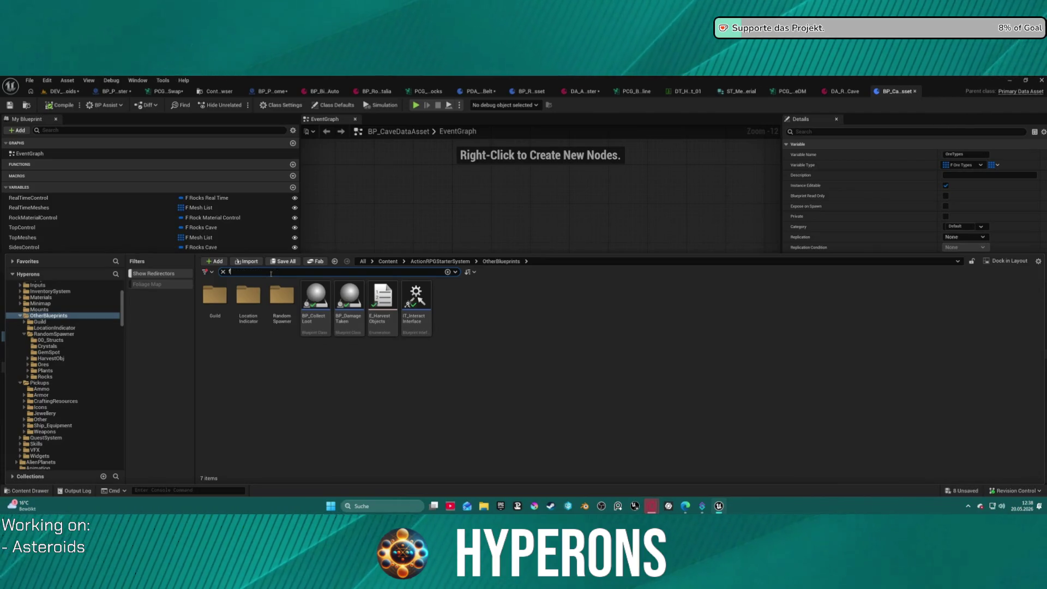
type("ore")
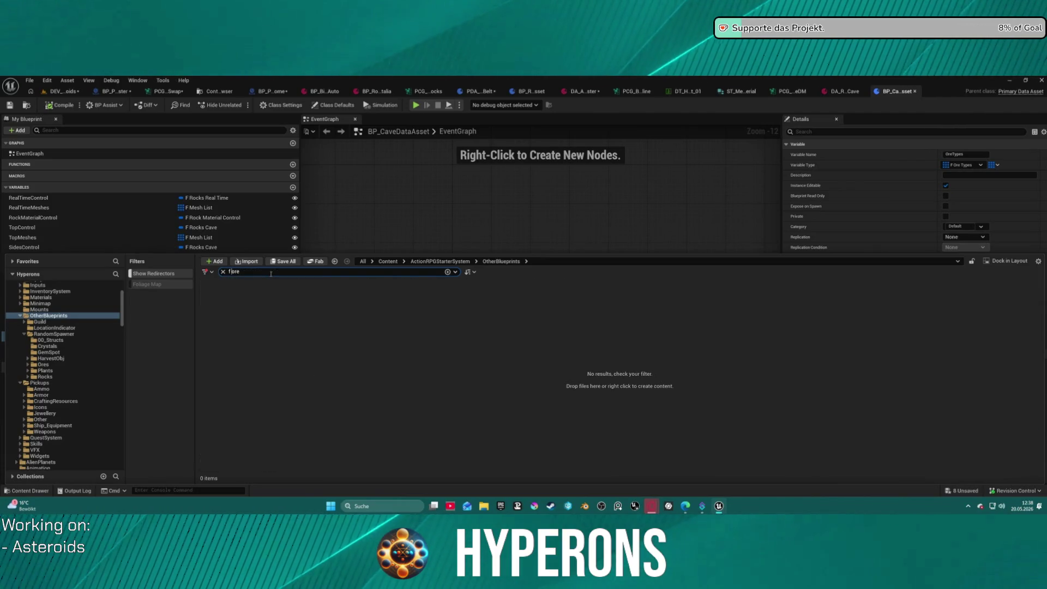
left_click(698, 384)
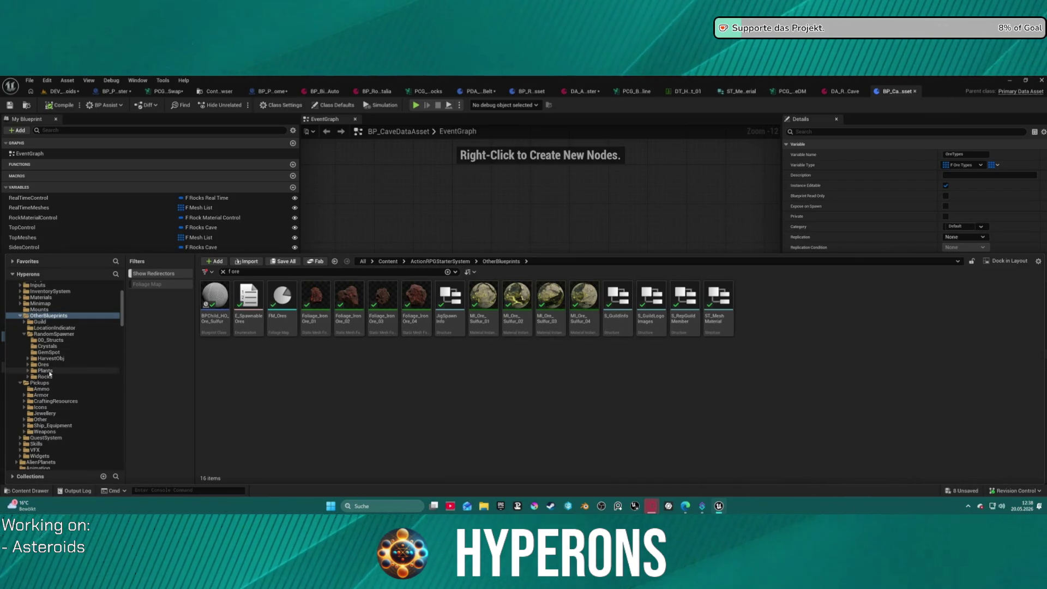
scroll(67, 380, "down", 10)
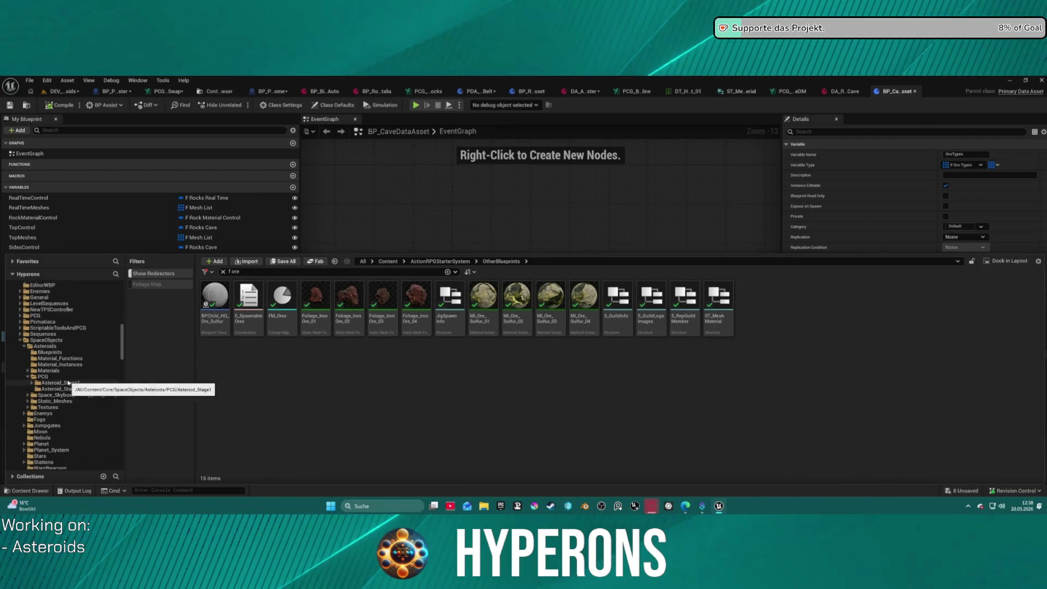
scroll(67, 382, "down", 6)
scroll(66, 407, "down", 5)
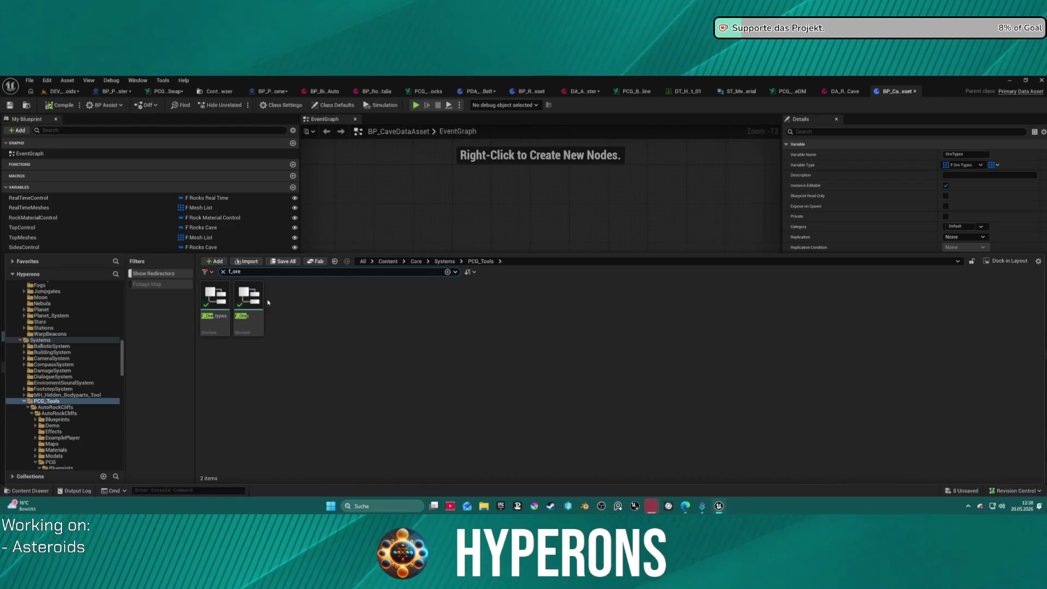
left_click(284, 304)
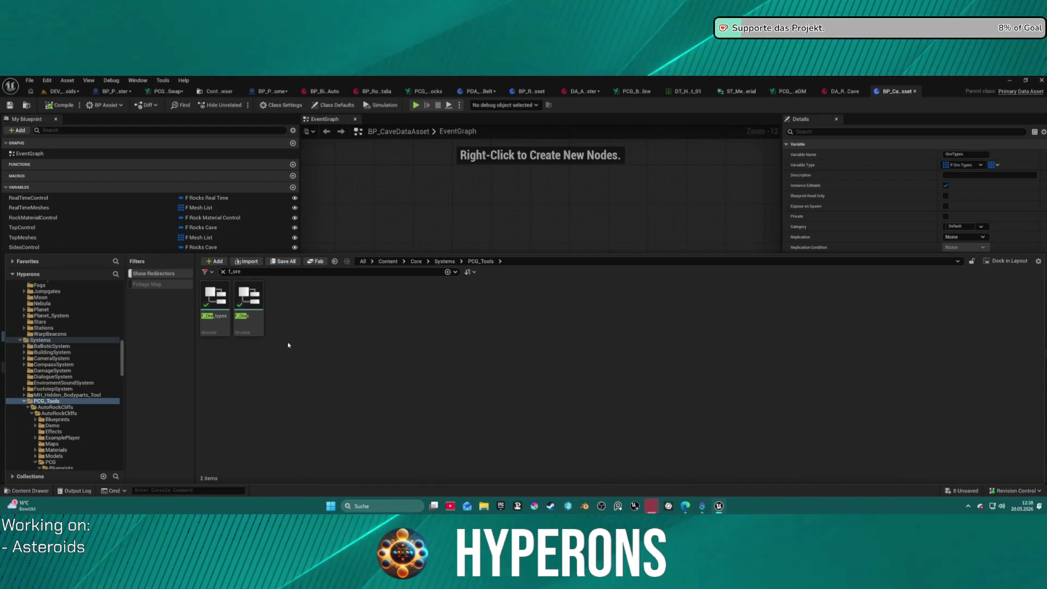
double_click(226, 293)
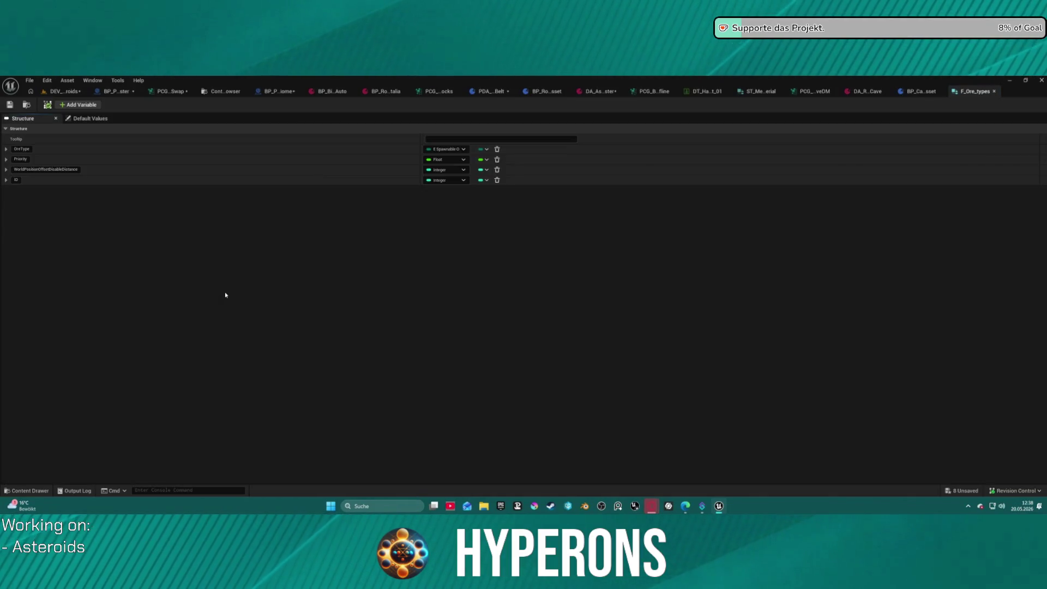
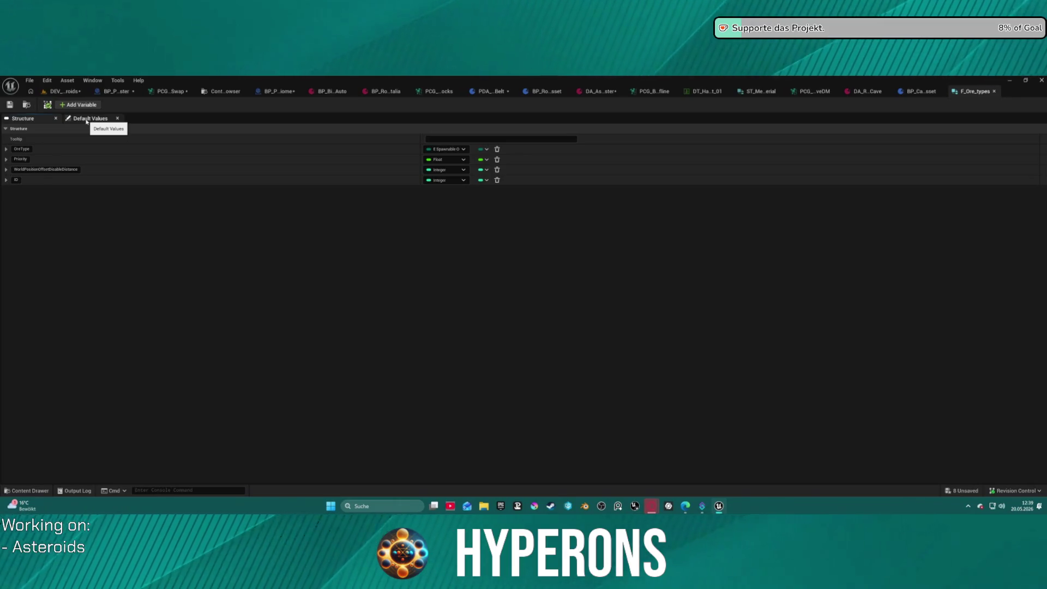
Step: Duplicate the F_Ore_types struct and name the copy F_Asteroid_Types
left_click(24, 106)
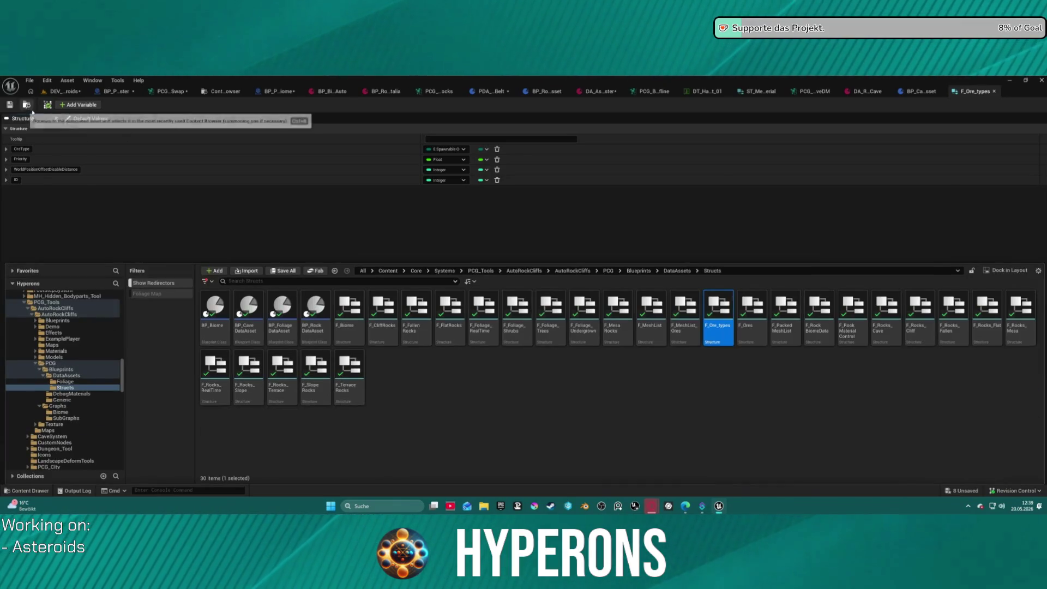
right_click(726, 331)
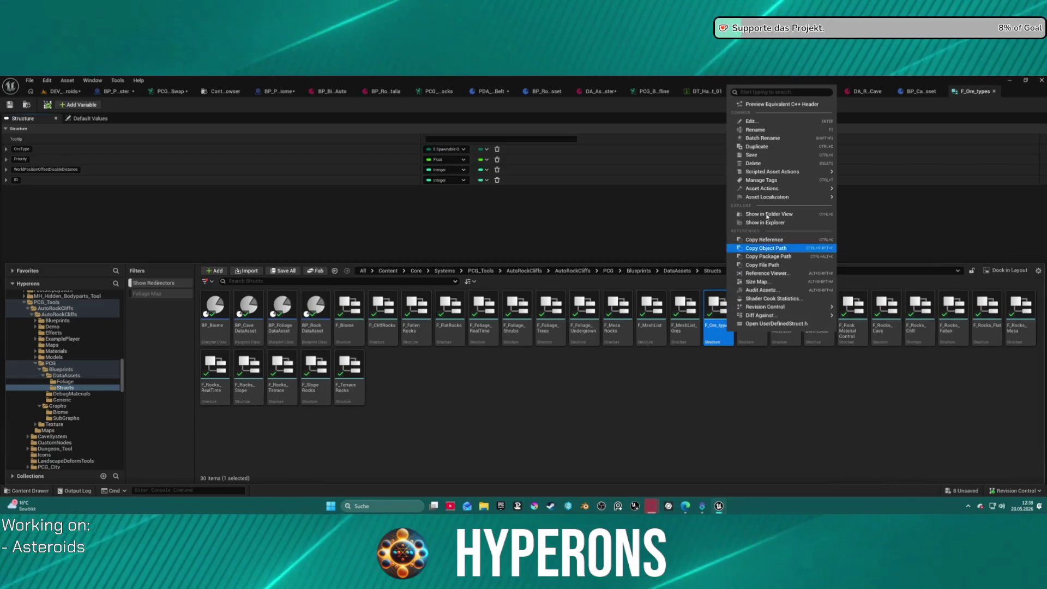
left_click(776, 147)
type("F_Asteroi")
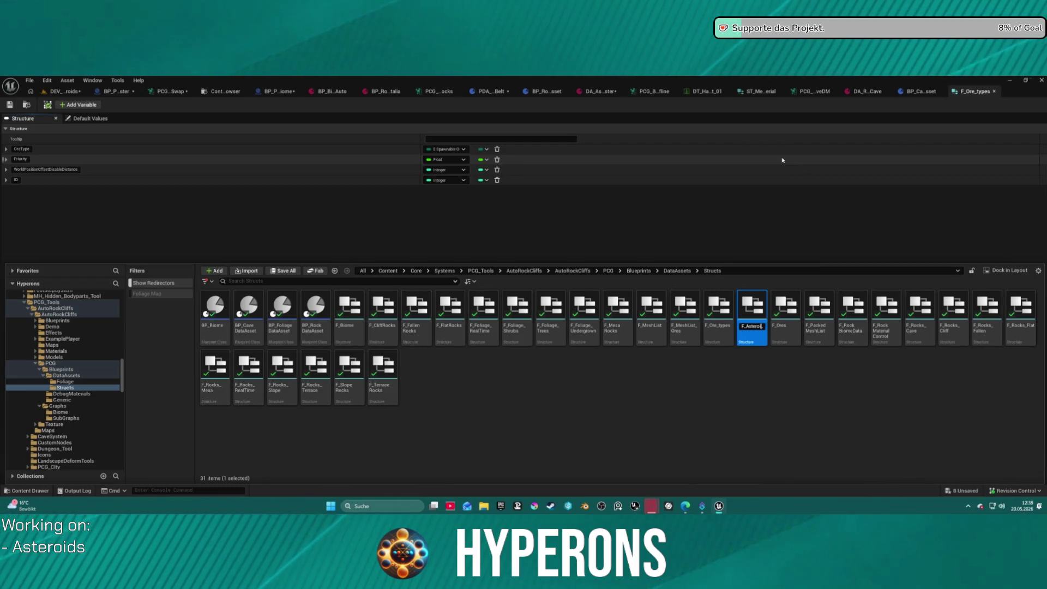
type("d_t")
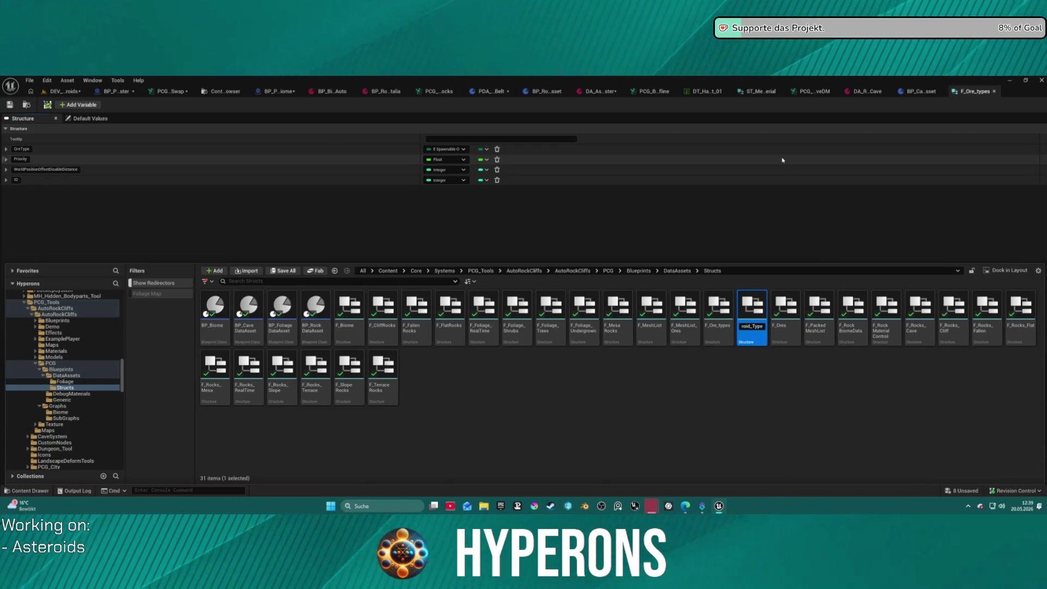
key("ctrl+s")
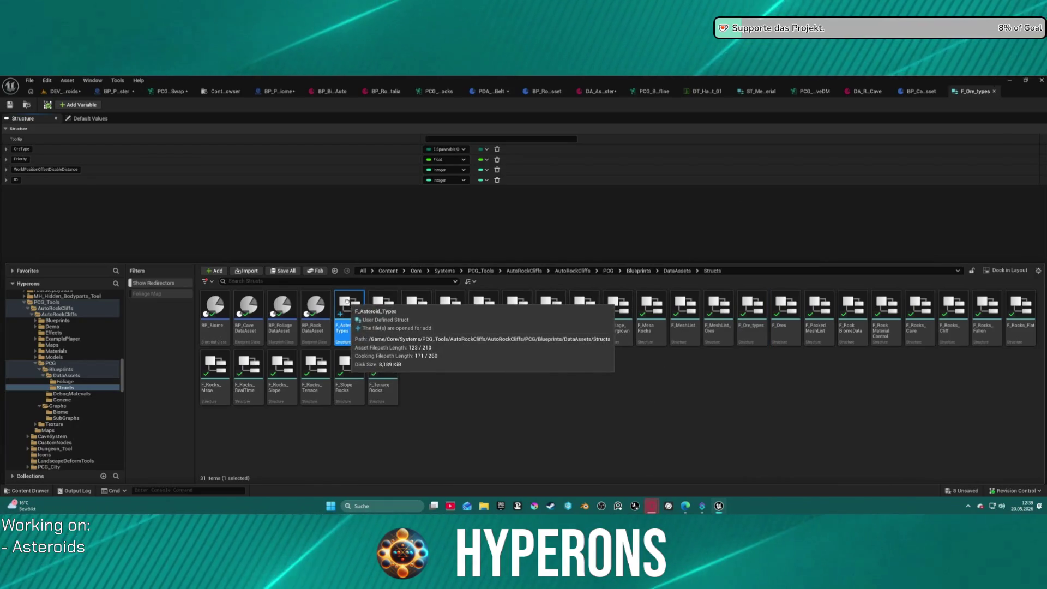
Step: Move F_Asteroid_Types into the SpaceObjects/Asteroids/PCG folder and select it there
mouse_move(350, 305)
left_mouse_down()
mouse_move(349, 327)
mouse_move(77, 461)
mouse_move(76, 413)
mouse_move(46, 354)
left_mouse_up()
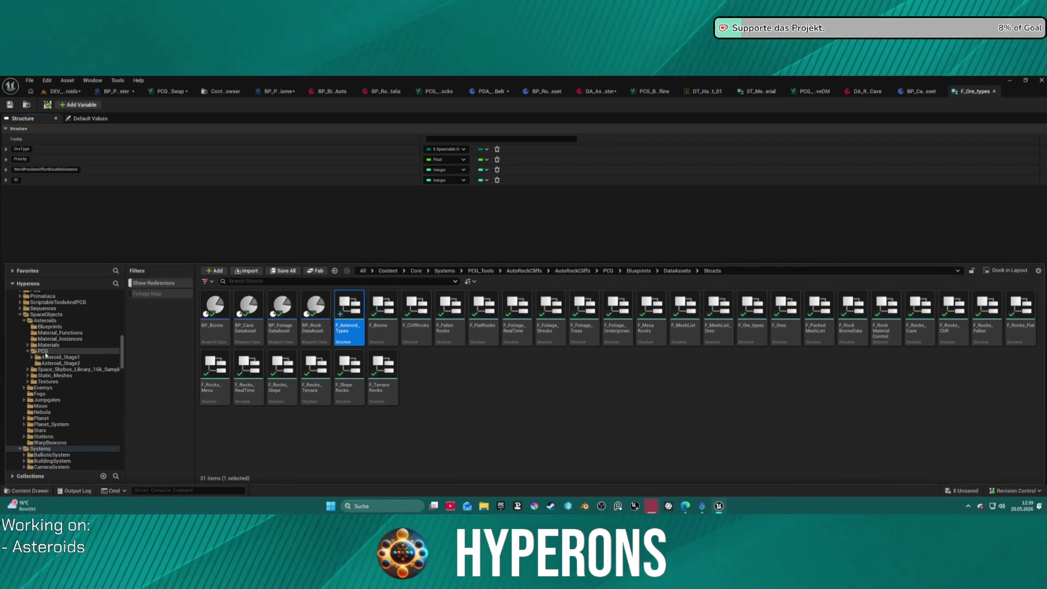
left_click(75, 370)
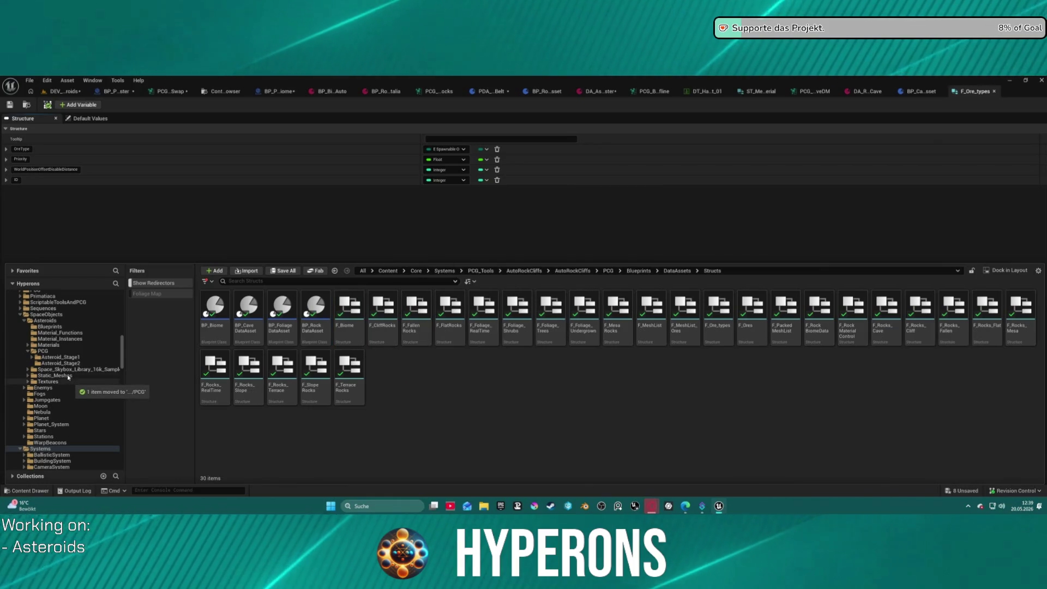
left_click(41, 351)
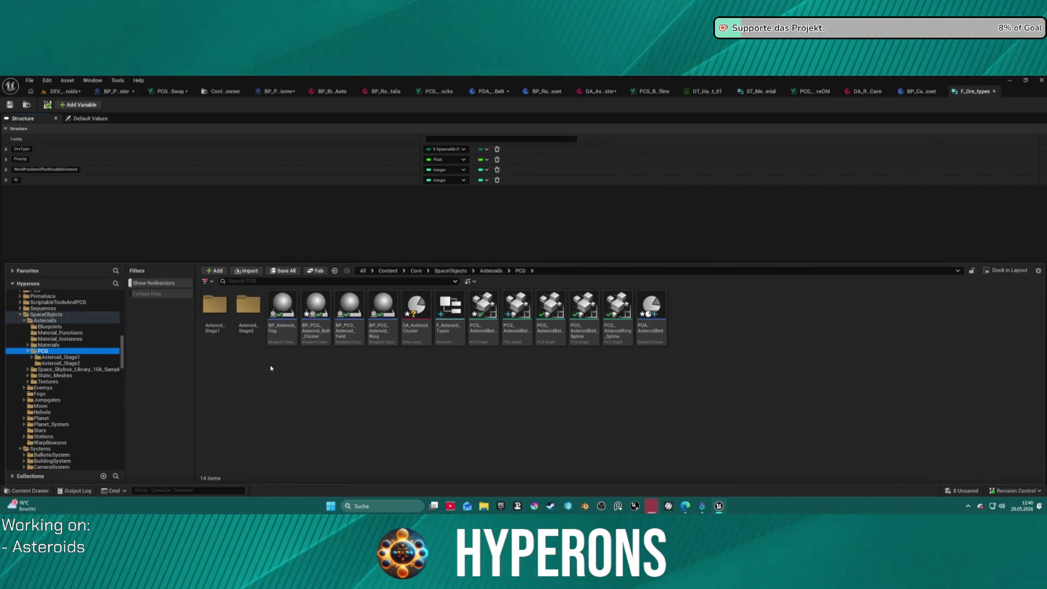
left_click(448, 329)
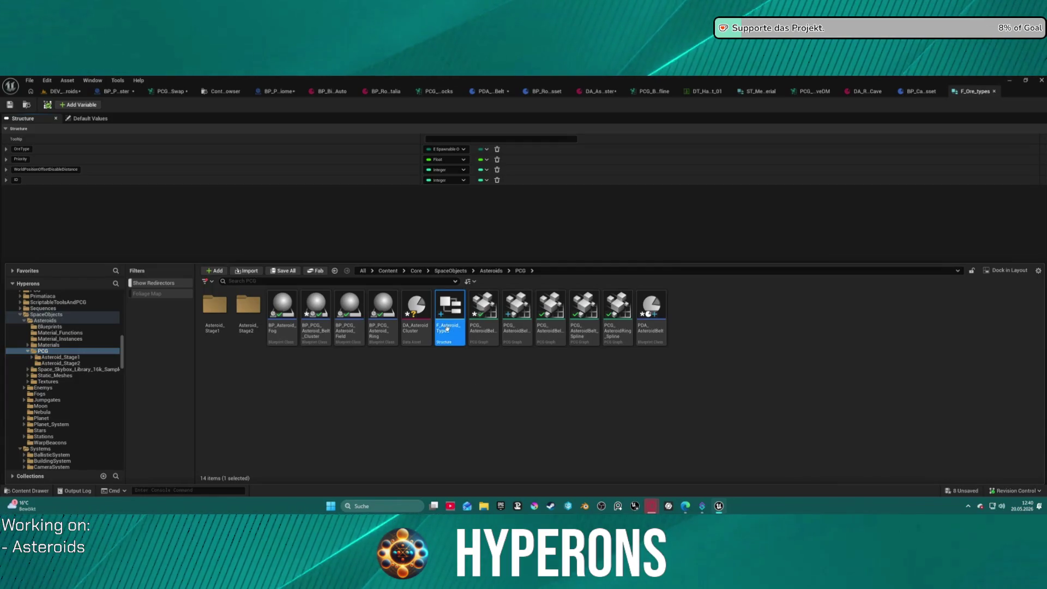
Step: In F_Asteroid_Types, change the OreType member's type to the E Harvest Asteroid enum
double_click(448, 330)
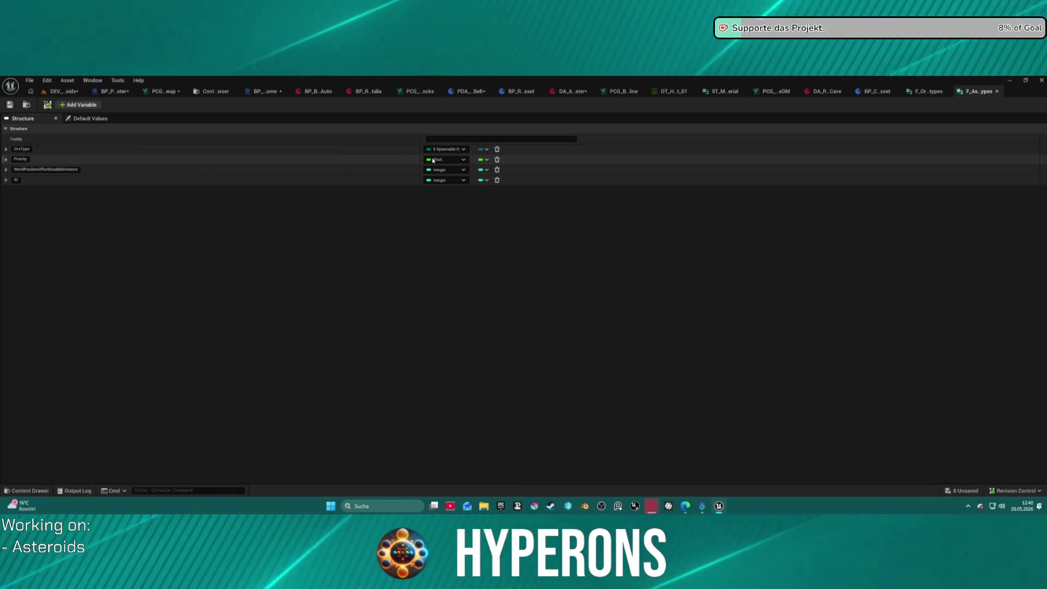
left_click(456, 150)
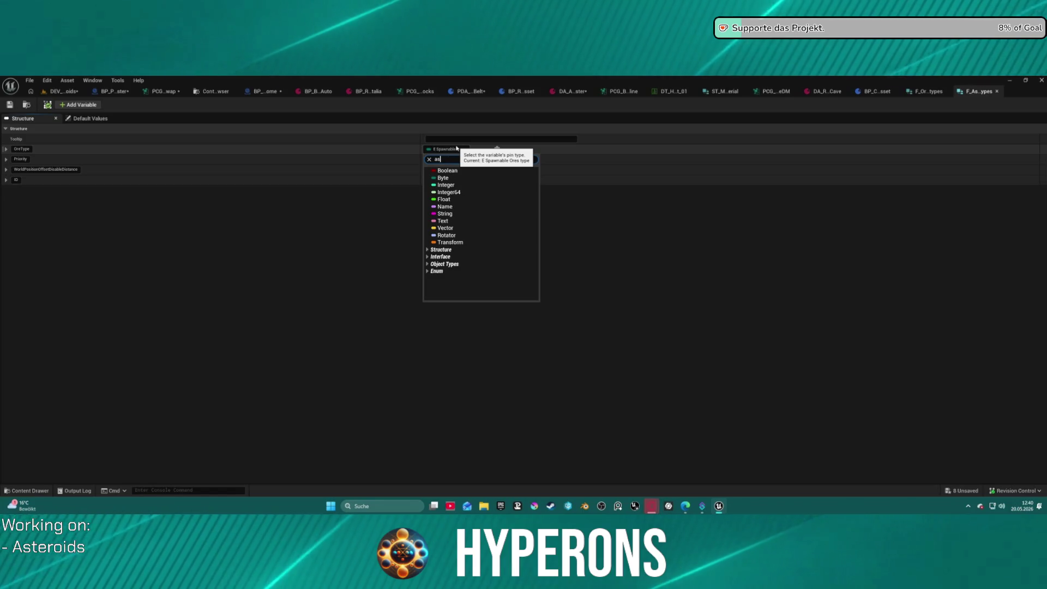
type("asteroid")
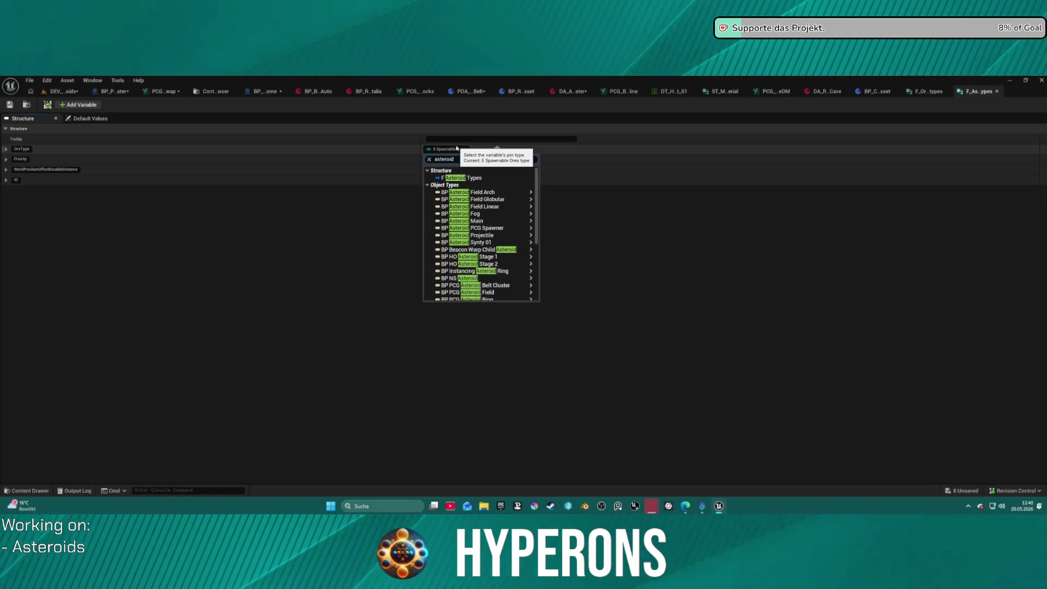
scroll(469, 246, "down", 5)
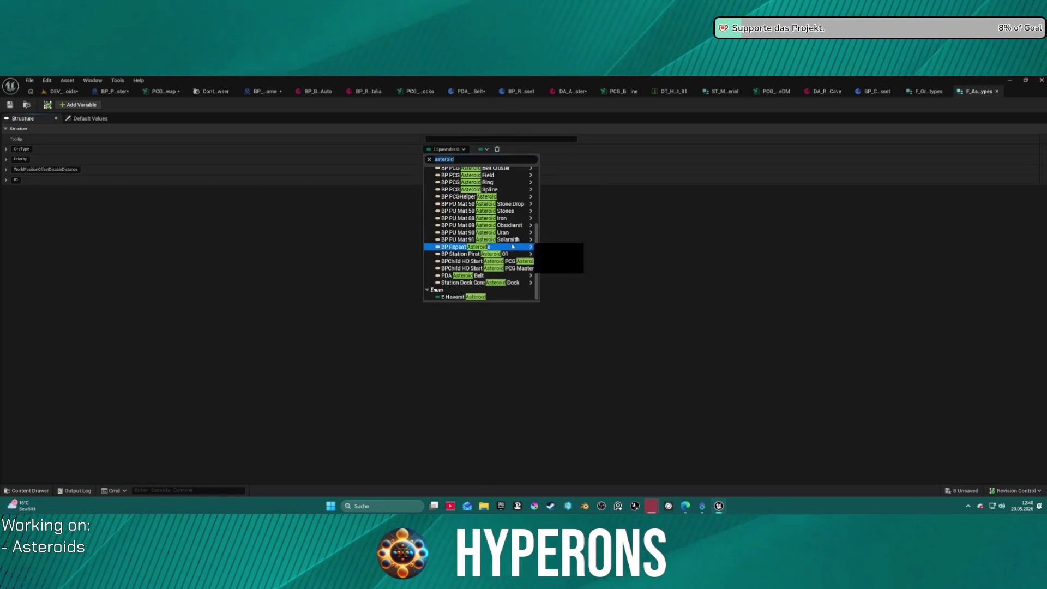
left_click(464, 297)
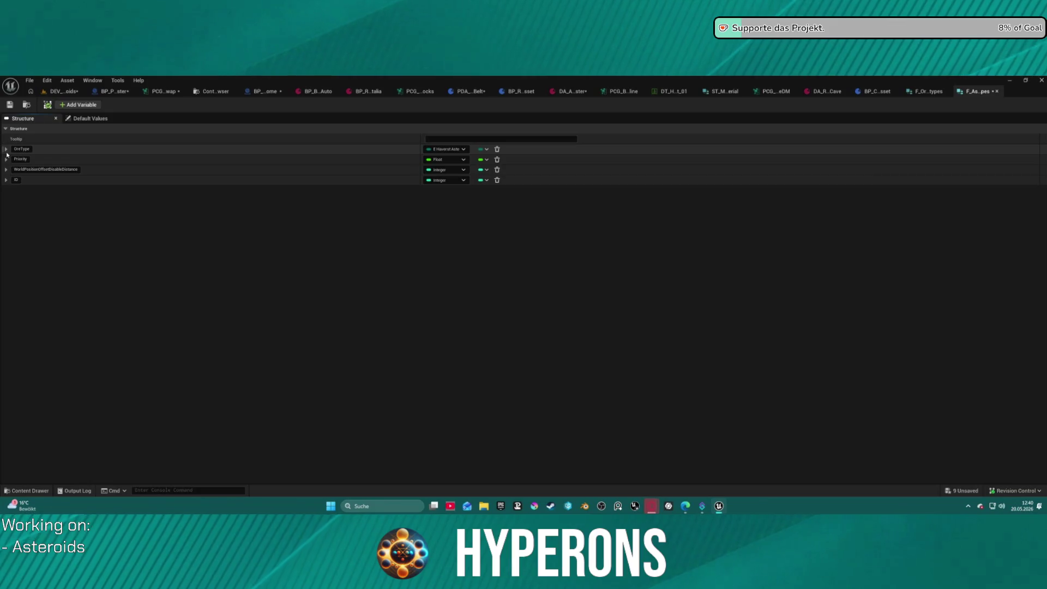
Step: Rename the OreType member to AsteroidType and save the struct
left_click(5, 150)
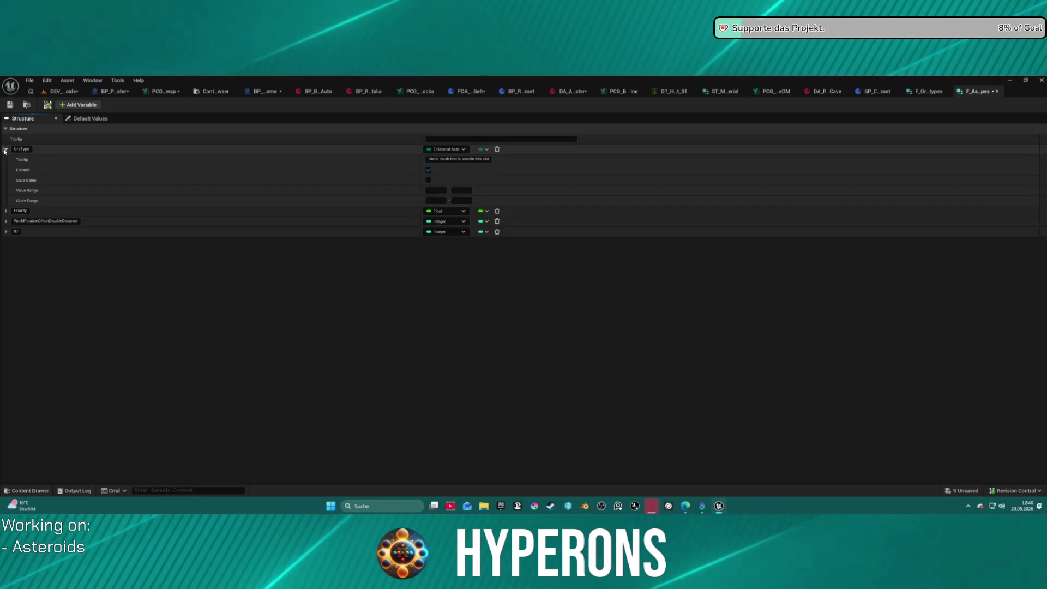
left_click(6, 149)
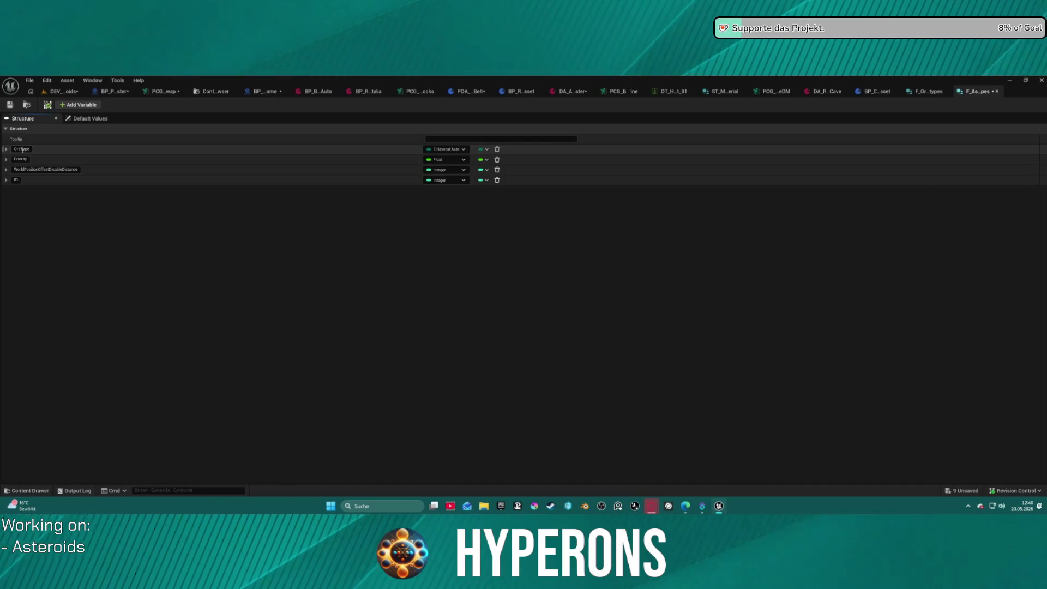
left_click_drag(21, 148, 1, 155)
type("Asteroid")
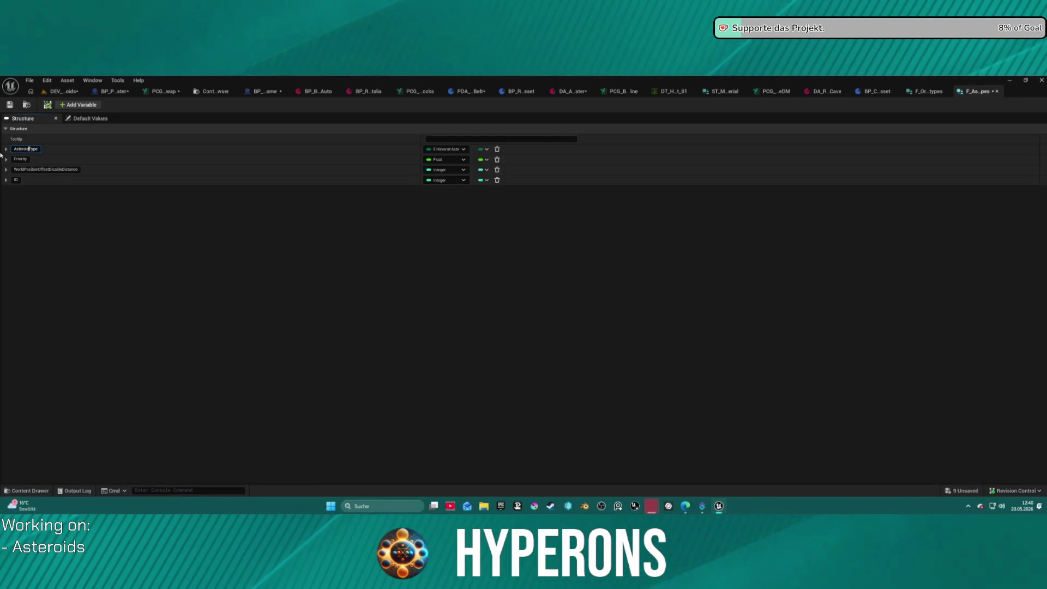
left_click(9, 105)
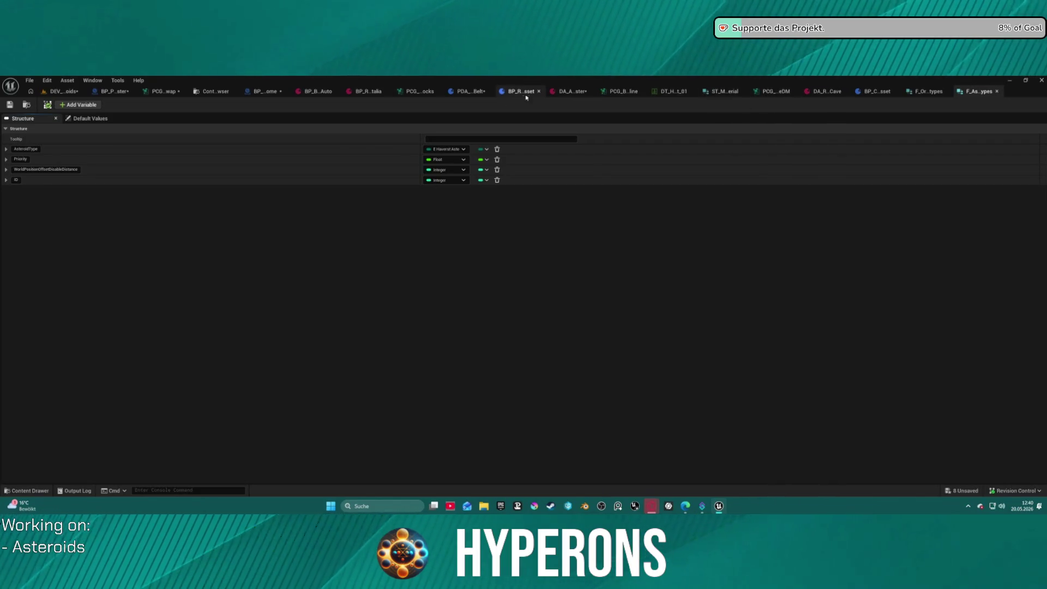
Step: In PDA_AsteroidBelt, rename the OreTypes variable to AsteroidTypes
left_click(463, 92)
left_click(175, 227)
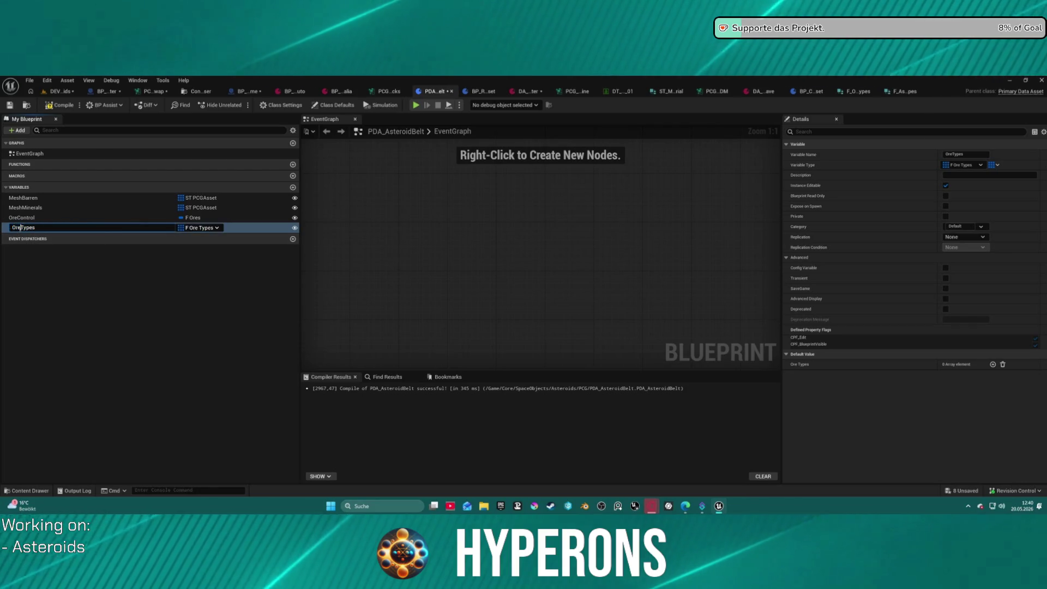
left_click(20, 227)
key("BackSpace")
key("BackSpace")
key("BackSpace")
type("As")
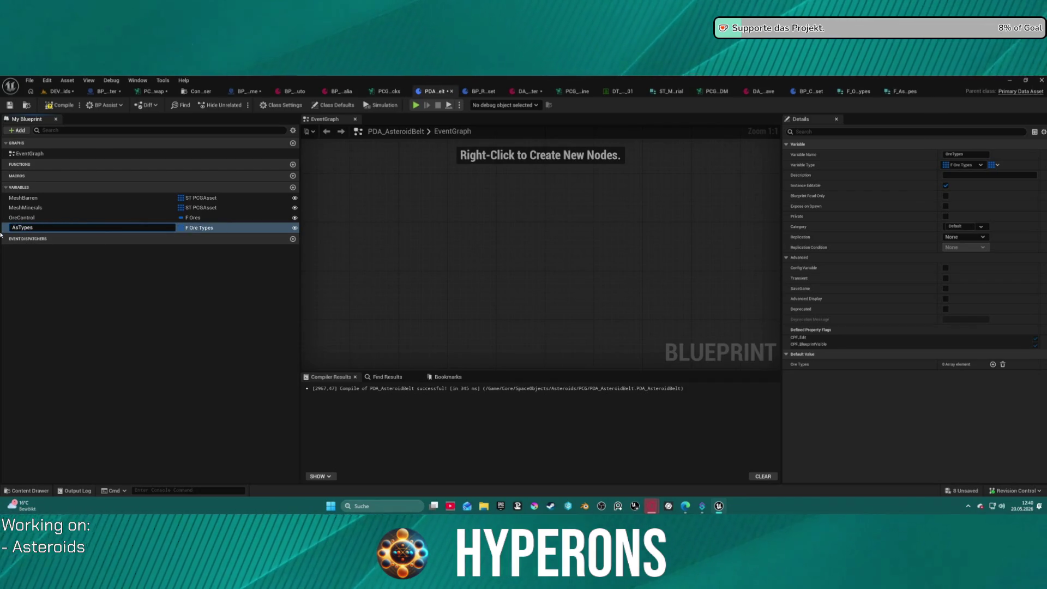
type("teroid")
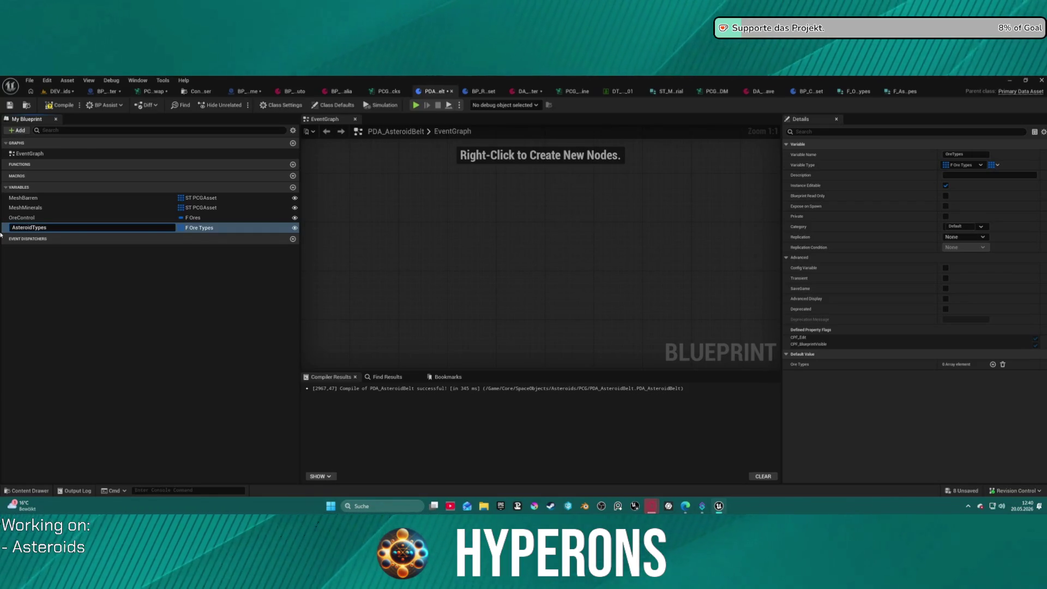
key("Return")
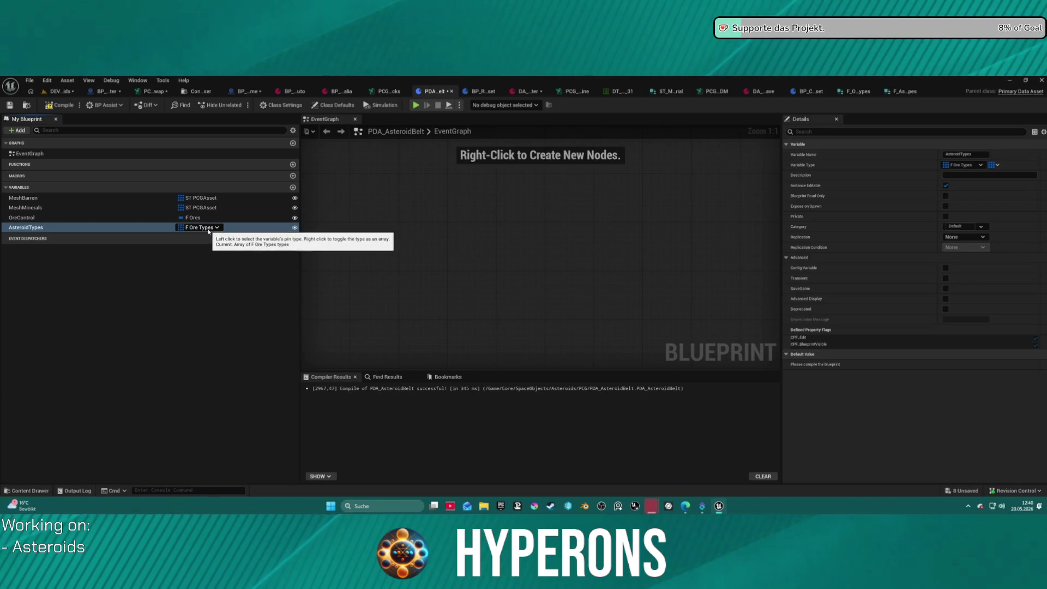
Step: Set the AsteroidTypes variable's type to the F Asteroid Types struct and compile
left_click(208, 231)
type("sterpo")
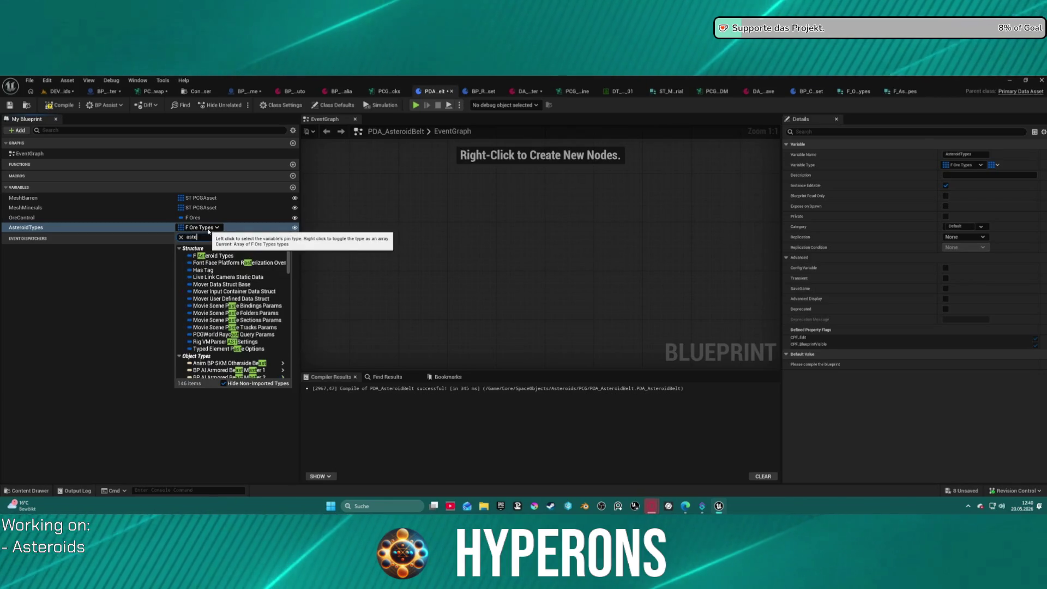
key("BackSpace")
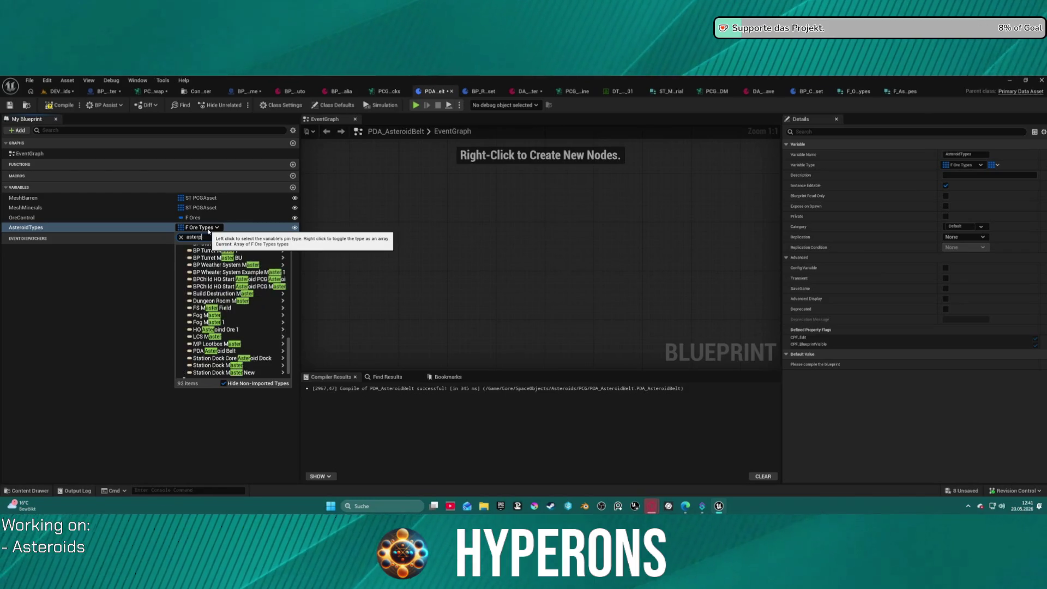
type("oi")
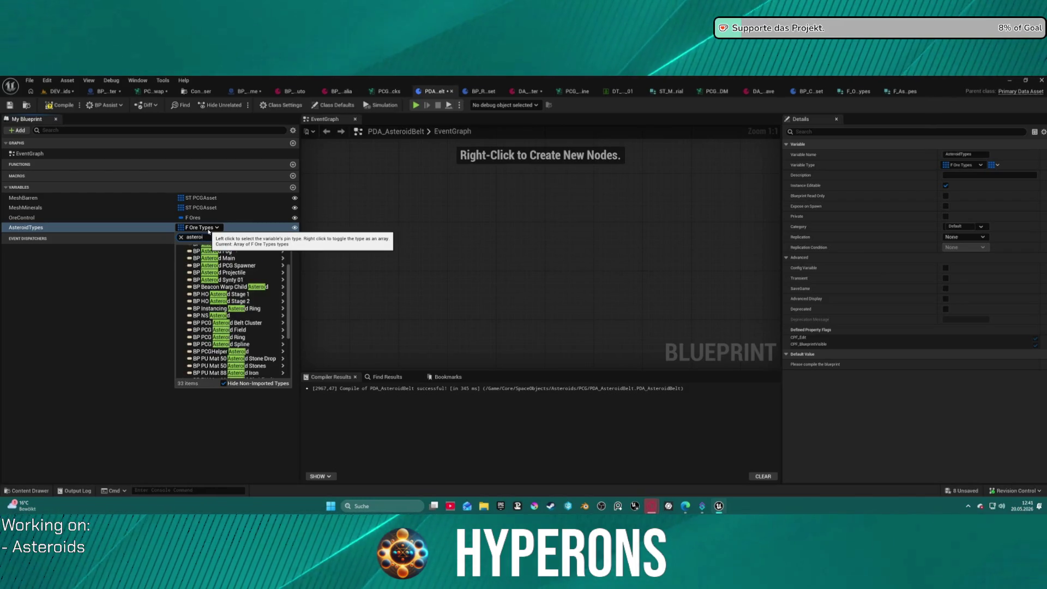
scroll(229, 327, "down", 5)
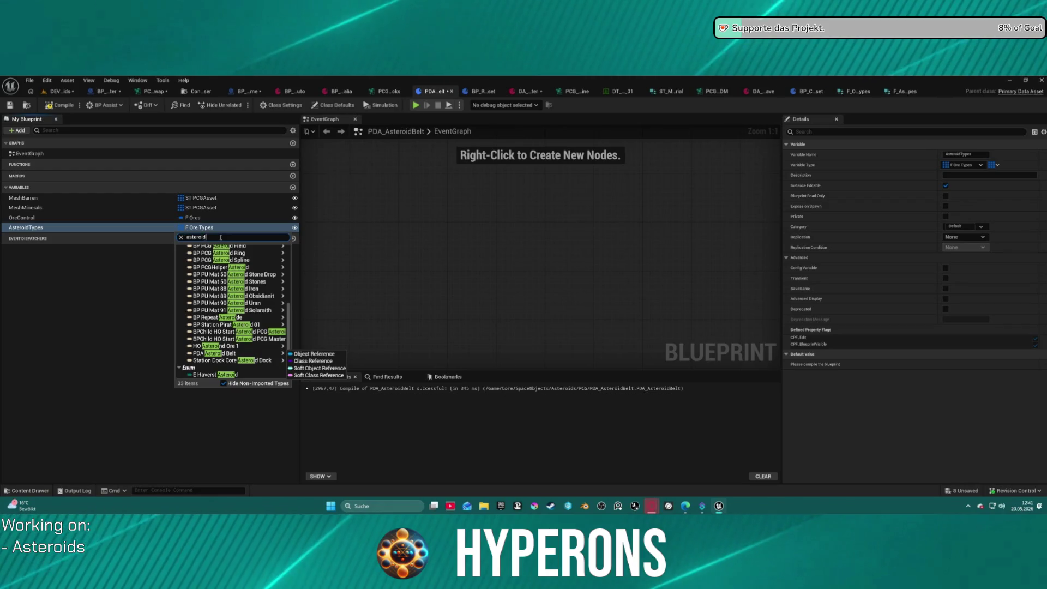
type("asteroid type")
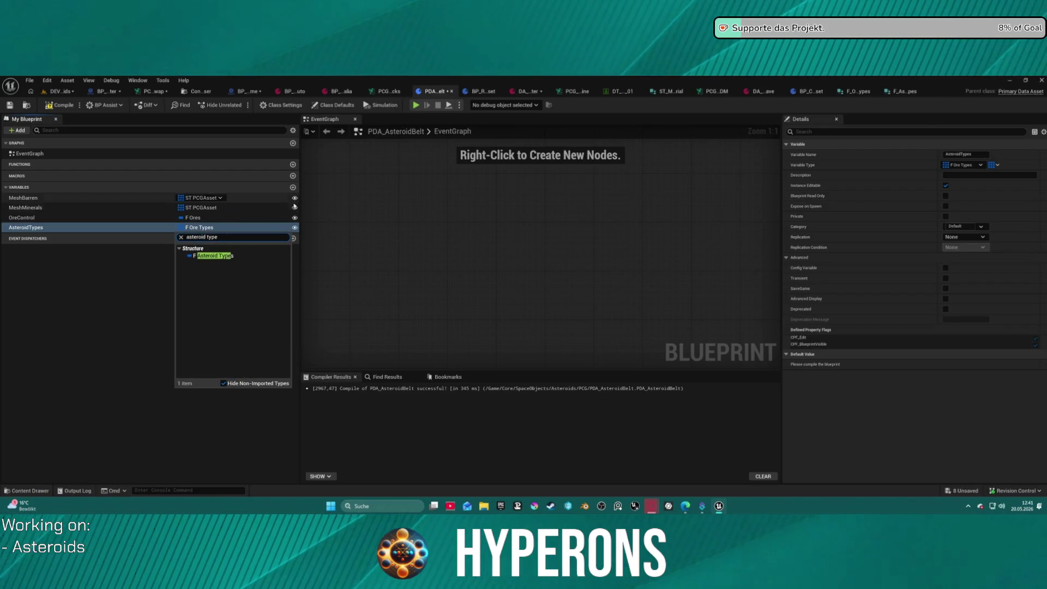
left_click(215, 256)
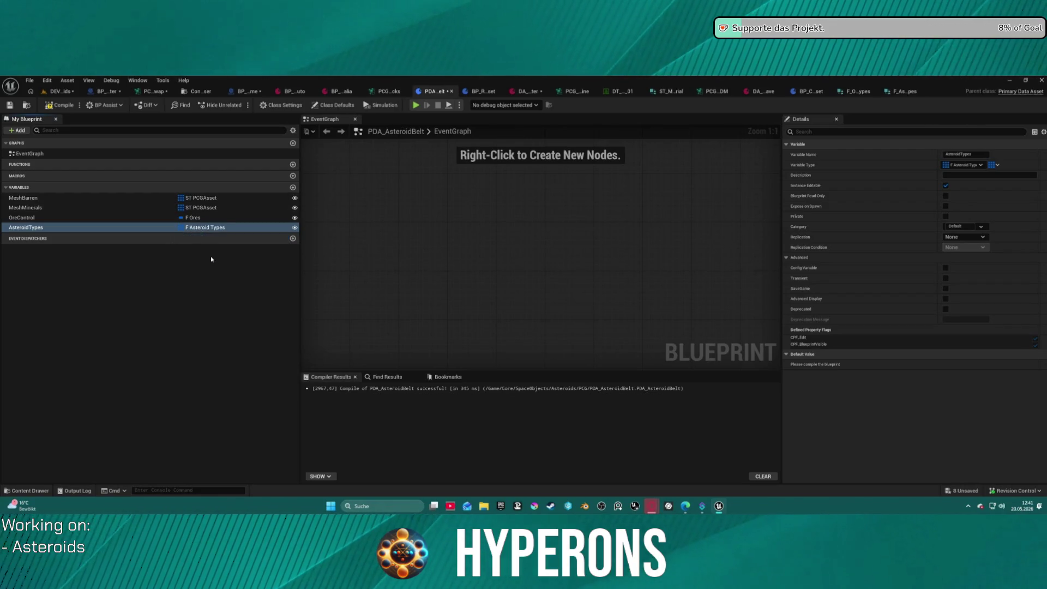
left_click(63, 105)
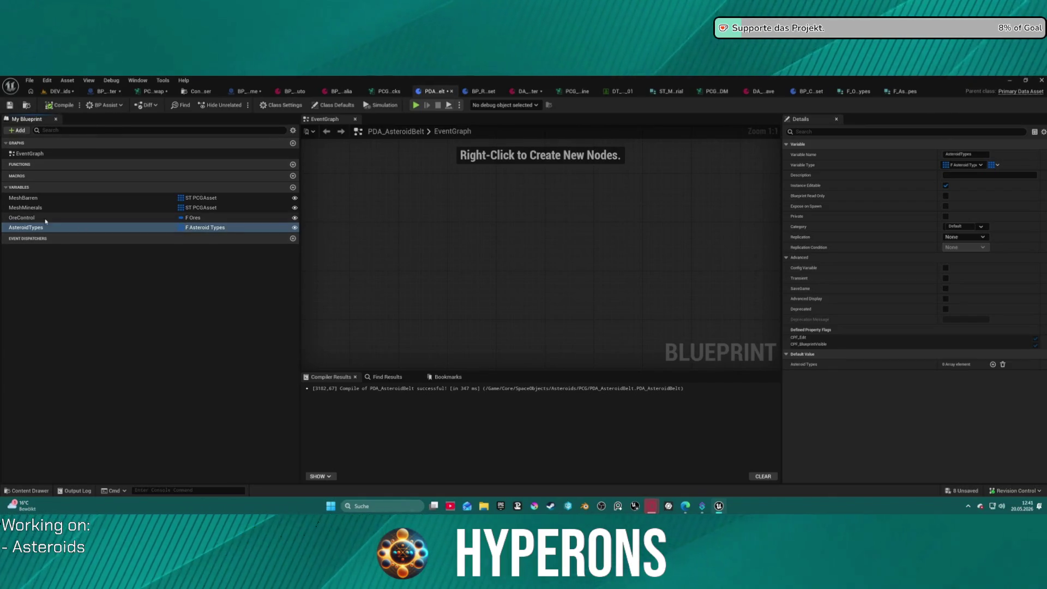
Step: Reorder the variables so AsteroidTypes sits second, after OreControl, and recompile
left_click(22, 217)
mouse_move(17, 220)
left_mouse_down()
mouse_move(16, 199)
mouse_move(24, 228)
mouse_move(20, 209)
left_mouse_up()
left_click(26, 212)
left_click(25, 227)
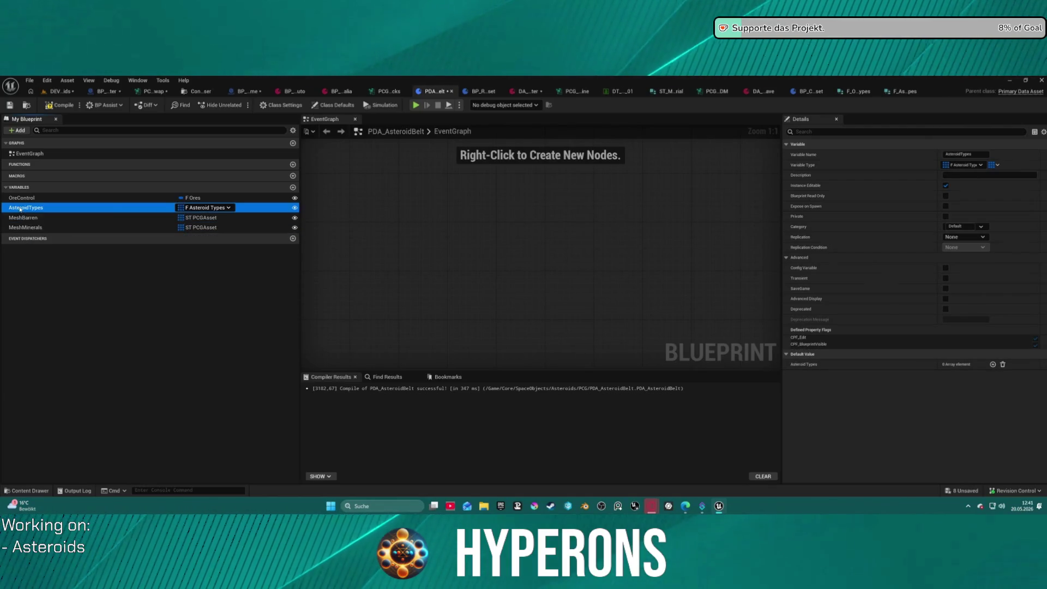
left_click(163, 268)
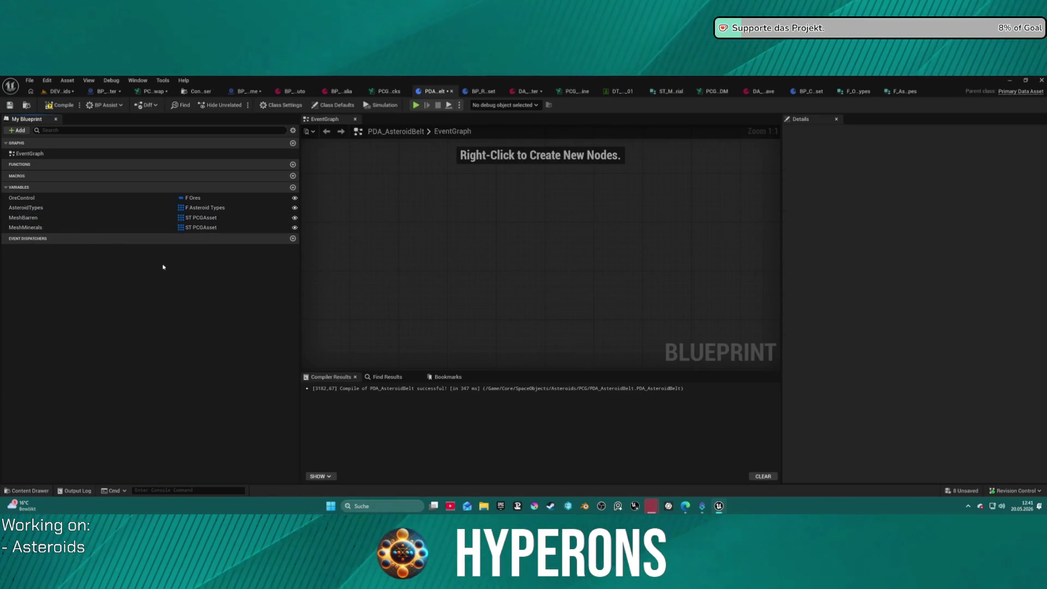
left_click(58, 105)
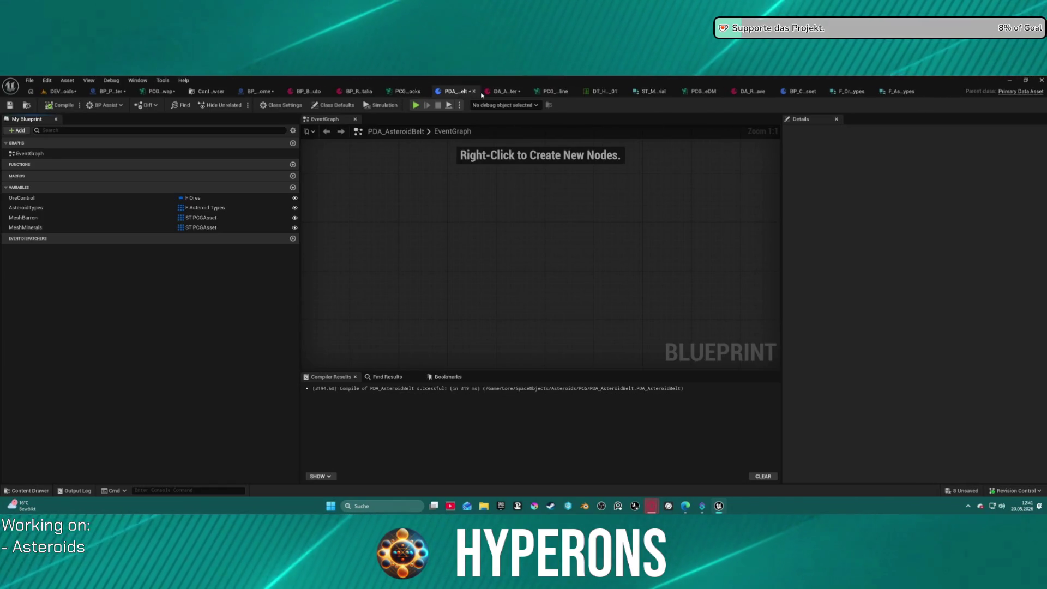
Step: Check the Ore Control values in the asteroid belt data asset, then return to PDA_AsteroidBelt
left_click(522, 91)
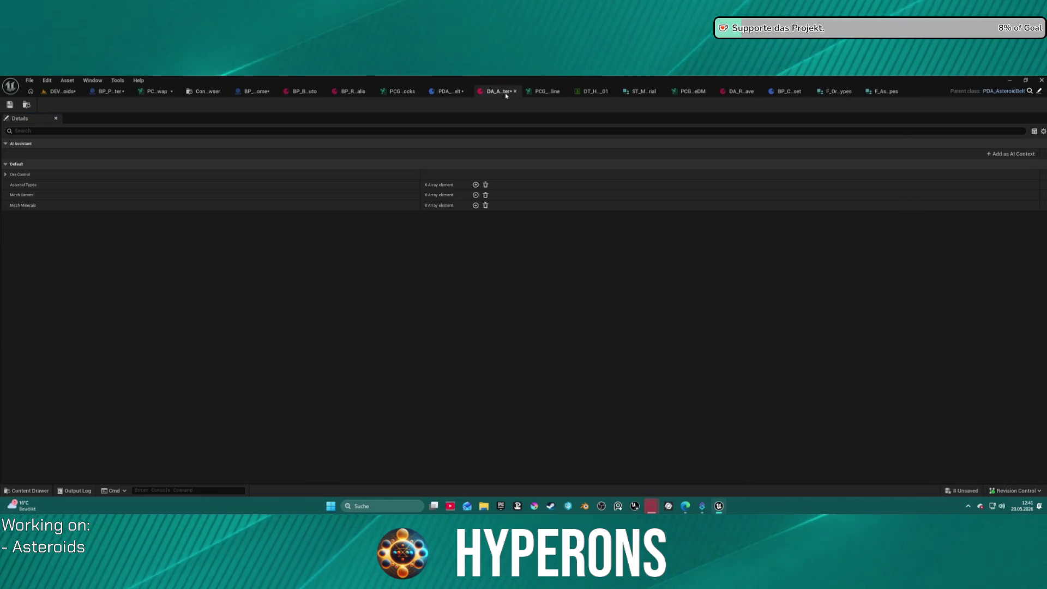
left_click(5, 174)
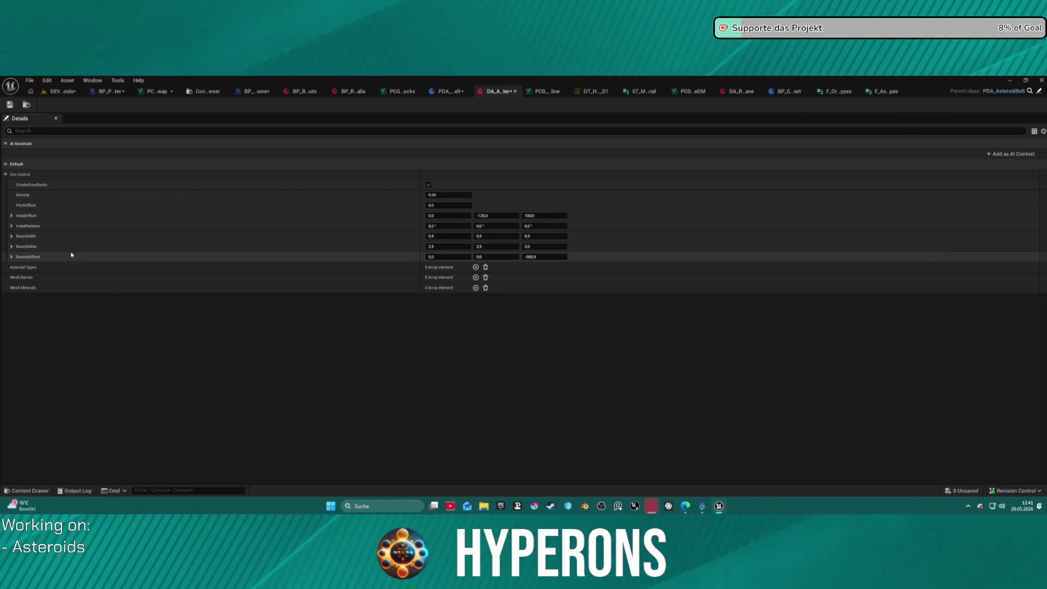
left_click(9, 175)
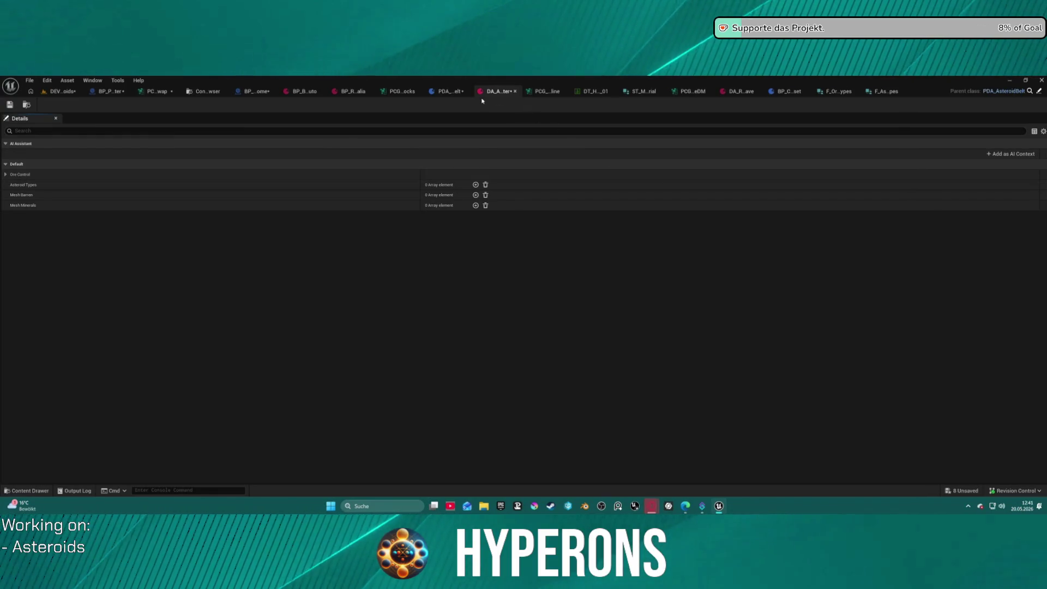
left_click(451, 96)
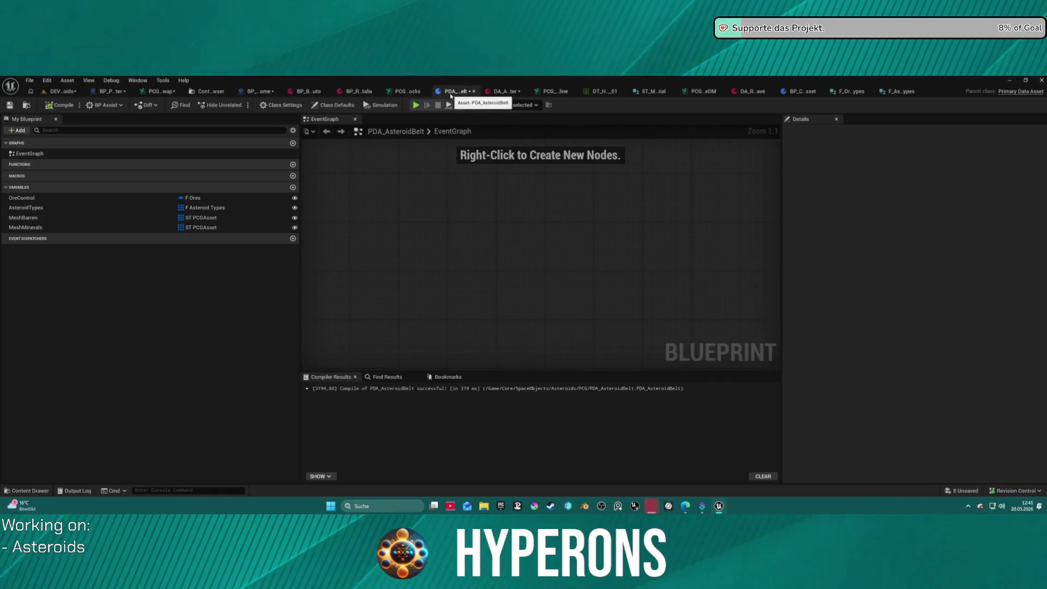
Step: Delete the OreControl variable from PDA_AsteroidBelt and recompile
left_click(82, 198)
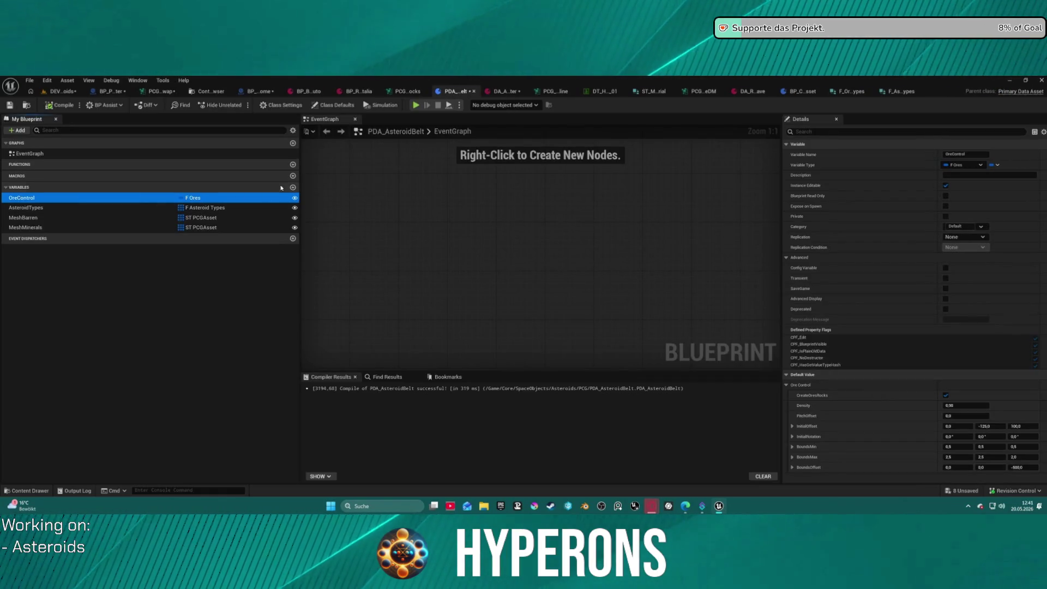
key("Delete")
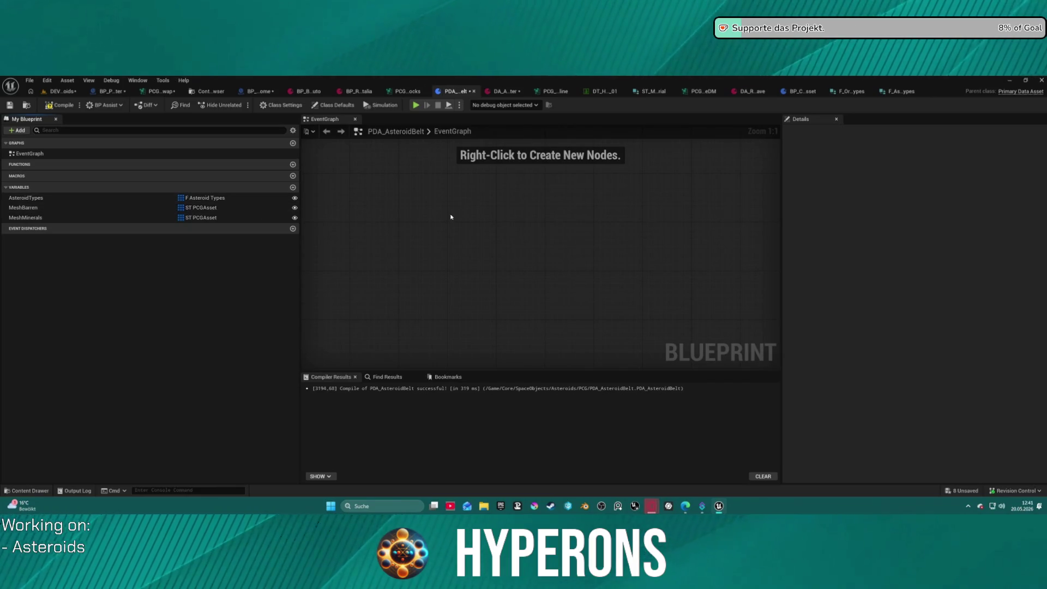
left_click(451, 215)
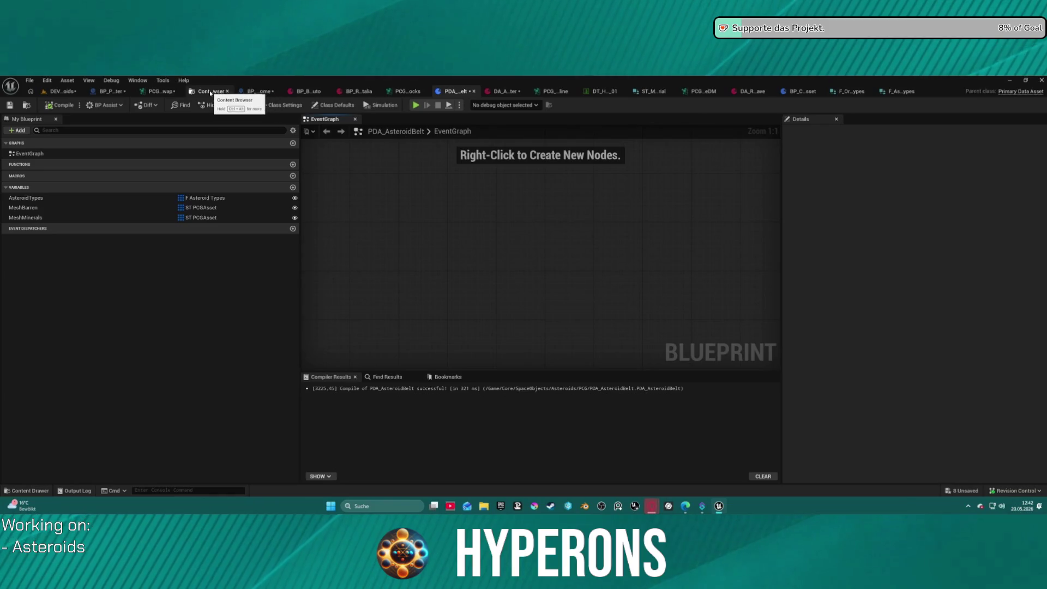
Step: Close the Content Browser and the unneeded biome blueprint tabs, including BP_Biome_Castalia_Auto
left_click(227, 91)
left_click(290, 92)
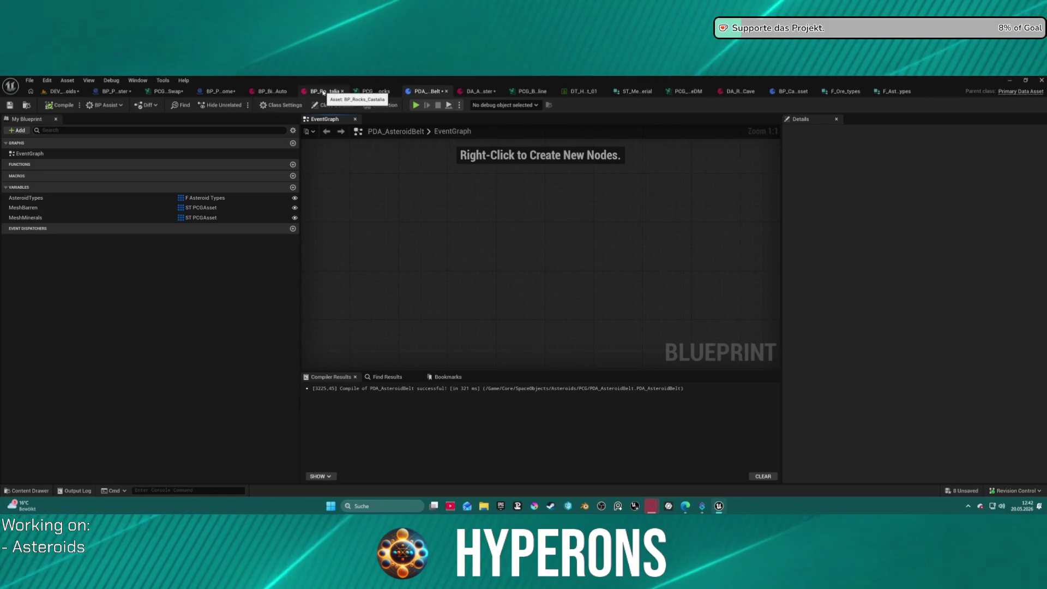
middle_click(286, 95)
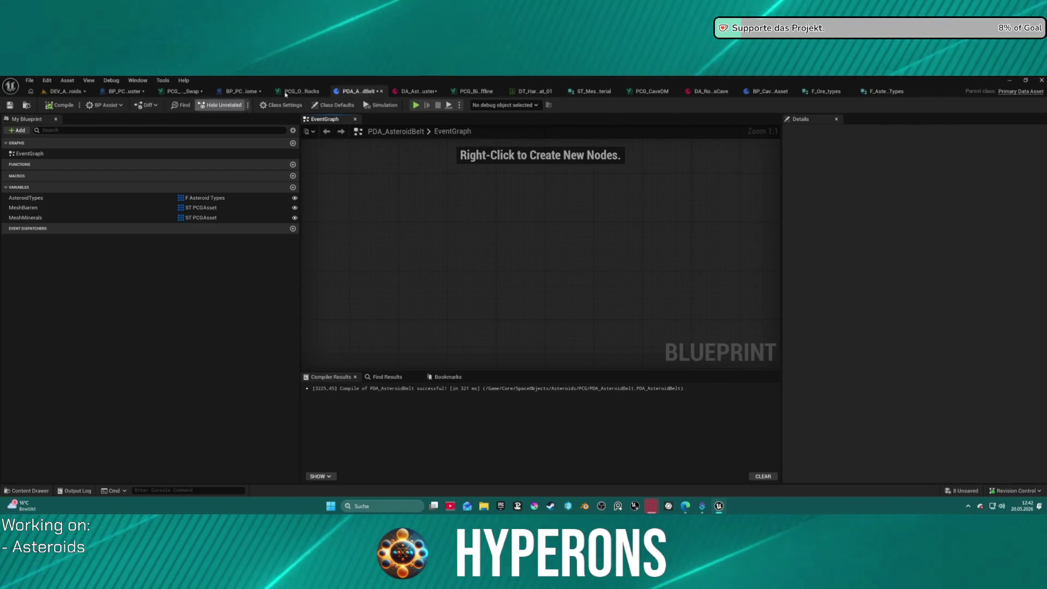
Step: In the PCG_CaveDM graph, inspect the Static Mesh Spawner's by-attribute material override entries
left_click(688, 93)
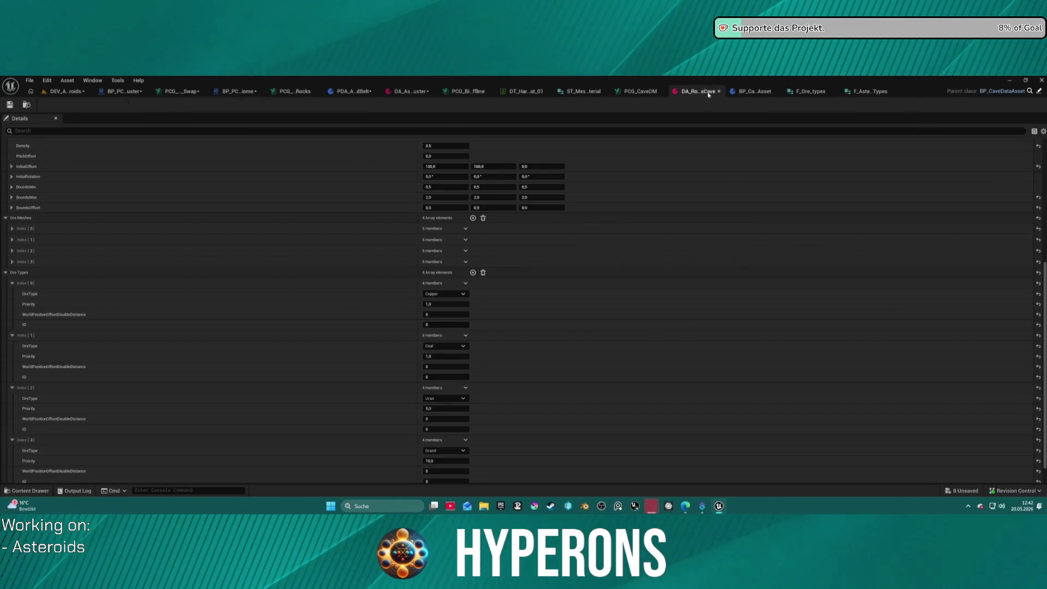
left_click(634, 94)
scroll(367, 192, "down", 4)
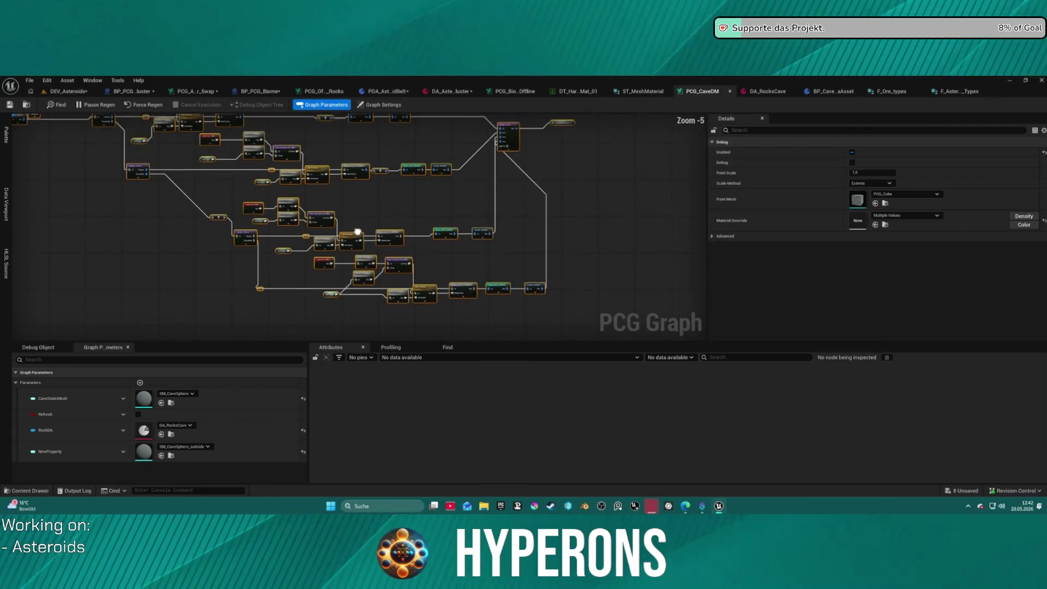
scroll(420, 234, "down", 2)
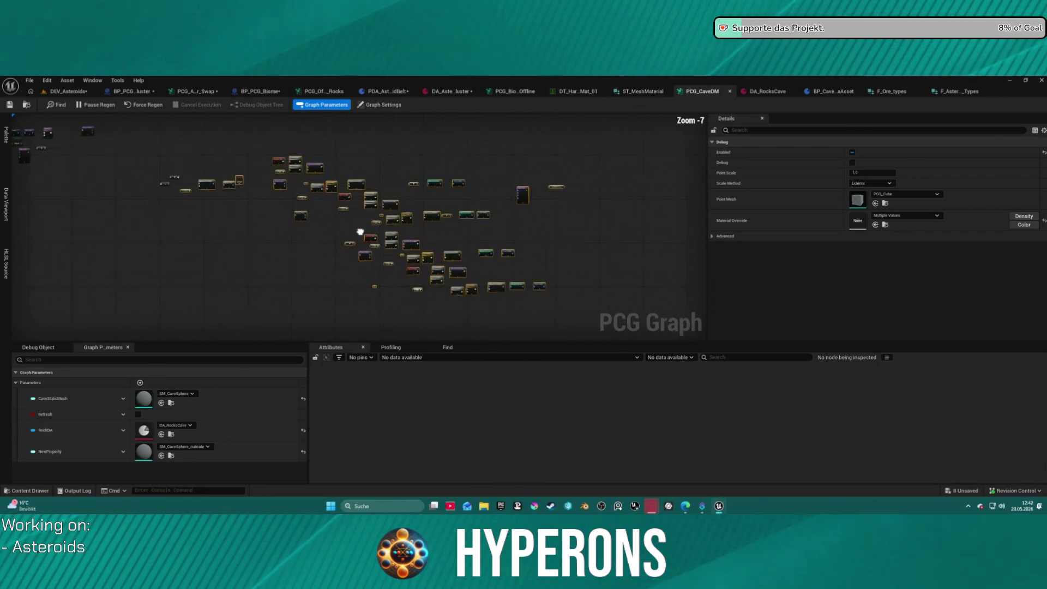
scroll(442, 223, "up", 5)
left_click(404, 137)
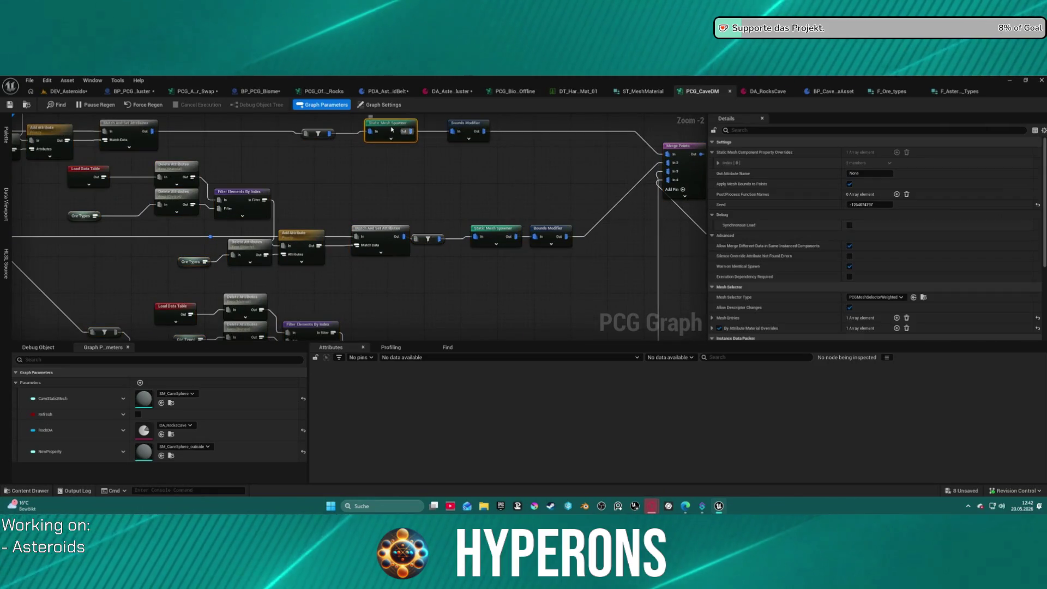
scroll(725, 295, "down", 3)
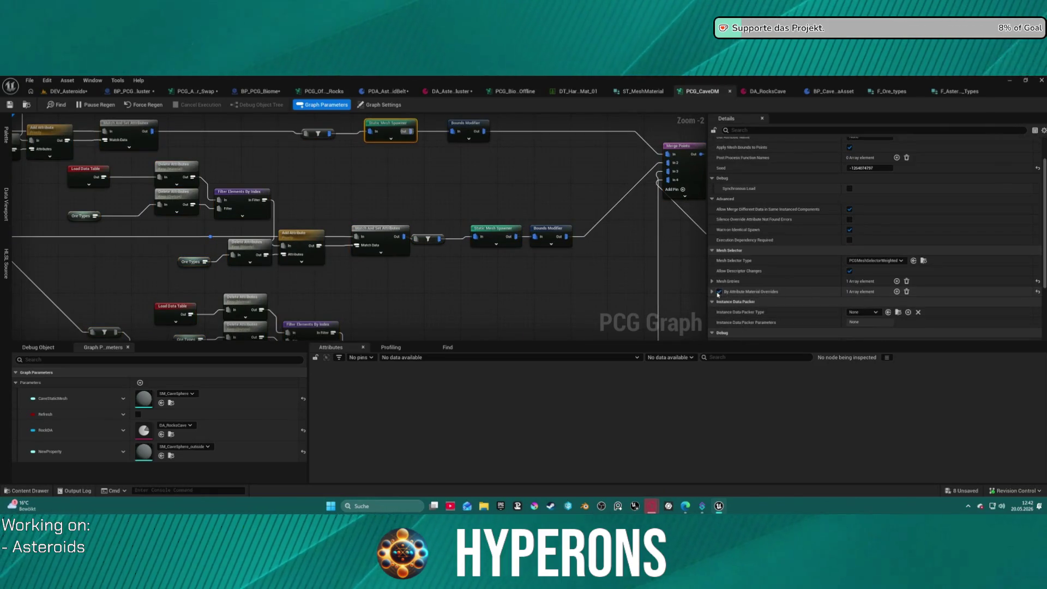
left_click(713, 292)
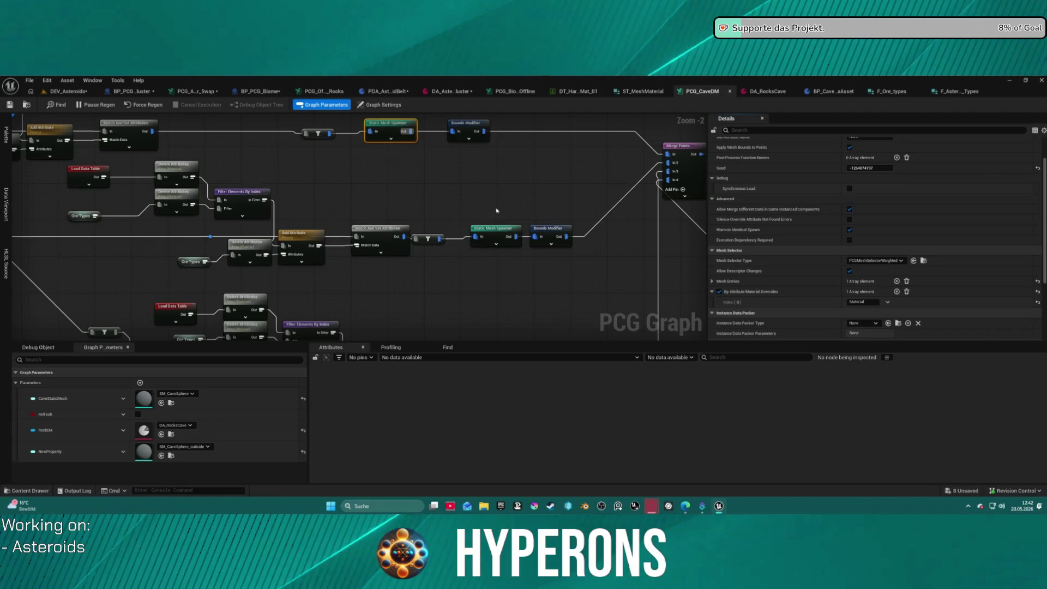
scroll(413, 174, "down", 2)
Step: Inspect the Ore Types reroute and Load Data Table nodes, moving one Load Data Table down-right
mouse_move(404, 186)
left_mouse_down()
mouse_move(418, 211)
mouse_move(344, 177)
left_mouse_up()
scroll(207, 170, "up", 4)
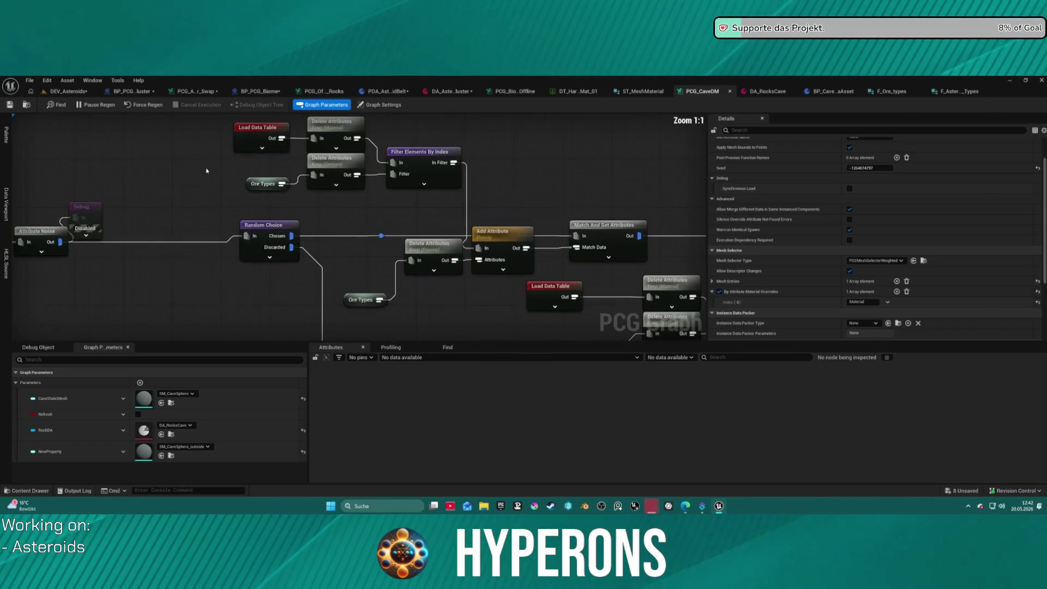
left_click(263, 184)
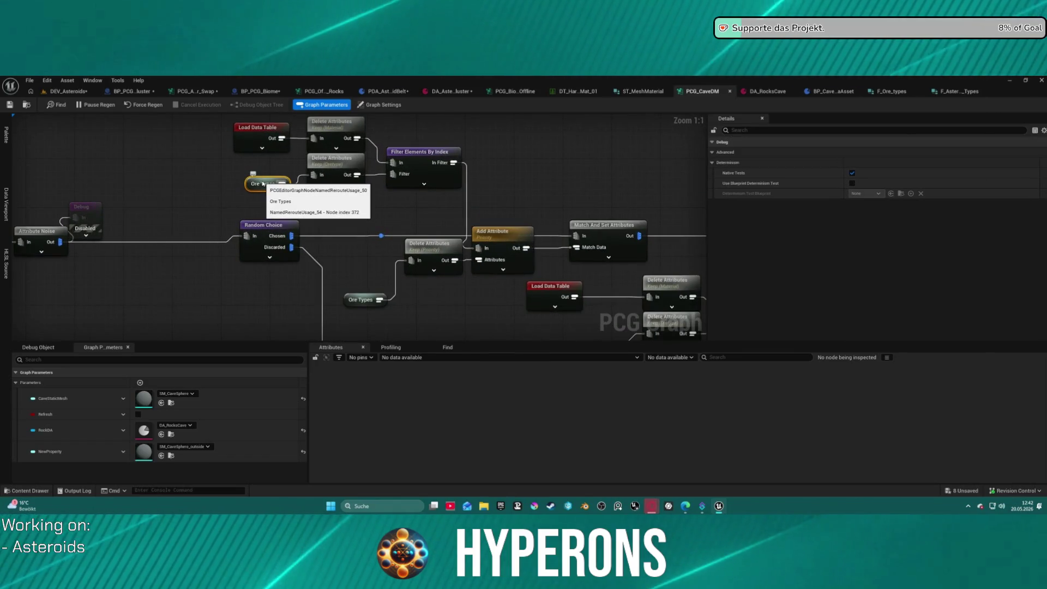
mouse_move(618, 199)
left_mouse_down()
mouse_move(377, 182)
mouse_move(496, 217)
left_mouse_up()
left_click(144, 167)
left_click_drag(314, 235, 287, 184)
mouse_move(333, 227)
left_mouse_down()
mouse_move(413, 289)
mouse_move(362, 175)
mouse_move(354, 188)
mouse_move(427, 238)
mouse_move(476, 242)
left_mouse_up()
left_click(476, 242)
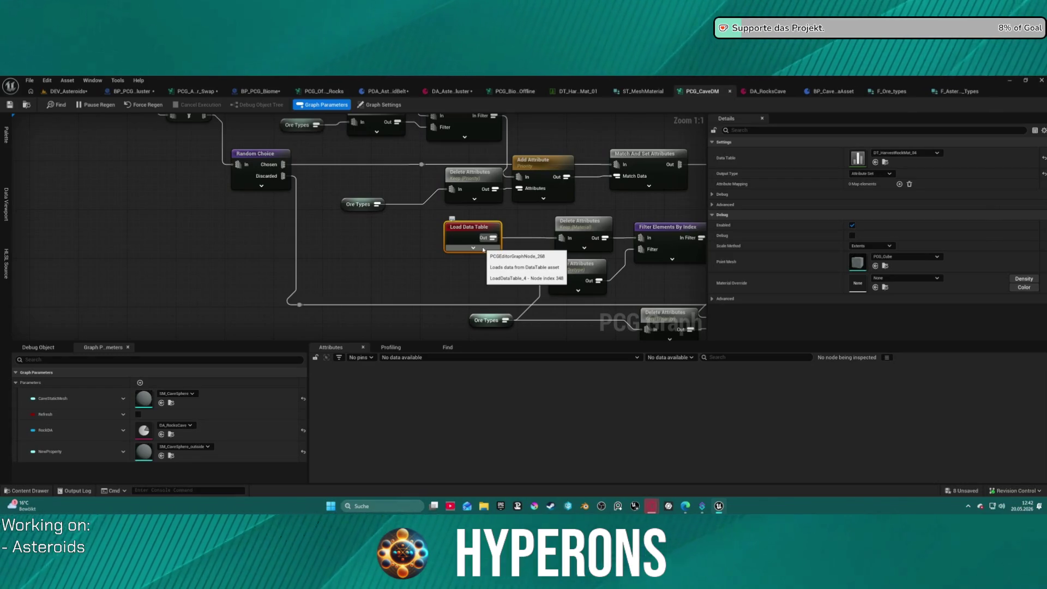
scroll(434, 265, "down", 7)
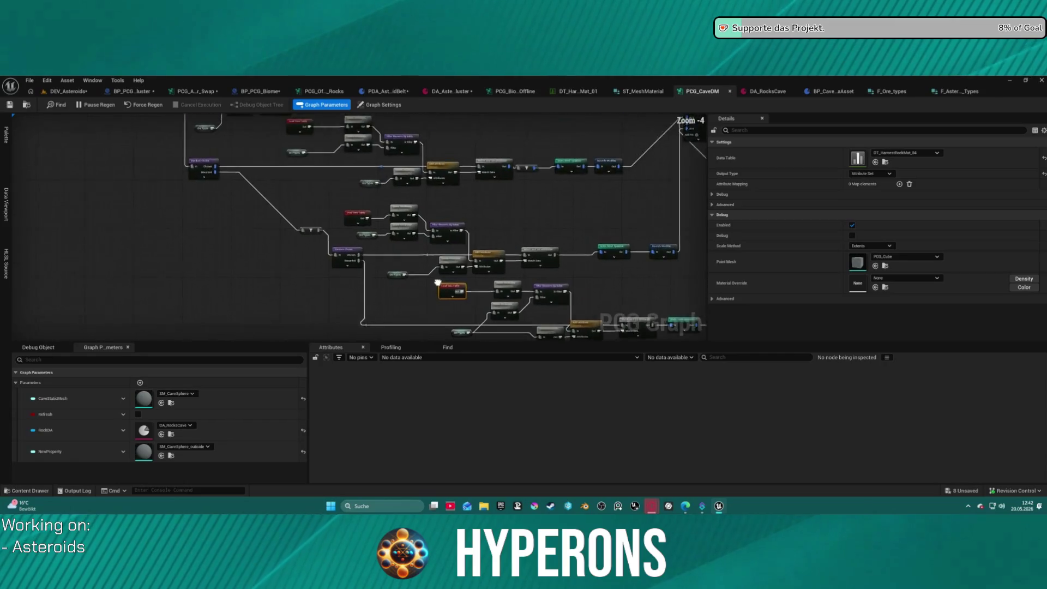
scroll(434, 265, "up", 3)
scroll(427, 257, "down", 3)
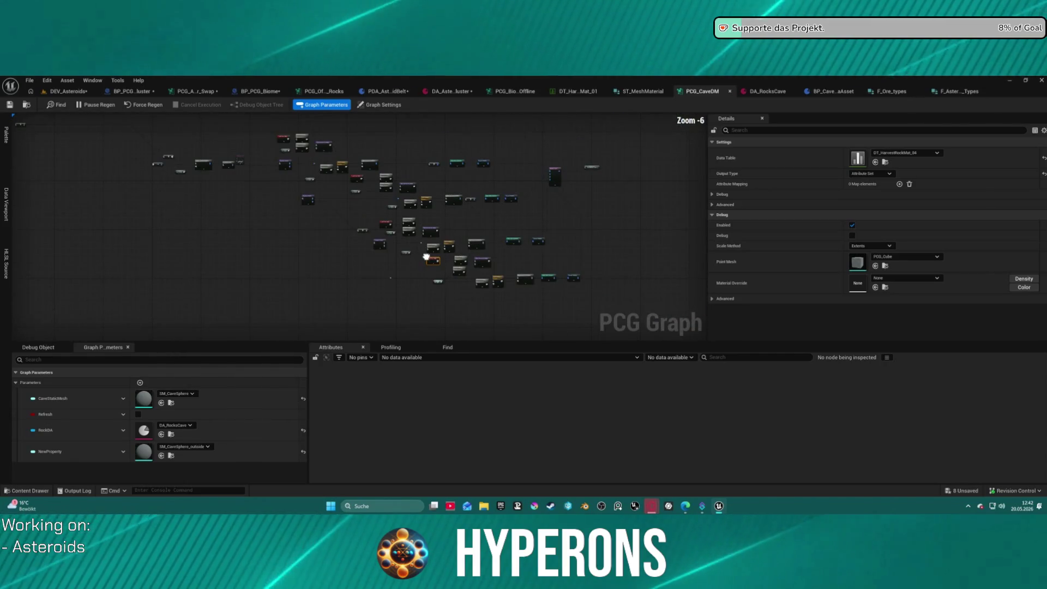
left_click_drag(426, 257, 421, 255)
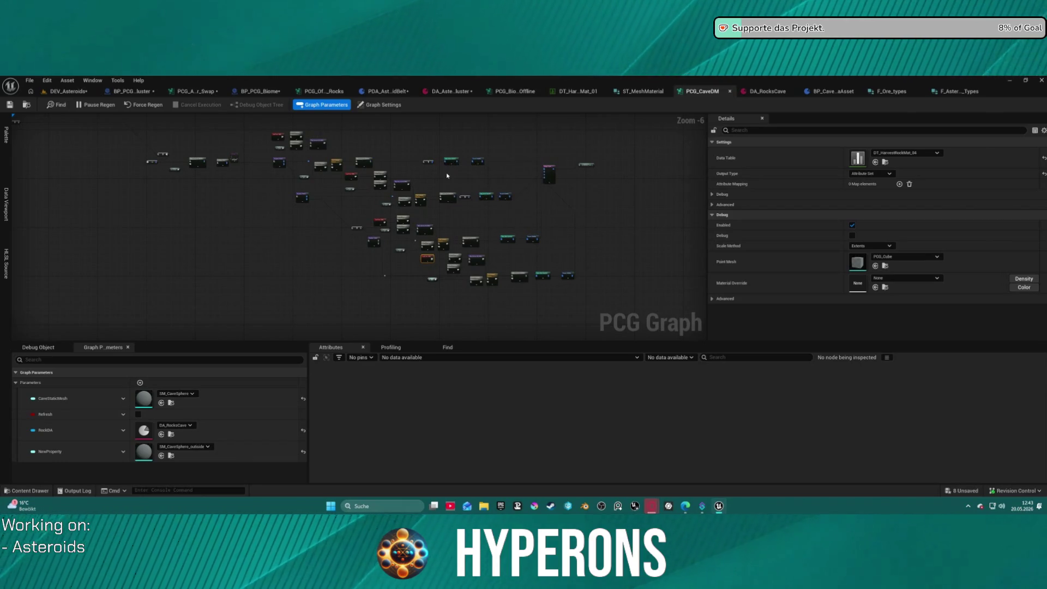
scroll(446, 172, "up", 3)
scroll(446, 172, "down", 4)
scroll(501, 221, "up", 4)
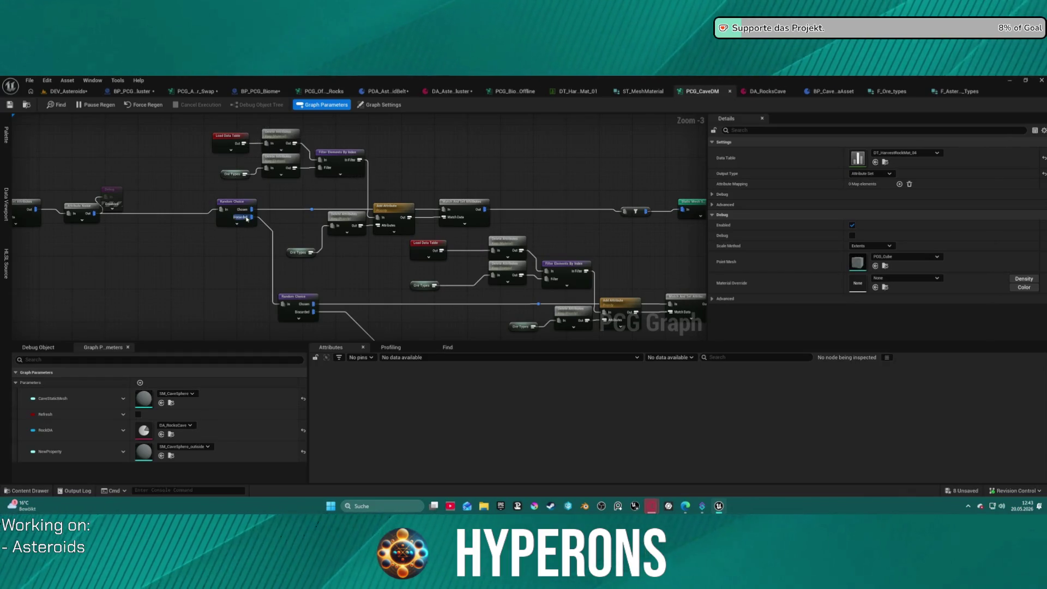
left_click(436, 251)
scroll(437, 251, "down", 4)
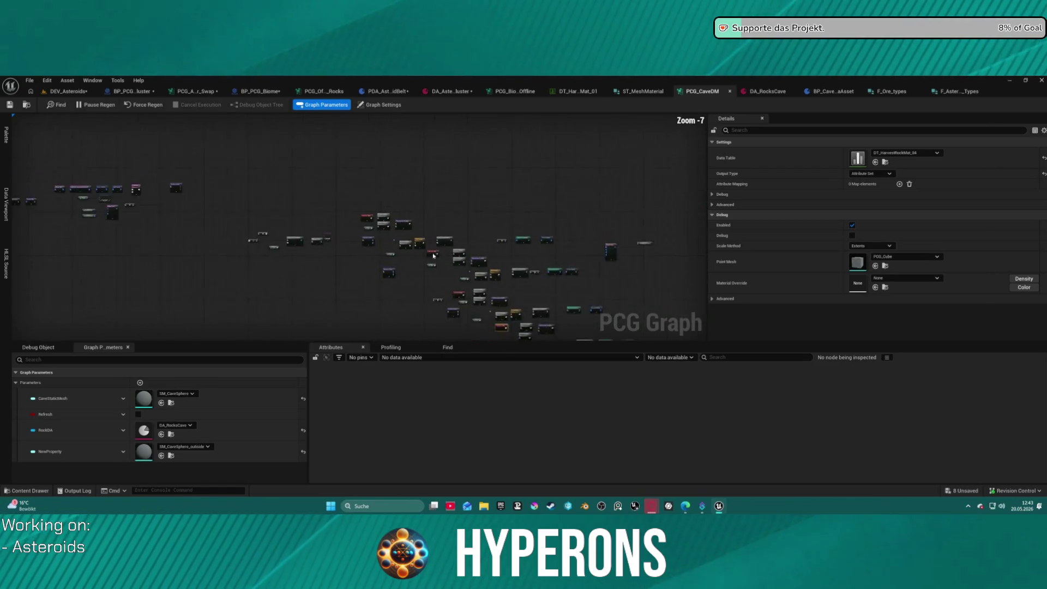
scroll(334, 180, "up", 4)
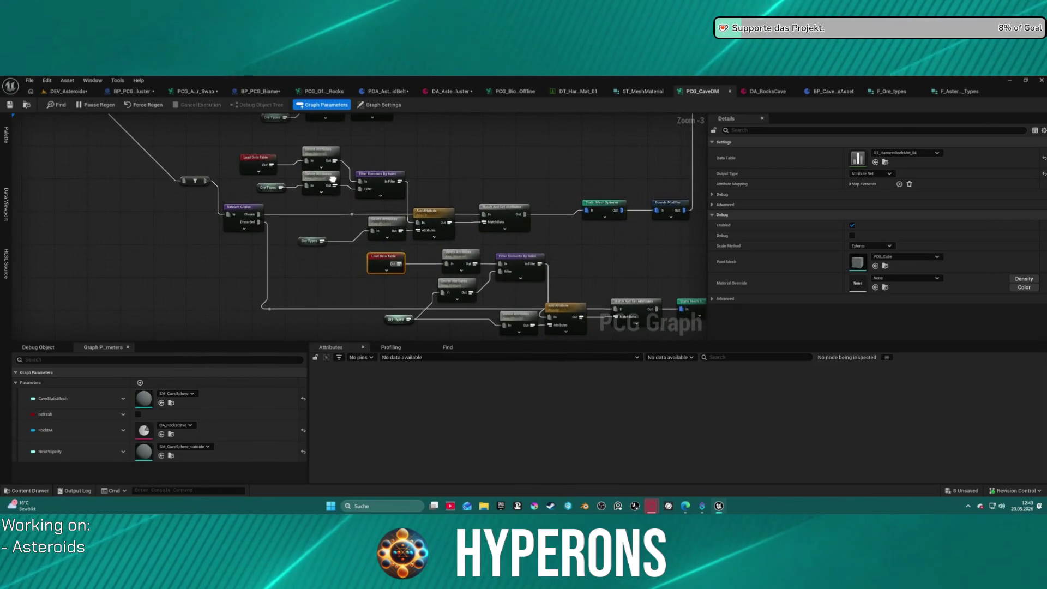
left_click_drag(333, 180, 465, 196)
mouse_move(528, 248)
left_mouse_down()
mouse_move(494, 371)
mouse_move(532, 329)
mouse_move(556, 321)
left_mouse_up()
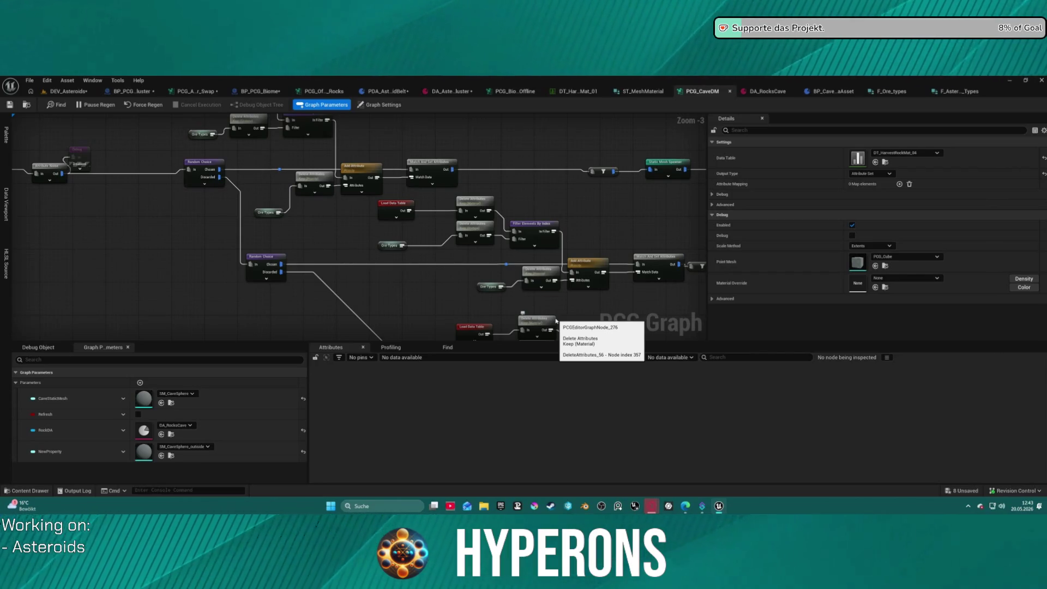
left_click_drag(525, 230, 298, 292)
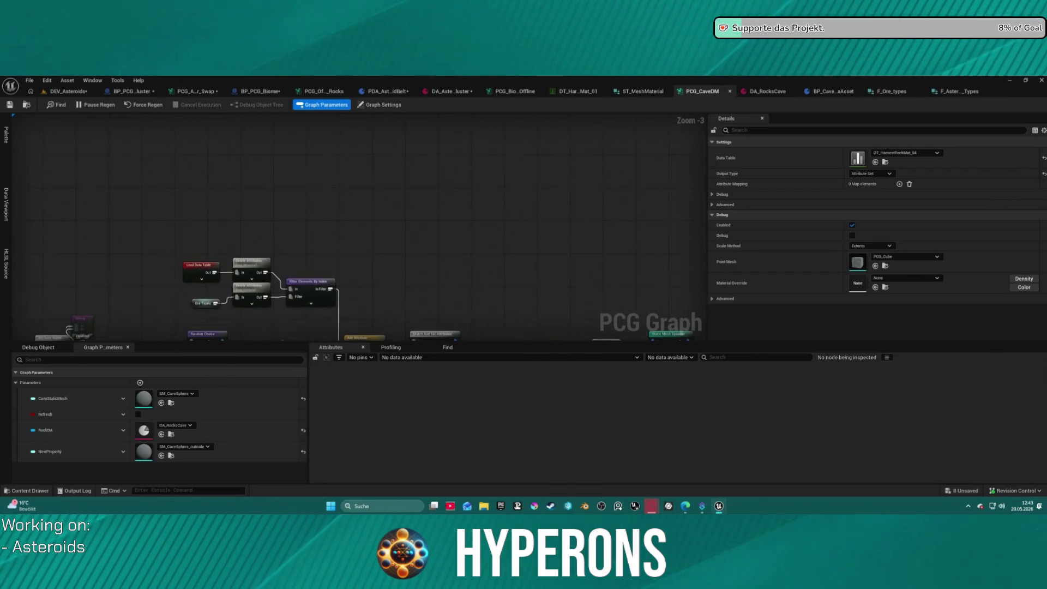
left_click(299, 292)
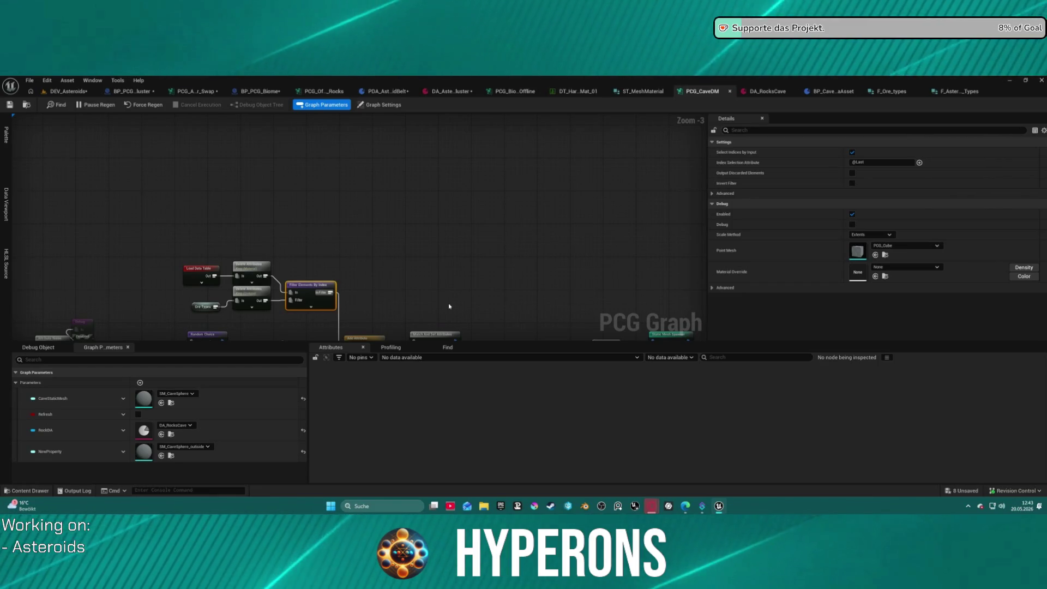
mouse_move(449, 306)
left_mouse_down()
mouse_move(380, 162)
mouse_move(363, 153)
left_mouse_up()
right_click(369, 162)
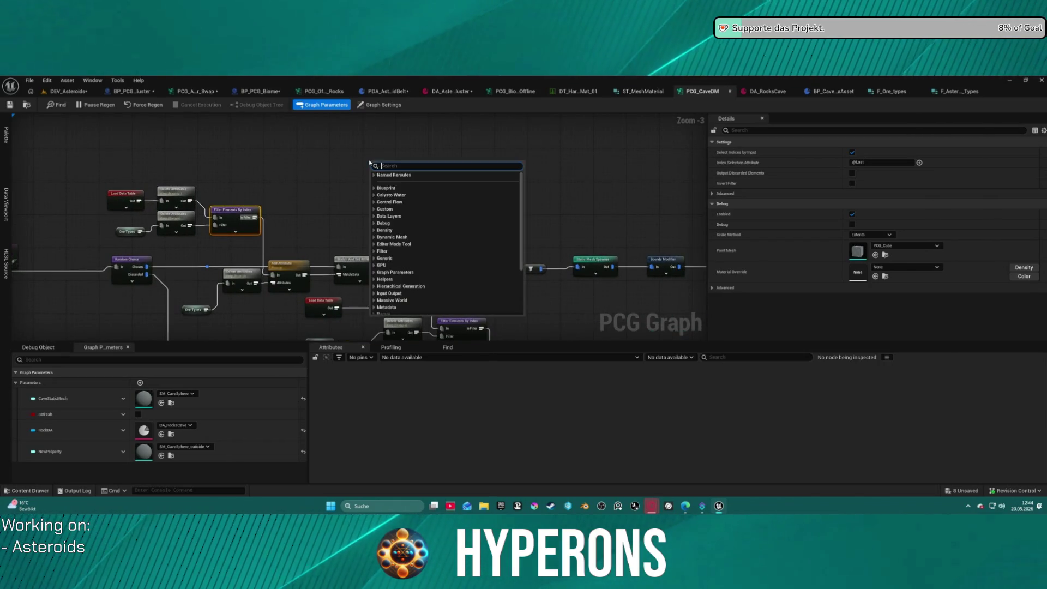
type("switch")
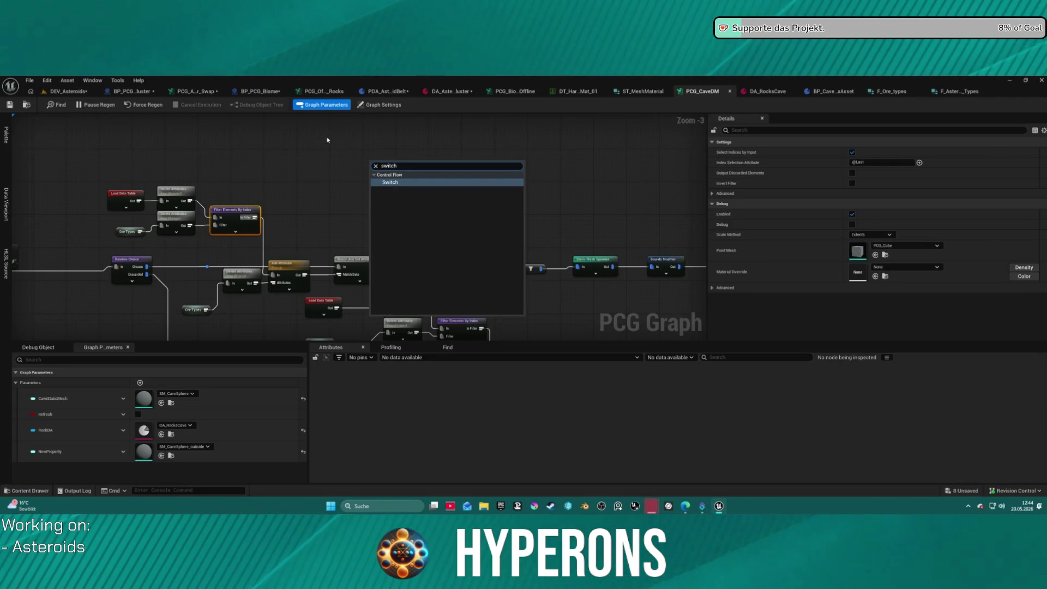
left_click(327, 141)
scroll(271, 159, "down", 8)
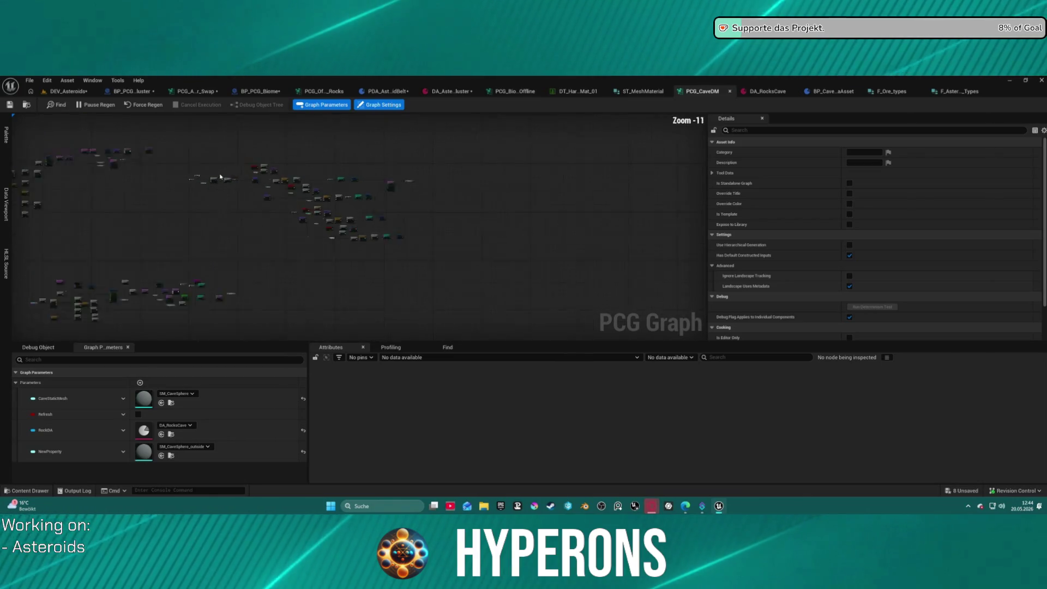
scroll(220, 176, "up", 7)
mouse_move(321, 249)
left_mouse_down()
mouse_move(681, 327)
mouse_move(615, 291)
left_mouse_up()
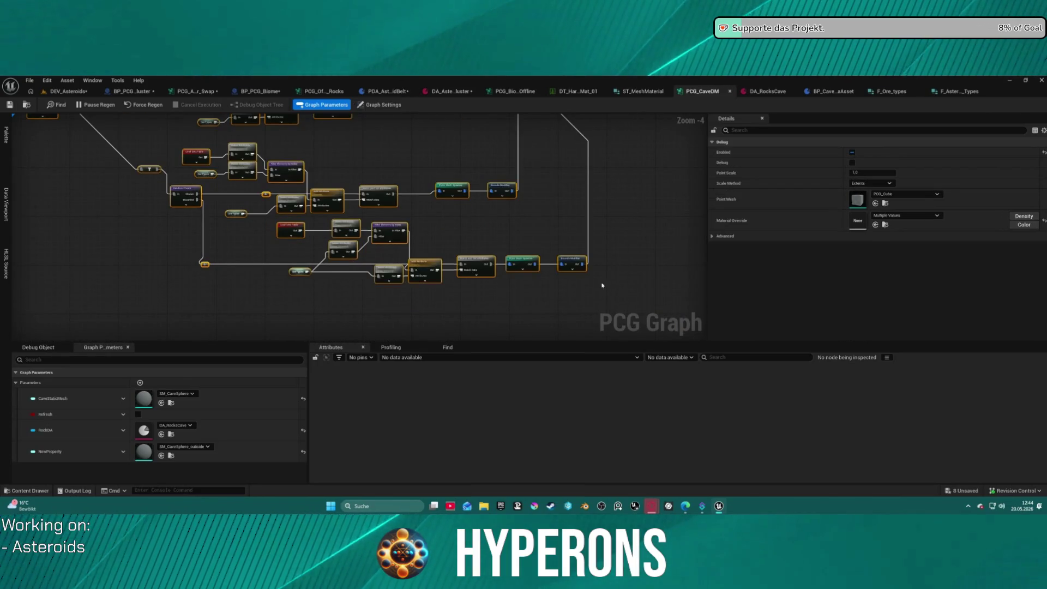
scroll(621, 290, "down", 4)
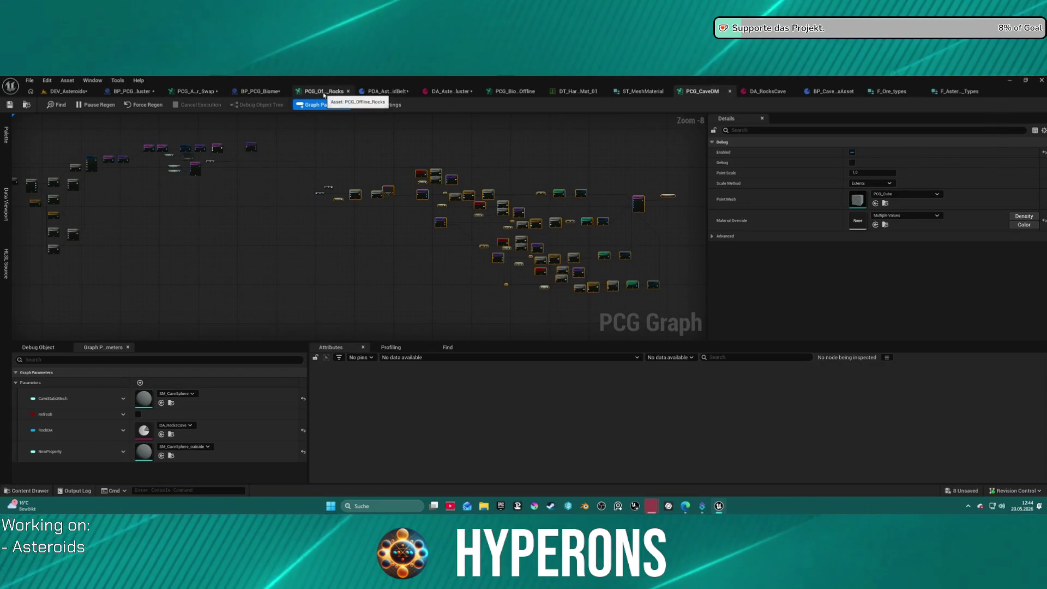
Step: Survey the asteroid swap graph's comment groups, including Asteroid Mineral, and its whole node chain
left_click(191, 96)
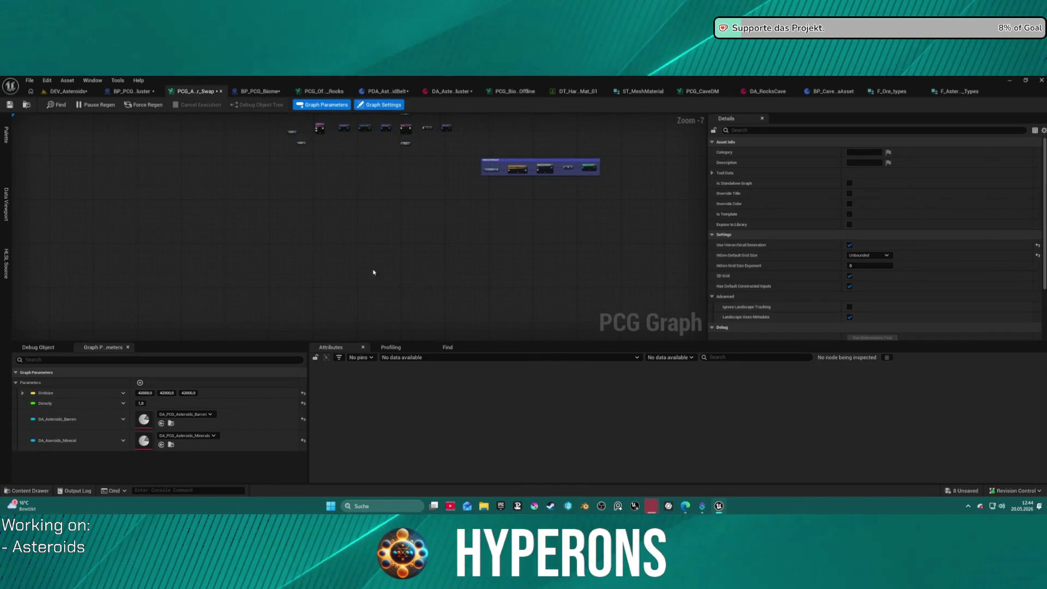
scroll(431, 297, "up", 6)
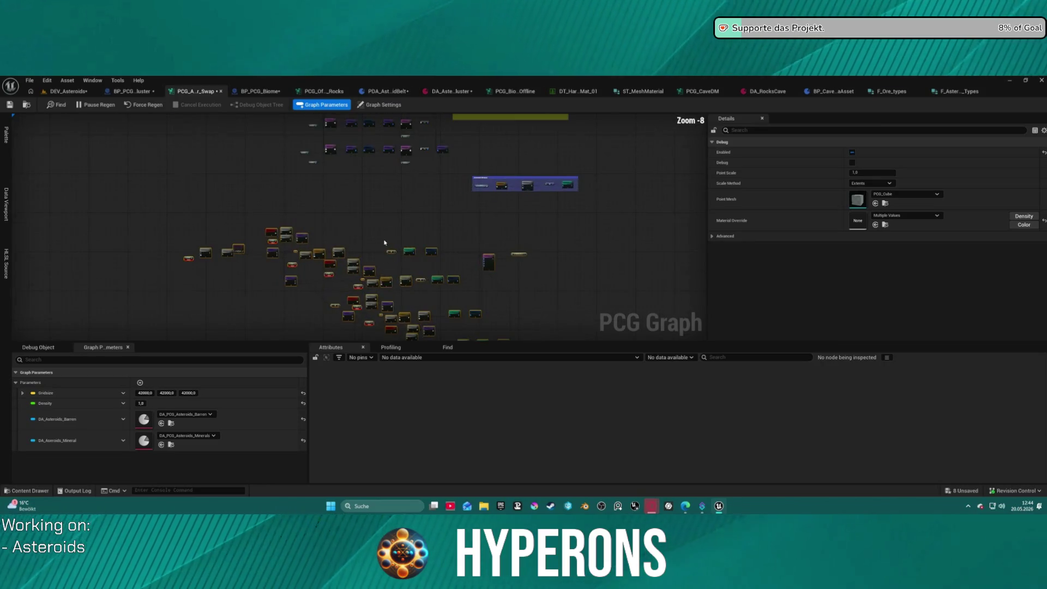
scroll(484, 180, "down", 1)
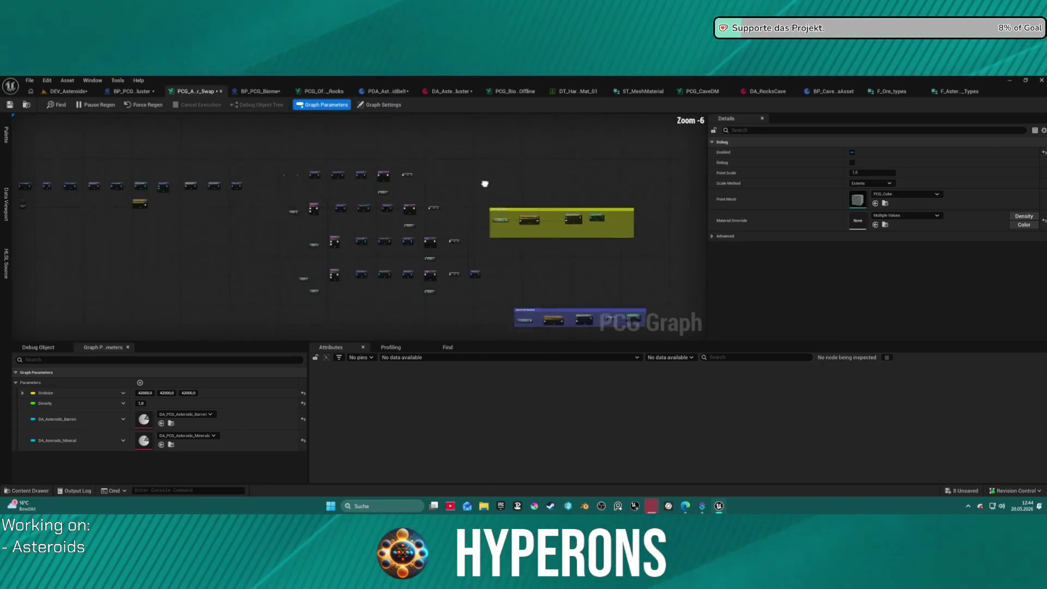
scroll(484, 180, "up", 1)
left_click_drag(305, 117, 397, 183)
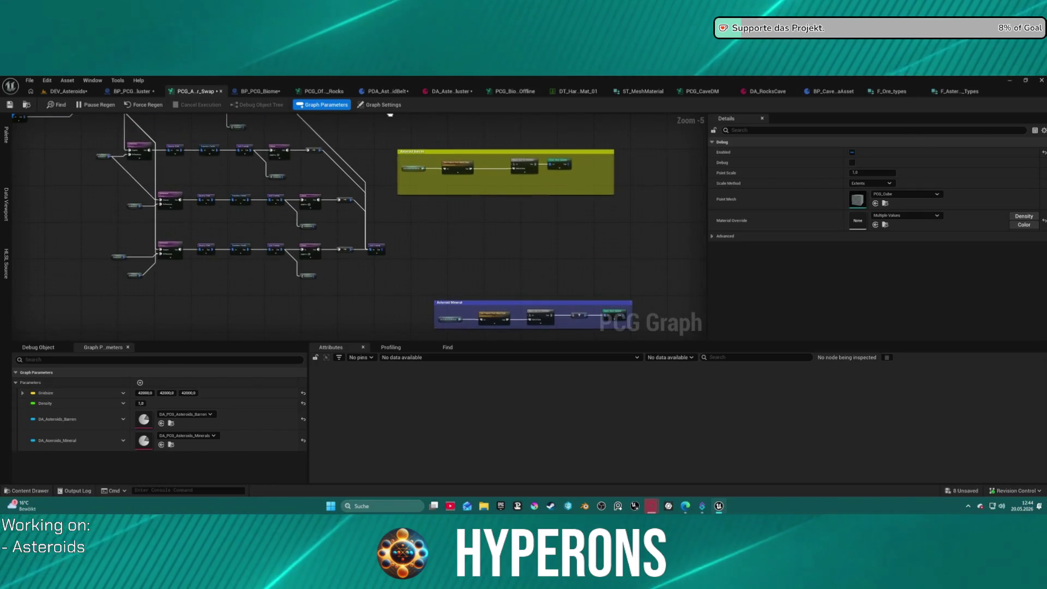
mouse_move(390, 112)
left_mouse_down()
mouse_move(610, 209)
mouse_move(691, 226)
left_mouse_up()
left_click_drag(510, 185, 540, 200)
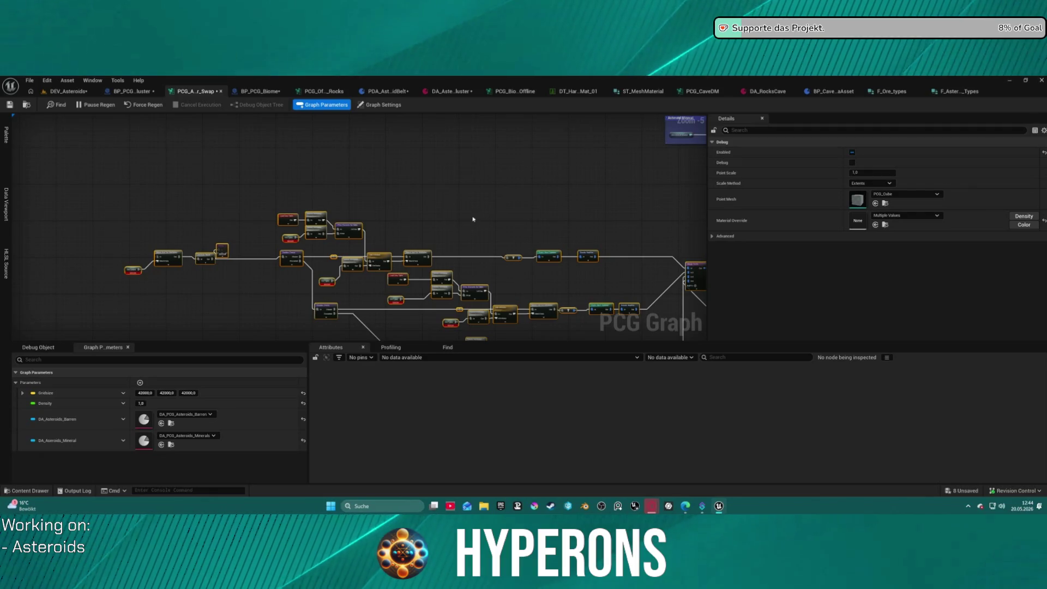
scroll(164, 271, "up", 5)
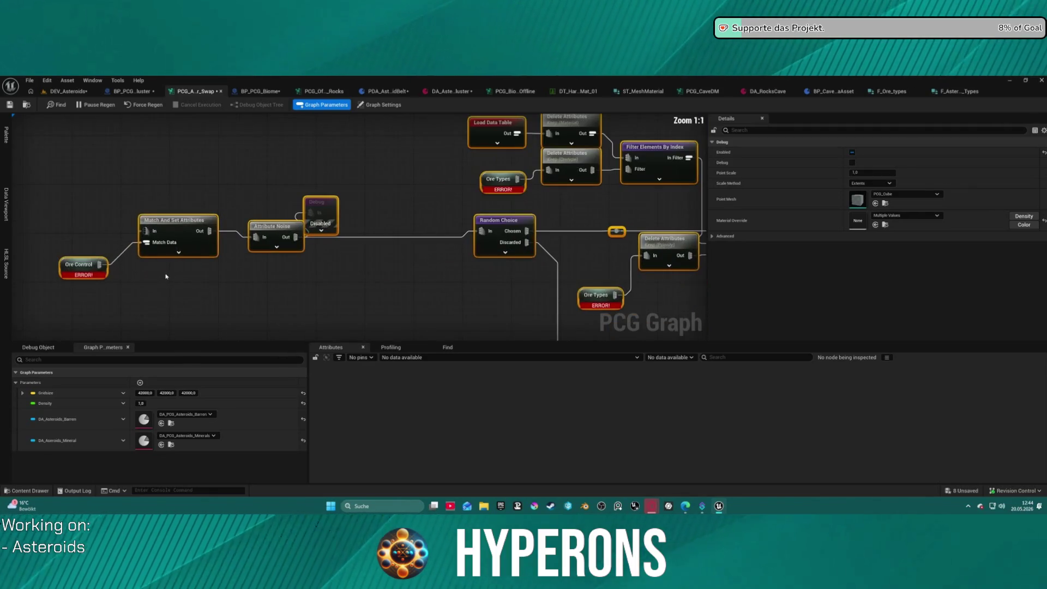
scroll(377, 211, "down", 3)
mouse_move(377, 211)
left_mouse_down()
mouse_move(335, 250)
mouse_move(256, 282)
mouse_move(227, 265)
left_mouse_up()
scroll(227, 264, "down", 3)
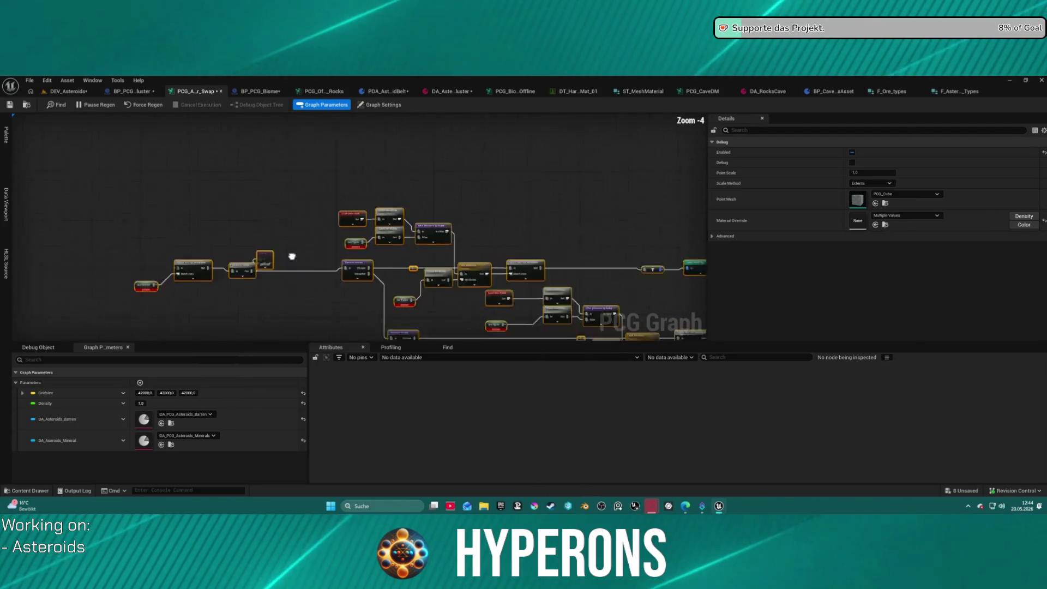
left_click_drag(292, 257, 680, 304)
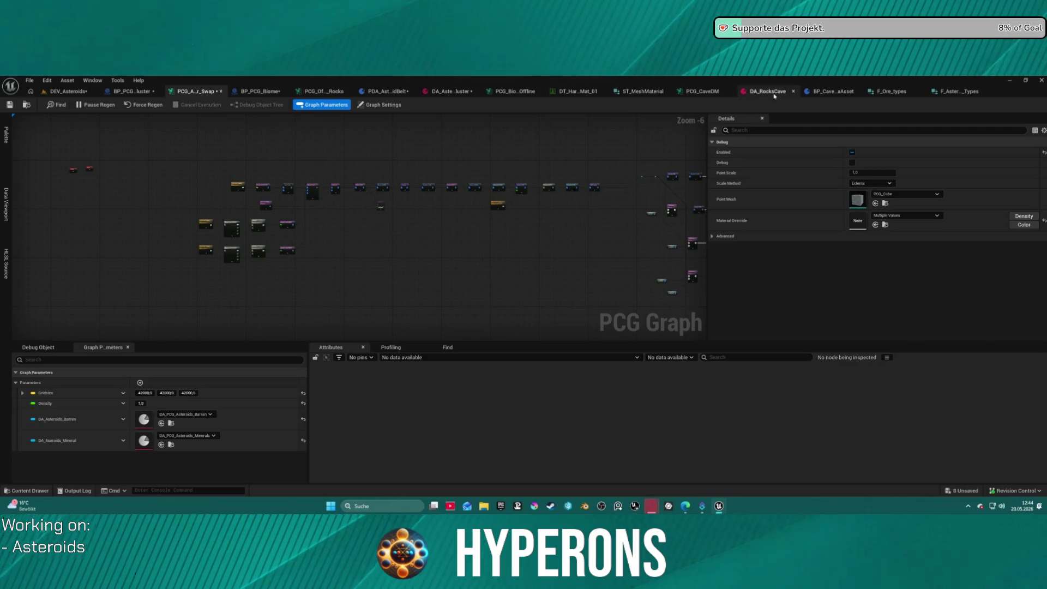
Step: Back in PCG_CaveDM, locate the Rock DA and Saved Mesh nodes
left_click(704, 93)
scroll(370, 145, "down", 2)
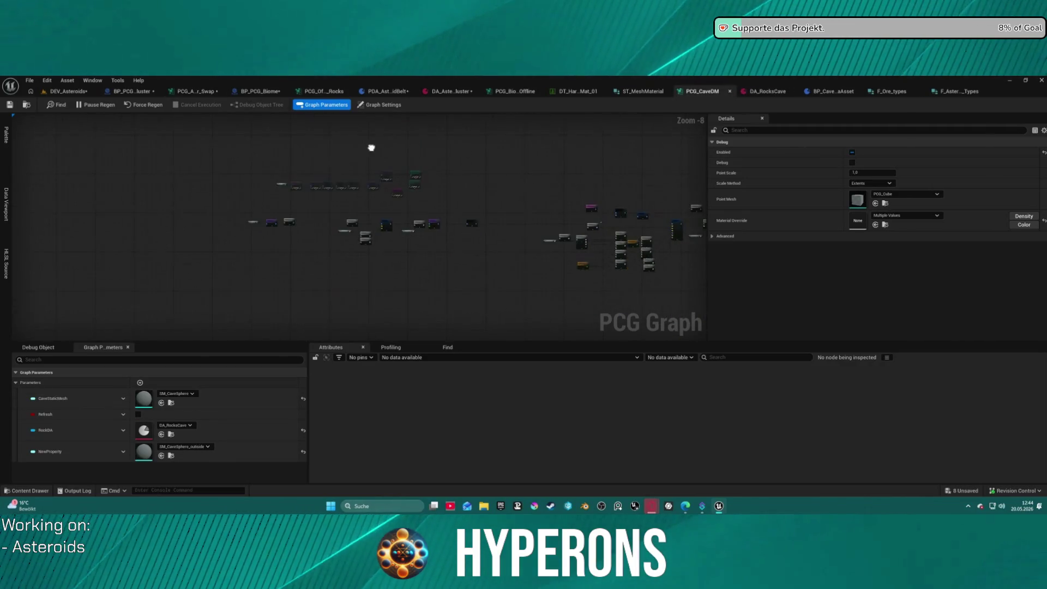
left_click_drag(187, 127, 18, 225)
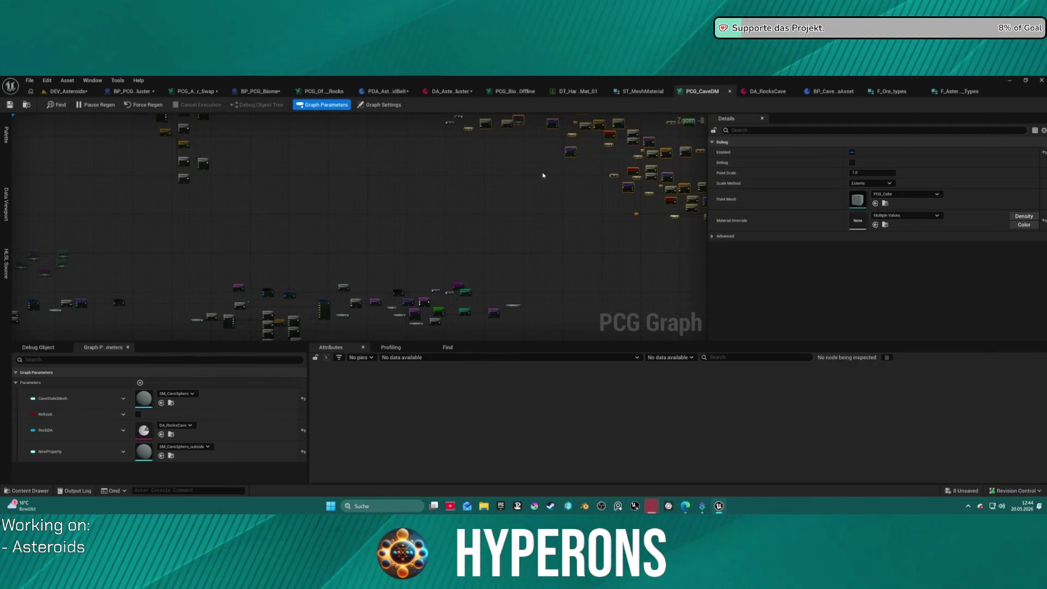
mouse_move(537, 264)
left_mouse_down()
mouse_move(538, 131)
mouse_move(545, 180)
mouse_move(409, 210)
mouse_move(555, 222)
mouse_move(324, 228)
mouse_move(600, 164)
mouse_move(452, 259)
left_mouse_up()
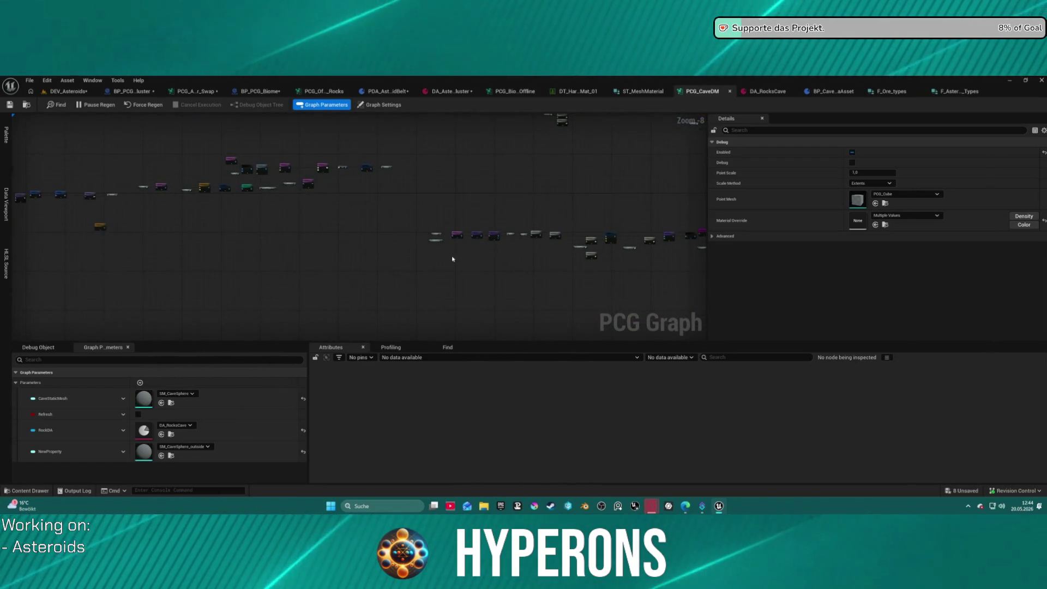
scroll(436, 242, "down", 3)
scroll(348, 229, "up", 11)
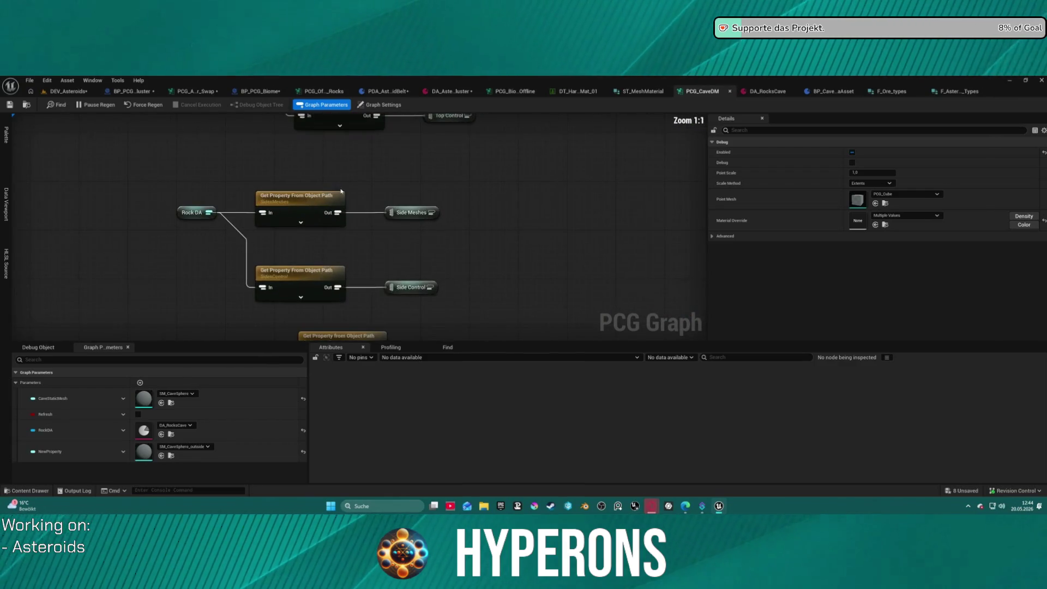
left_click_drag(244, 197, 265, 195)
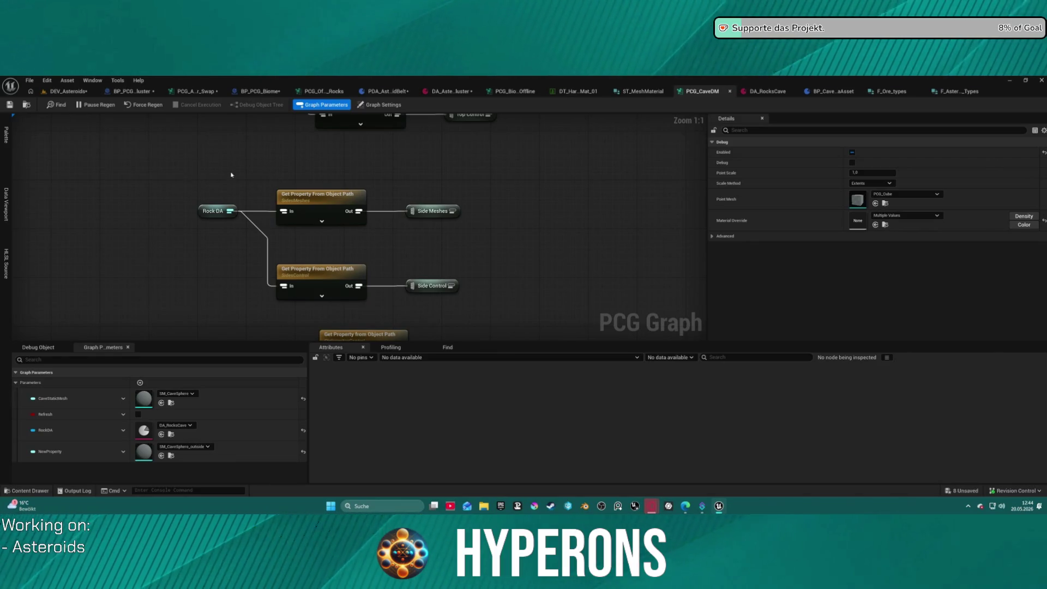
scroll(212, 178, "down", 6)
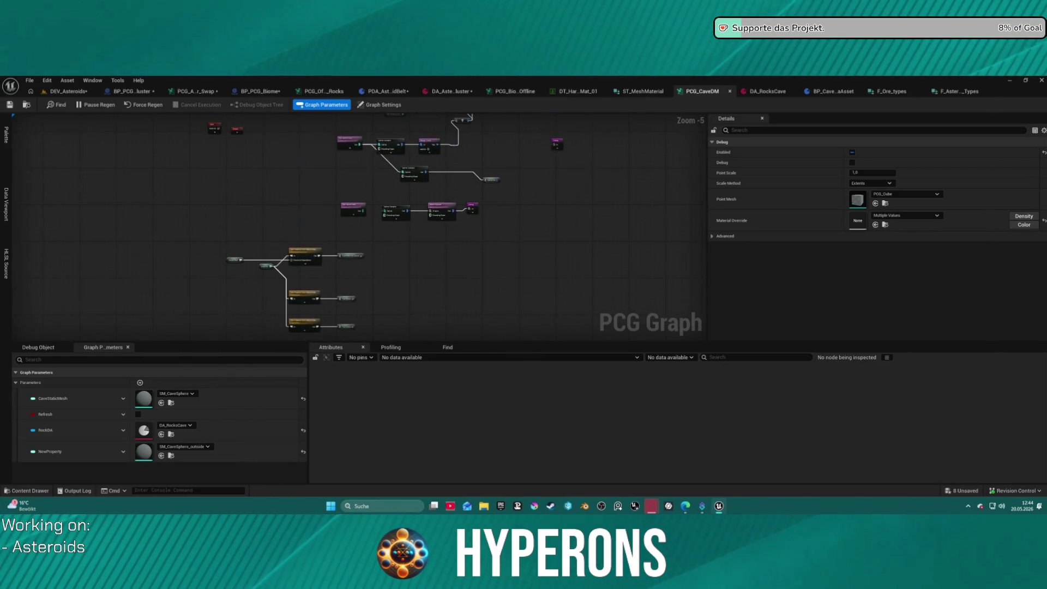
scroll(233, 206, "up", 4)
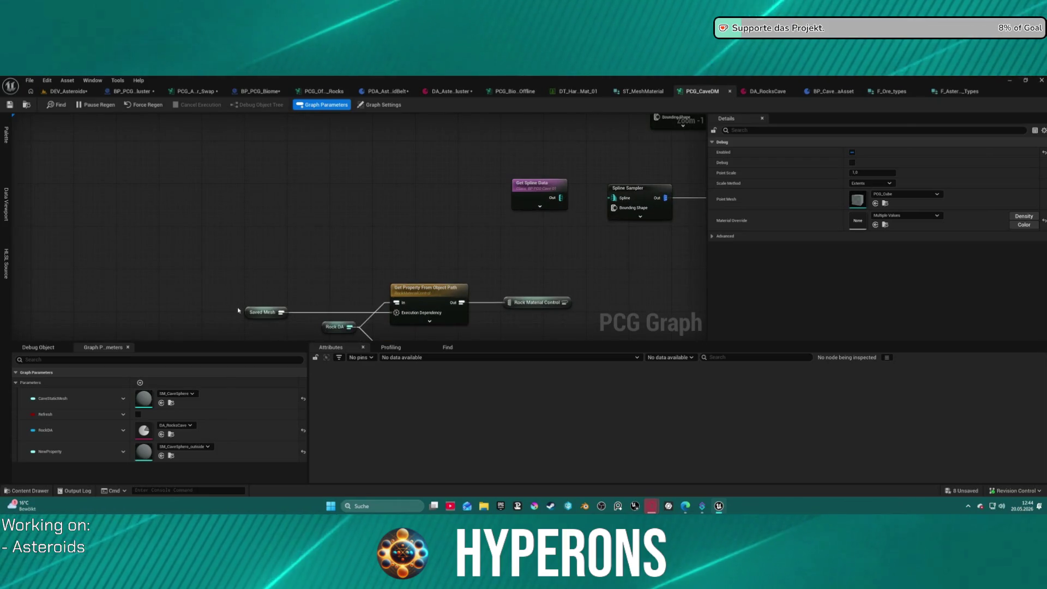
mouse_move(246, 282)
left_mouse_down()
mouse_move(236, 214)
mouse_move(211, 188)
left_mouse_up()
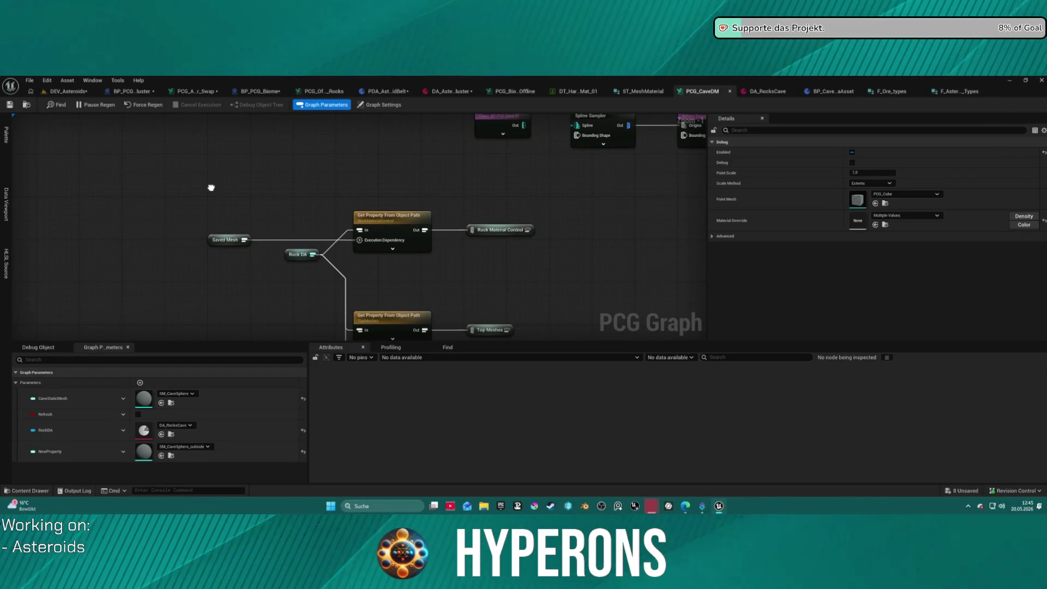
scroll(211, 188, "down", 11)
left_click_drag(220, 224, 225, 142)
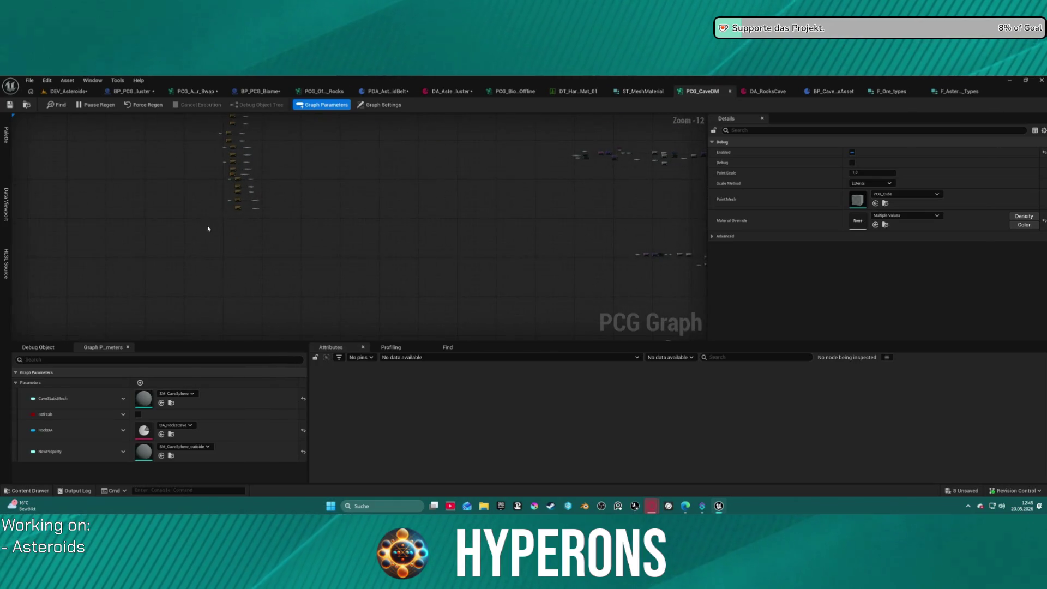
Step: Inspect the Get Property From Object Path node reading SidesMeshes from Rock DA
scroll(254, 182, "up", 9)
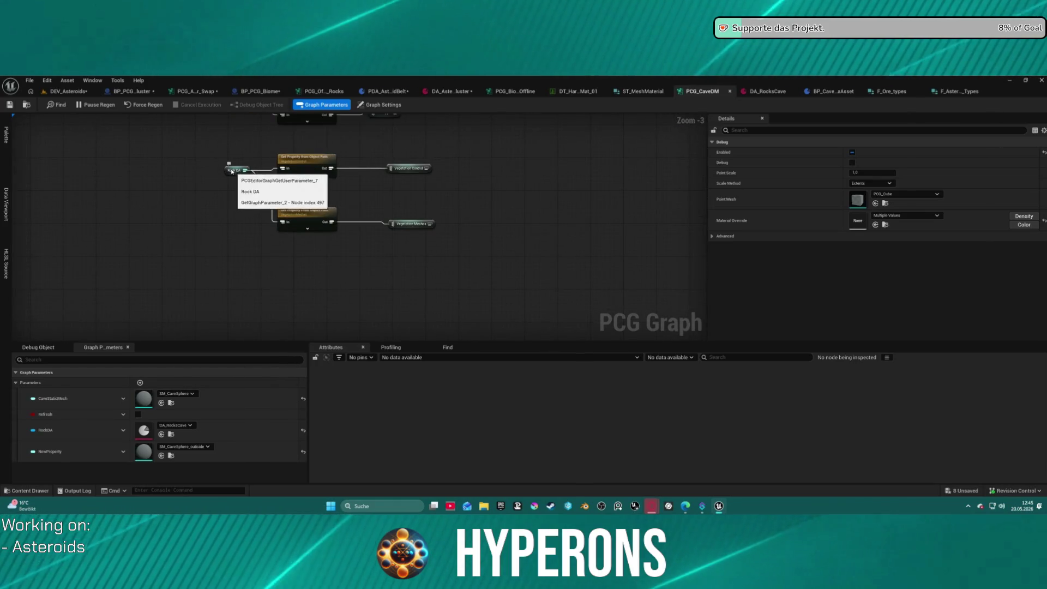
left_click_drag(229, 170, 238, 304)
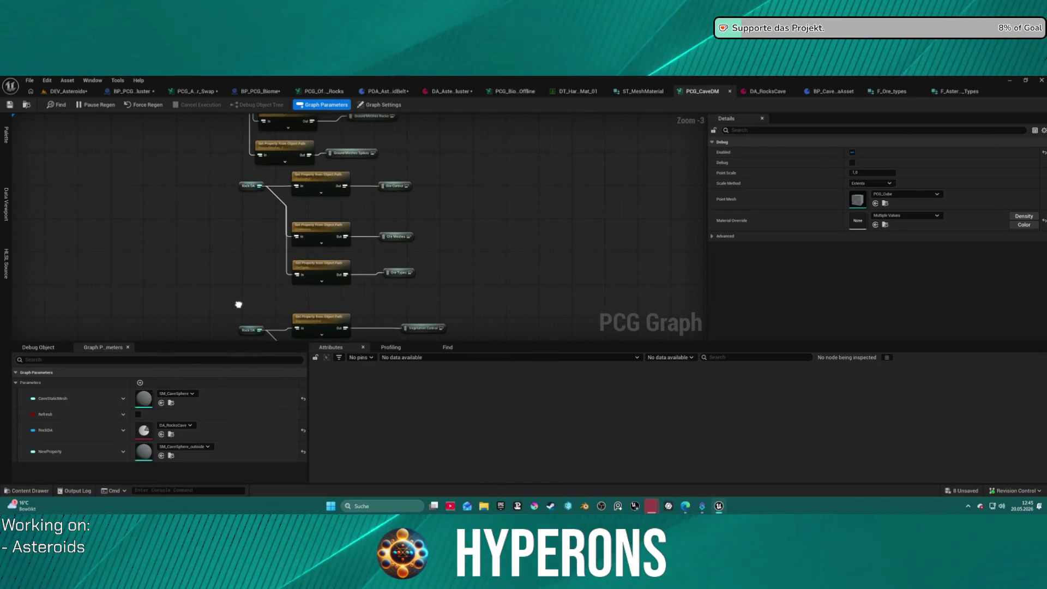
left_click_drag(239, 305, 200, 478)
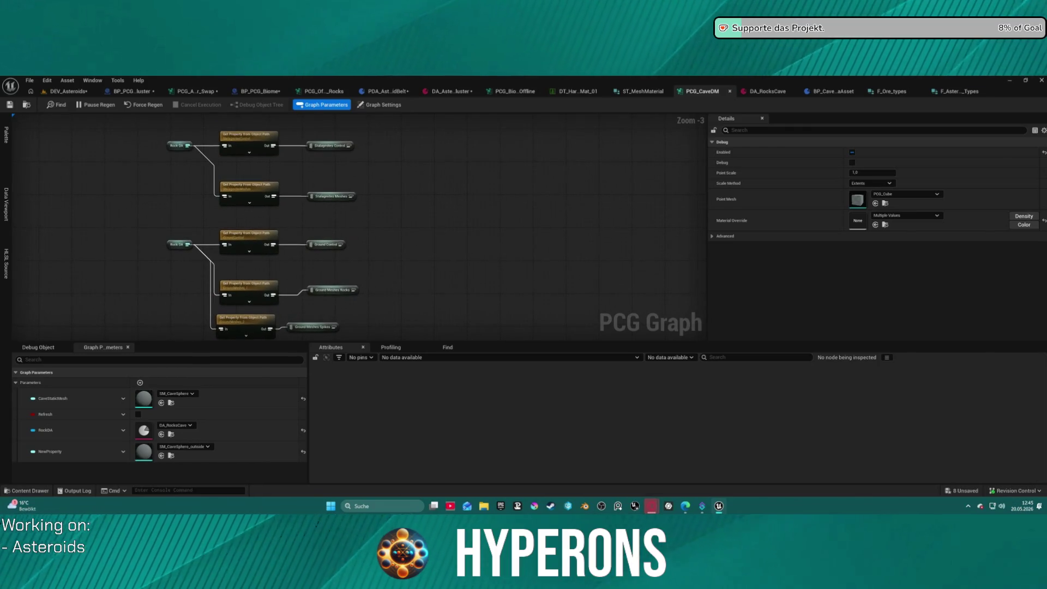
left_click_drag(245, 218, 302, 365)
scroll(264, 188, "up", 2)
scroll(264, 188, "up", 1)
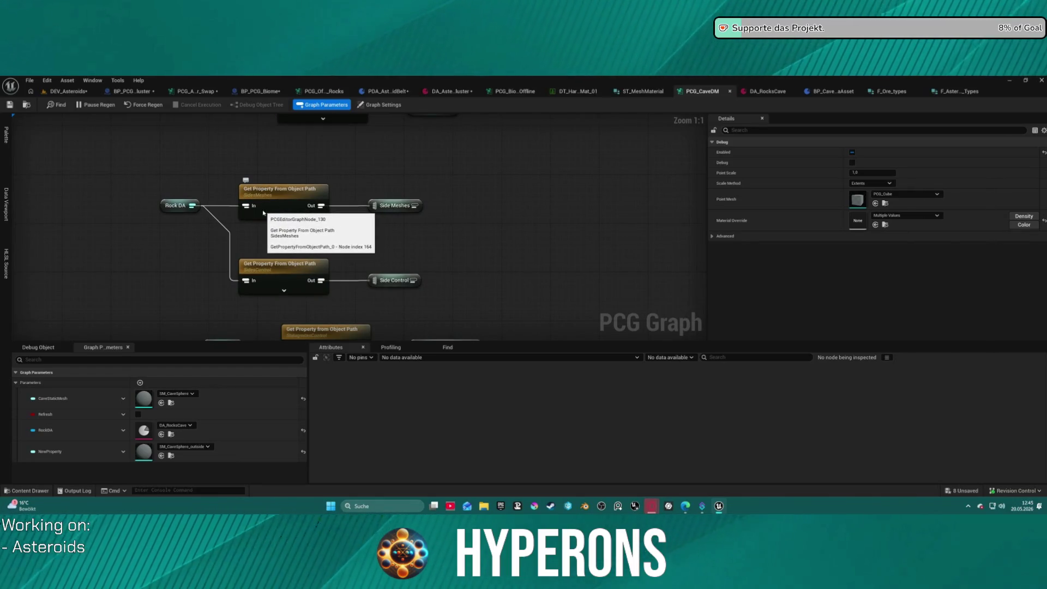
left_click(294, 213)
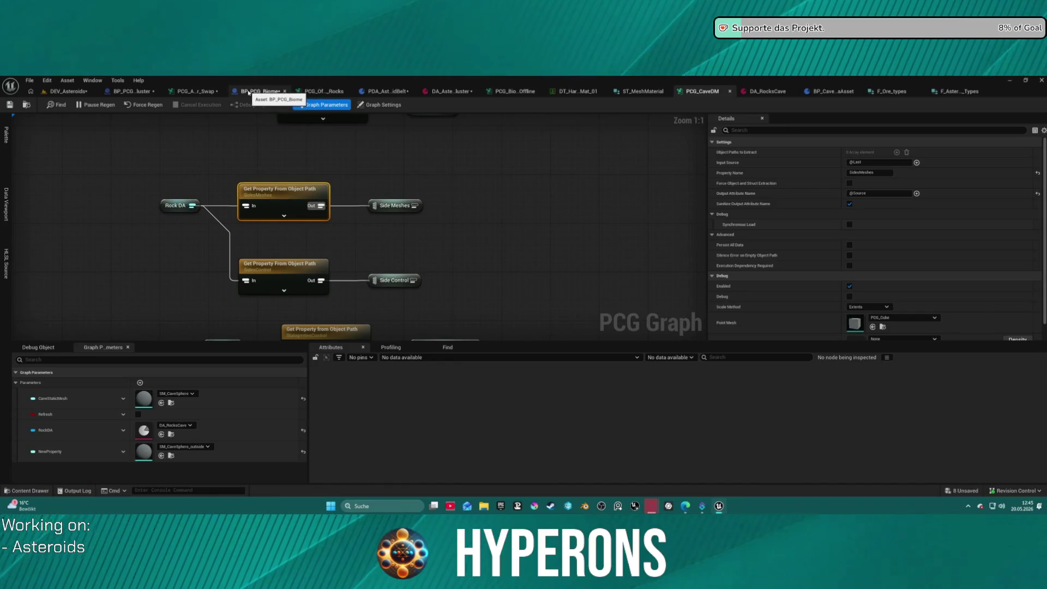
Step: On the asteroid swap graph, list the asset choices for the Asteroids Barren parameter
left_click(194, 91)
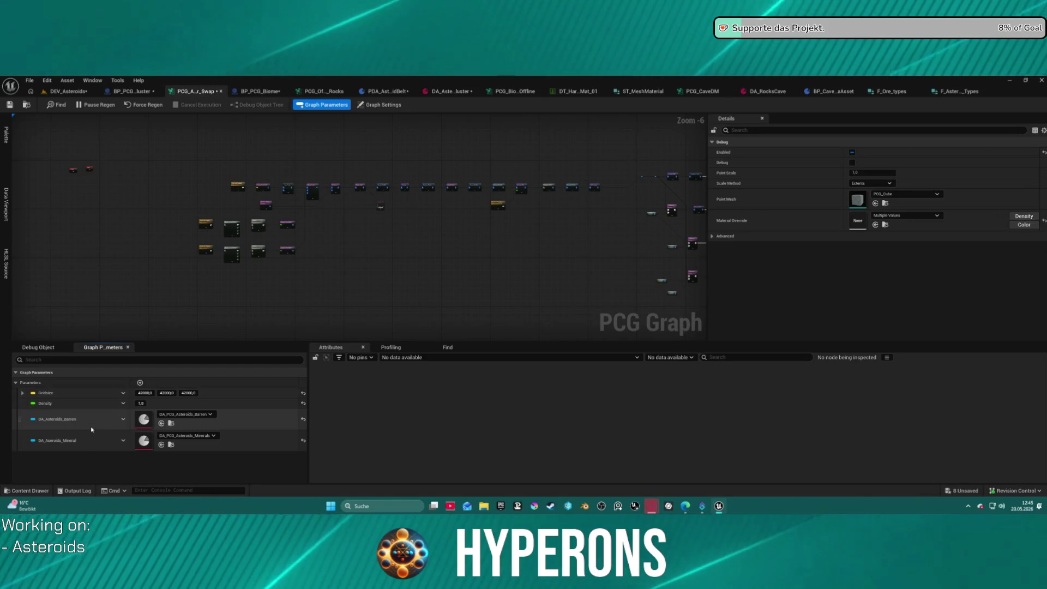
left_click(179, 415)
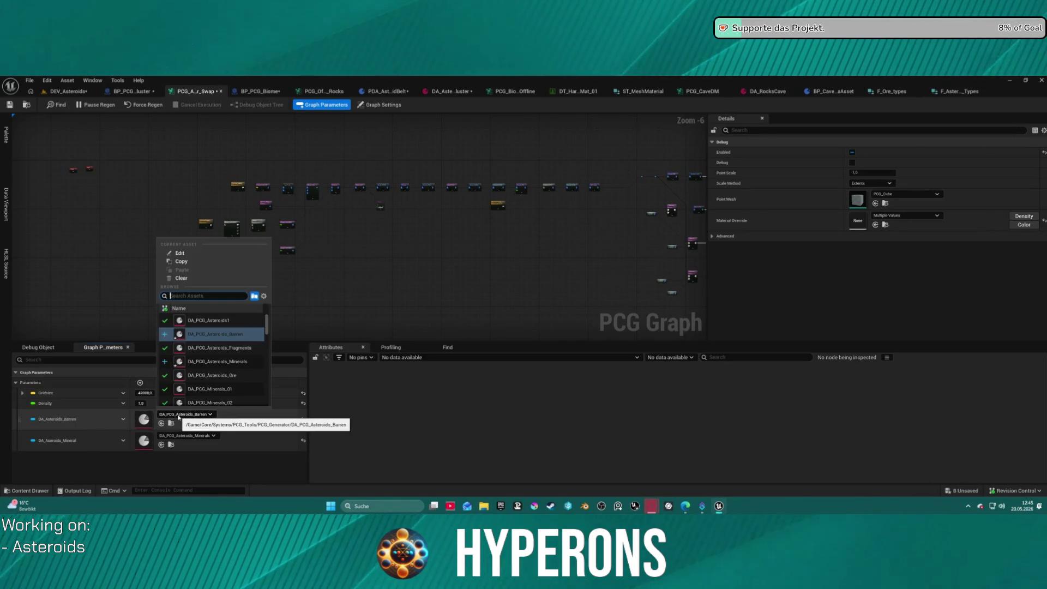
Step: Keep DA_PCG_Asteroids_Barren and place a DA Asteroids Barren parameter node inside the Asteroid Barren comment
left_click(178, 419)
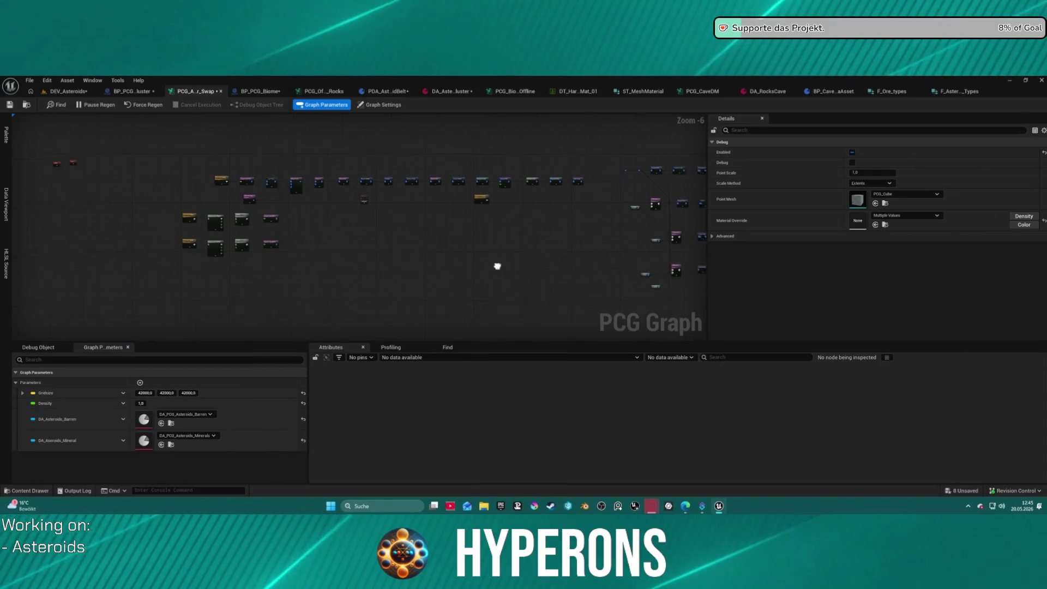
left_click_drag(496, 267, 159, 292)
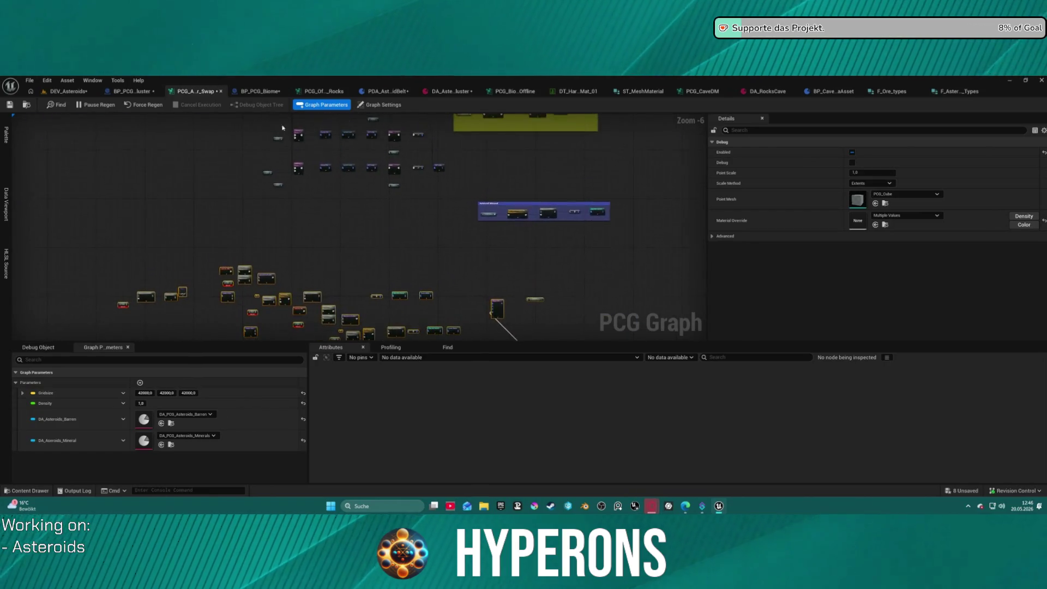
scroll(222, 256, "up", 6)
scroll(238, 215, "down", 4)
mouse_move(238, 214)
left_mouse_down()
mouse_move(166, 301)
mouse_move(62, 271)
mouse_move(116, 337)
mouse_move(195, 332)
mouse_move(36, 236)
mouse_move(8, 201)
left_mouse_up()
mouse_move(490, 164)
left_mouse_down()
mouse_move(234, 207)
mouse_move(570, 238)
mouse_move(583, 320)
left_mouse_up()
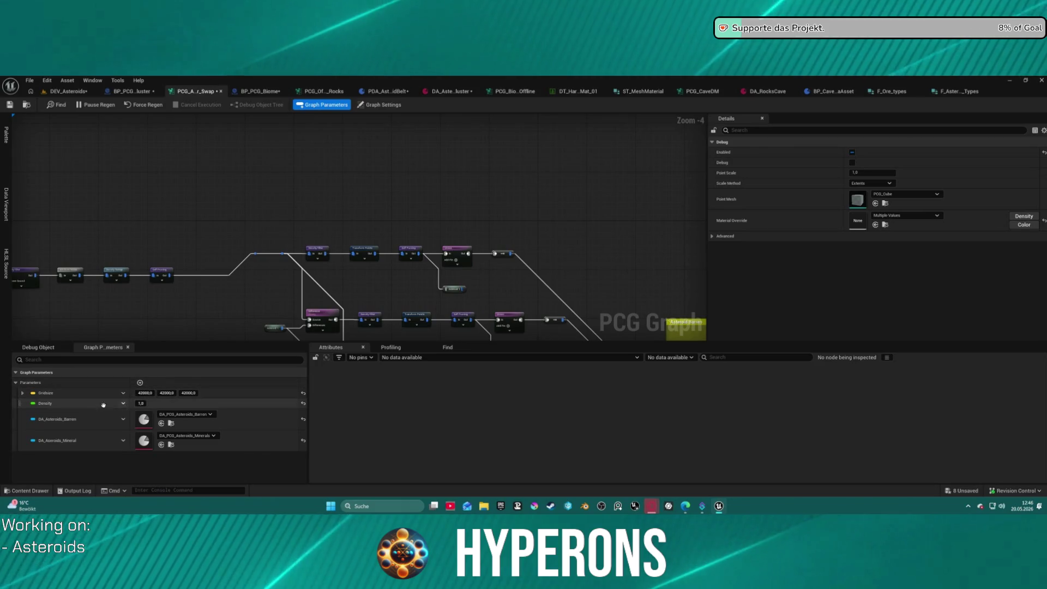
mouse_move(54, 419)
left_mouse_down()
mouse_move(234, 419)
mouse_move(219, 169)
left_mouse_up()
scroll(311, 194, "down", 4)
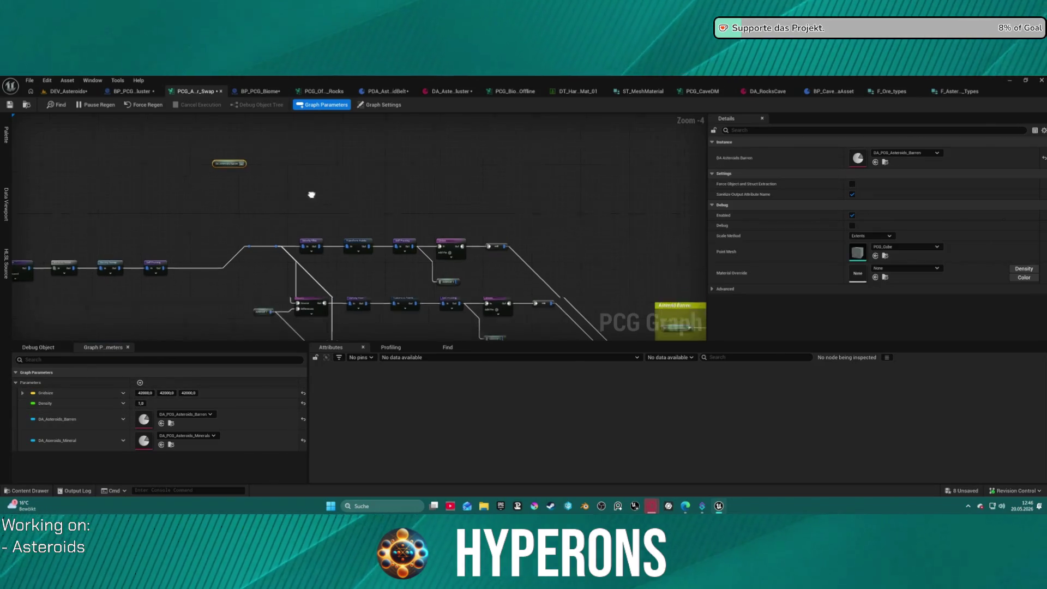
mouse_move(311, 194)
left_mouse_down()
mouse_move(161, 155)
mouse_move(89, 320)
mouse_move(98, 281)
mouse_move(175, 241)
left_mouse_up()
scroll(392, 171, "up", 2)
Step: Check the Match And Set Attributes and Static Mesh Spawner settings, undoing a stray node move
scroll(392, 171, "up", 4)
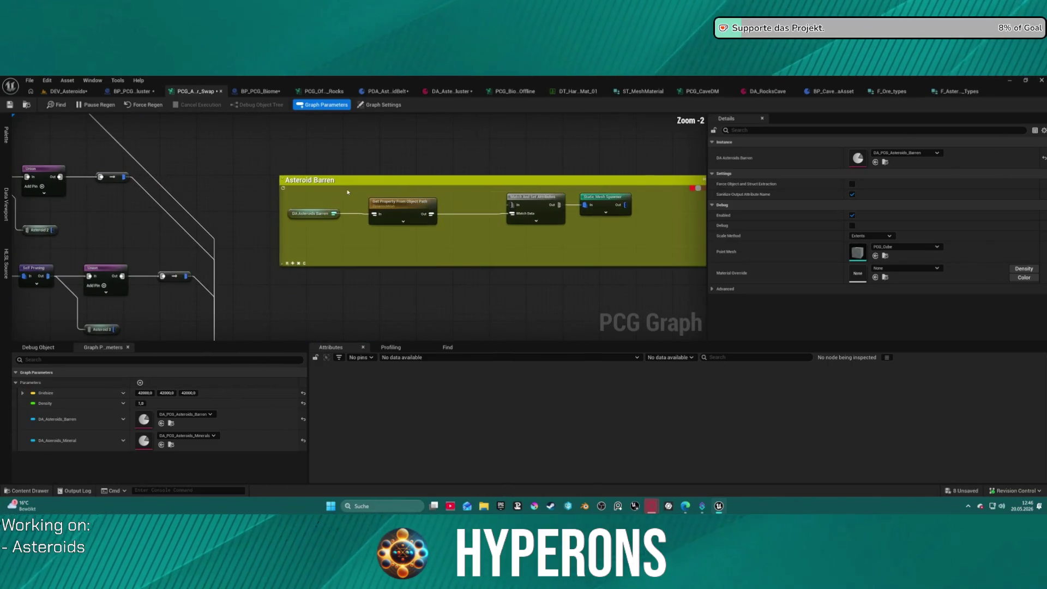
mouse_move(312, 214)
left_mouse_down()
mouse_move(33, 136)
mouse_move(112, 131)
mouse_move(210, 149)
left_mouse_up()
key("ctrl+z")
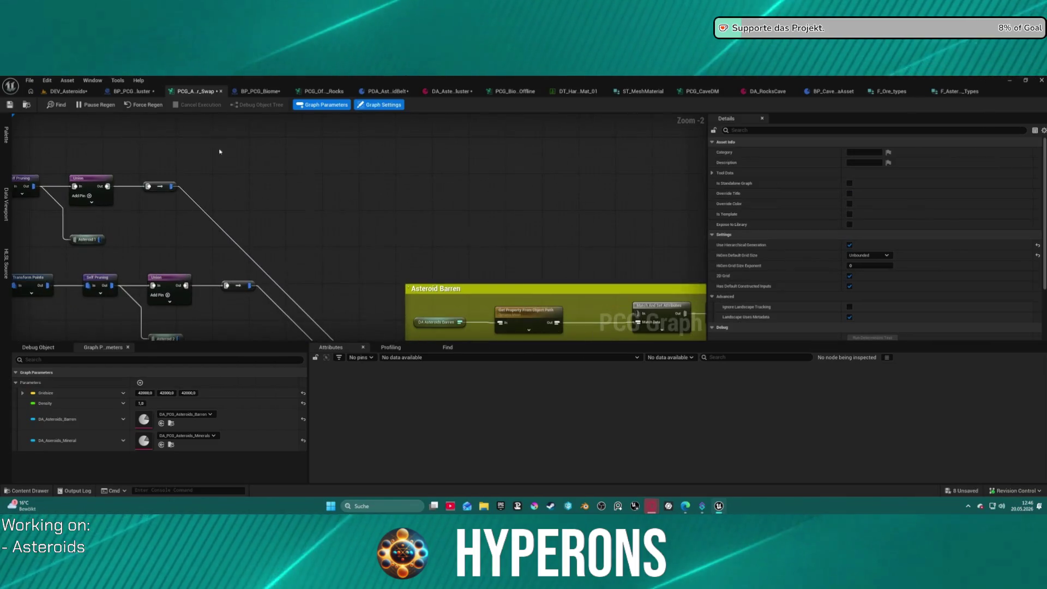
scroll(369, 228, "up", 3)
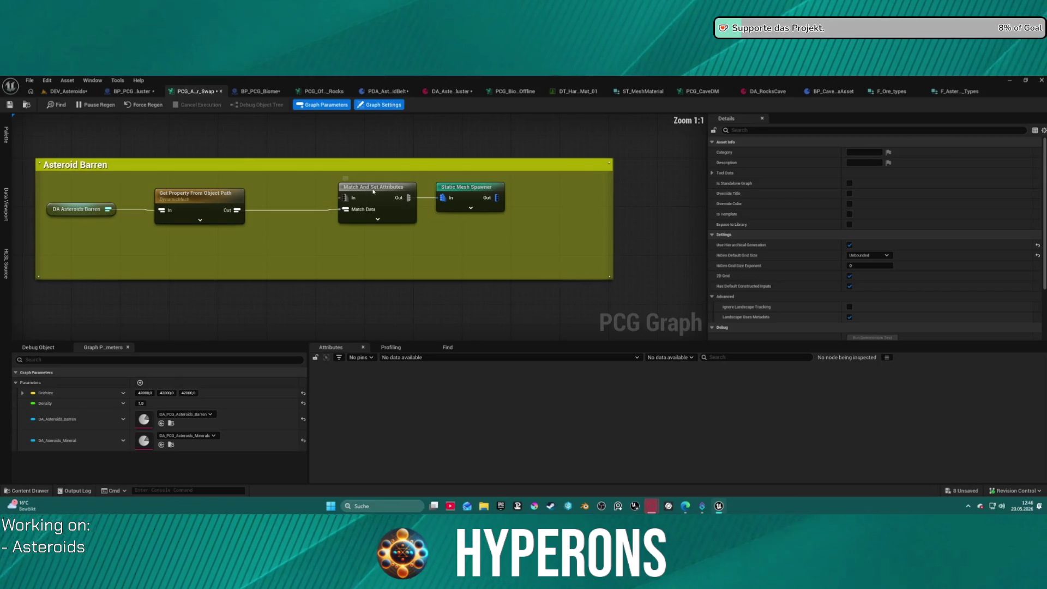
left_click_drag(376, 192, 207, 210)
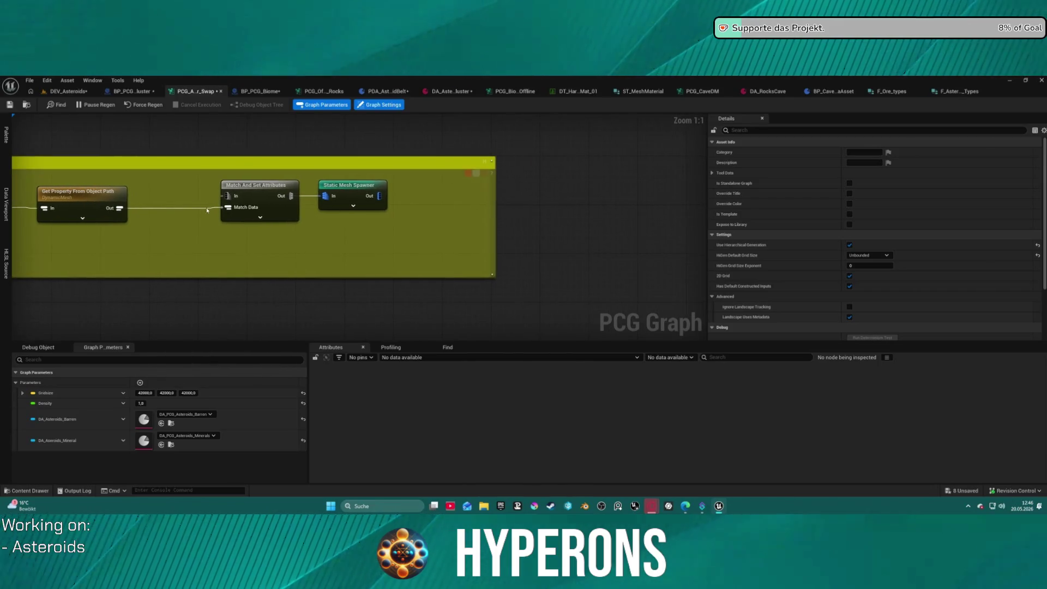
left_click(250, 193)
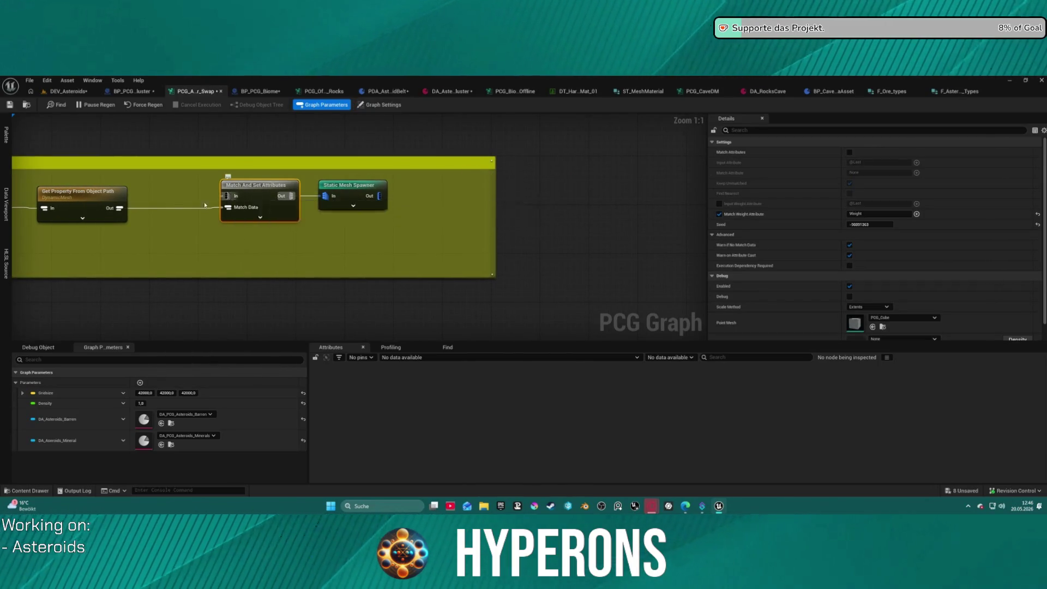
left_click(347, 191)
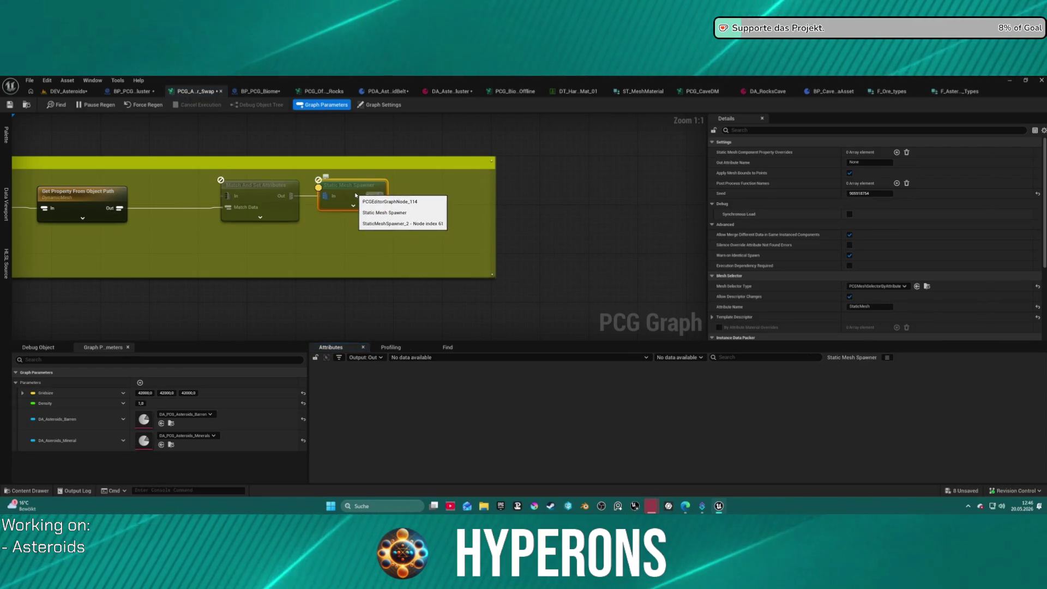
left_click(254, 140)
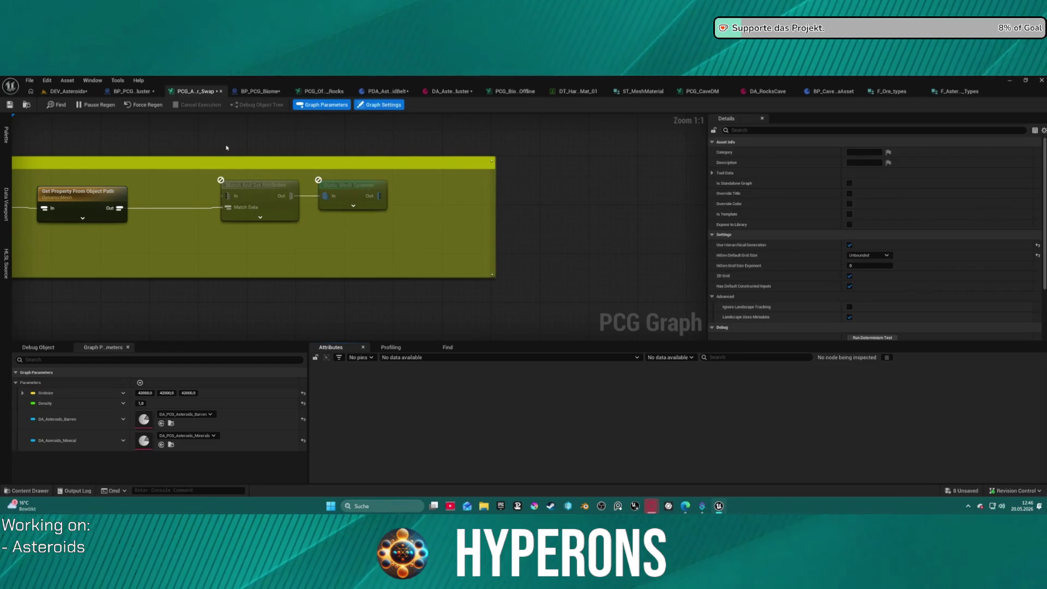
Step: Wire the upstream points output into Match And Set Attributes' In pin
scroll(310, 157, "down", 3)
left_click_drag(310, 157, 598, 250)
scroll(472, 217, "down", 1)
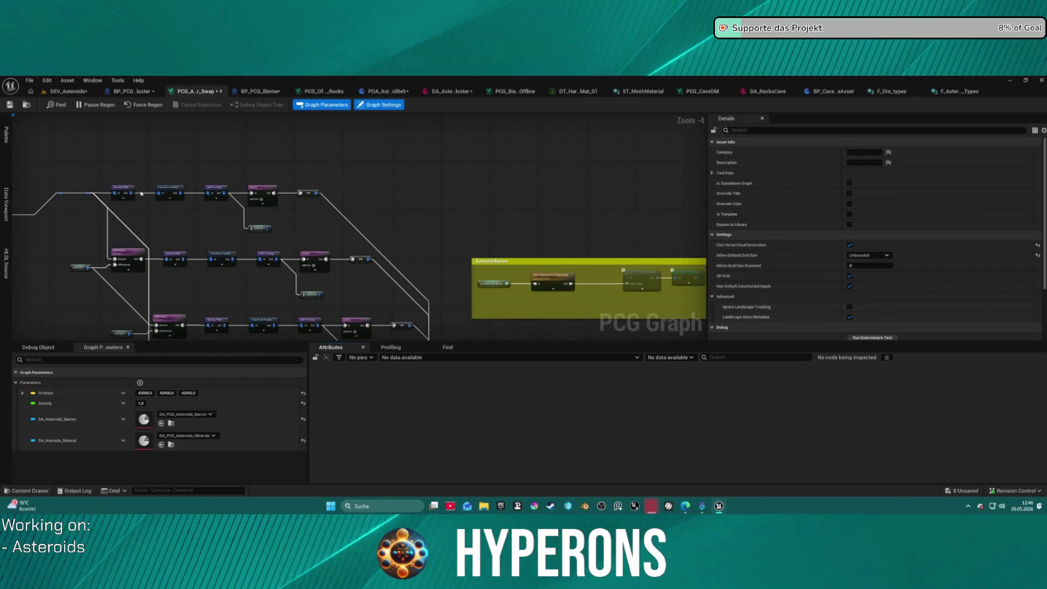
mouse_move(57, 194)
left_mouse_down()
mouse_move(180, 199)
mouse_move(503, 175)
mouse_move(620, 256)
mouse_move(595, 279)
left_mouse_up()
scroll(613, 240, "up", 5)
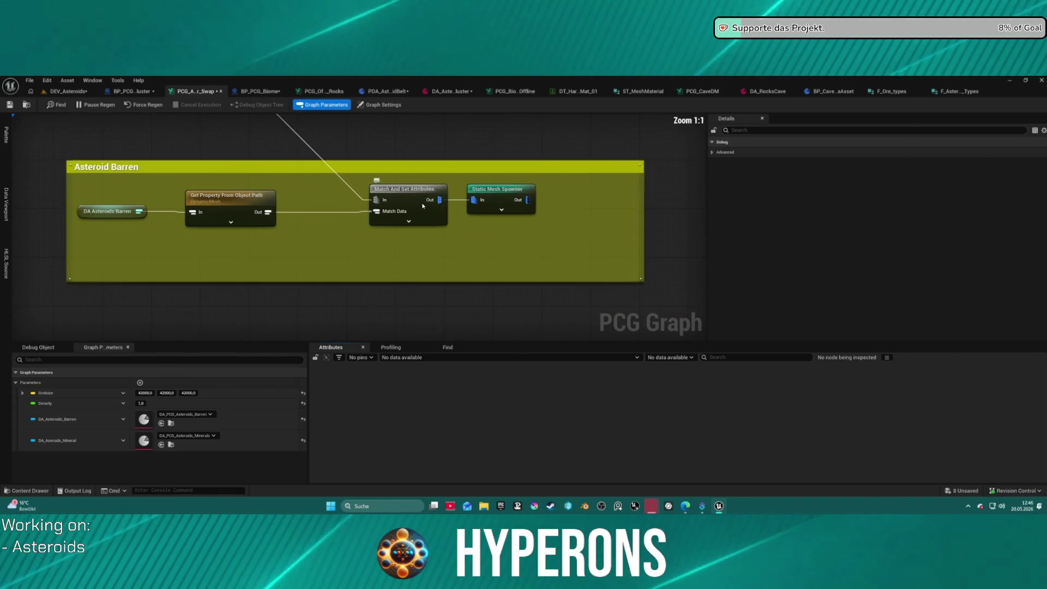
Step: Inspect the Static Mesh Spawner's output points in its Attributes table
left_click(496, 199)
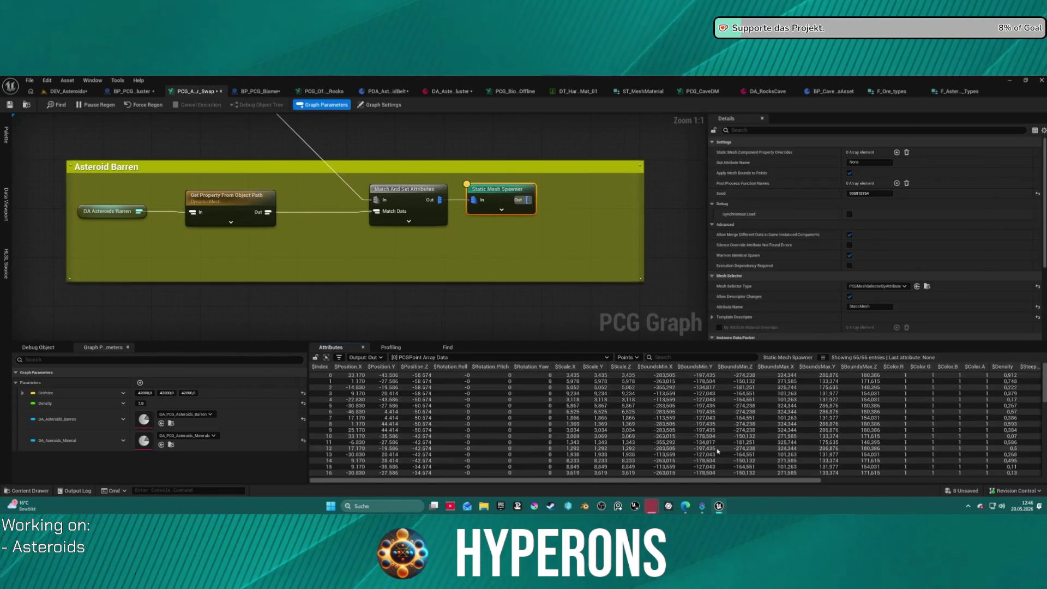
left_click_drag(647, 481, 875, 481)
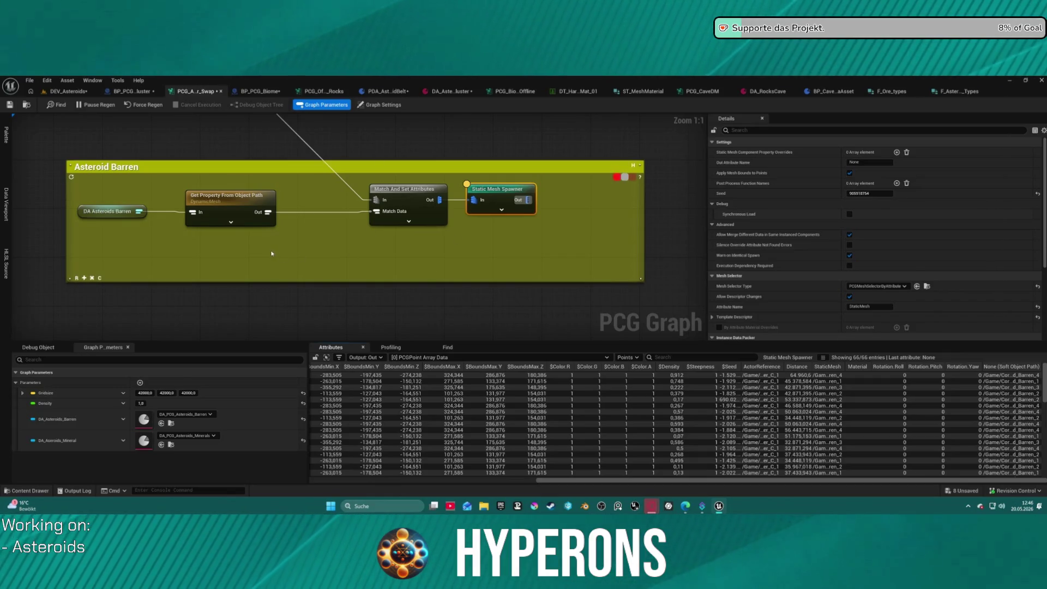
mouse_move(294, 246)
left_mouse_down()
mouse_move(315, 287)
mouse_move(316, 269)
mouse_move(300, 260)
left_mouse_up()
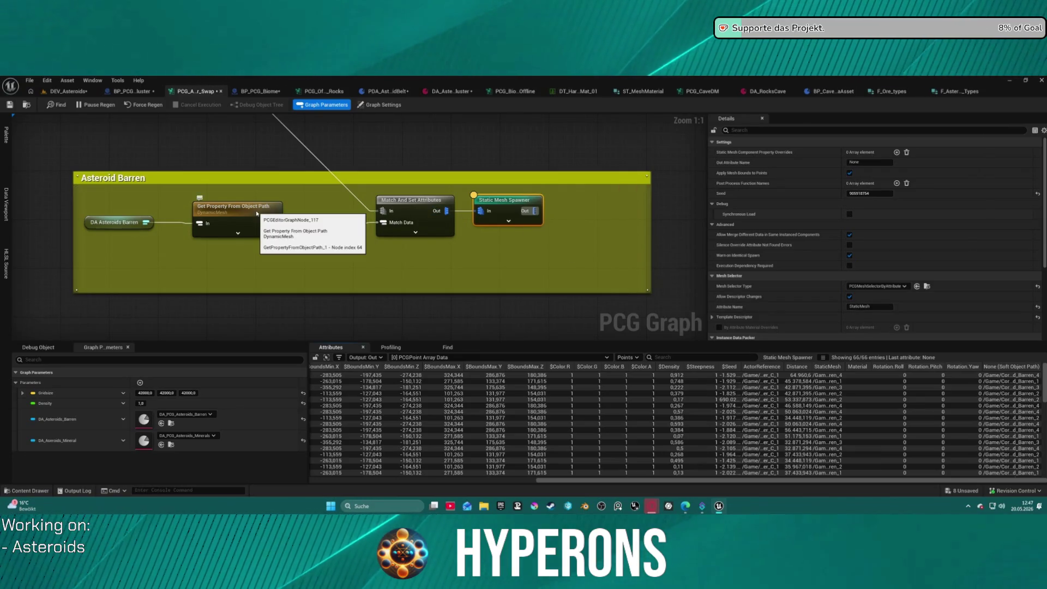
Step: Check Get Property From Object Path, then open the DA_PCG_Asteroids_Barren data asset
scroll(257, 213, "down", 1)
scroll(257, 214, "up", 1)
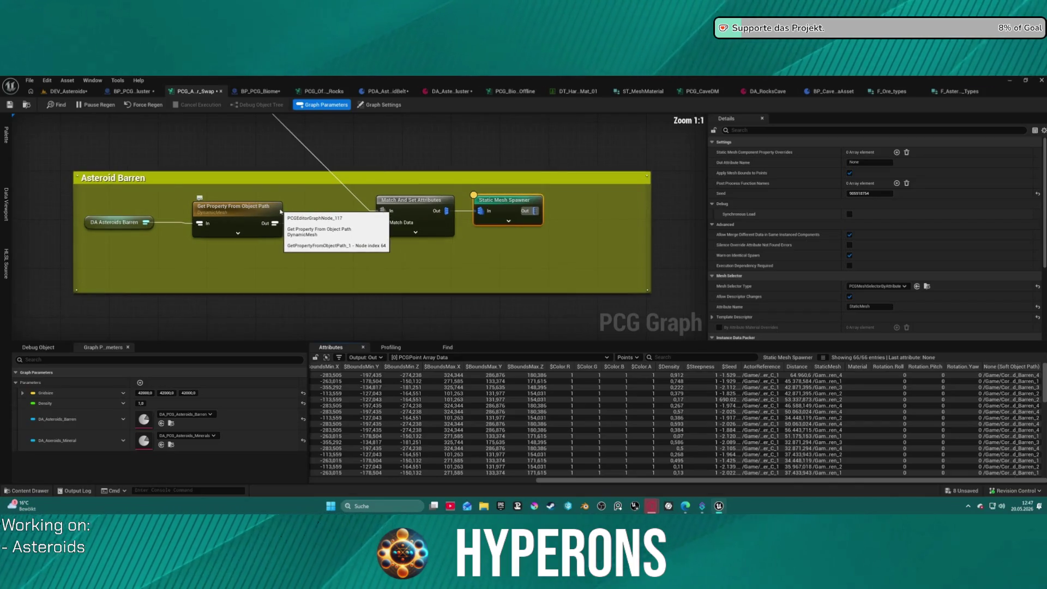
left_click(223, 209)
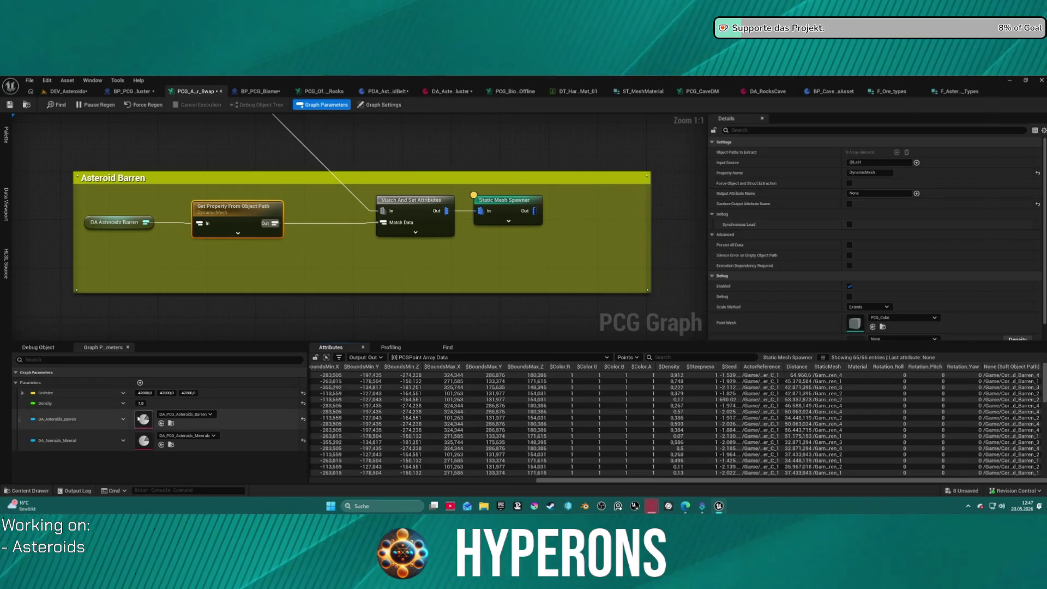
double_click(144, 419)
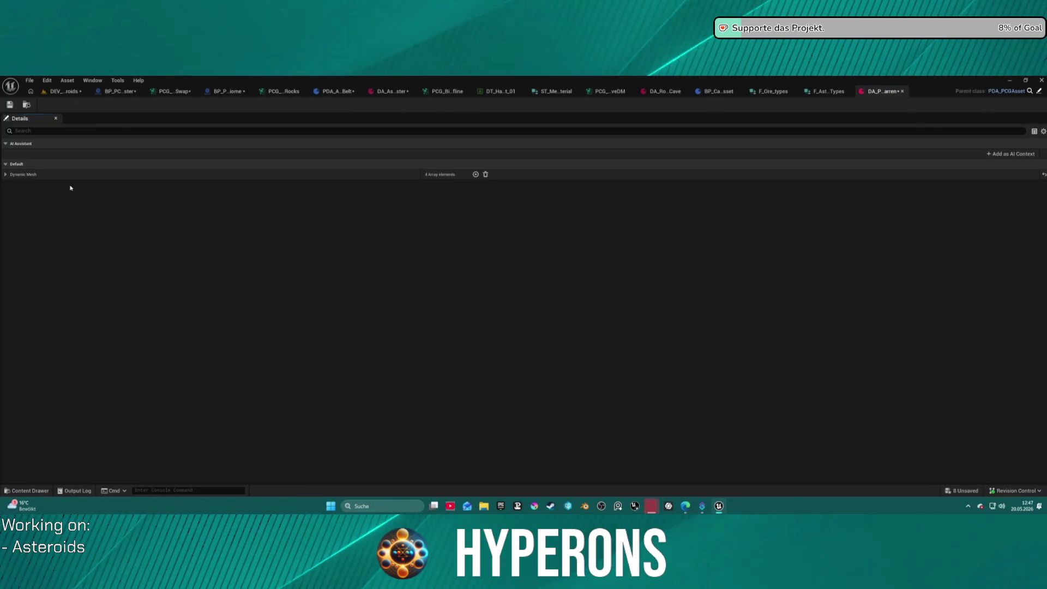
Step: Expand the Dynamic Mesh array and its Index 0–3 entries
left_click(5, 174)
left_click(12, 185)
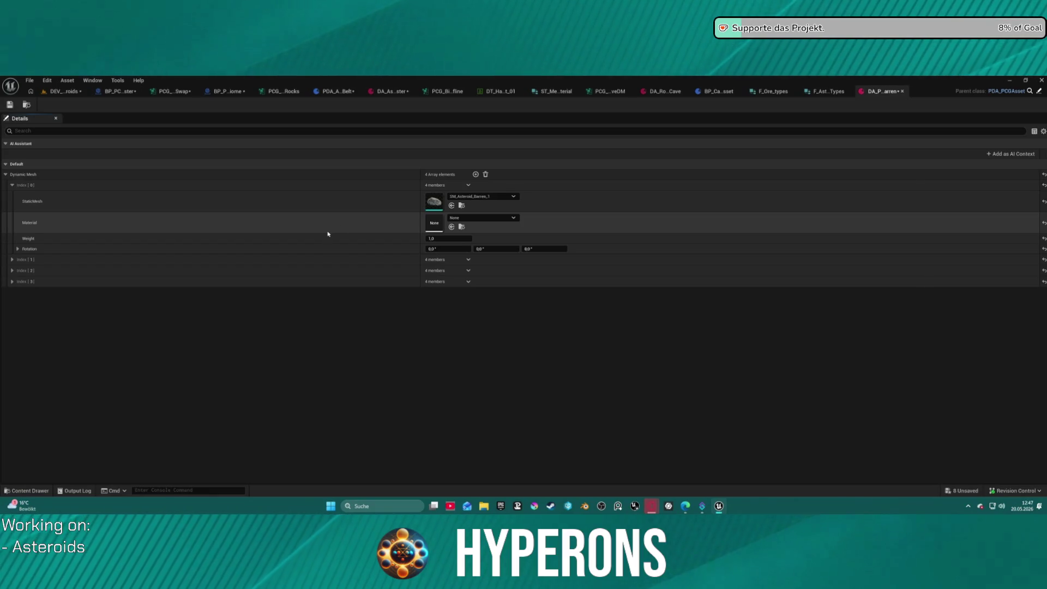
left_click(11, 260)
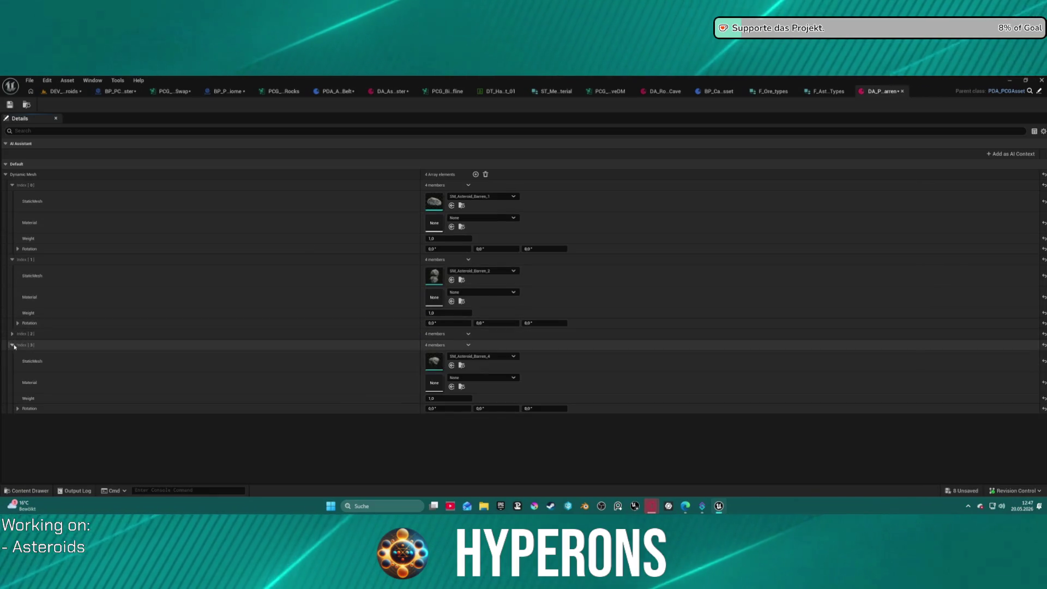
left_click(12, 344)
left_click(12, 334)
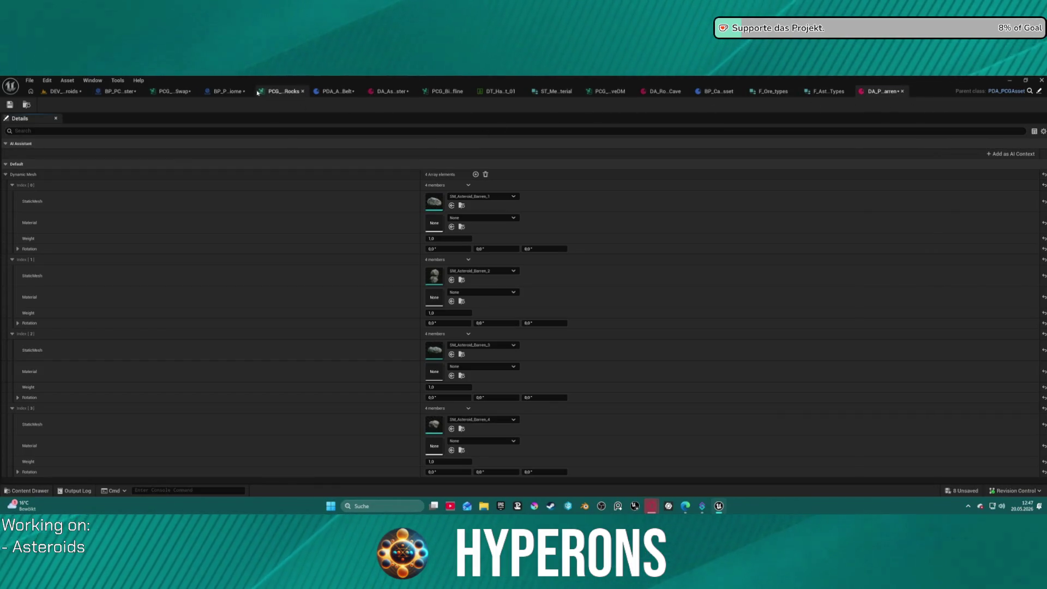
Step: Look through the asteroid belt asset and DEV_Asteroids level, ending on the PCG graph
left_click(224, 91)
left_click(399, 96)
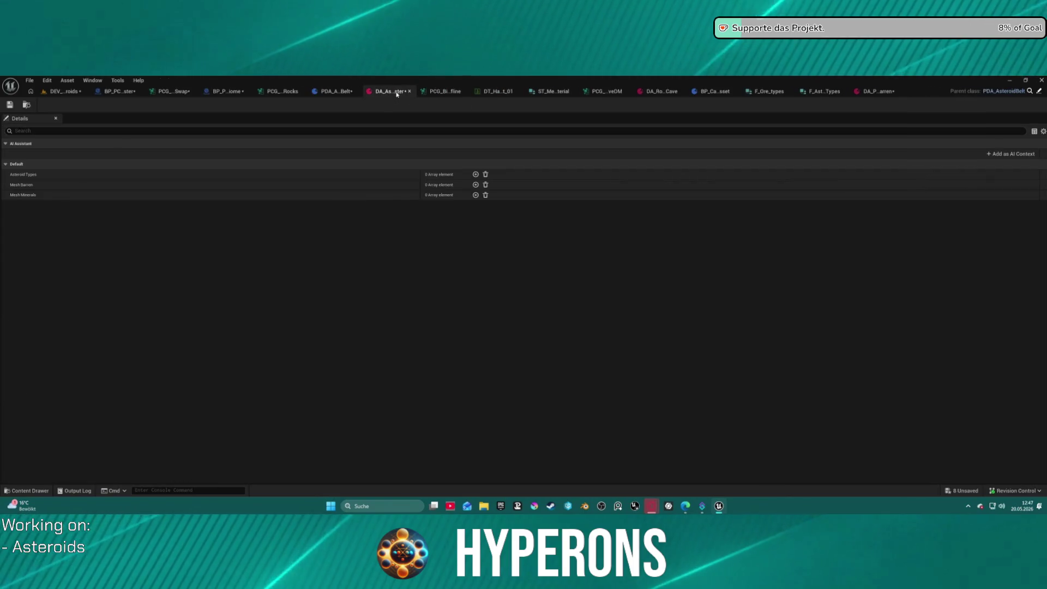
left_click(65, 91)
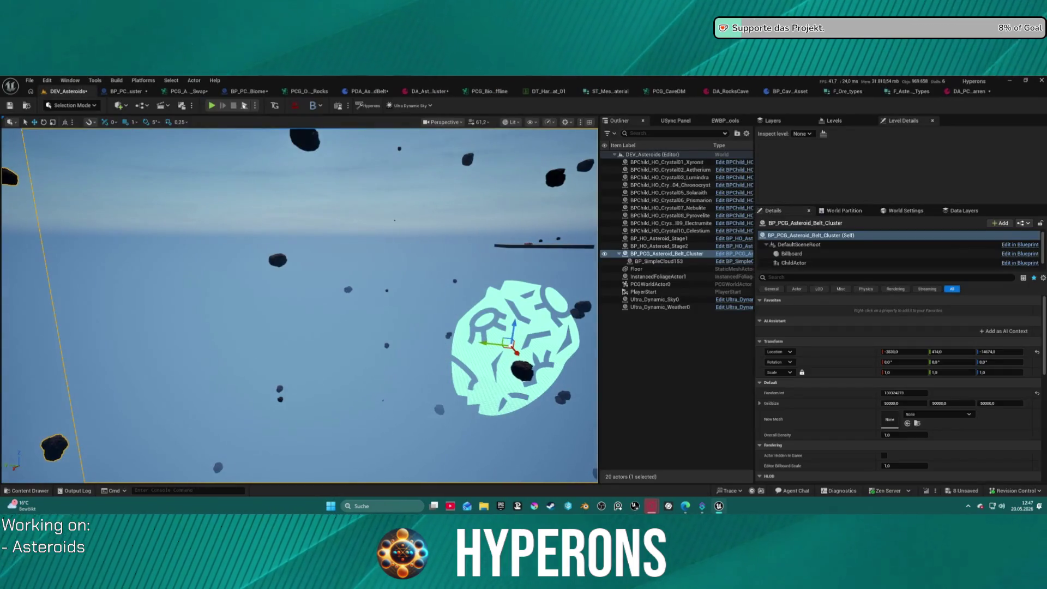
left_click(188, 91)
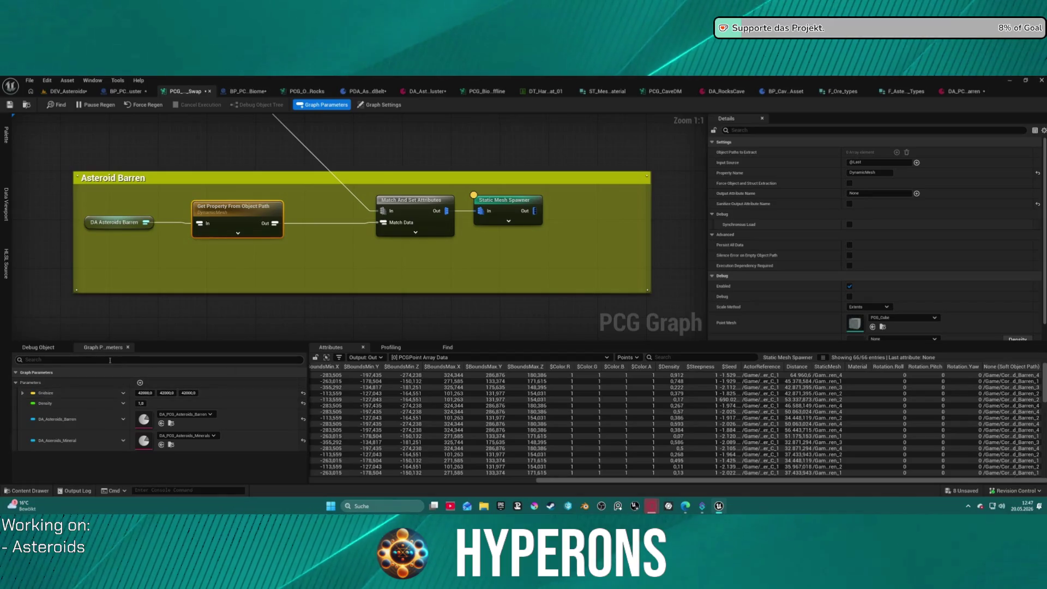
Step: Add a new graph parameter, NewProperty, and search its options for 'astero'
left_click(139, 382)
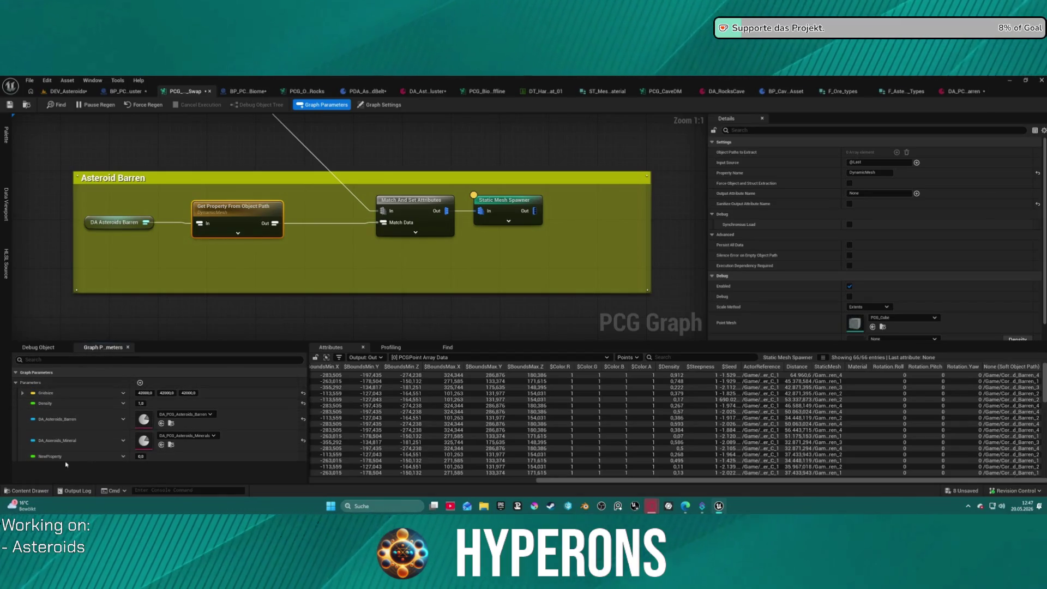
left_click(123, 456)
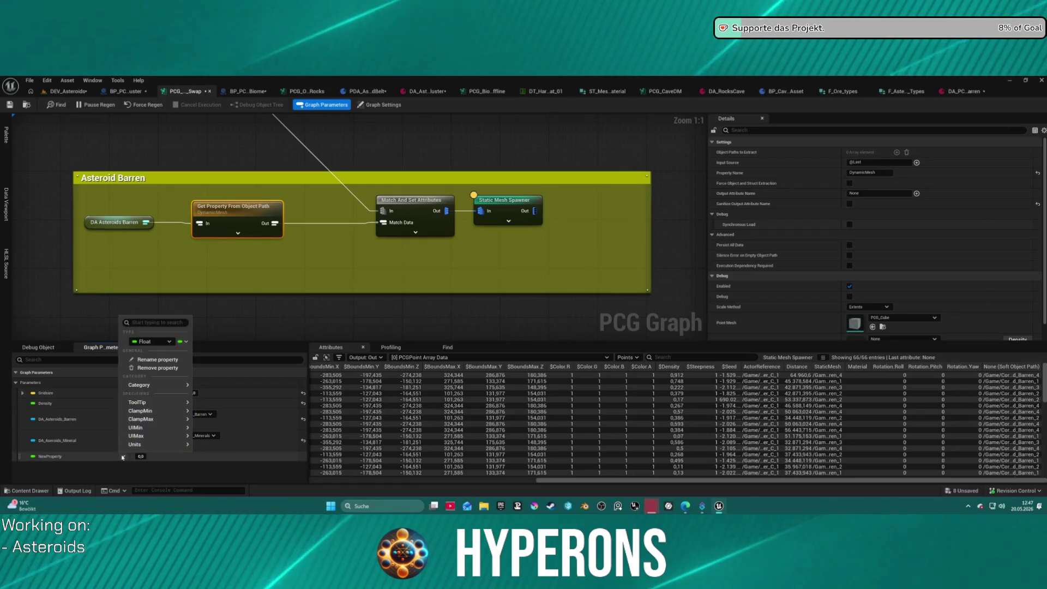
left_click(123, 457)
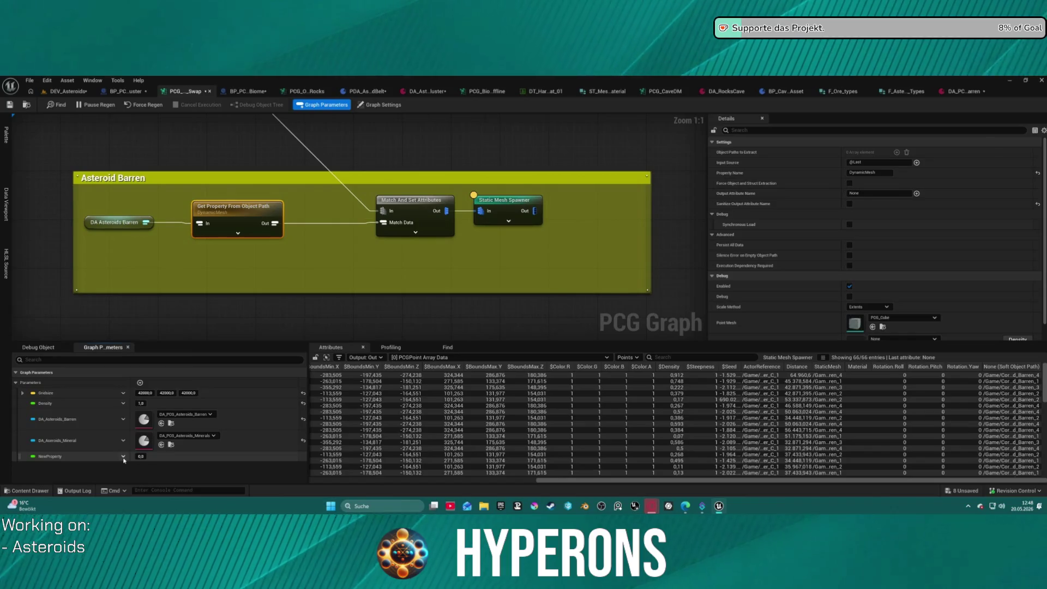
left_click(123, 458)
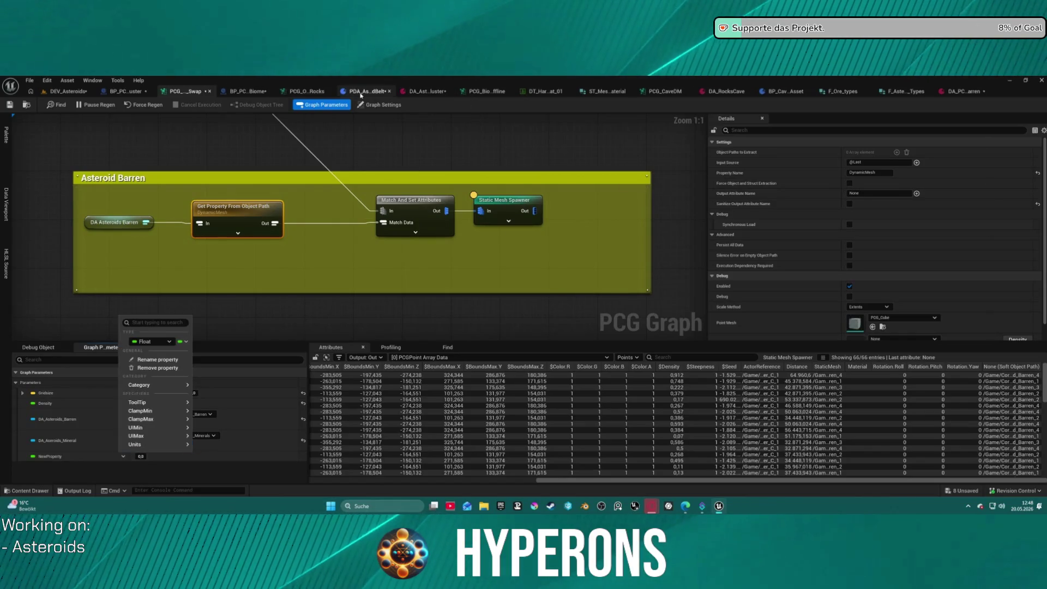
left_click(120, 457)
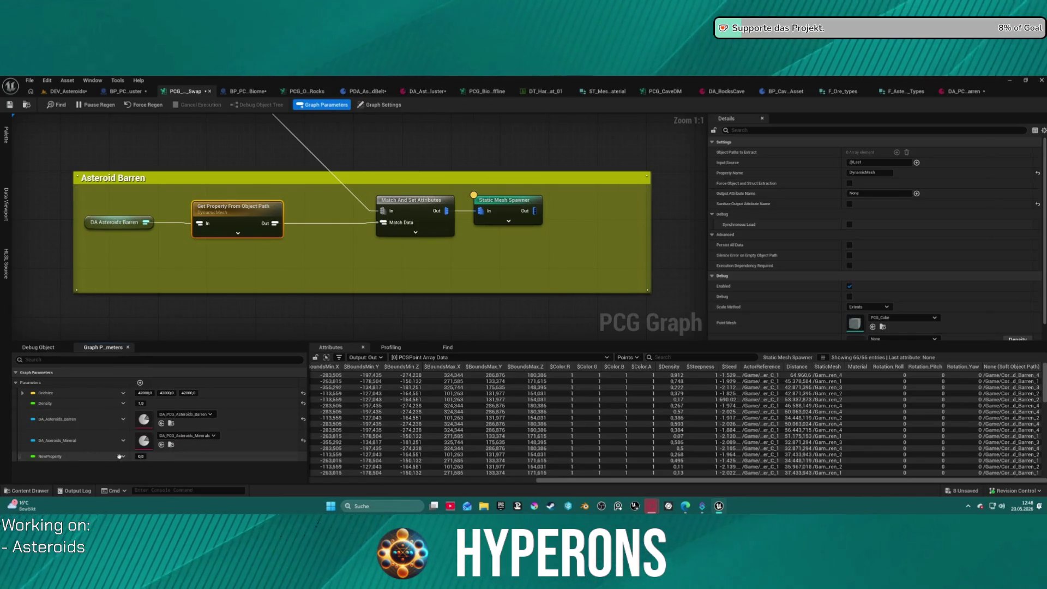
left_click(119, 457)
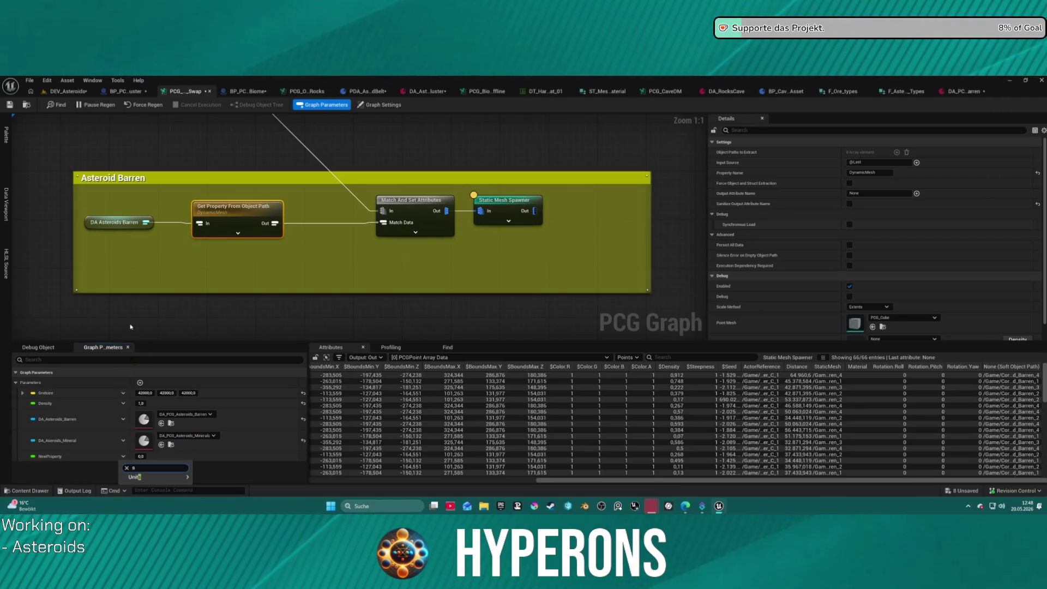
key("BackSpace")
type("aster")
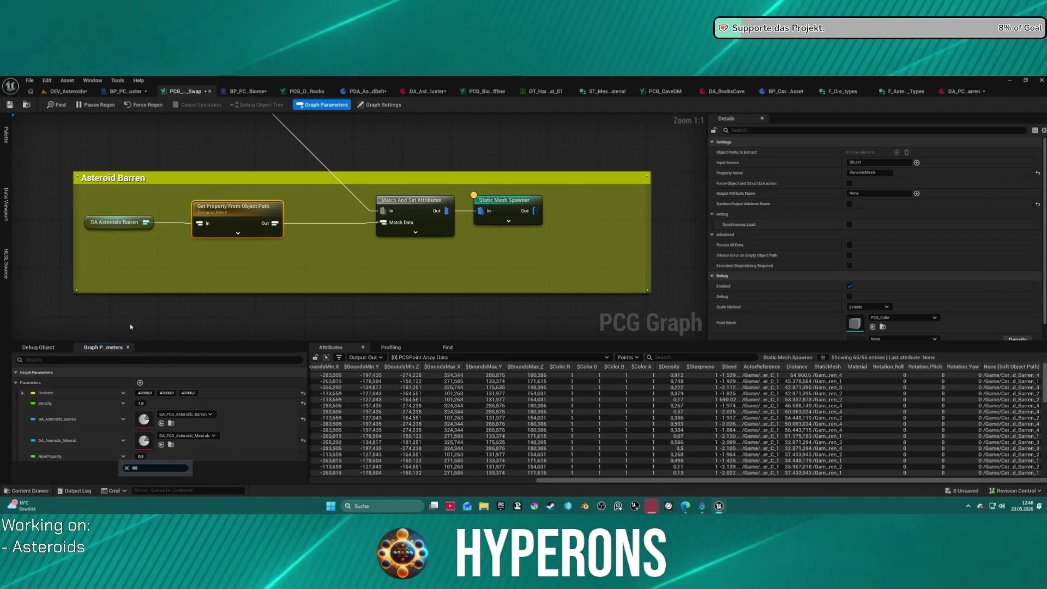
type("o")
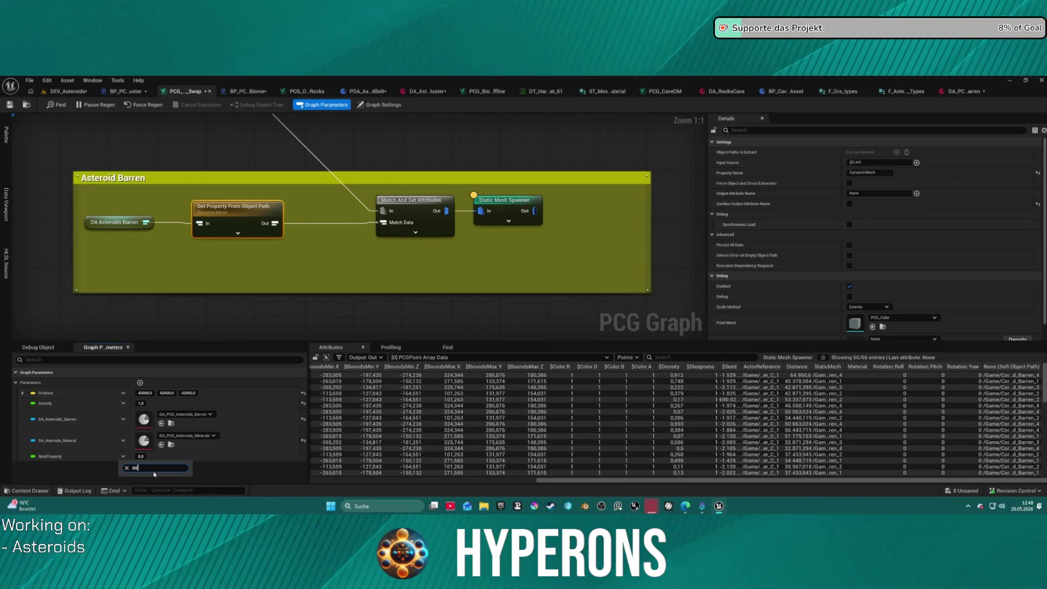
key("BackSpace")
key("BackSpace")
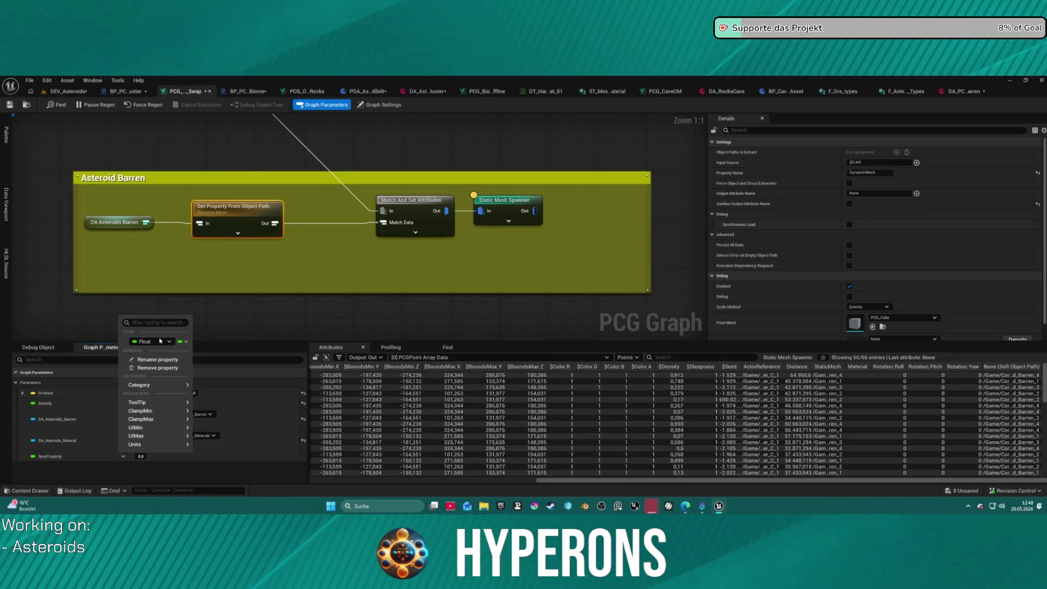
Step: Change NewProperty's type to PDA Asteroid Belt and assign DA_AsteroidCluster
left_click(158, 341)
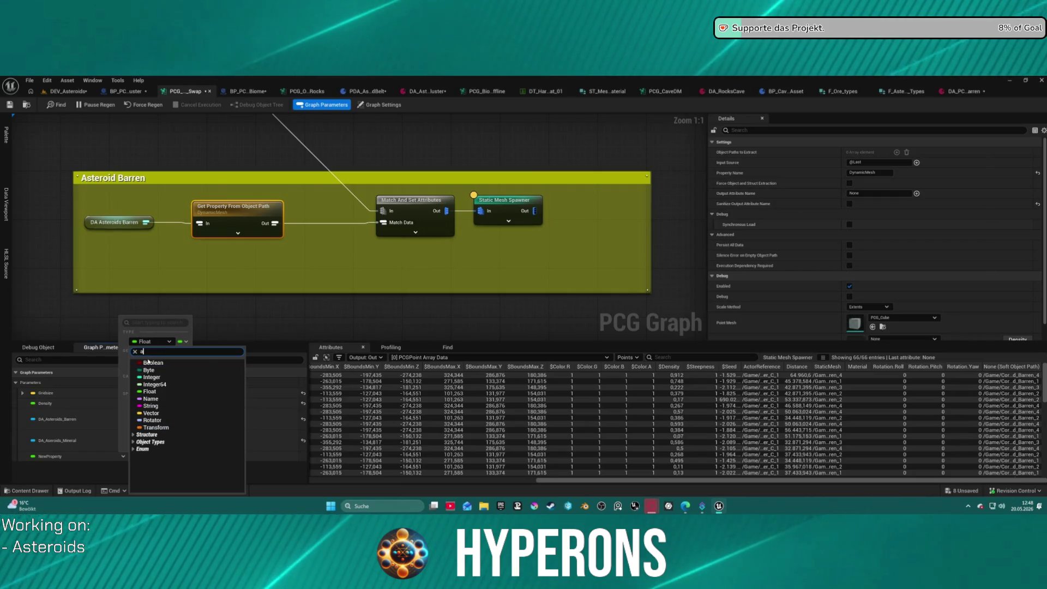
type("asteroidb")
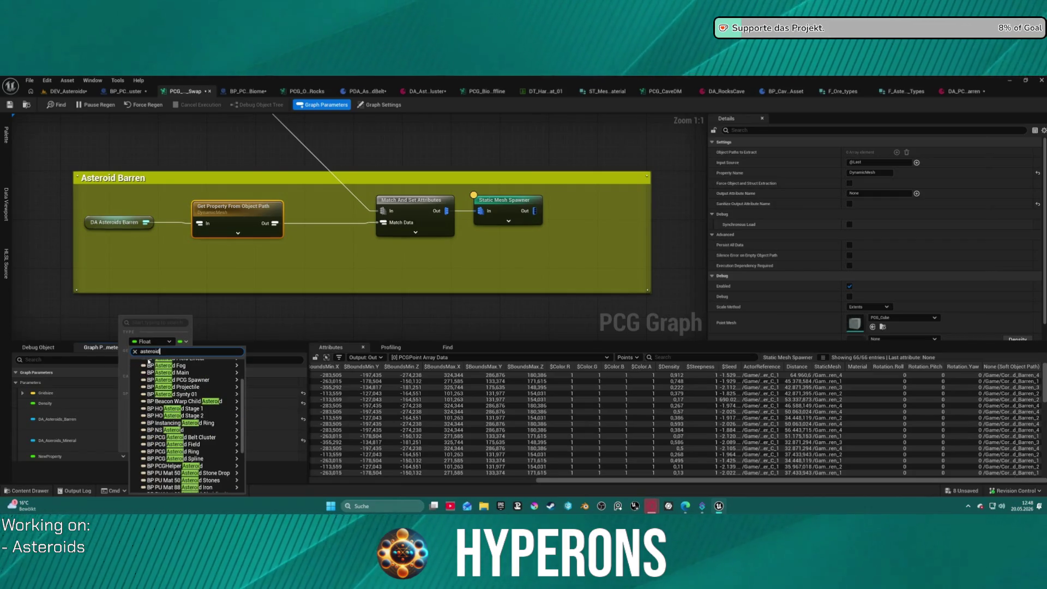
type("el")
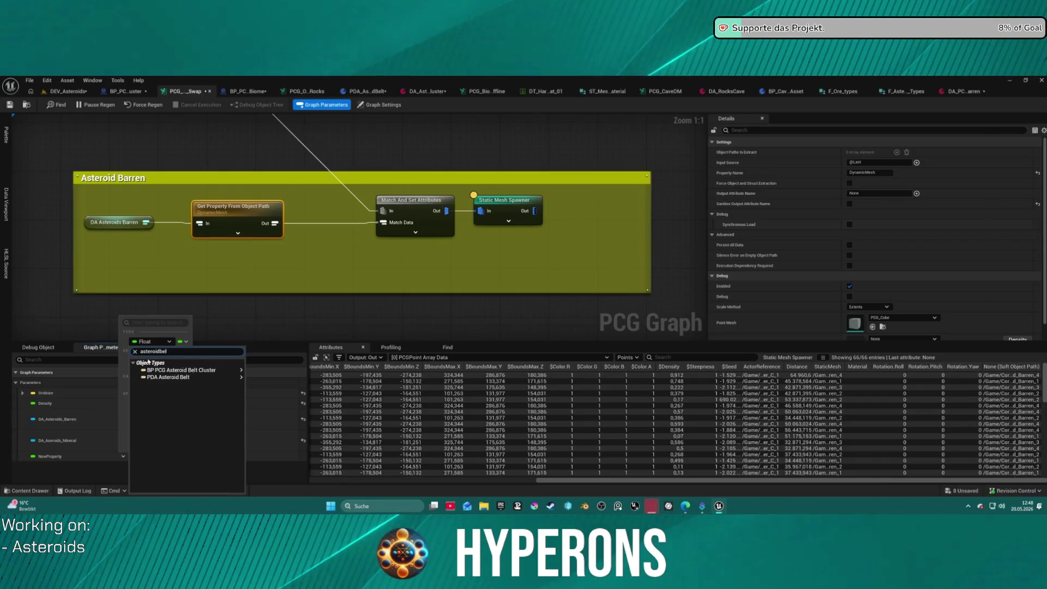
mouse_move(218, 377)
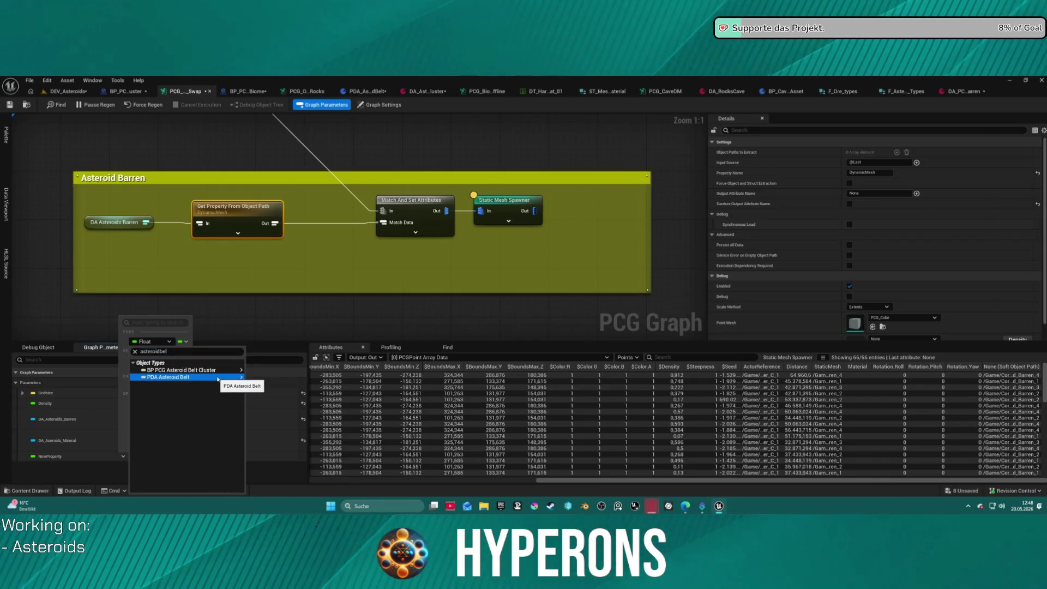
left_click(253, 381)
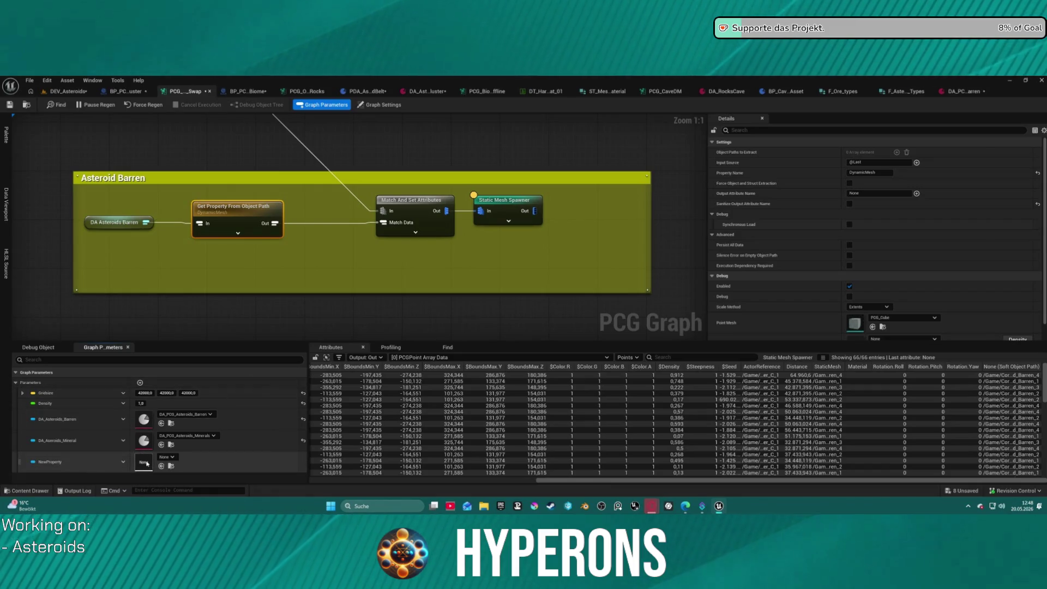
left_click(166, 457)
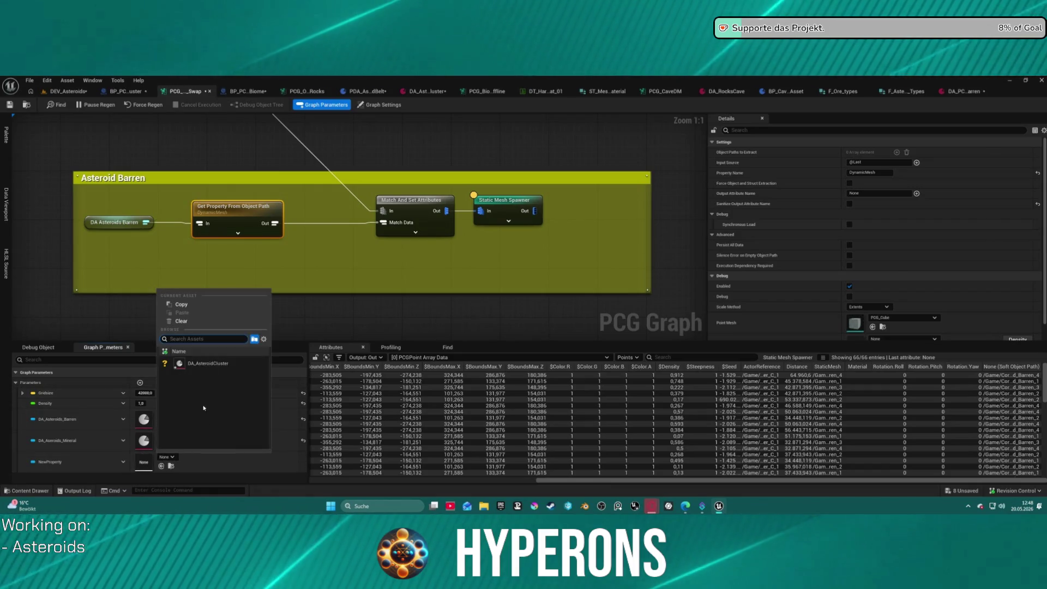
left_click(207, 362)
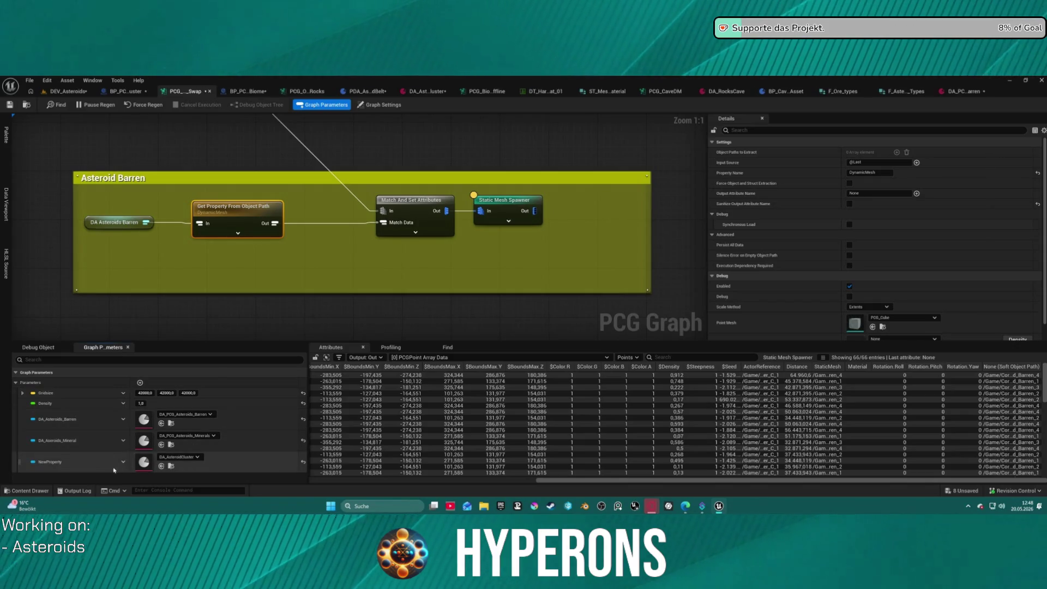
Step: Open DA_AsteroidCluster and add one entry each to Asteroid Types, Mesh Barren and Mesh Minerals
double_click(147, 462)
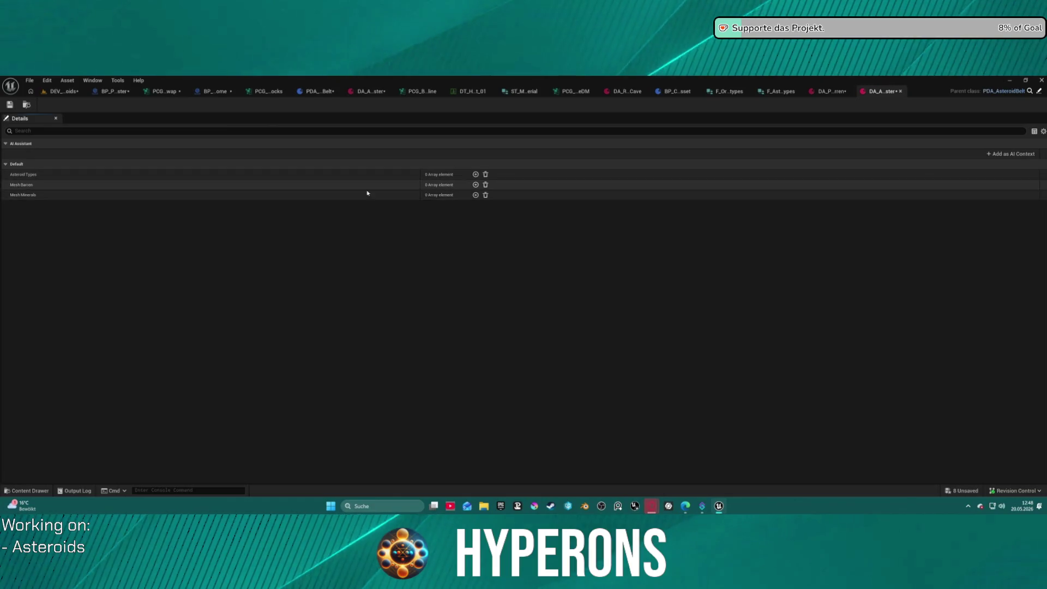
left_click(475, 174)
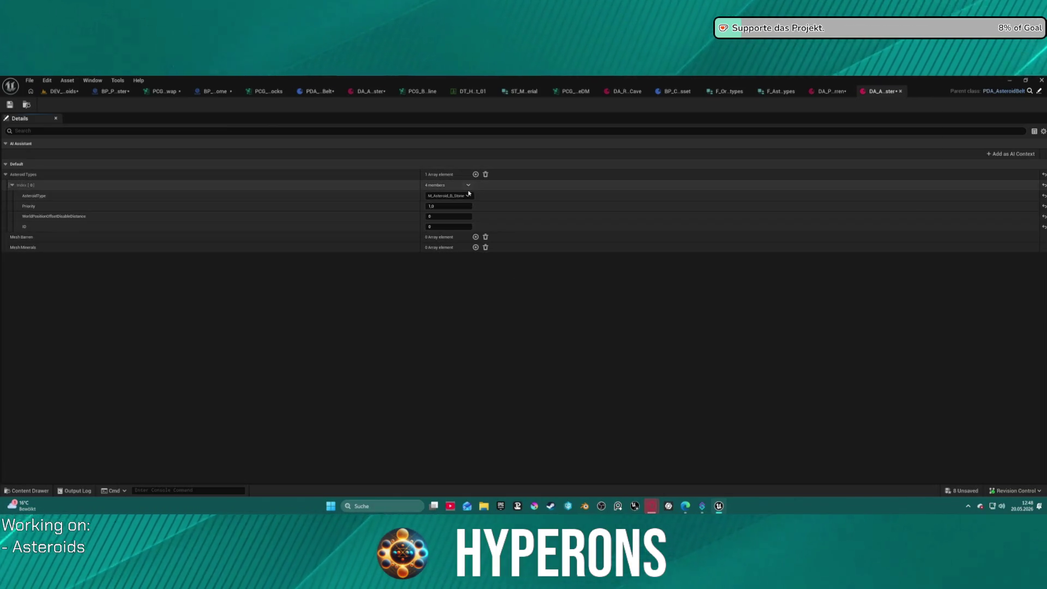
left_click(475, 237)
left_click(475, 322)
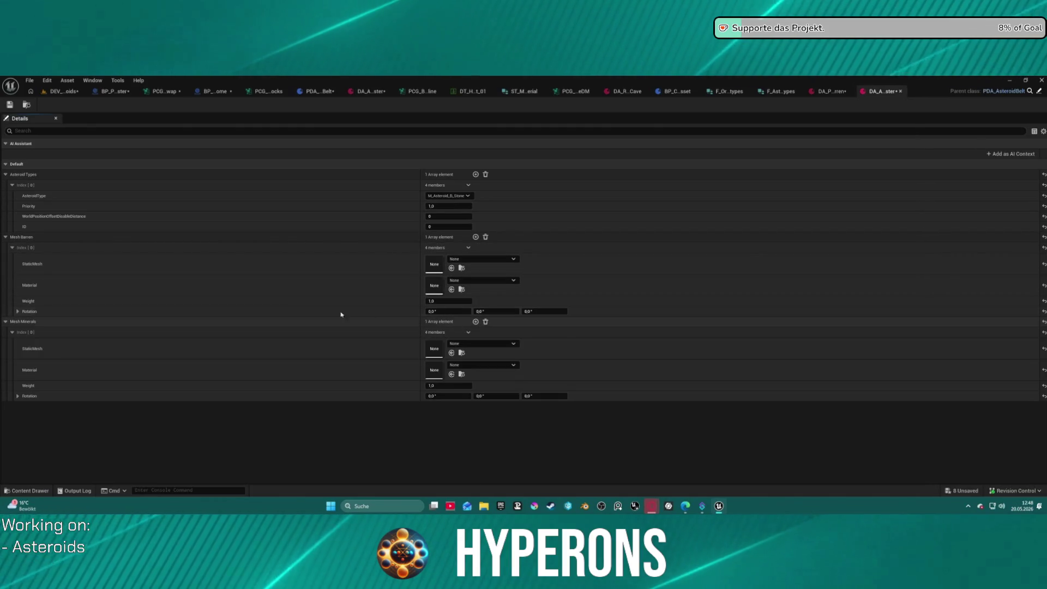
Step: Review the AsteroidType choices without changing them, then return to the PCG graph
left_click(450, 196)
left_click(452, 197)
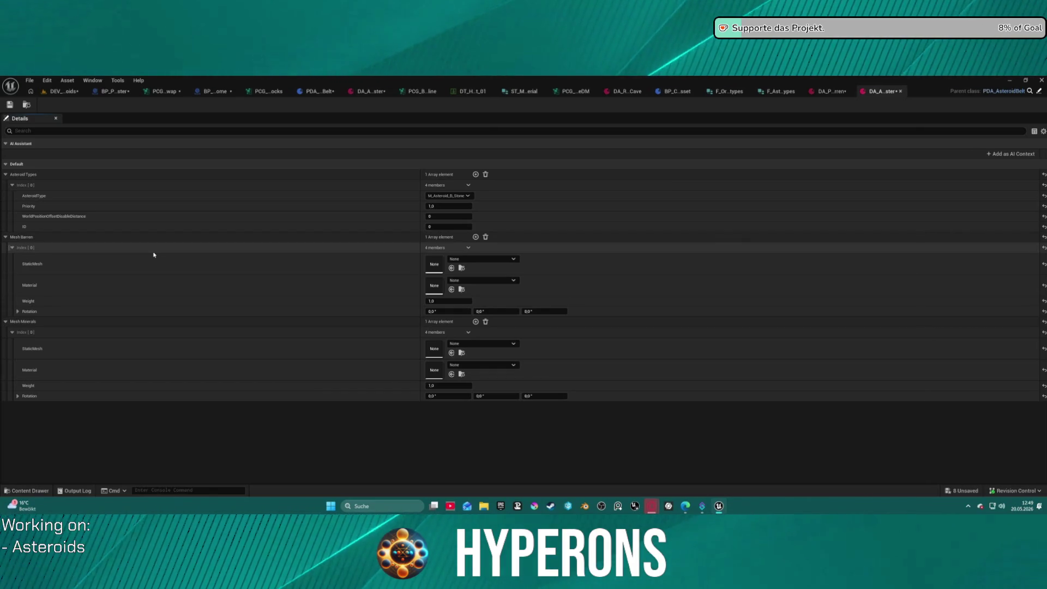
left_click(144, 82)
left_click(170, 92)
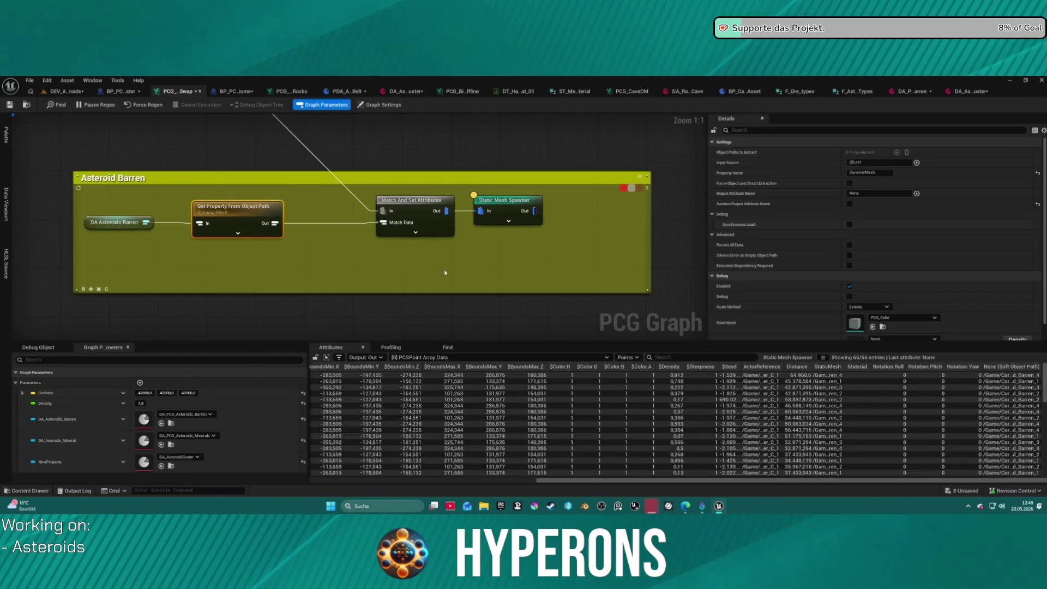
scroll(445, 271, "down", 8)
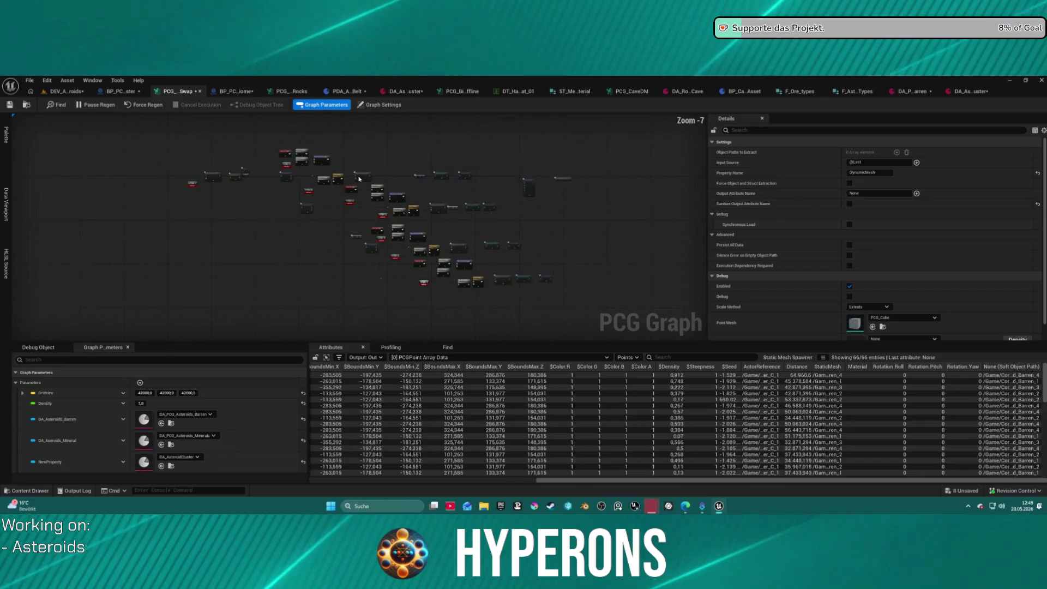
scroll(359, 179, "up", 8)
mouse_move(359, 179)
left_mouse_down()
mouse_move(446, 213)
mouse_move(451, 291)
left_mouse_up()
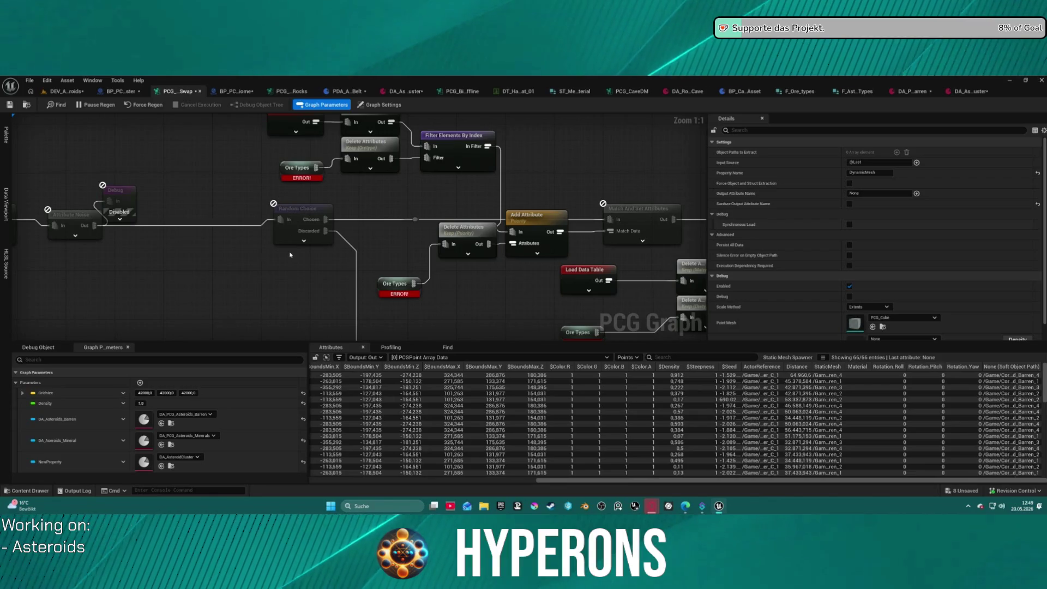
scroll(468, 297, "down", 4)
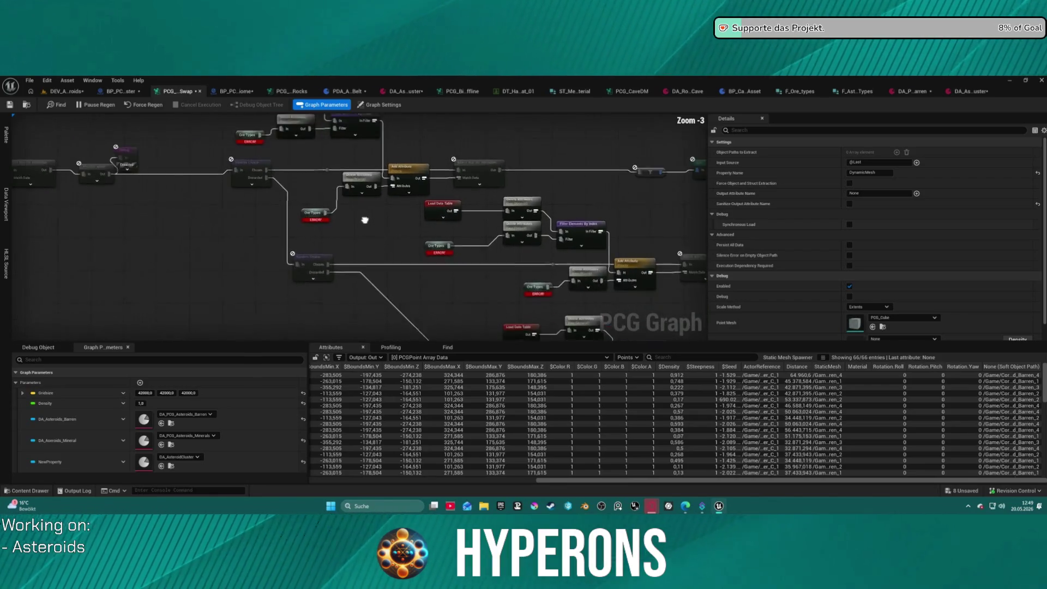
mouse_move(362, 217)
left_mouse_down()
mouse_move(173, 171)
mouse_move(99, 165)
left_mouse_up()
scroll(98, 164, "down", 2)
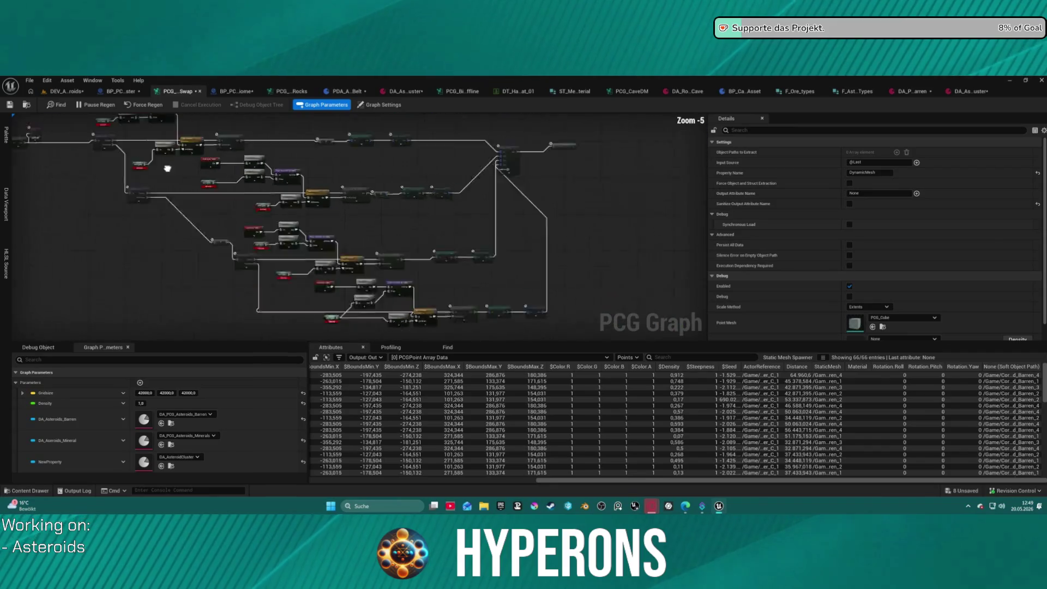
scroll(250, 169, "up", 4)
mouse_move(353, 235)
left_mouse_down()
mouse_move(329, 271)
mouse_move(503, 258)
left_mouse_up()
left_click(448, 211)
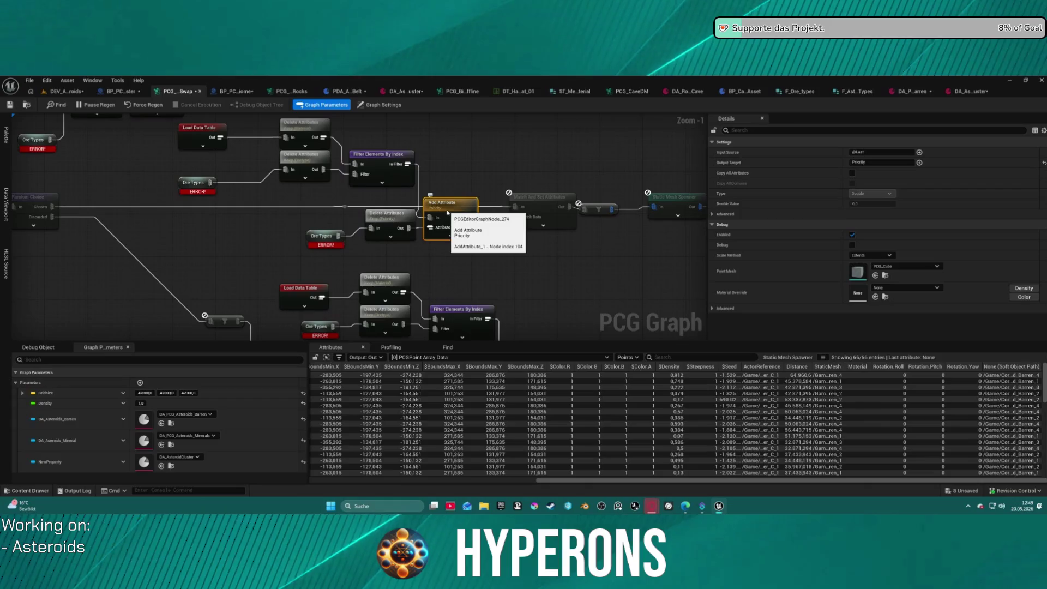
mouse_move(283, 253)
left_mouse_down()
mouse_move(464, 275)
mouse_move(496, 294)
mouse_move(493, 324)
mouse_move(394, 259)
mouse_move(315, 146)
mouse_move(288, 130)
left_mouse_up()
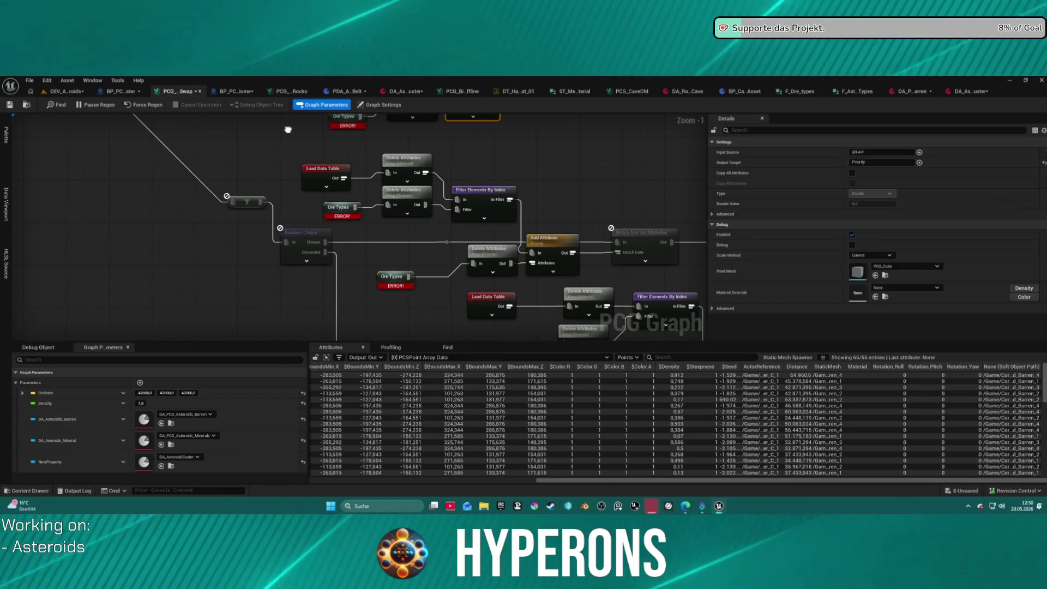
mouse_move(288, 130)
left_mouse_down()
mouse_move(627, 218)
mouse_move(568, 217)
left_mouse_up()
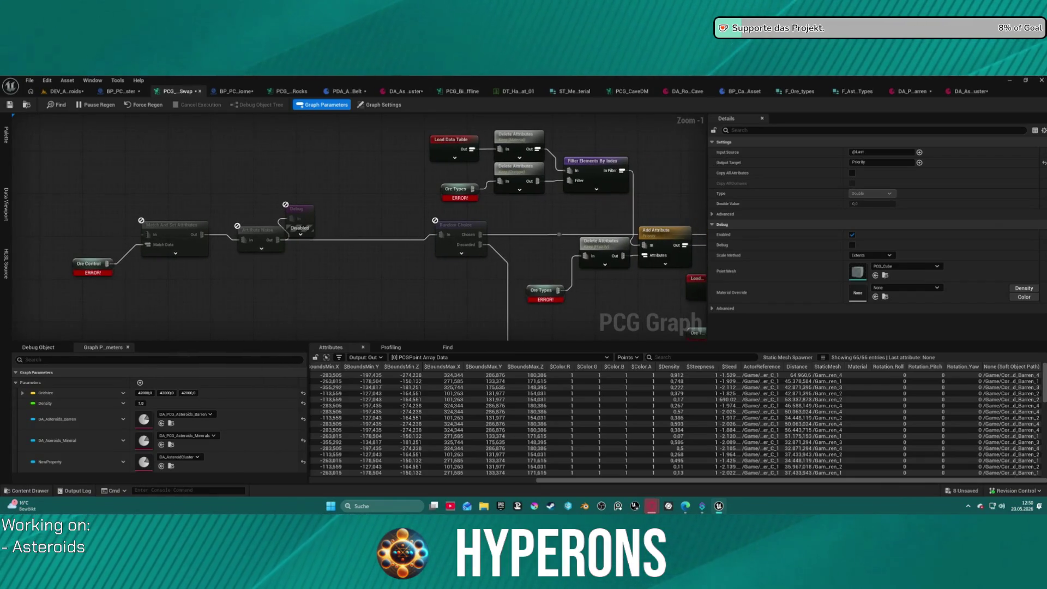
left_click_drag(381, 234, 374, 229)
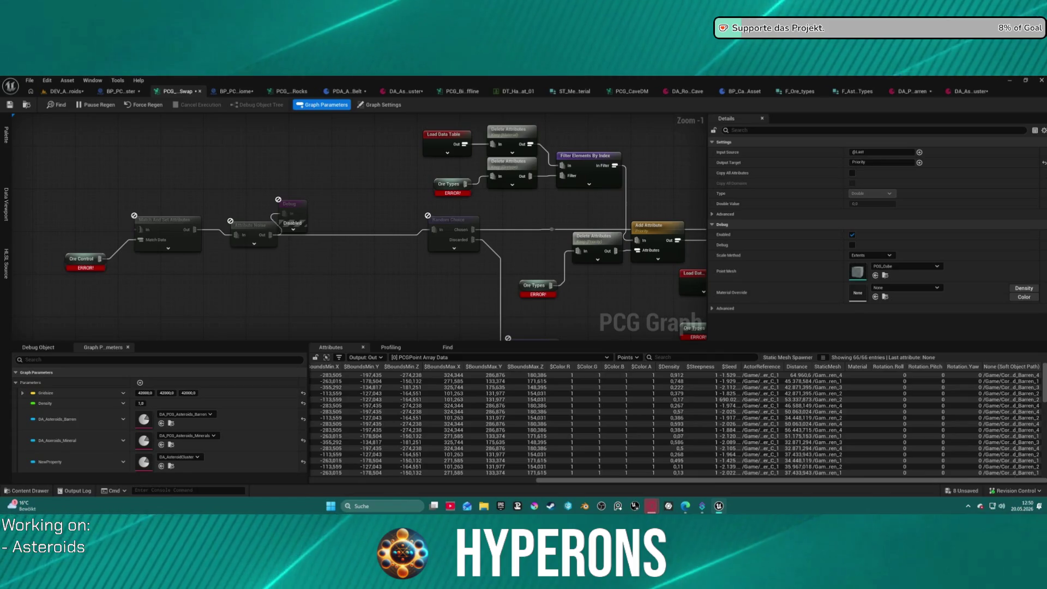
left_click_drag(490, 208, 168, 315)
scroll(258, 135, "down", 4)
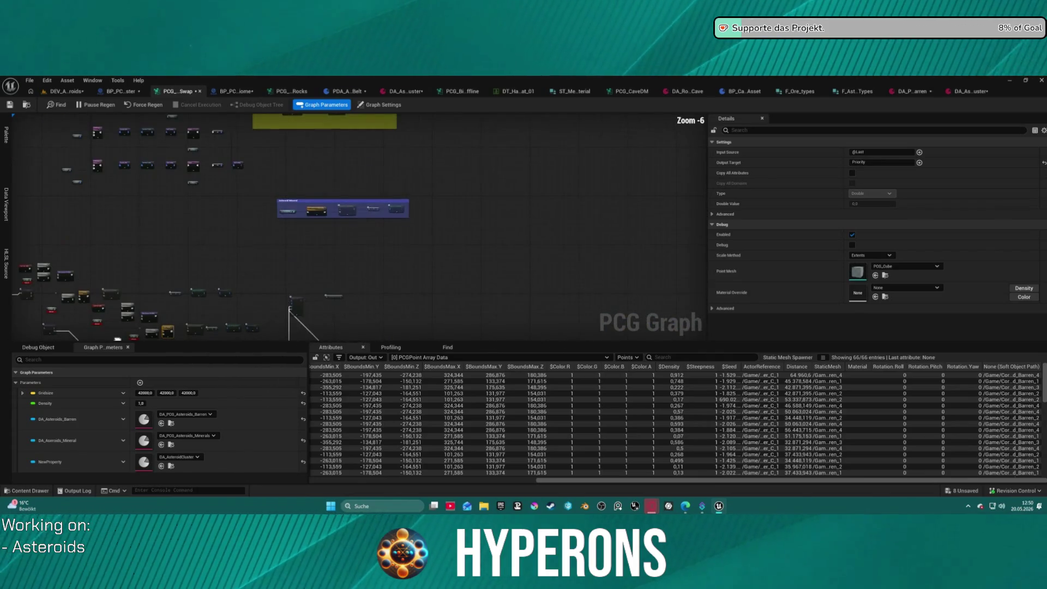
scroll(259, 134, "up", 2)
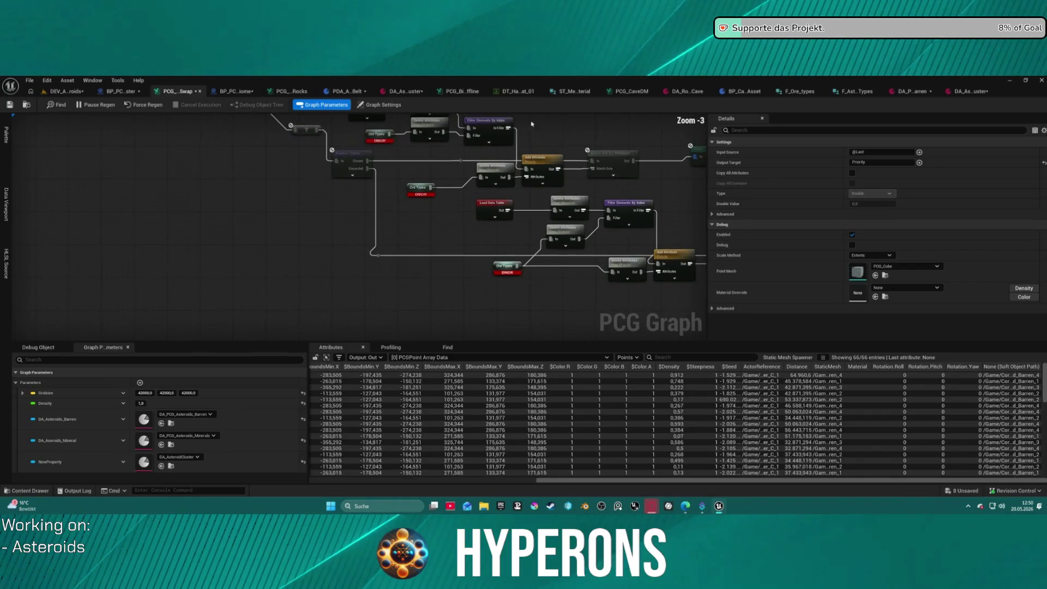
left_click_drag(437, 199, 456, 203)
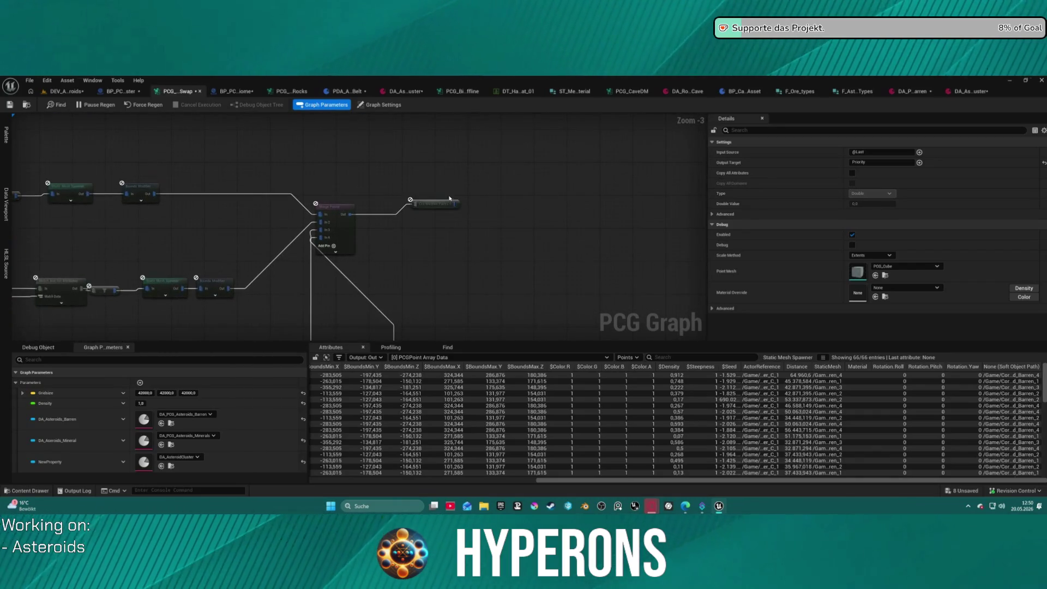
left_click_drag(345, 205, 479, 268)
left_click_drag(327, 161, 487, 274)
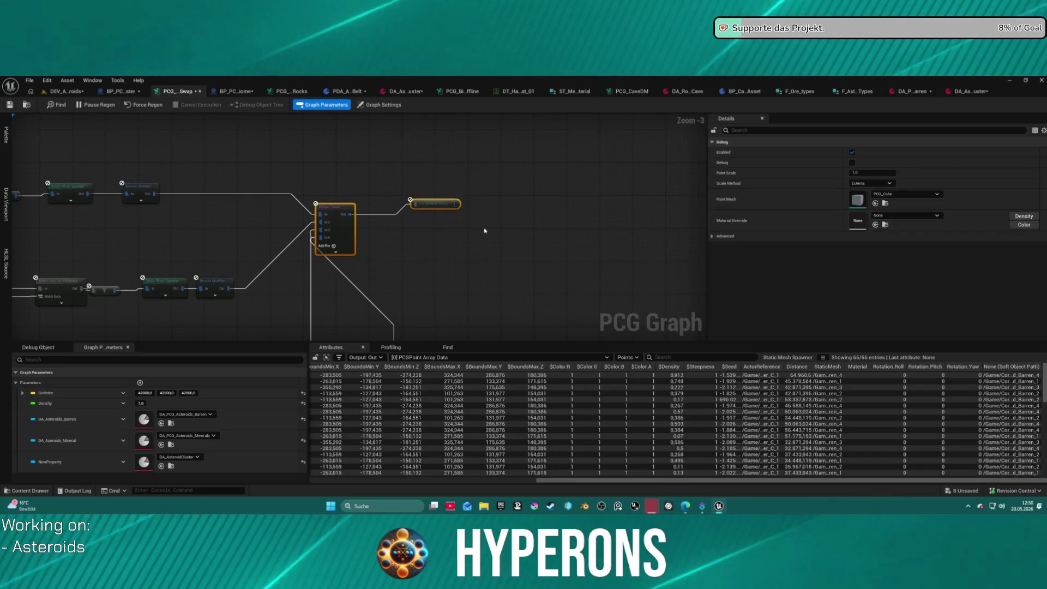
Step: Select only the Debug node and survey the comment groups, including Asteroid Mineral and Asteroid Barren
left_click(456, 204)
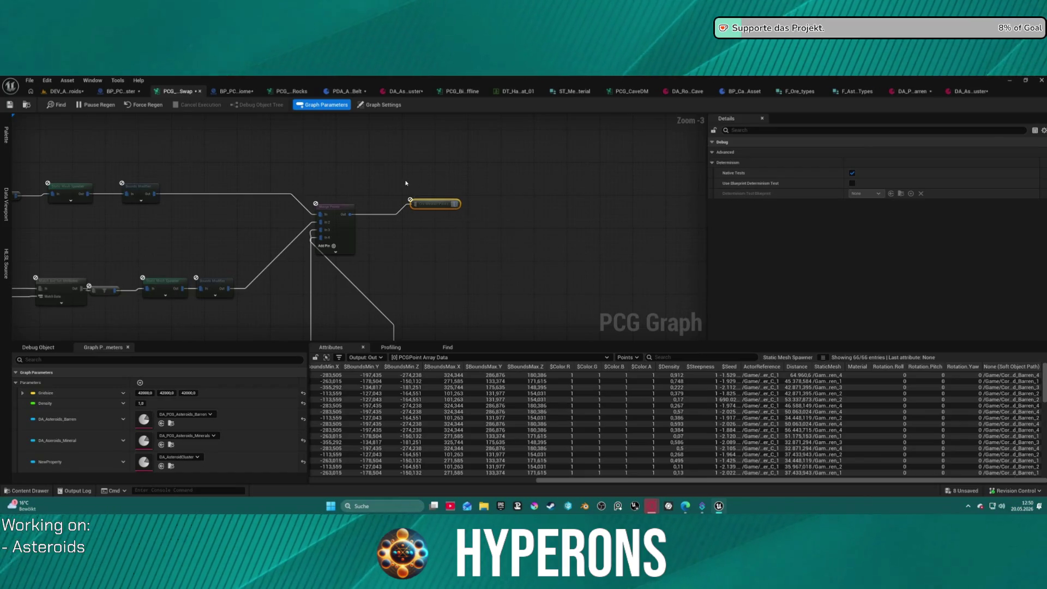
scroll(410, 184, "down", 3)
mouse_move(432, 216)
left_mouse_down()
mouse_move(311, 323)
mouse_move(411, 311)
mouse_move(337, 240)
left_mouse_up()
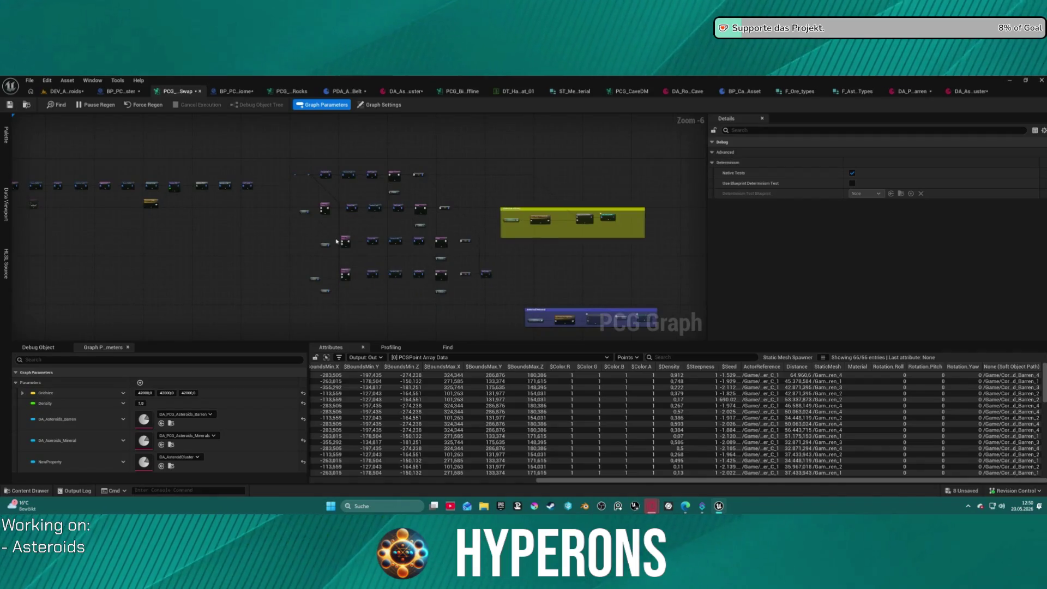
scroll(363, 256, "up", 3)
scroll(393, 247, "down", 2)
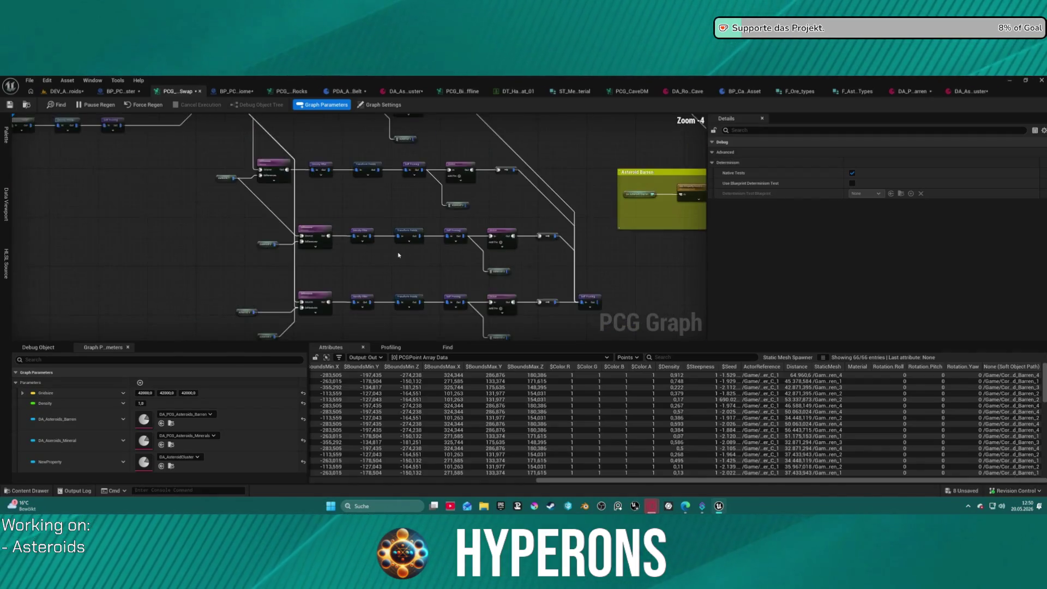
scroll(608, 283, "up", 2)
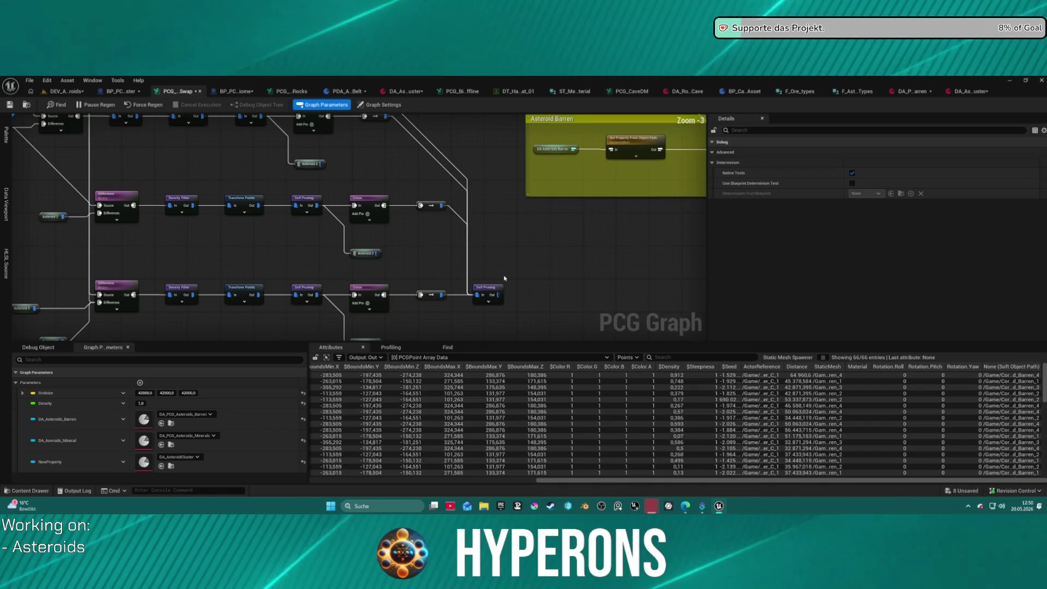
left_click_drag(505, 297, 382, 204)
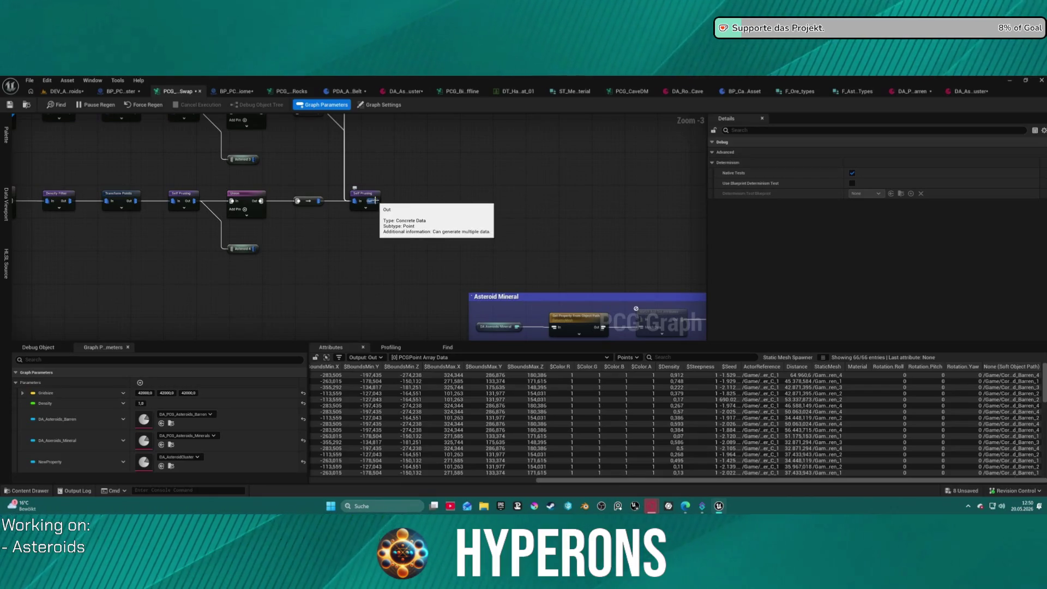
scroll(375, 200, "down", 3)
left_click_drag(358, 365, 355, 227)
scroll(389, 205, "up", 5)
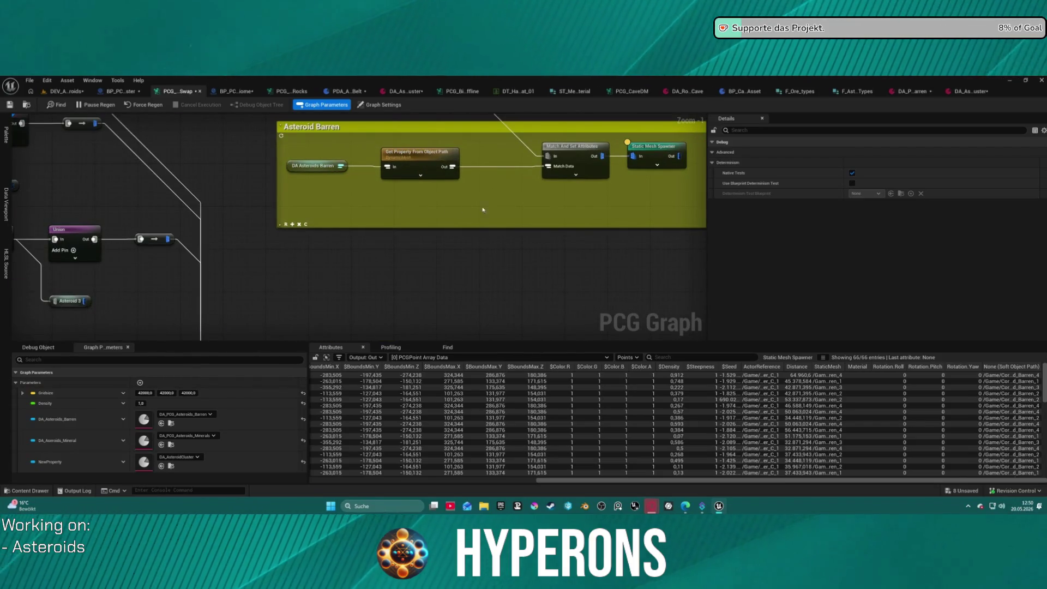
Step: Frame the Difference and Union chain and show the graph's own settings in Details
mouse_move(598, 202)
left_mouse_down()
mouse_move(597, 247)
mouse_move(239, 257)
left_mouse_up()
scroll(597, 247, "down", 3)
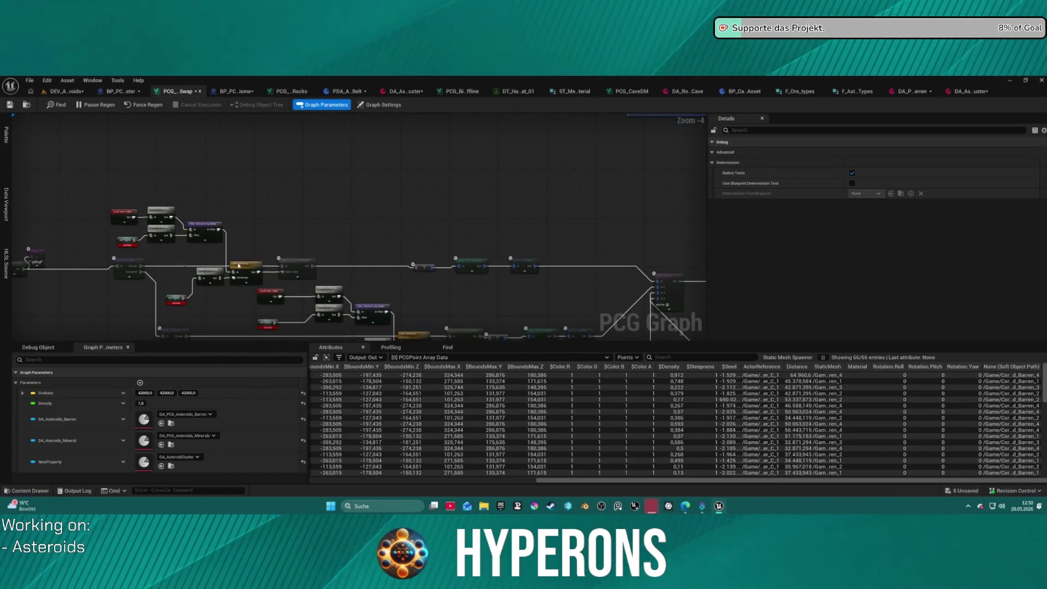
left_click_drag(434, 271, 442, 197)
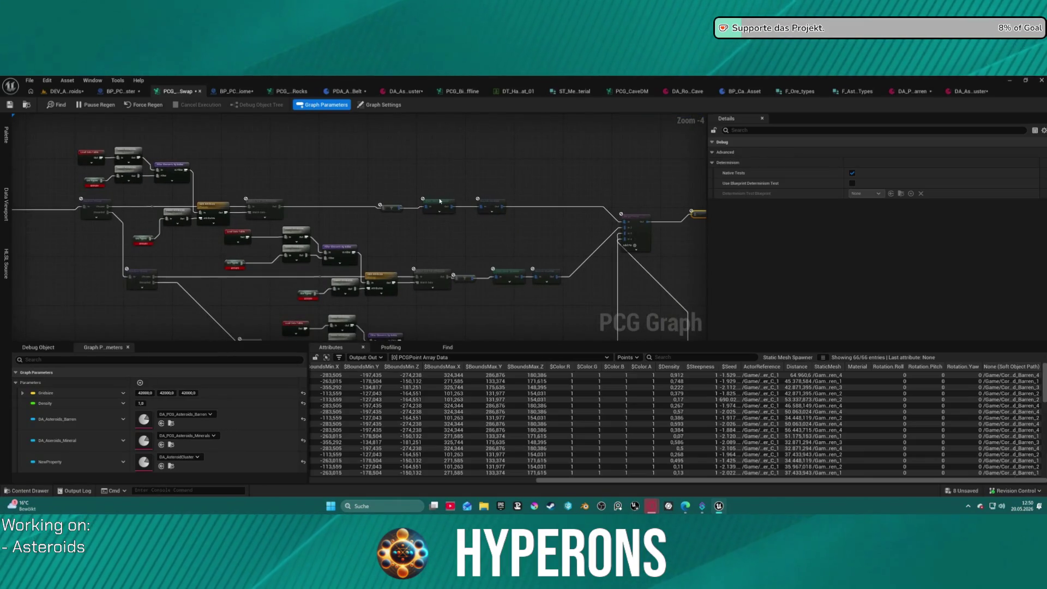
left_click(384, 104)
left_click_drag(526, 187, 487, 285)
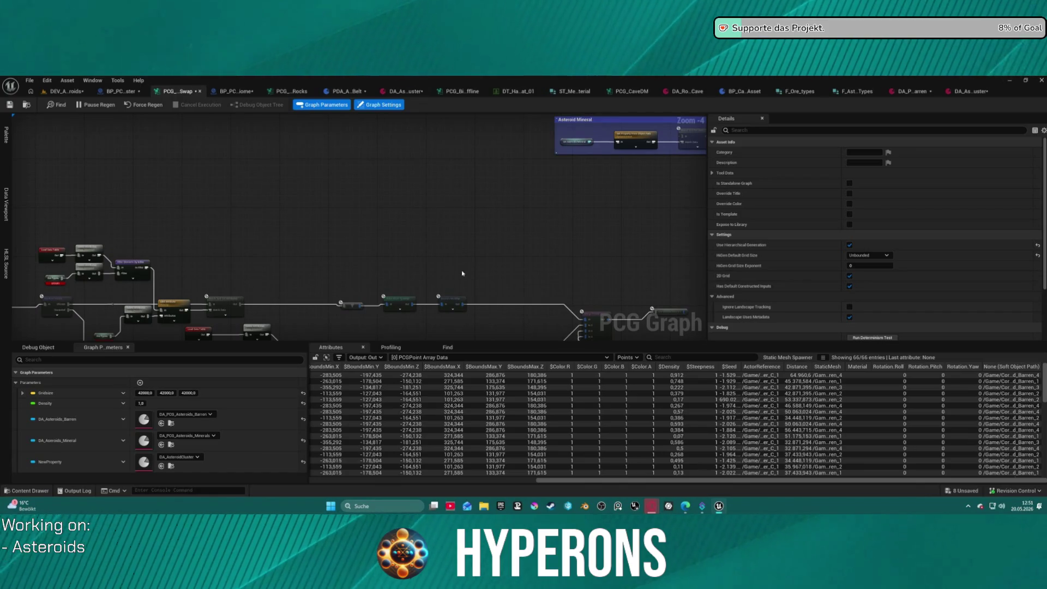
mouse_move(451, 247)
left_mouse_down()
mouse_move(551, 257)
mouse_move(415, 333)
mouse_move(328, 442)
left_mouse_up()
mouse_move(593, 236)
left_mouse_down()
mouse_move(603, 227)
mouse_move(515, 198)
left_mouse_up()
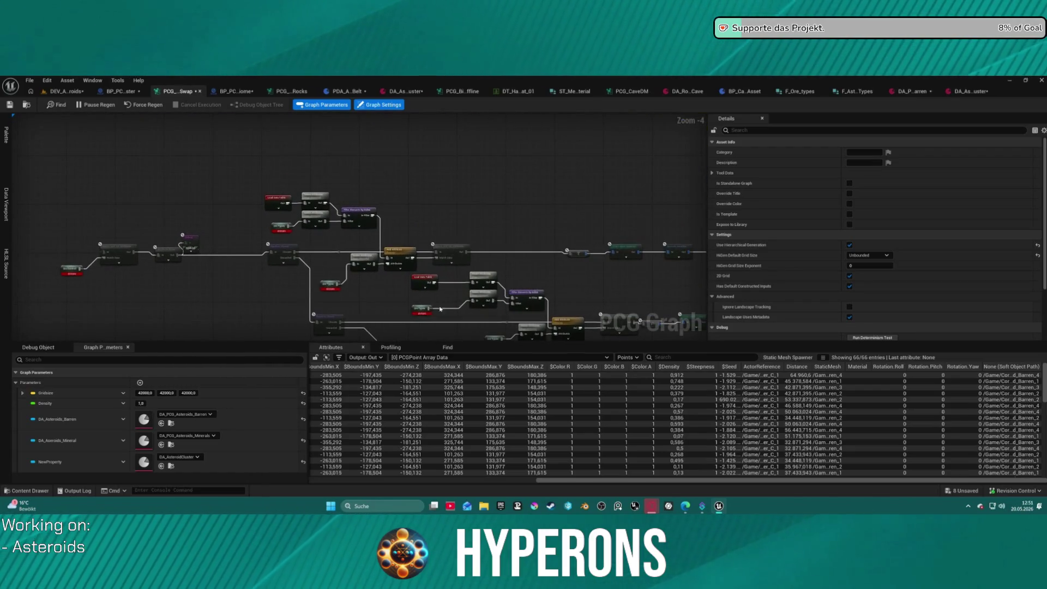
scroll(415, 282, "up", 4)
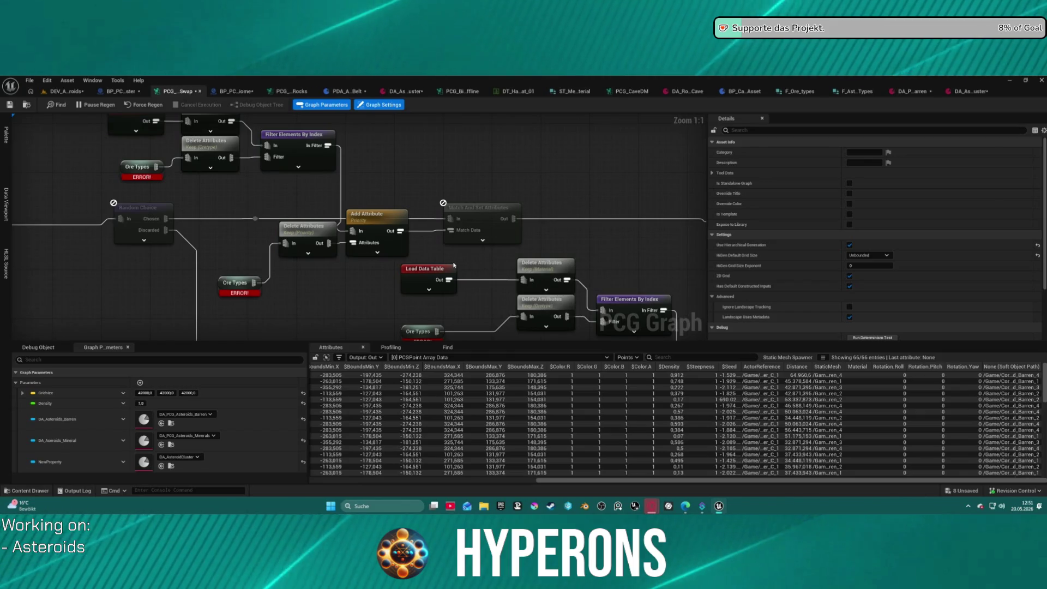
mouse_move(279, 215)
left_mouse_down()
mouse_move(249, 248)
mouse_move(276, 243)
left_mouse_up()
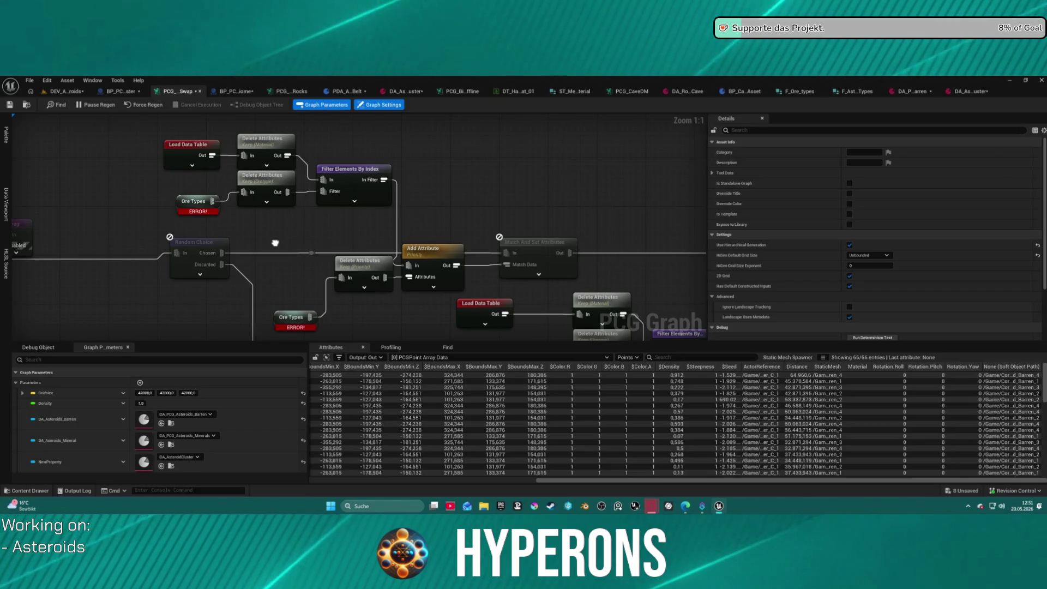
left_click_drag(275, 243, 277, 240)
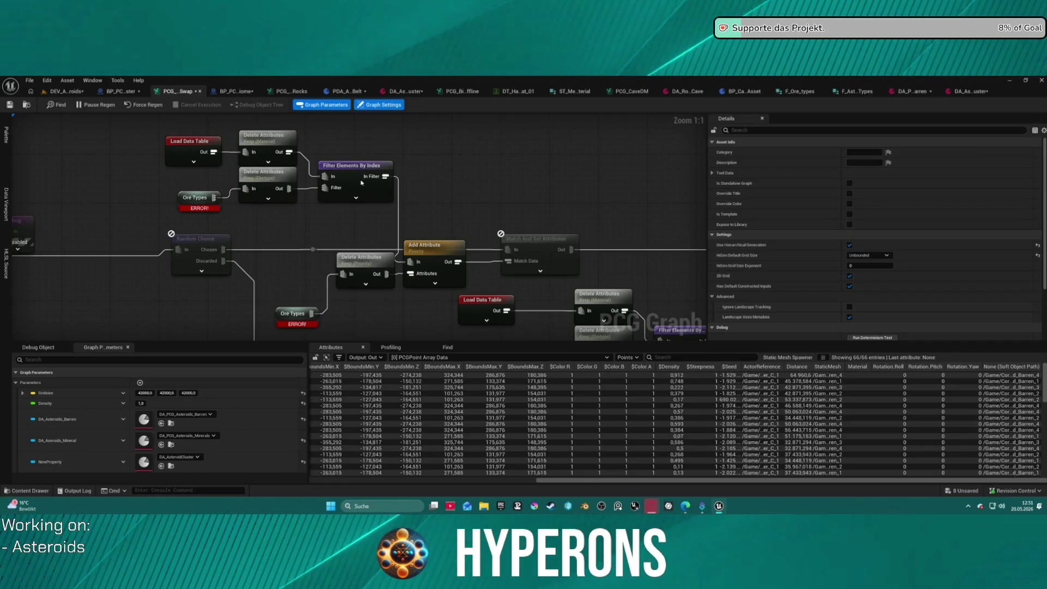
scroll(594, 215, "down", 1)
mouse_move(595, 216)
left_mouse_down()
mouse_move(469, 180)
mouse_move(299, 170)
mouse_move(553, 164)
mouse_move(316, 185)
left_mouse_up()
left_click(555, 210)
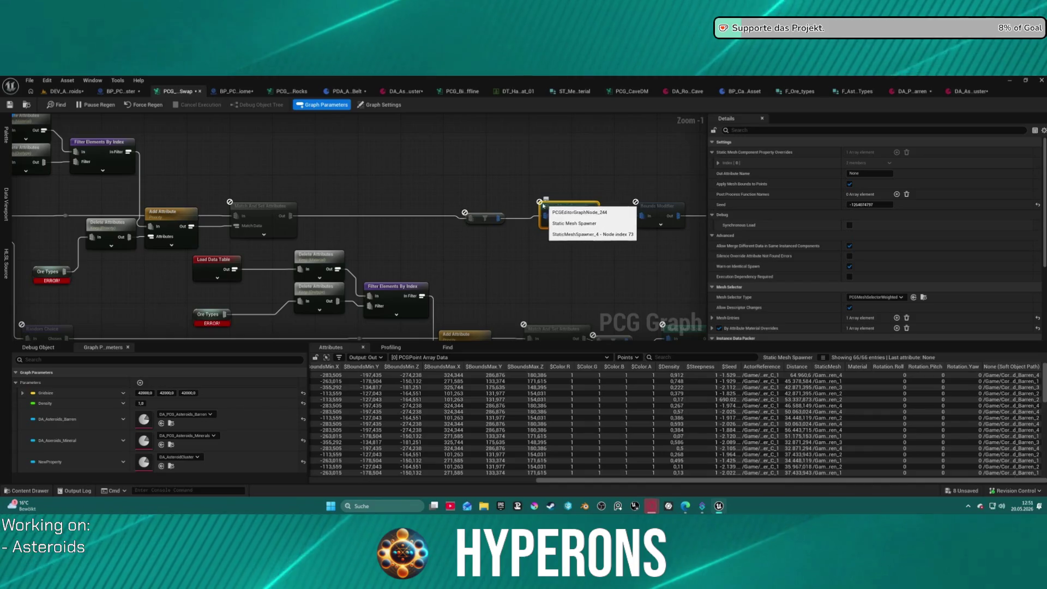
left_click_drag(392, 185, 647, 171)
left_click(712, 317)
left_click_drag(354, 197, 400, 254)
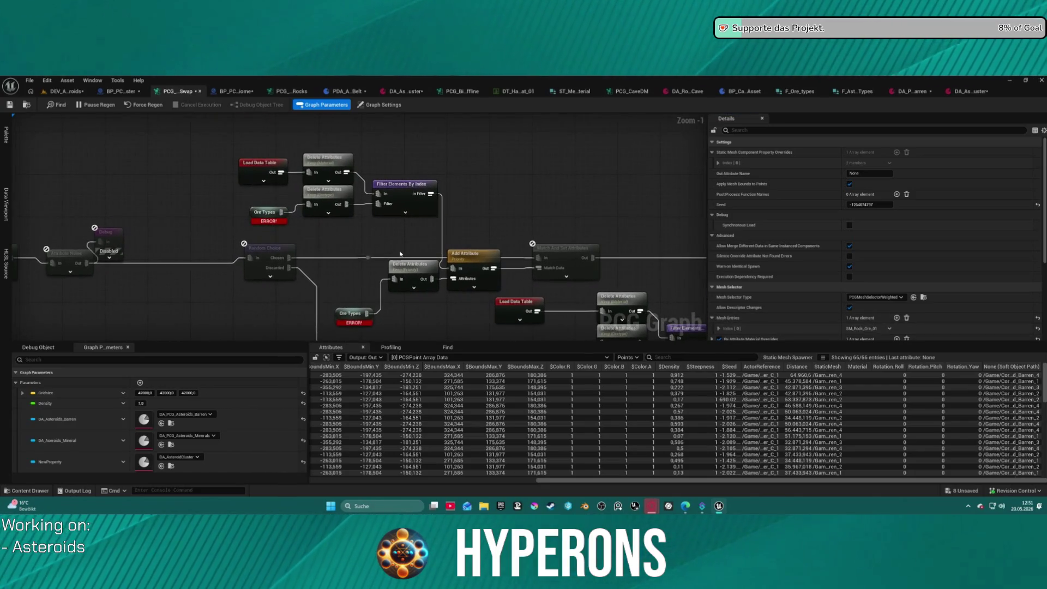
left_click(264, 172)
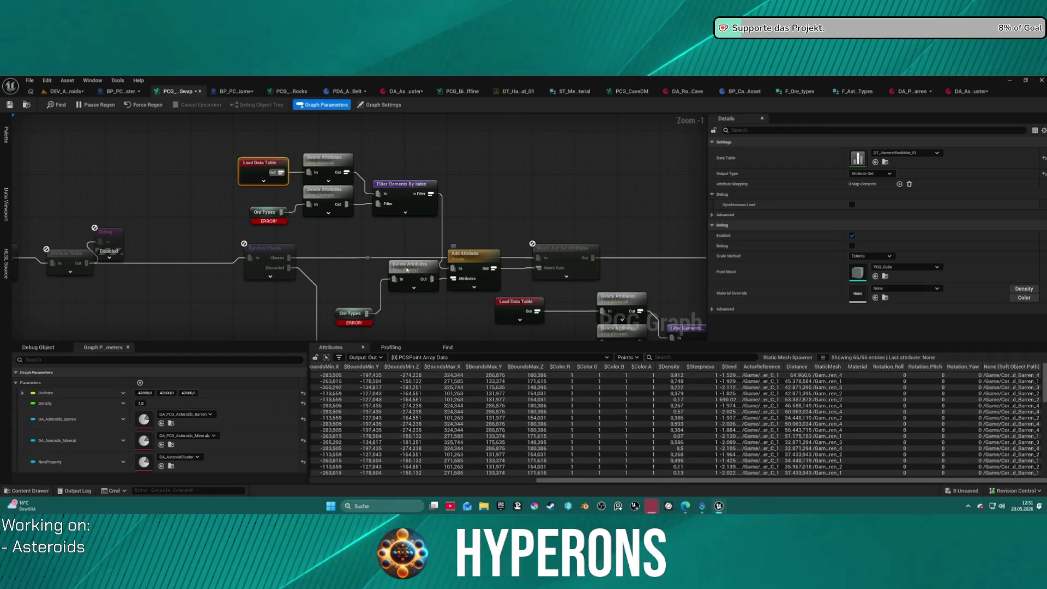
left_click(349, 315)
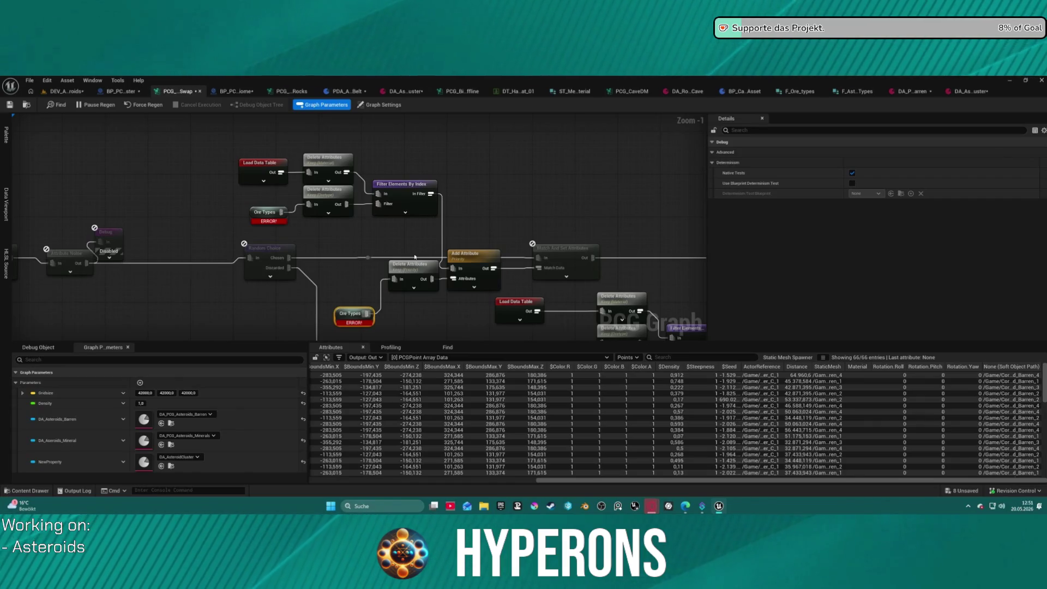
left_click(416, 277)
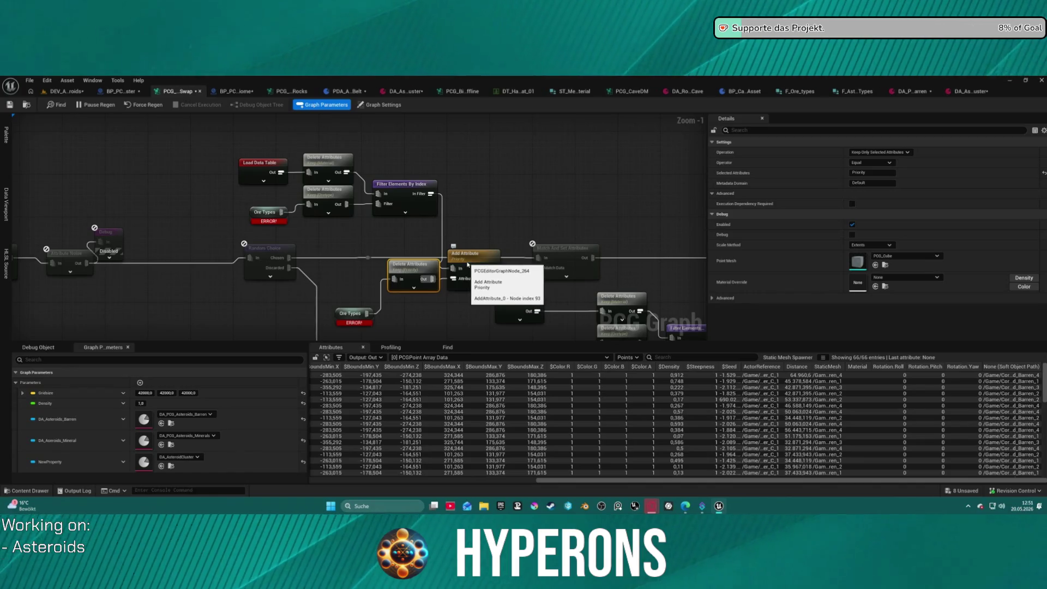
left_click(468, 264)
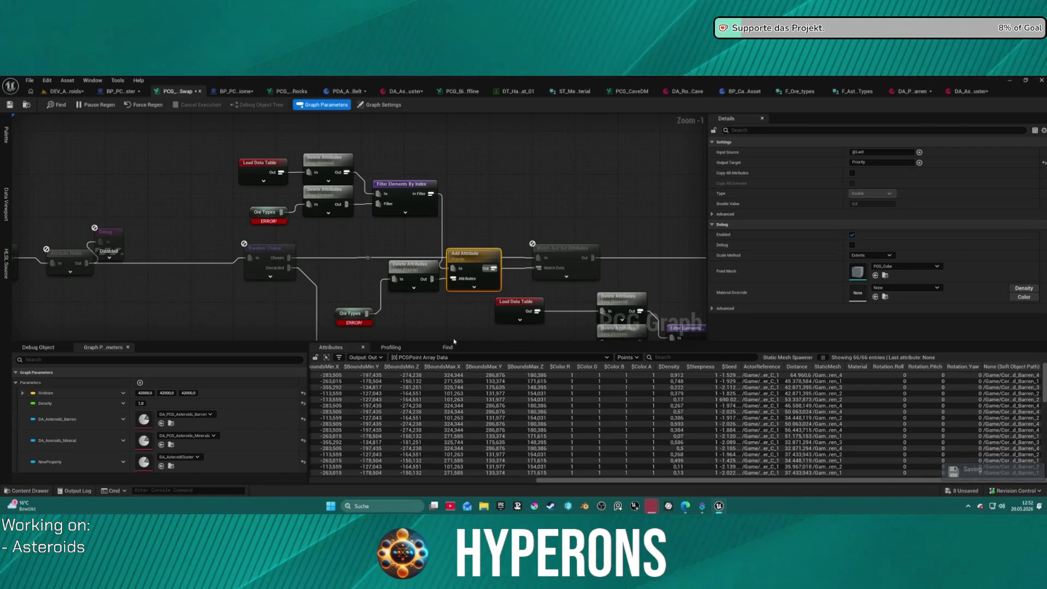
Step: Select Load Data Table and open its DT_HarvestRockMat_01 source table
left_click(261, 163)
mouse_move(260, 163)
left_mouse_down()
mouse_move(137, 91)
mouse_move(133, 60)
left_mouse_up()
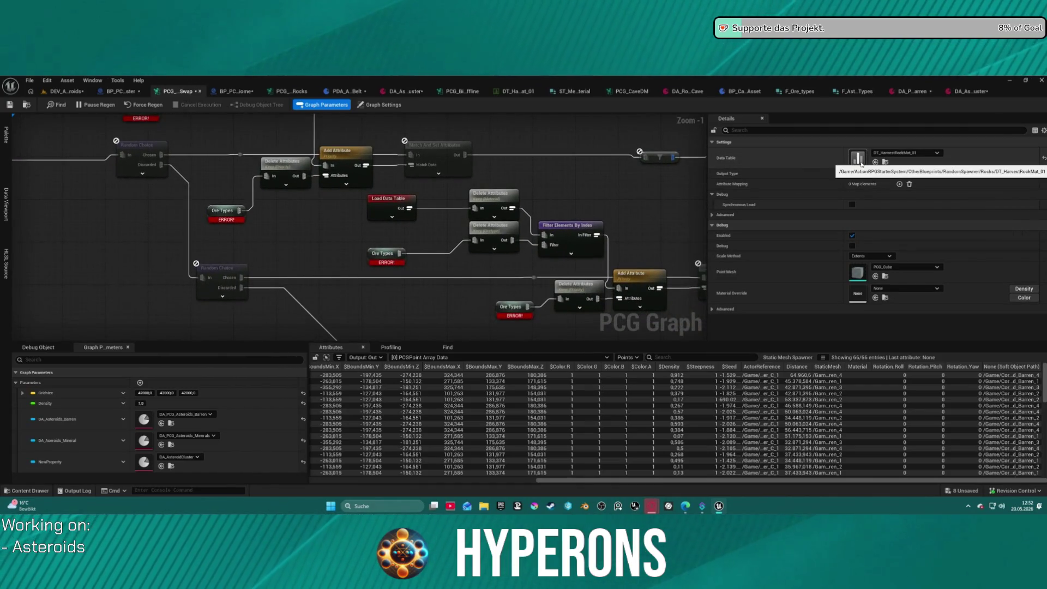
double_click(861, 163)
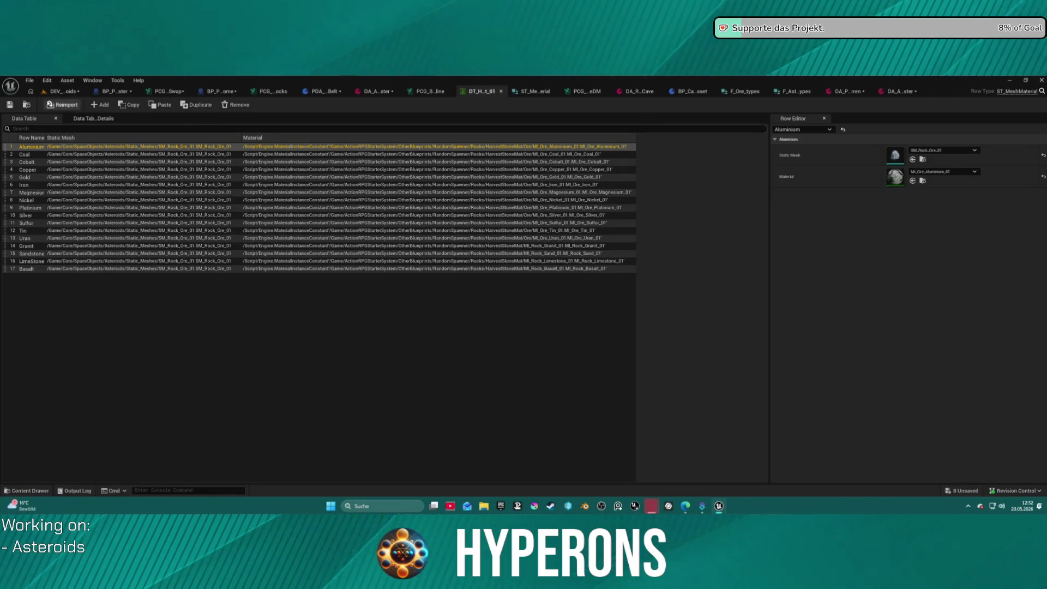
Step: Check the DEV_Asteroids level viewport, then return to the asteroid swap graph and reframe it
left_click(51, 97)
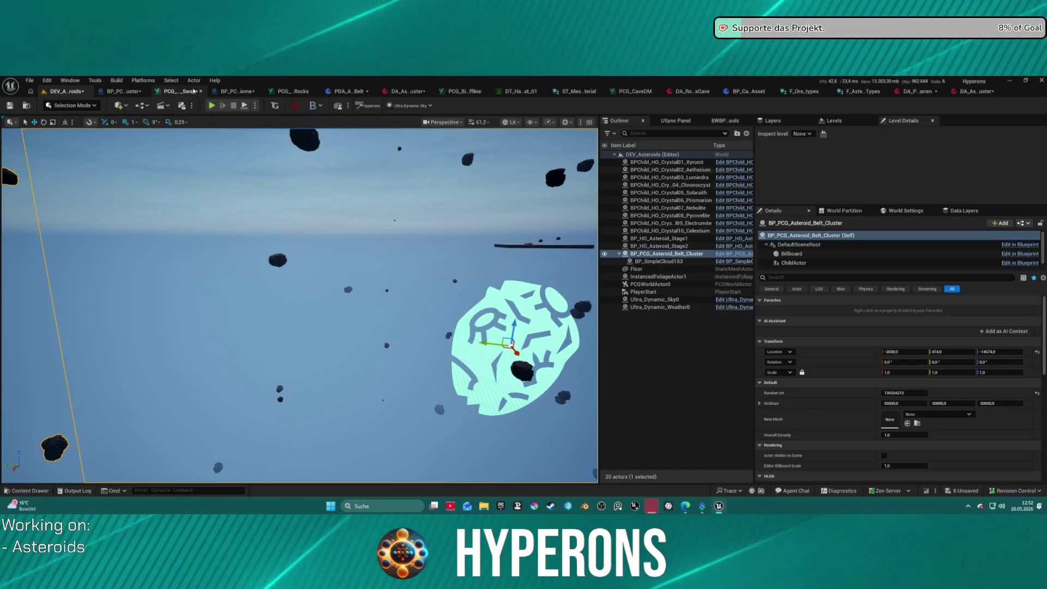
left_click(175, 91)
mouse_move(458, 242)
left_mouse_down()
mouse_move(297, 201)
mouse_move(334, 219)
mouse_move(316, 191)
mouse_move(283, 197)
mouse_move(154, 264)
mouse_move(351, 215)
mouse_move(310, 183)
mouse_move(603, 308)
mouse_move(272, 137)
left_mouse_up()
scroll(283, 196, "up", 3)
scroll(284, 196, "down", 2)
scroll(352, 216, "down", 1)
scroll(345, 243, "up", 2)
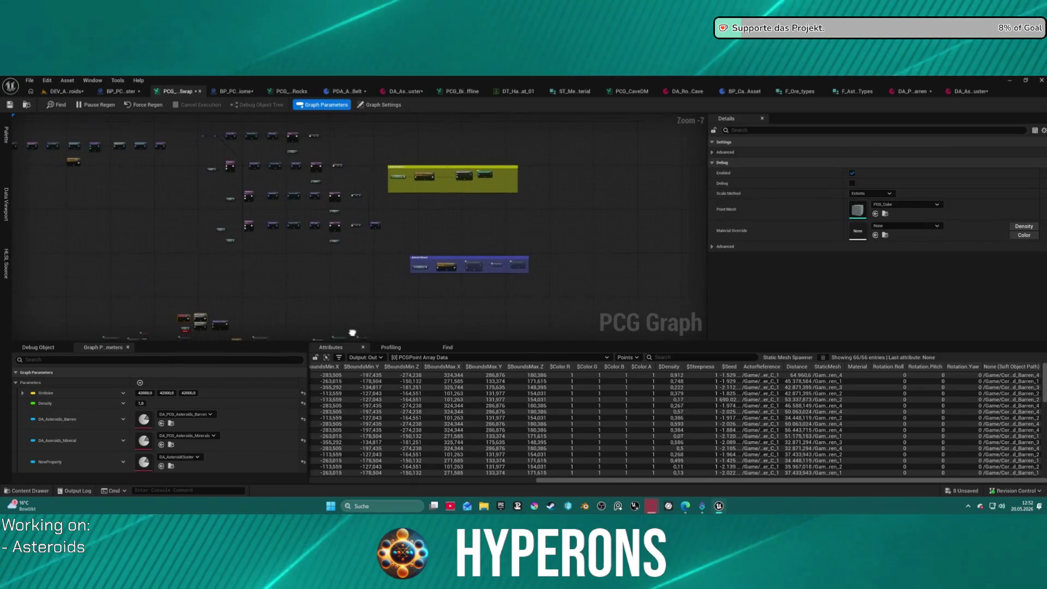
Step: Zoom onto the Asteroid Barren group, select DA Asteroids Barren, and open the Content Drawer
scroll(476, 179, "up", 1)
scroll(476, 179, "up", 1)
left_click_drag(476, 179, 473, 244)
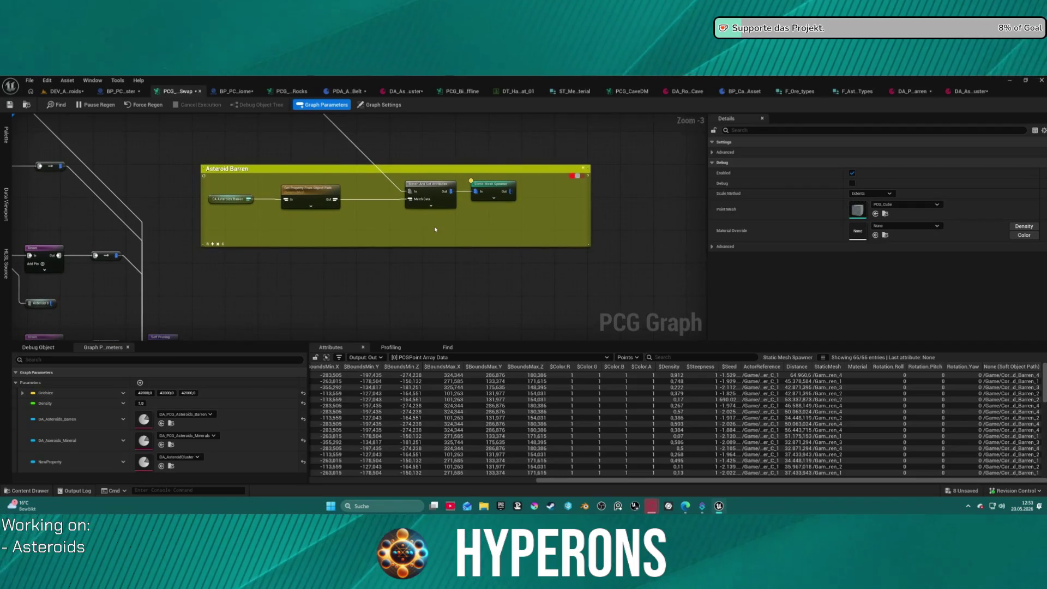
left_click(222, 200)
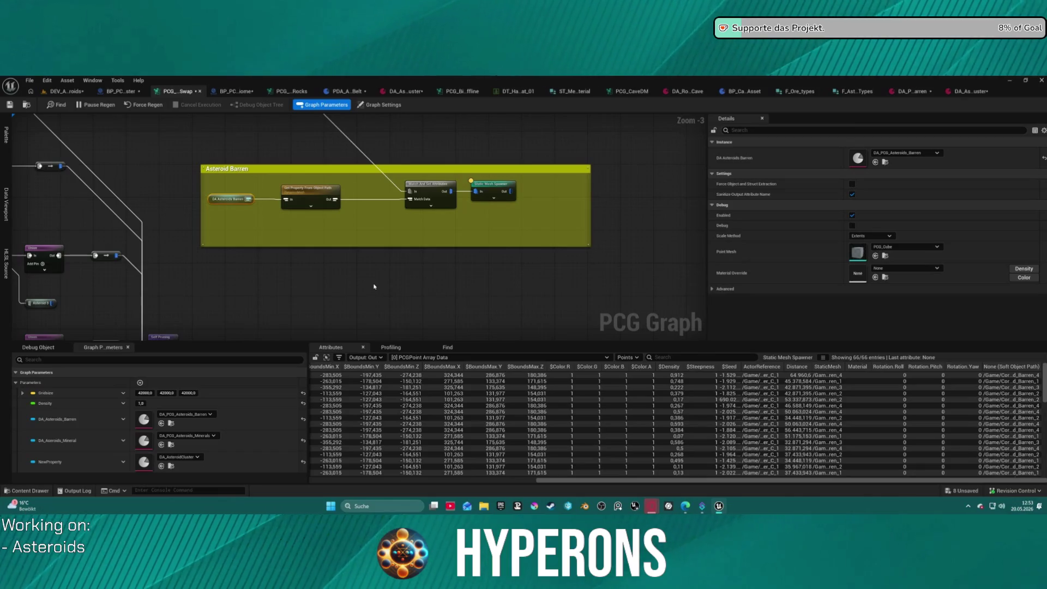
mouse_move(374, 285)
left_mouse_down()
mouse_move(416, 198)
mouse_move(406, 211)
left_mouse_up()
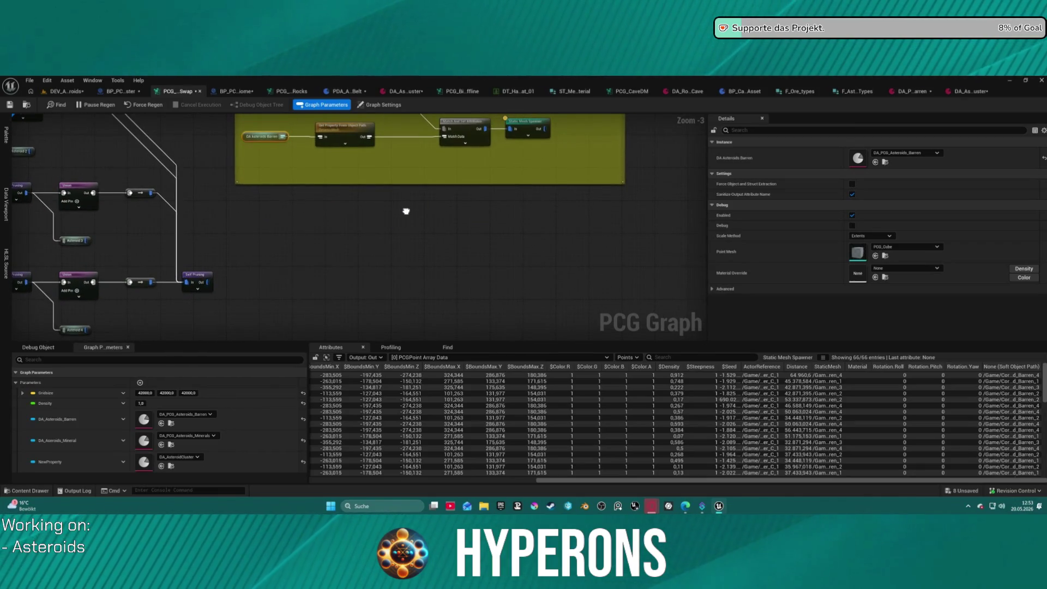
key("ctrl+space")
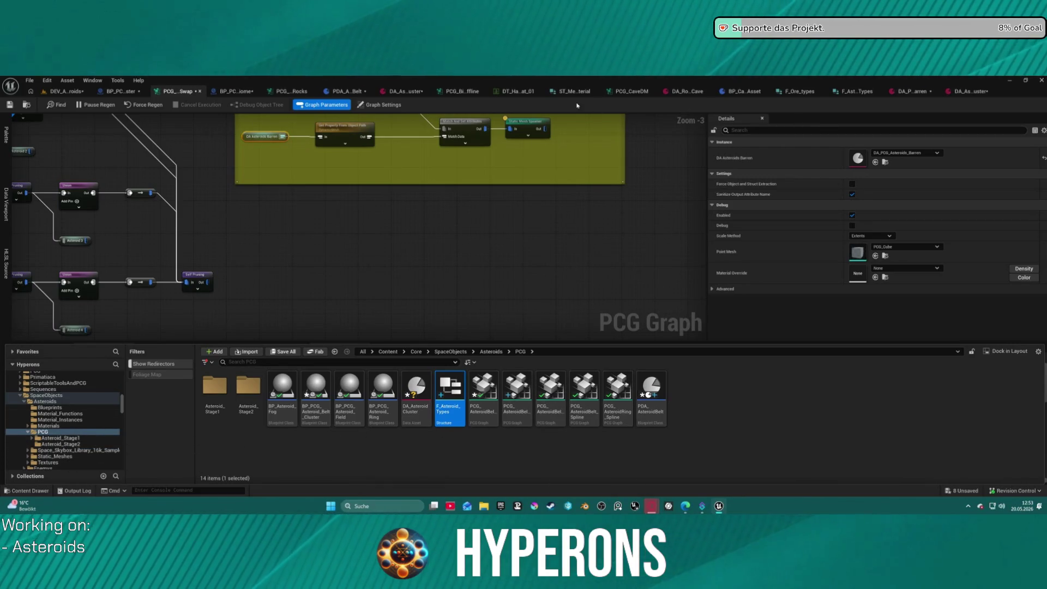
Step: Bring DT_HarvestRockMat_01 forward, locate it in the Rocks folder, and open its asset actions
left_click(513, 91)
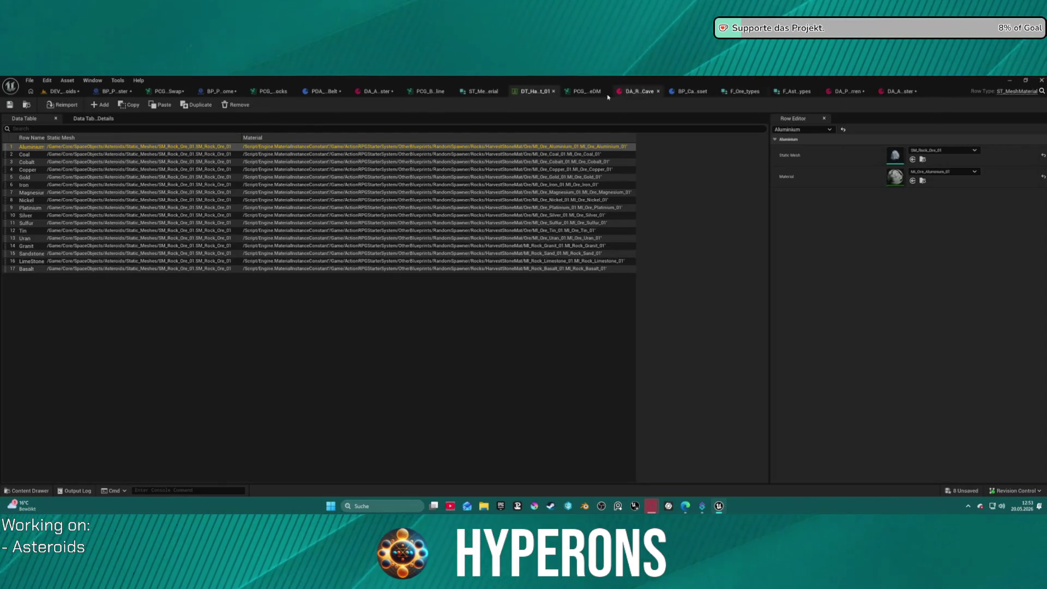
key("ctrl+space")
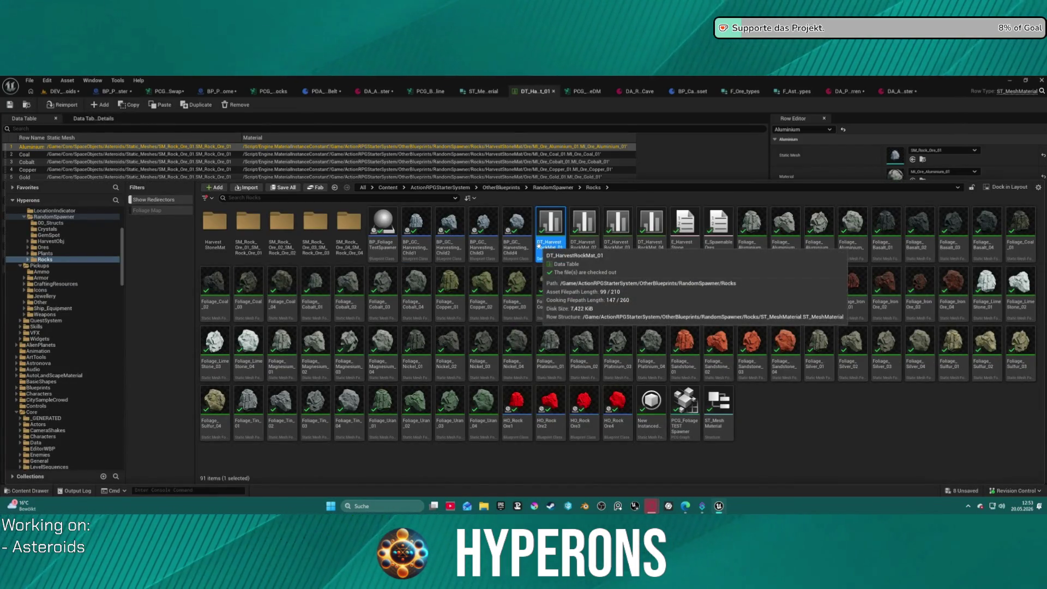
right_click(539, 245)
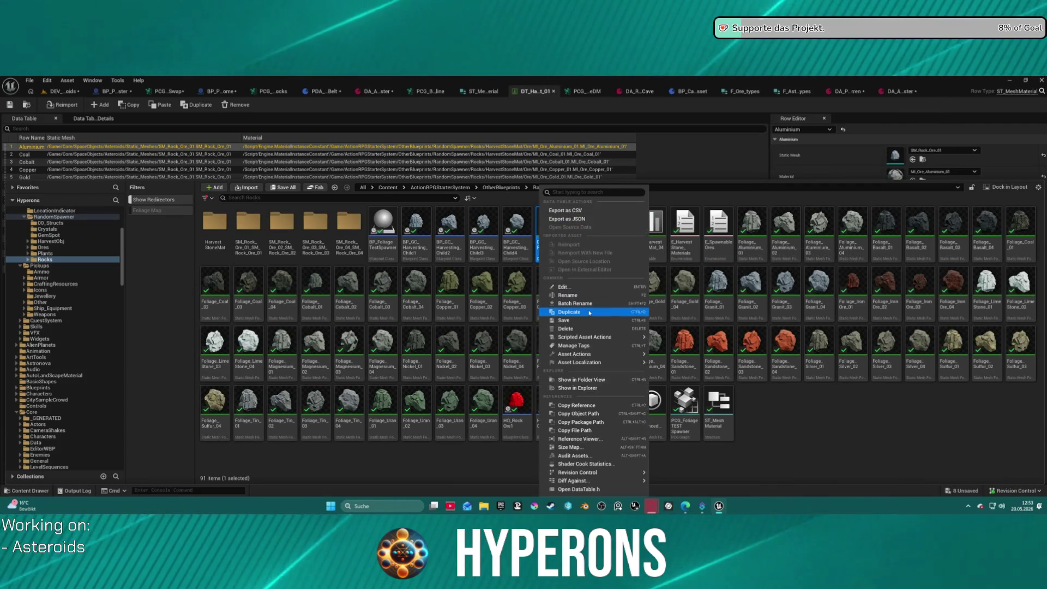
Step: Duplicate the DT_HarvestRockMat_01 data table and name the copy DT_AsteroidMatBarren01
left_click(568, 312)
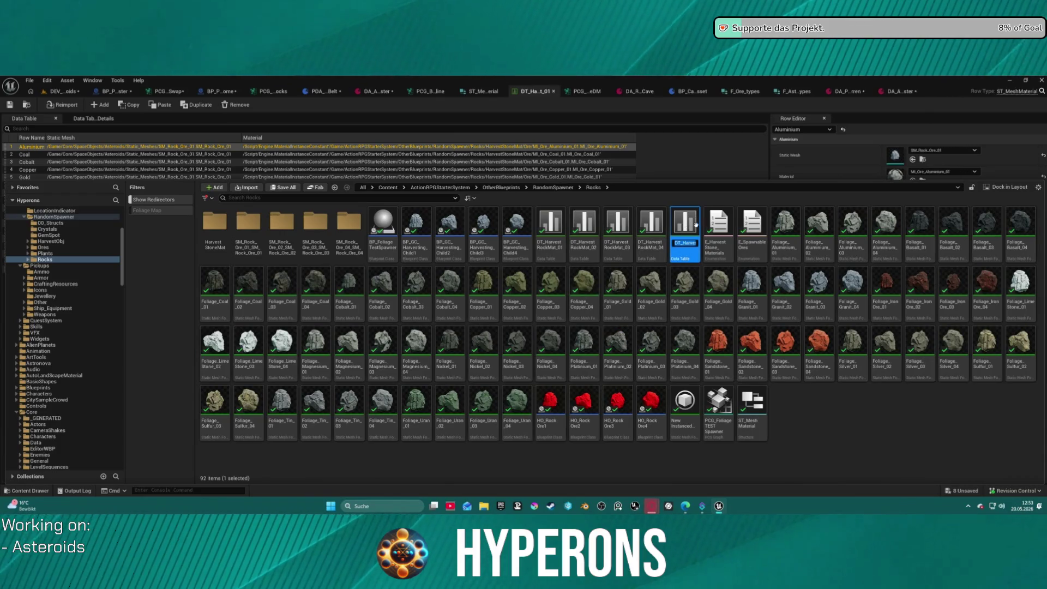
key("End")
key("BackSpace")
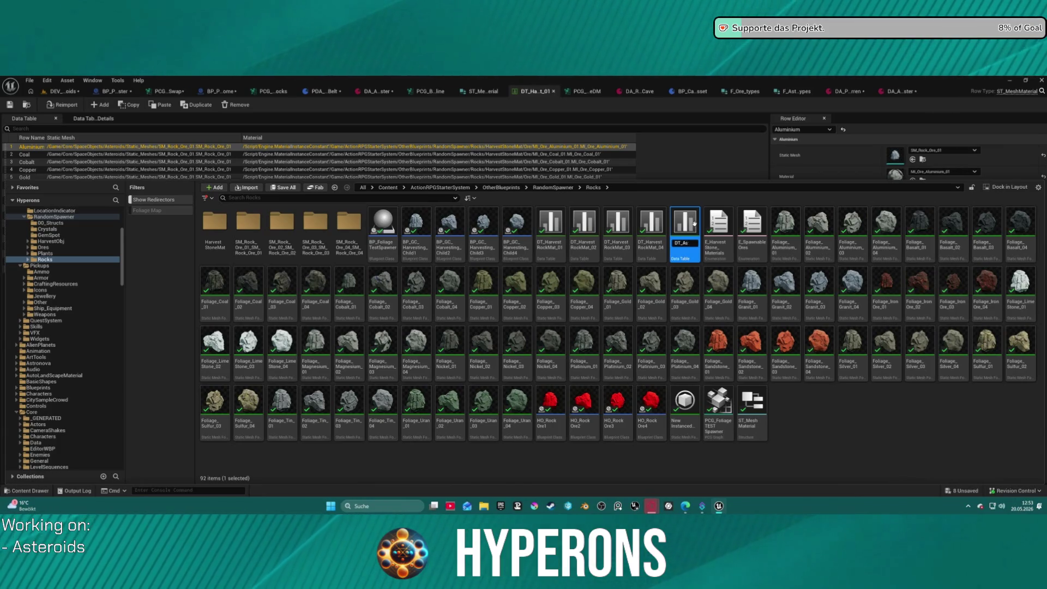
type("BA")
key("BackSpace")
key("BackSpace")
key("BackSpace")
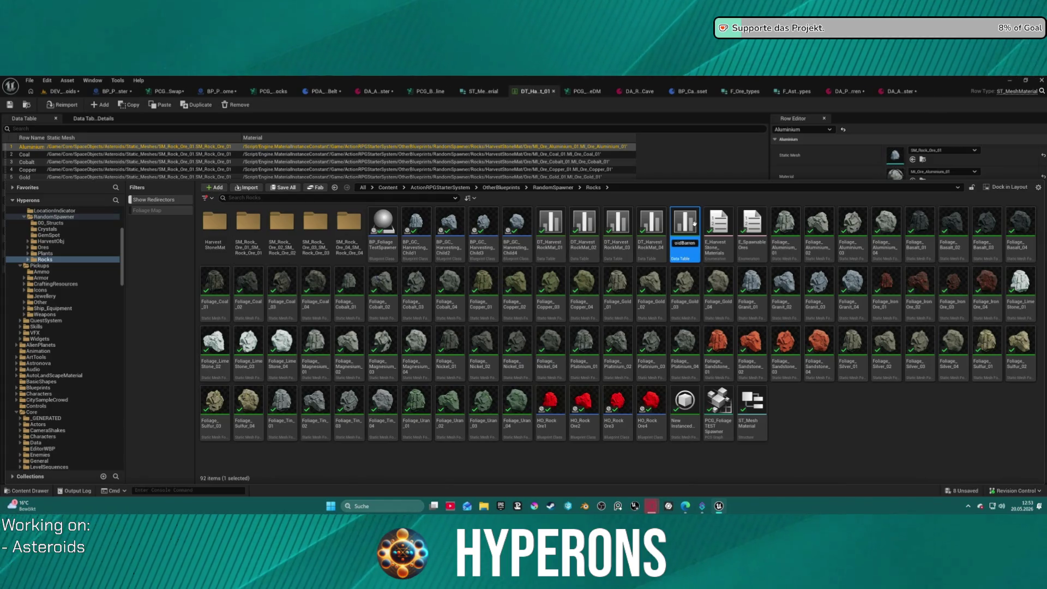
type("Ma")
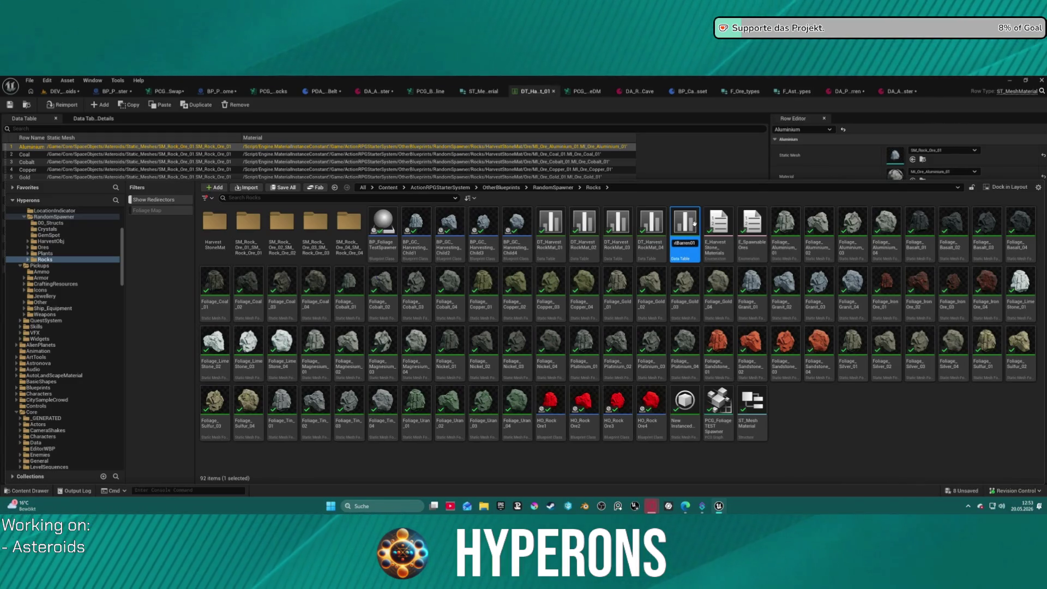
key("Return")
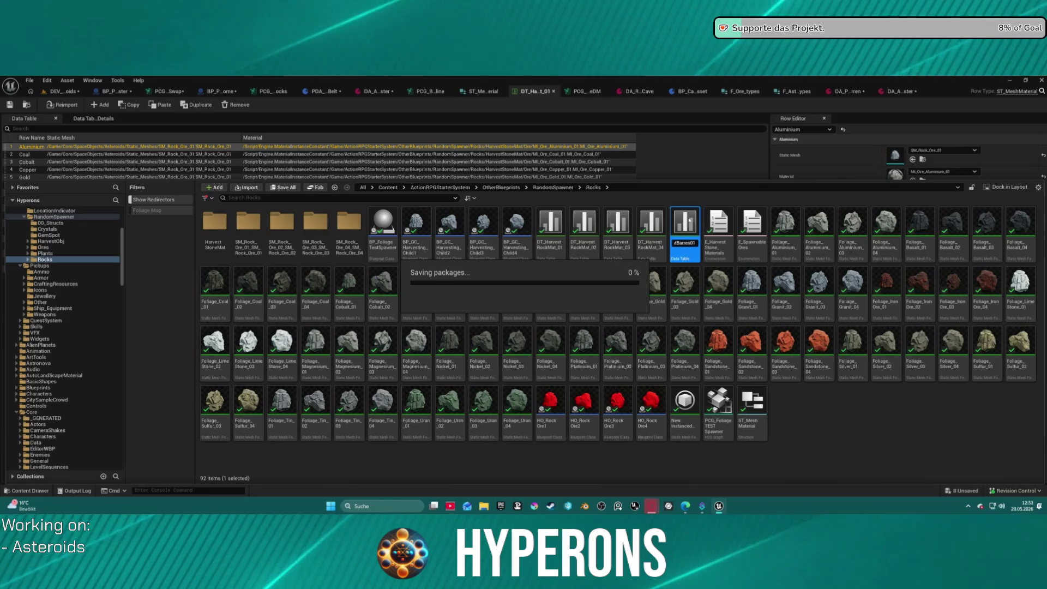
mouse_move(550, 227)
left_mouse_down()
mouse_move(196, 363)
mouse_move(6, 391)
mouse_move(58, 397)
mouse_move(499, 280)
mouse_move(653, 149)
mouse_move(671, 155)
left_mouse_up()
Step: Move DT_AsteroidMatBarren01 into SpaceObjects/Asteroids/PCG and open it in the table editor
left_click(30, 490)
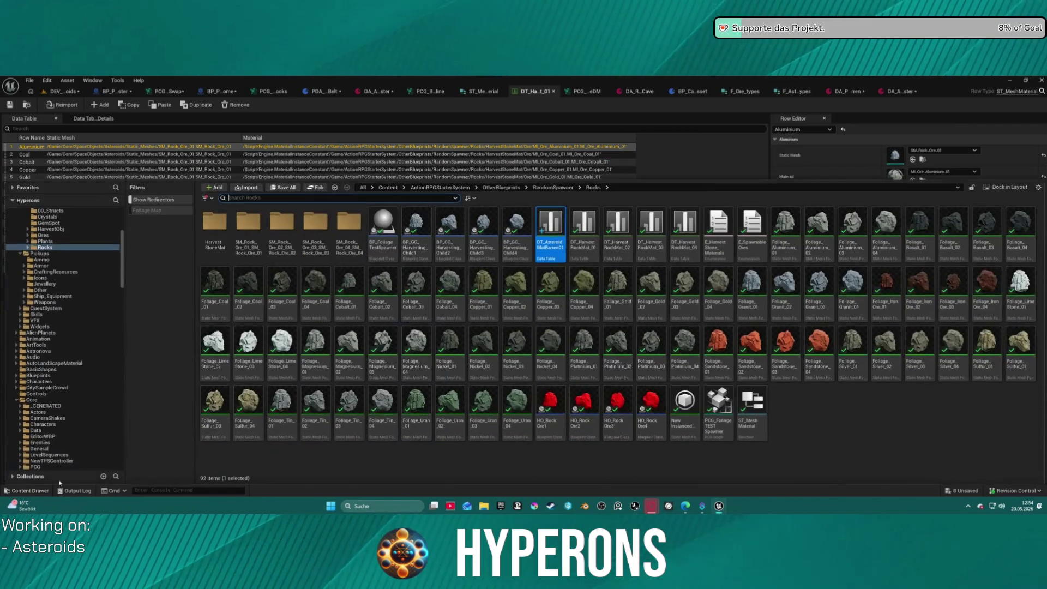
scroll(65, 397, "down", 10)
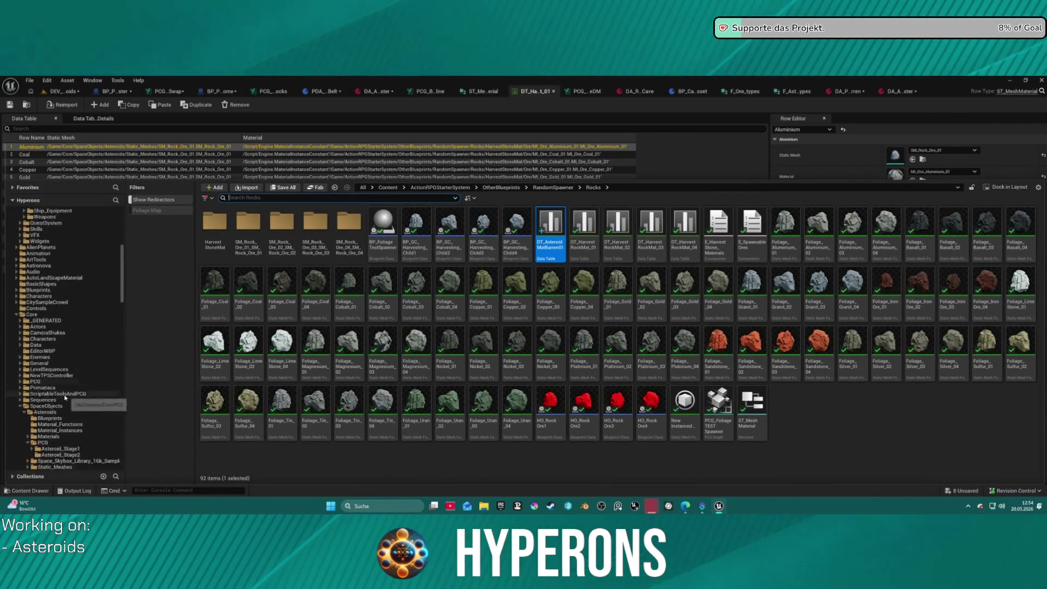
mouse_move(550, 229)
left_mouse_down()
mouse_move(463, 273)
mouse_move(45, 315)
left_mouse_up()
left_click(66, 326)
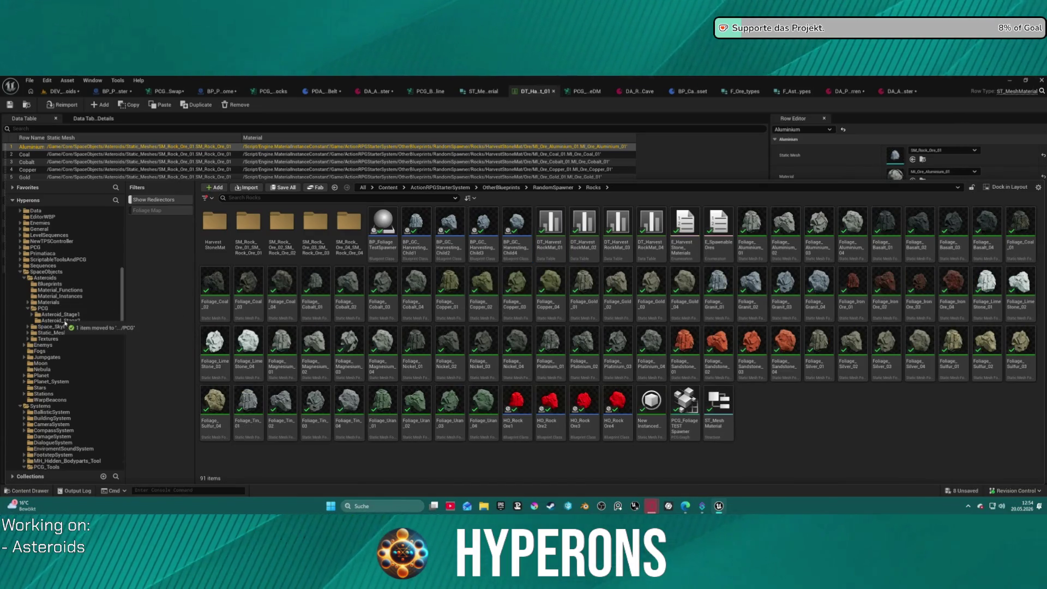
left_click(42, 308)
left_click(439, 253)
double_click(439, 254)
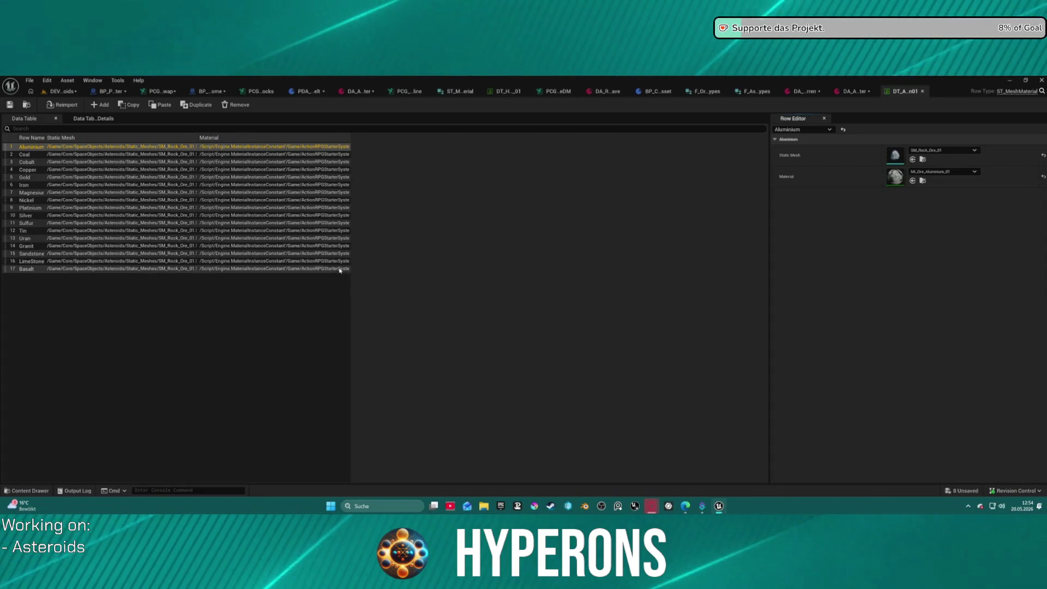
Step: Assign SM_Asteroid_Barren_1 as the Aluminium row's static mesh
key("ctrl+space")
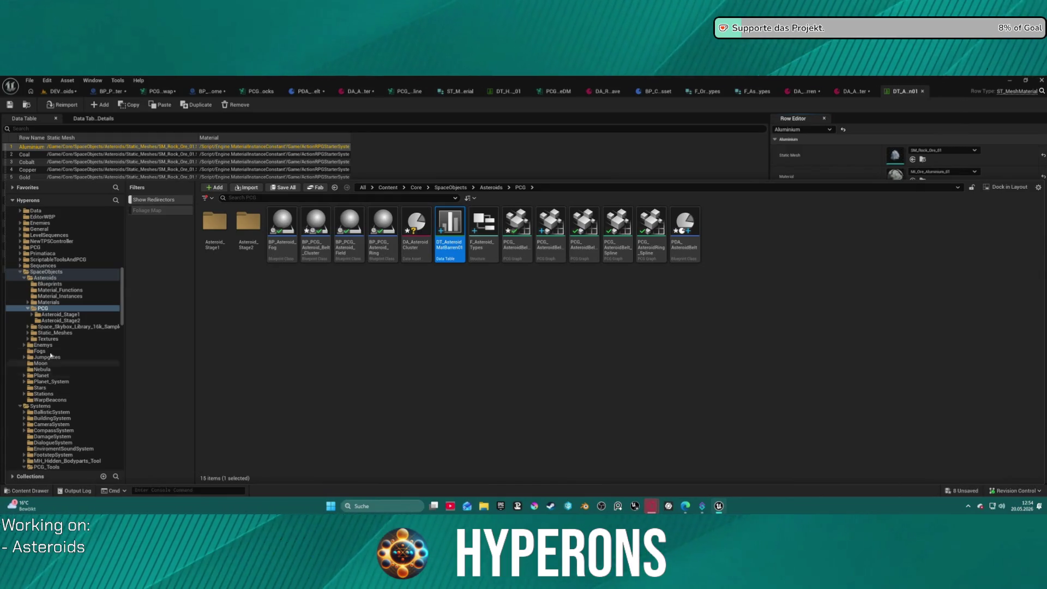
left_click(47, 333)
left_click(283, 227)
left_click(254, 226)
mouse_move(254, 227)
left_mouse_down()
mouse_move(445, 164)
mouse_move(894, 156)
left_mouse_up()
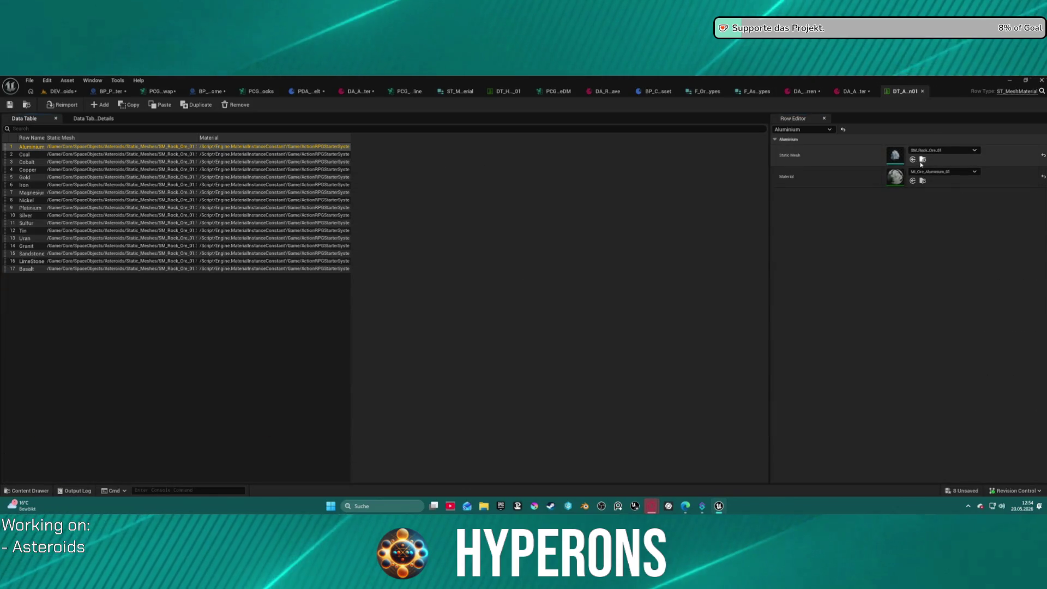
Step: Remove every ore row except Aluminium and widen the Row Name column
left_click(51, 155)
left_click(912, 159)
left_click(78, 163)
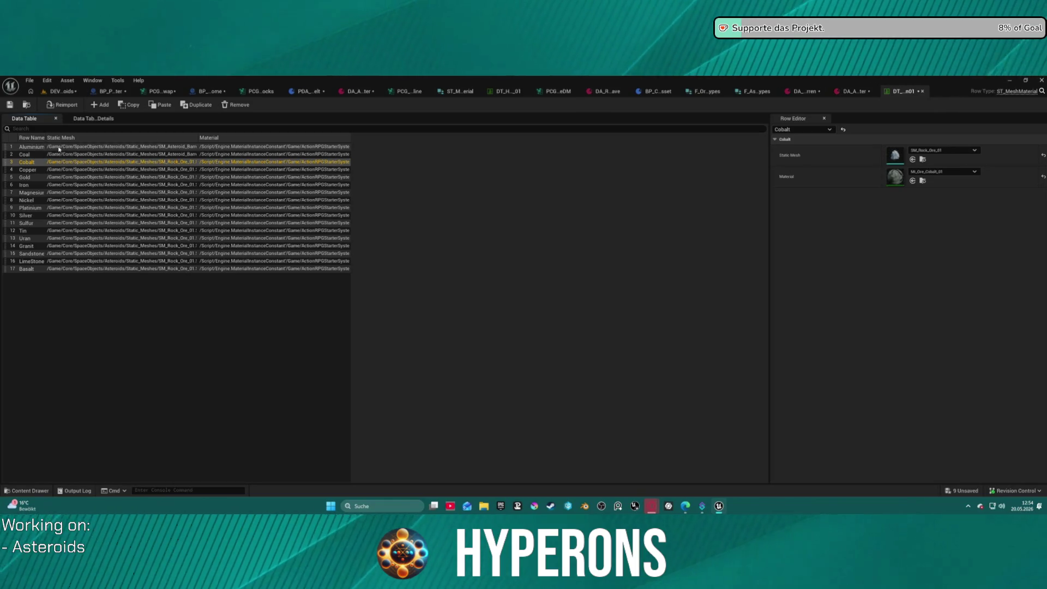
double_click(238, 105)
double_click(238, 105)
triple_click(237, 105)
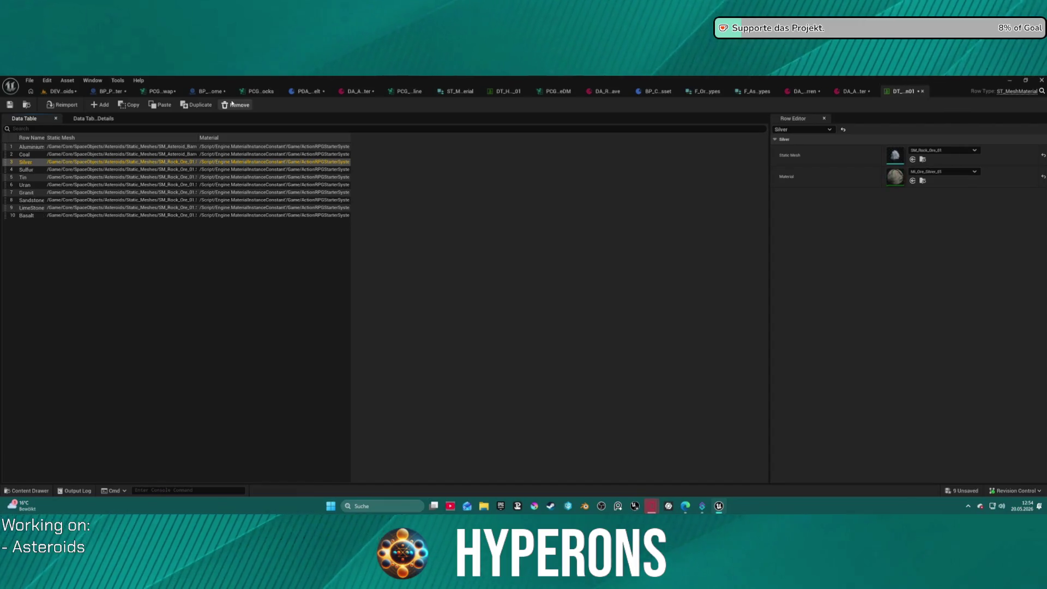
triple_click(235, 104)
double_click(234, 104)
triple_click(234, 104)
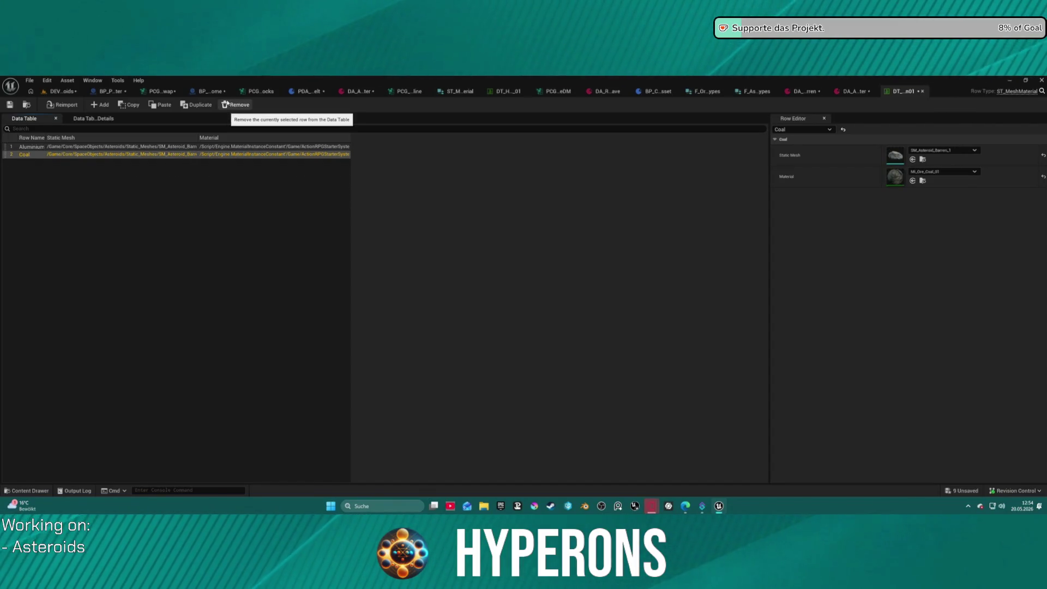
left_click(234, 104)
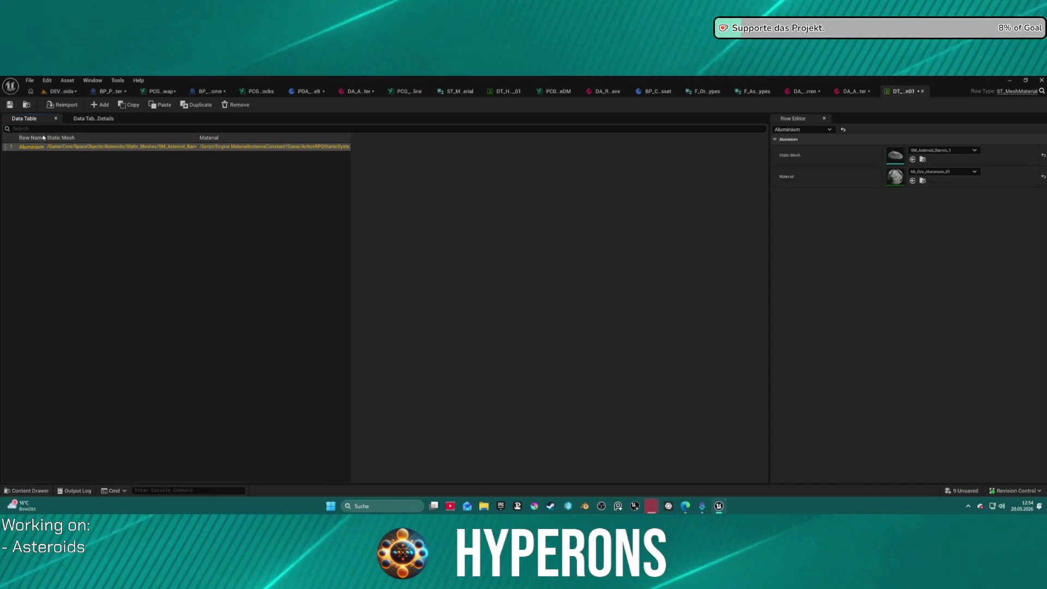
mouse_move(44, 138)
left_mouse_down()
mouse_move(182, 138)
mouse_move(162, 138)
left_mouse_up()
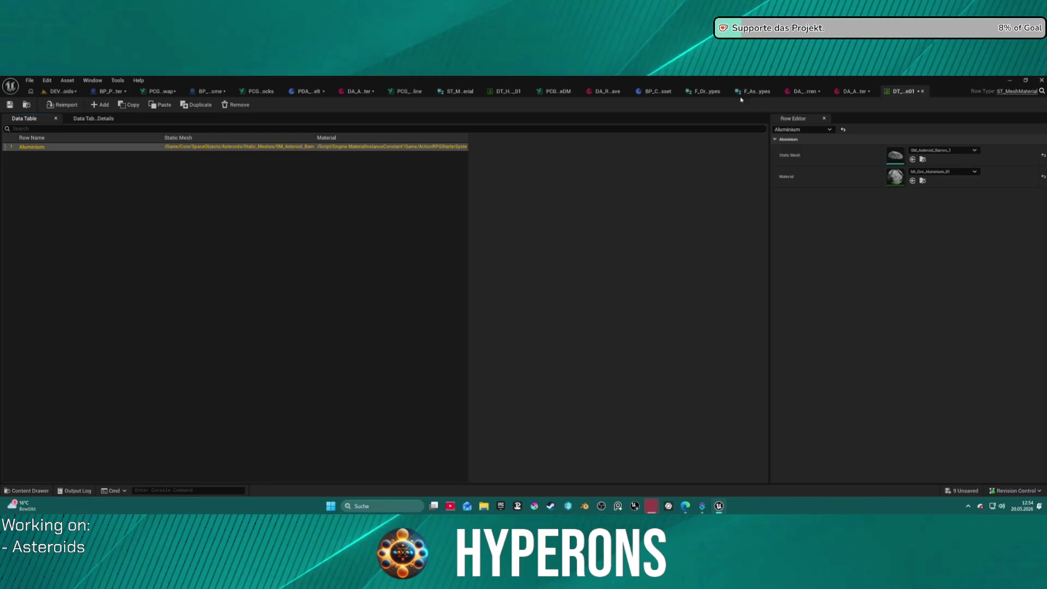
key("ctrl+space")
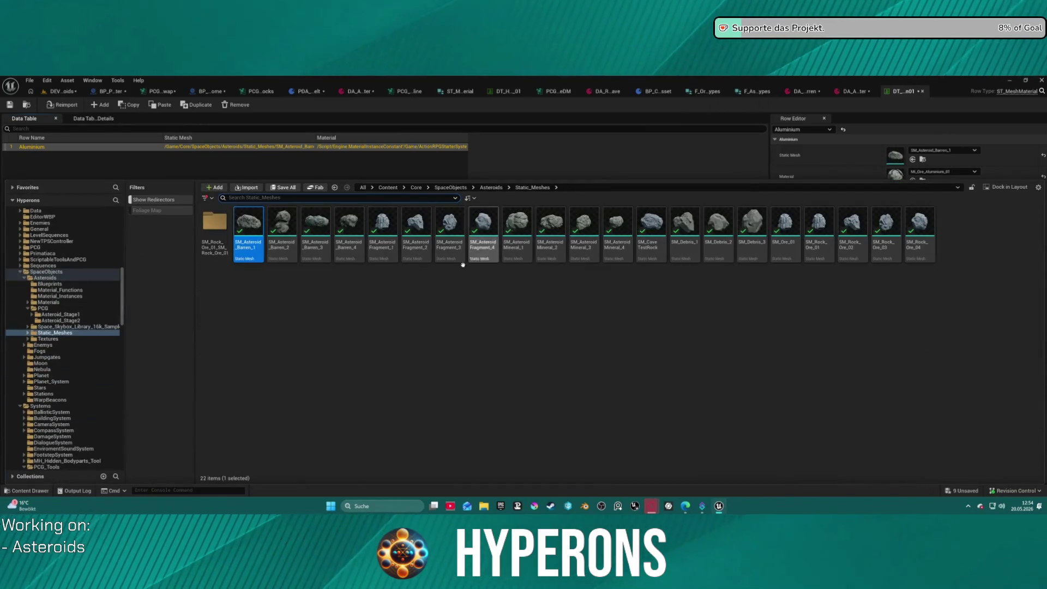
Step: Browse the Asteroids PCG subfolders and open the F_Asteroid_Types structure
left_click(30, 307)
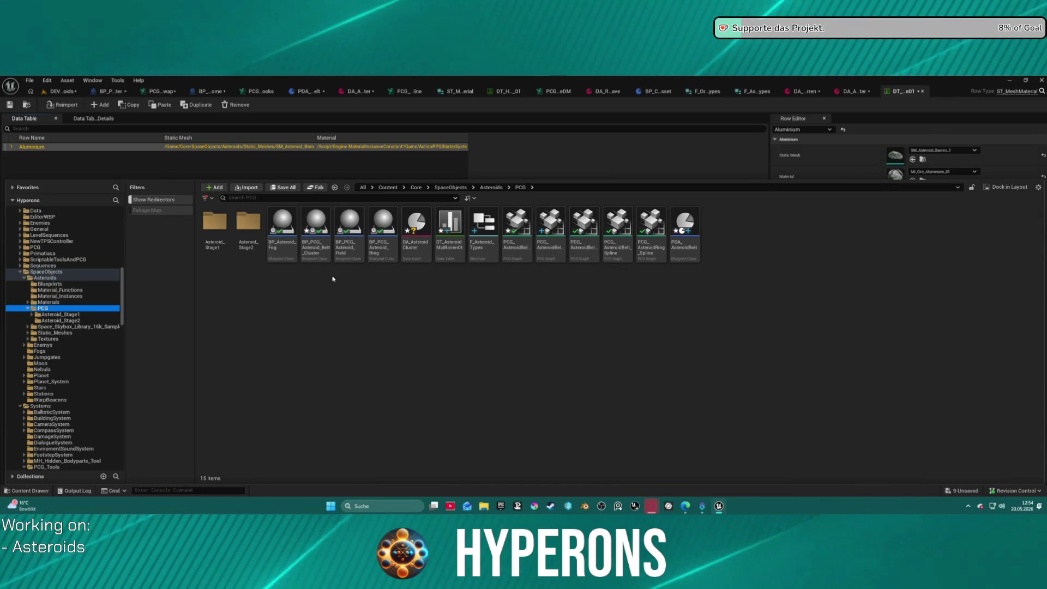
left_click(238, 224)
double_click(237, 224)
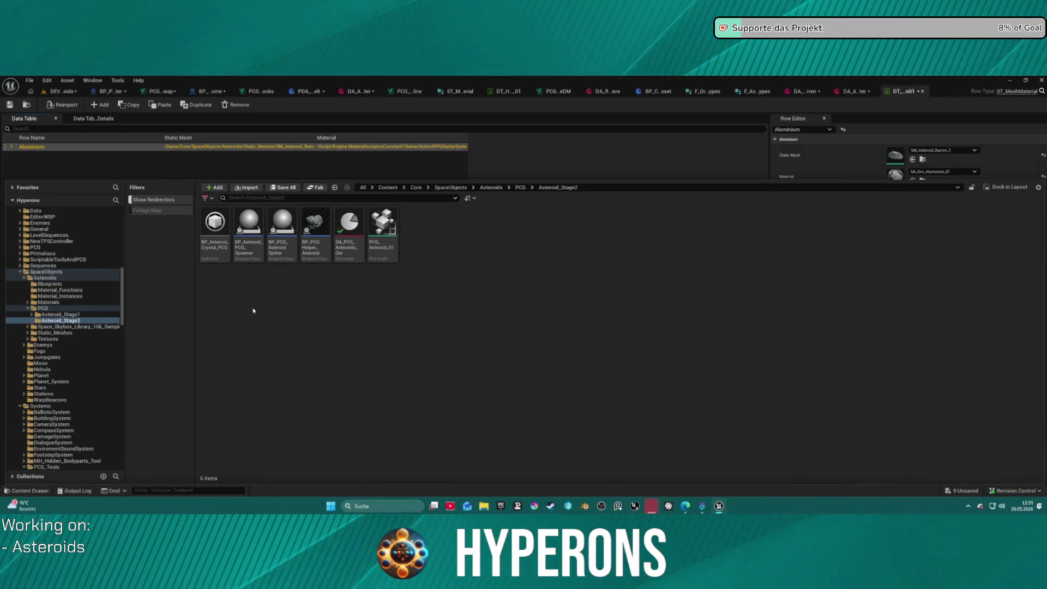
left_click(105, 315)
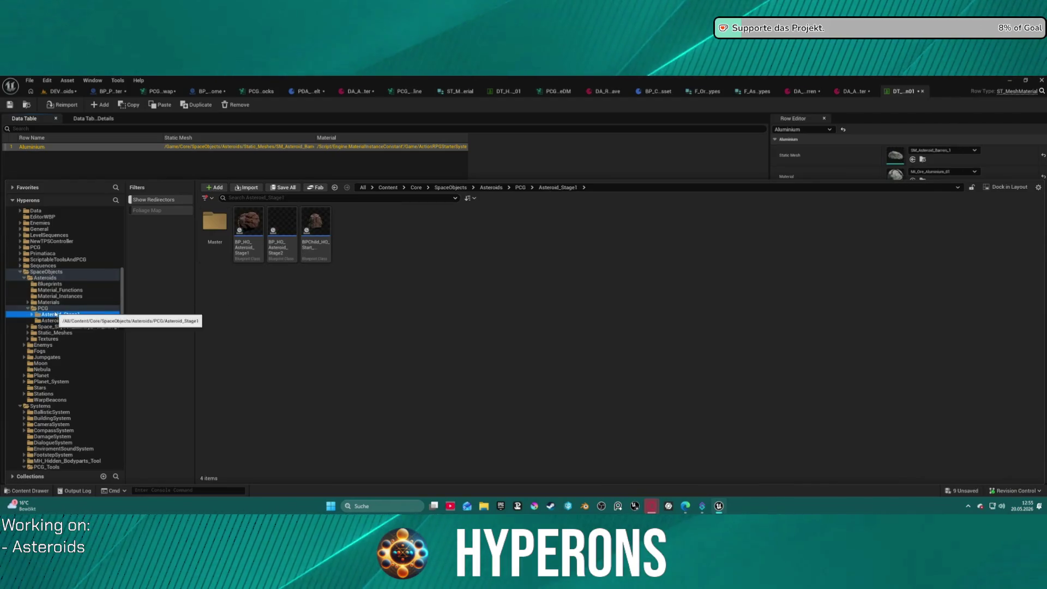
left_click(103, 309)
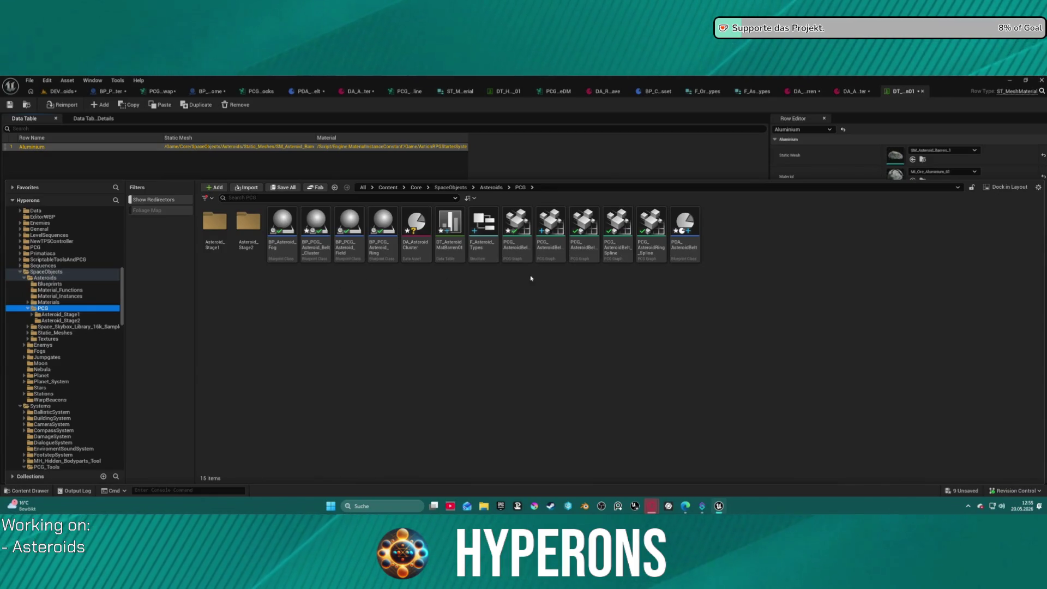
left_click(51, 289)
left_click(51, 283)
left_click(81, 309)
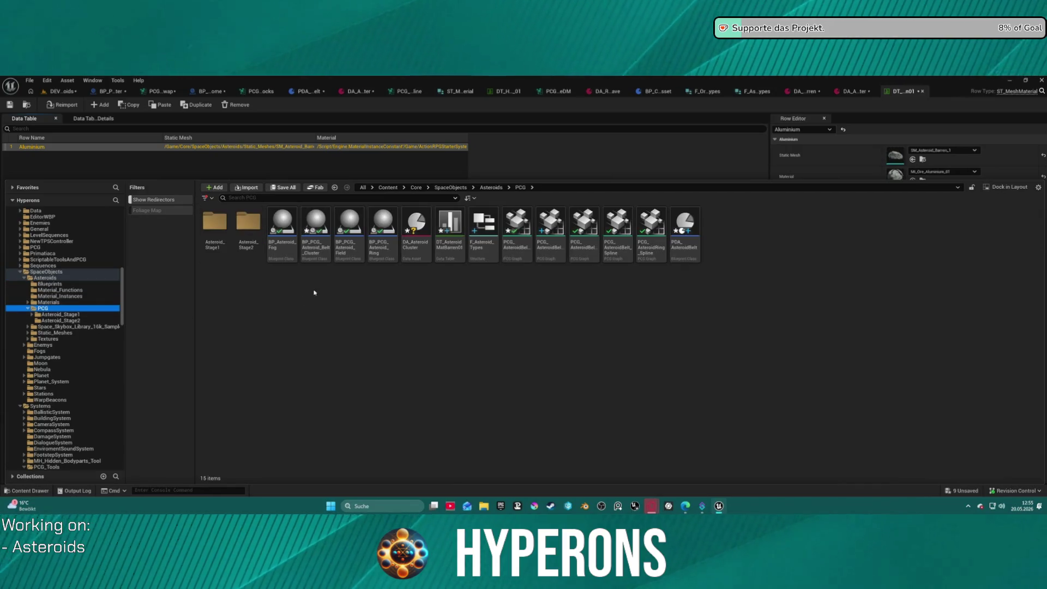
double_click(494, 252)
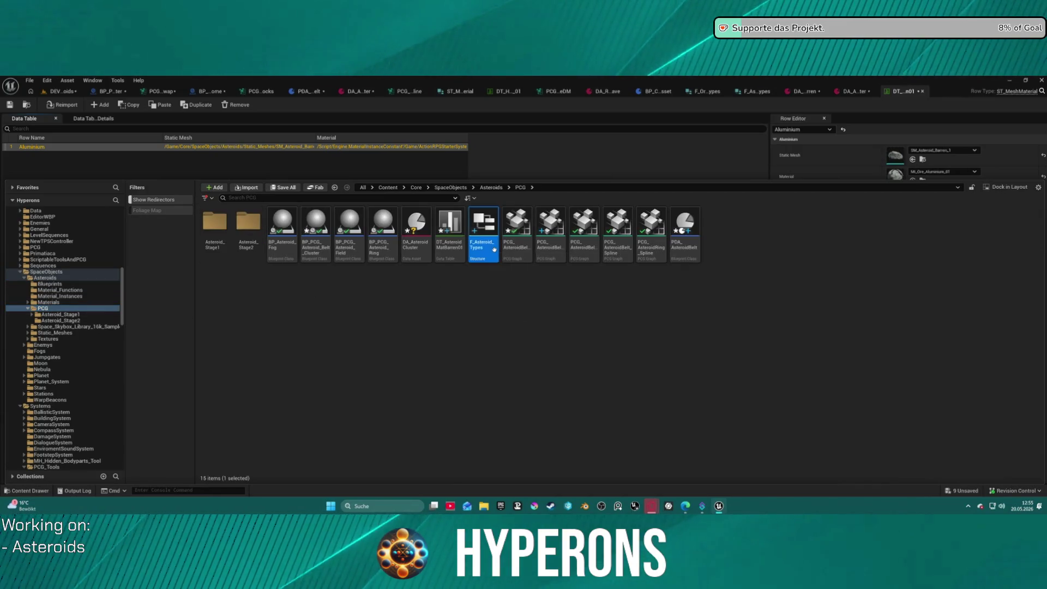
Step: Find and open the E_Haverst_Asteroid enum in SpaceObjects, then bring the barren data table forward
key("ctrl+space")
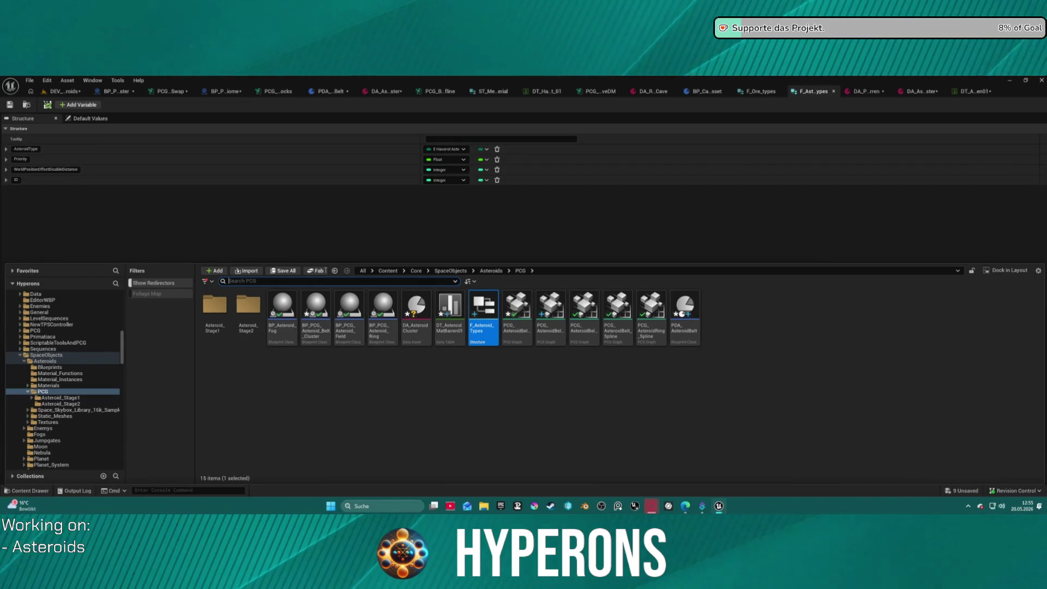
left_click(41, 355)
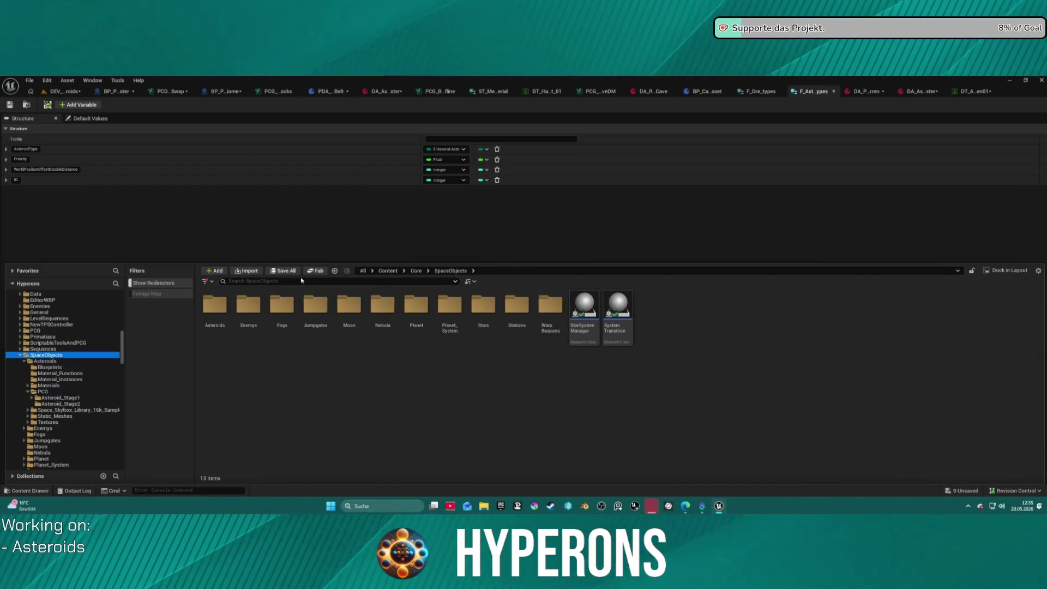
left_click(299, 280)
type("_h")
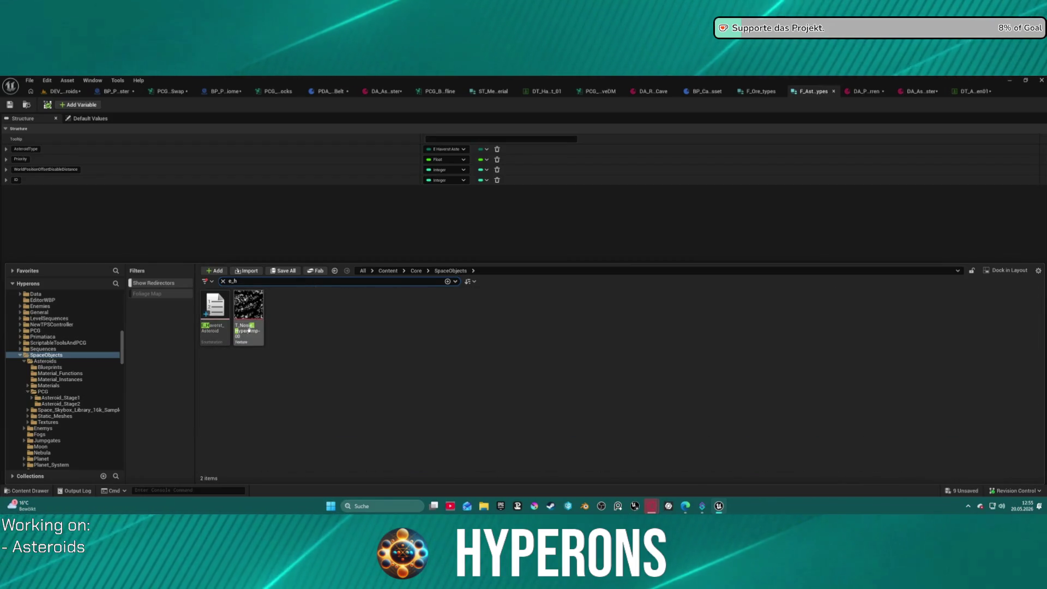
left_click(211, 330)
double_click(213, 334)
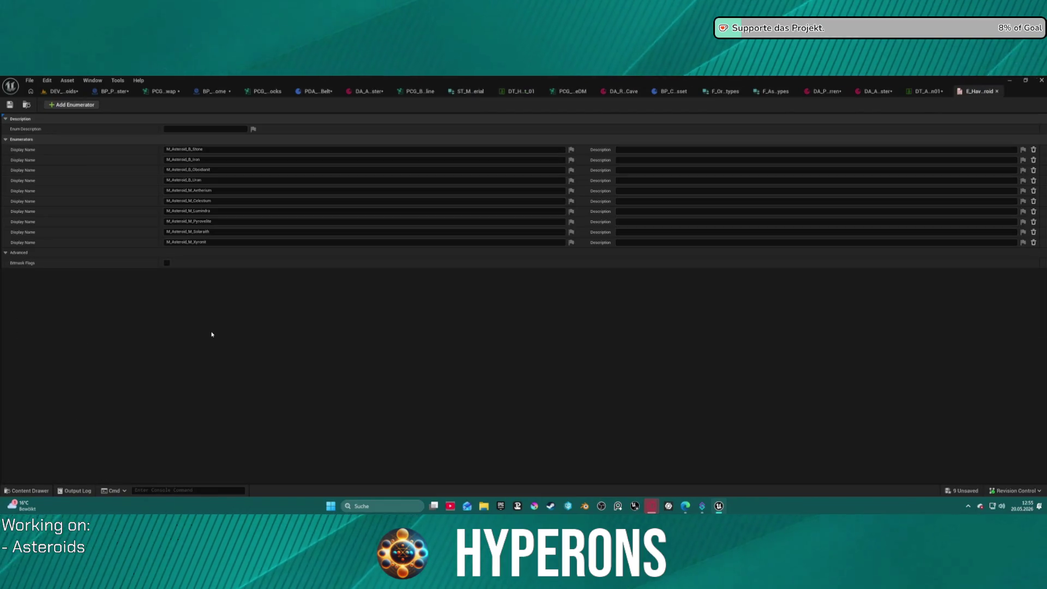
key("ctrl+space")
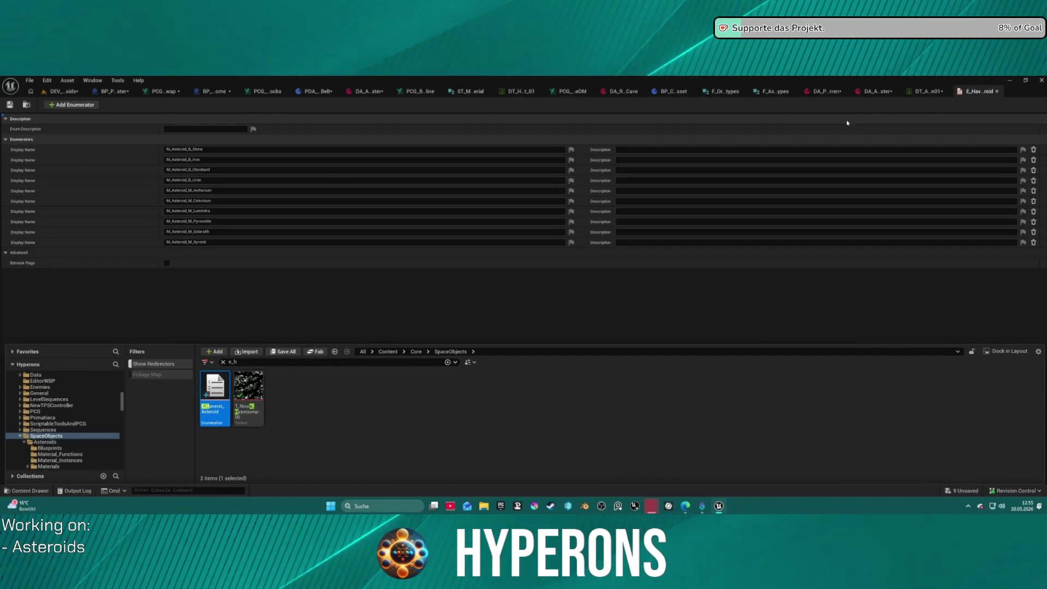
left_click(927, 91)
key("ctrl+space")
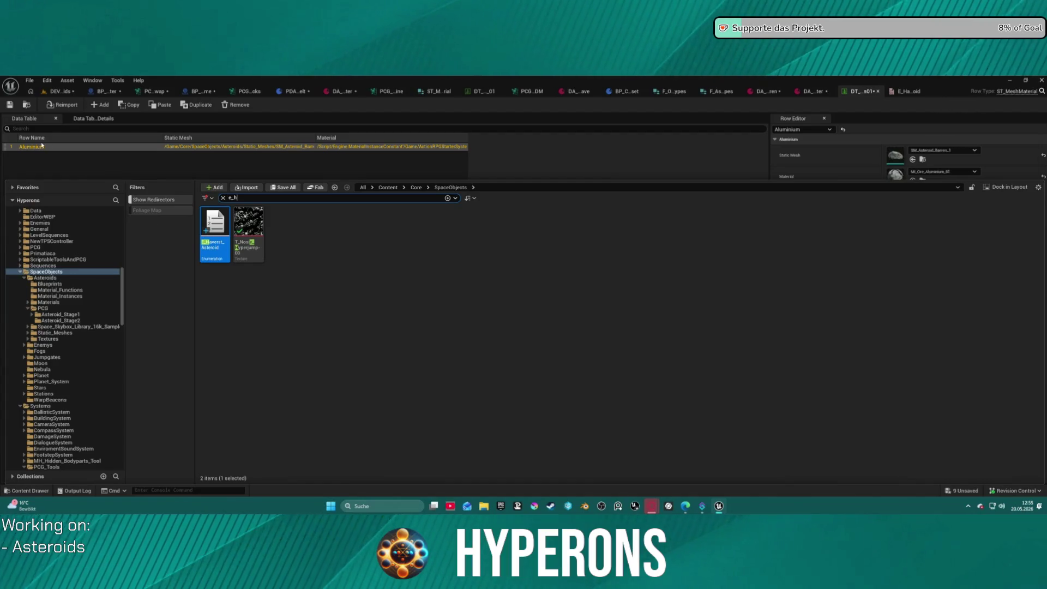
Step: Rename the Aluminium row to M_Asteroid_B_Stone and duplicate it several times
left_click(91, 152)
double_click(89, 147)
left_click(921, 92)
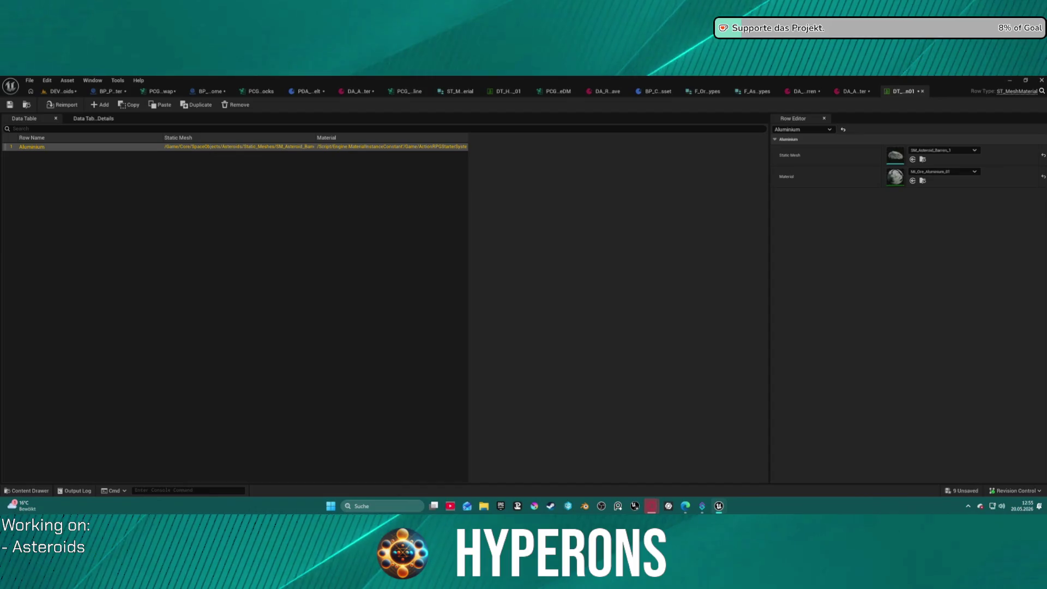
double_click(34, 148)
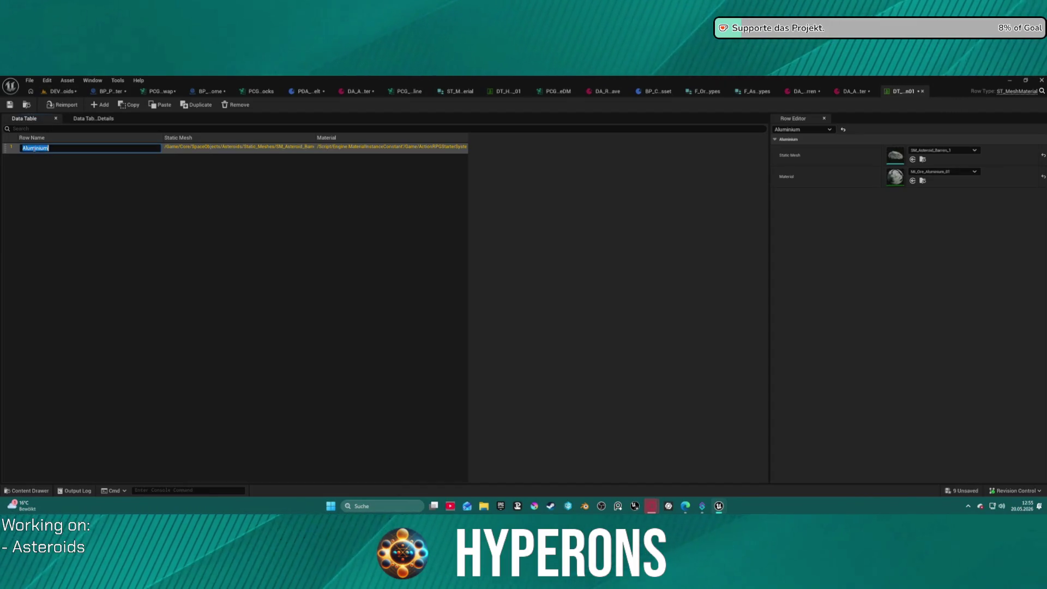
type("M_Asteroid_B_Stone")
key("Return")
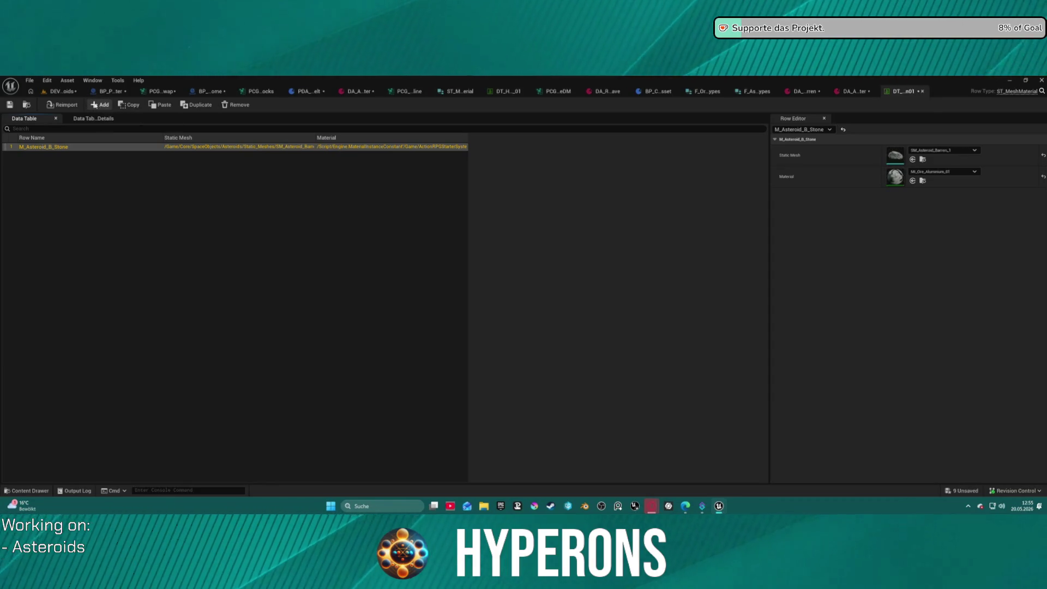
left_click(200, 105)
left_click(200, 104)
left_click(200, 104)
left_click(199, 104)
left_click(199, 104)
left_click(199, 105)
left_click(199, 105)
left_click(199, 104)
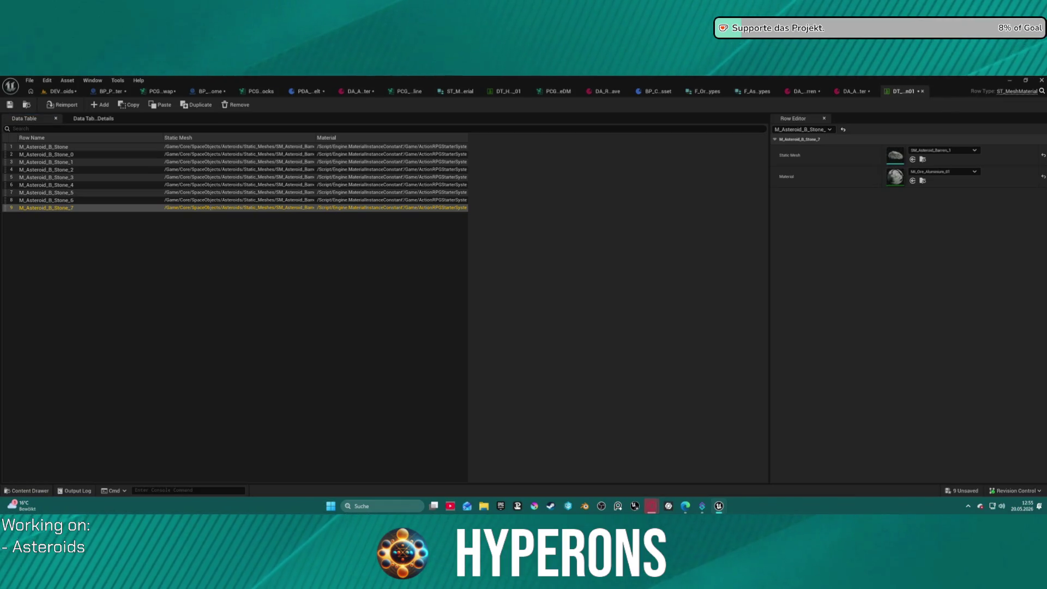
Step: Rename the copies M_Asteroid_B_Iron, M_Asteroid_B_Obsidianit and M_Asteroid_B_Uran, delete Stone_3–Stone_7, and save
double_click(41, 155)
type("M_Asteroid_B_Iron")
key("Return")
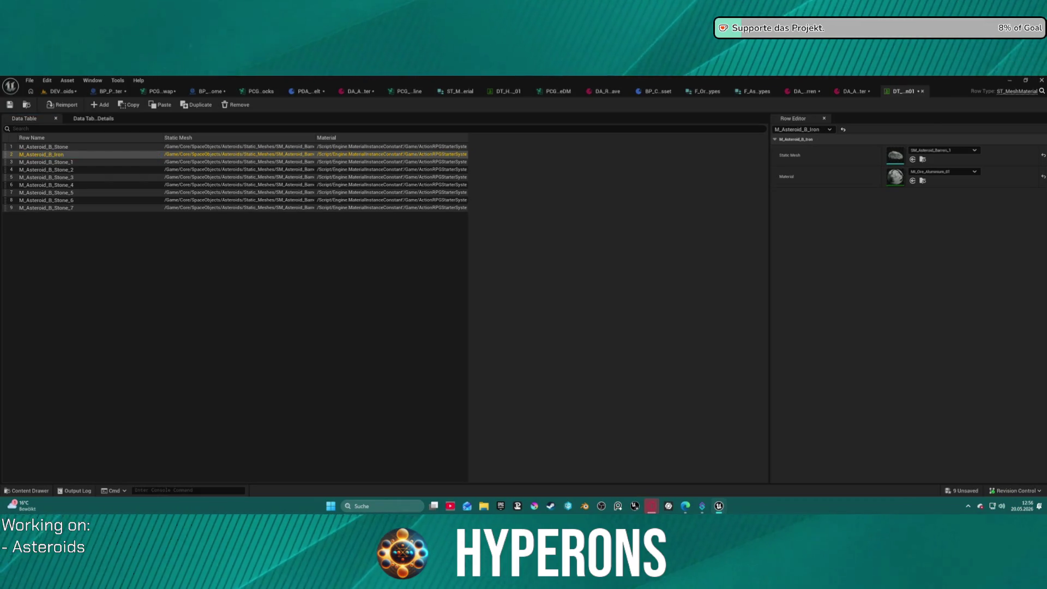
double_click(54, 161)
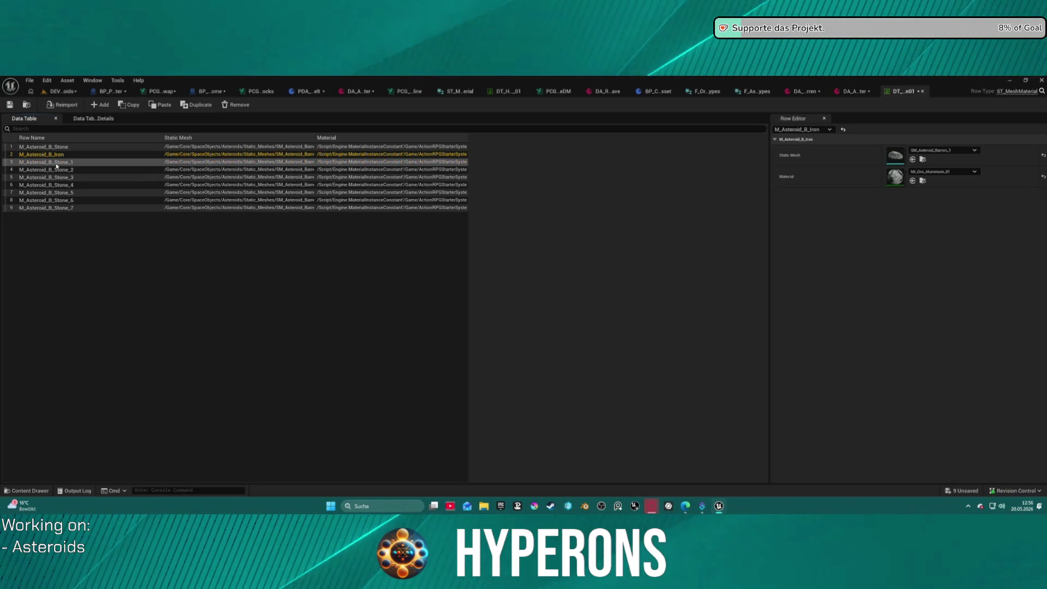
key("Return")
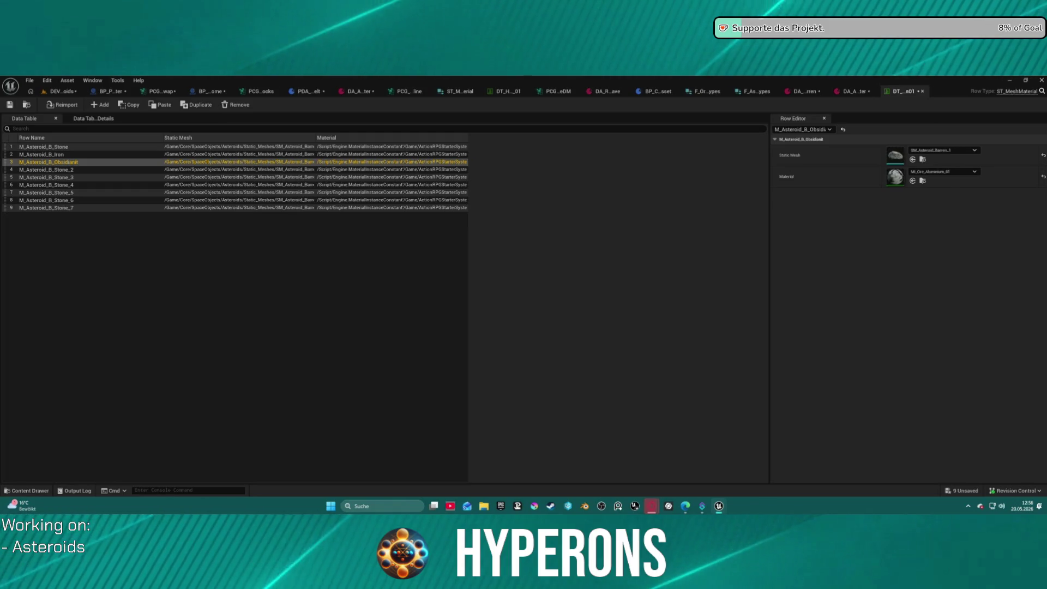
double_click(46, 171)
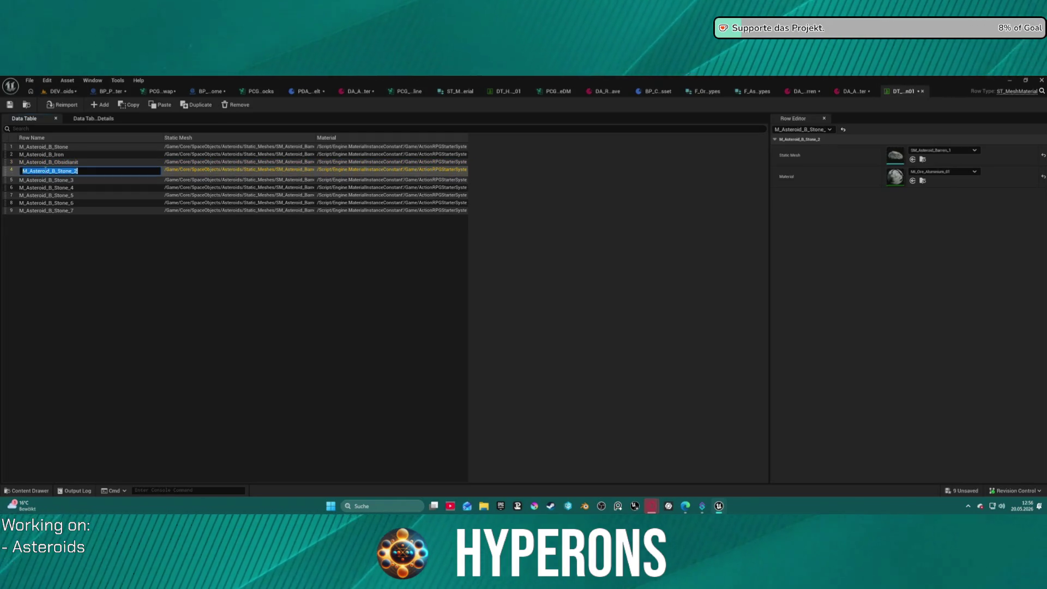
key("BackSpace")
key("BackSpace")
key("BackSpace")
type("Uran")
key("Return")
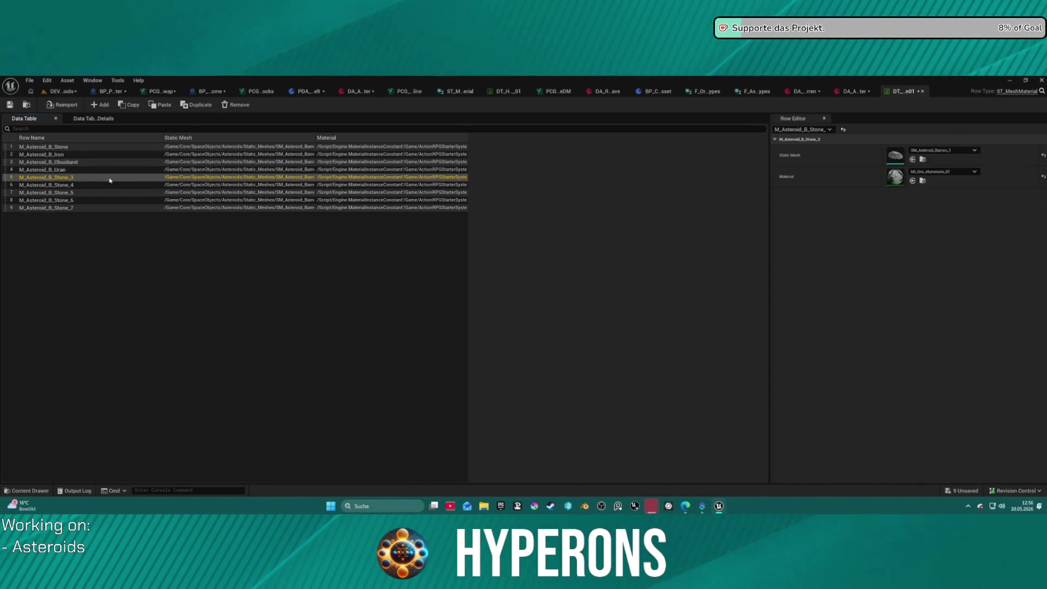
key("Delete")
key("Delete")
key("Delete")
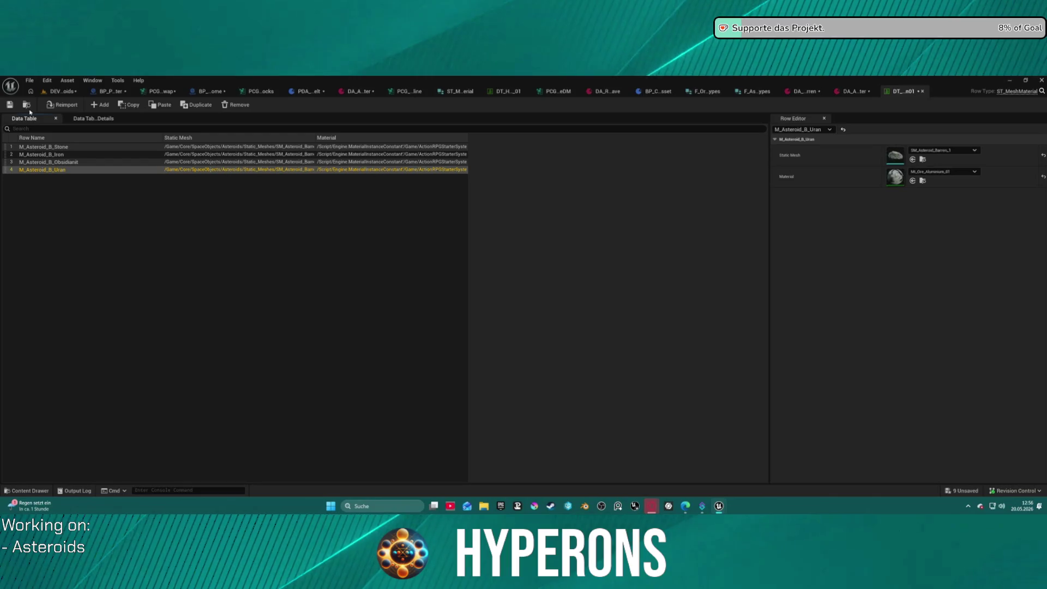
left_click(10, 105)
Step: In the asteroid swap graph, inspect the Filter Elements By Index, Delete Attributes and Load Data Table settings
left_click(163, 91)
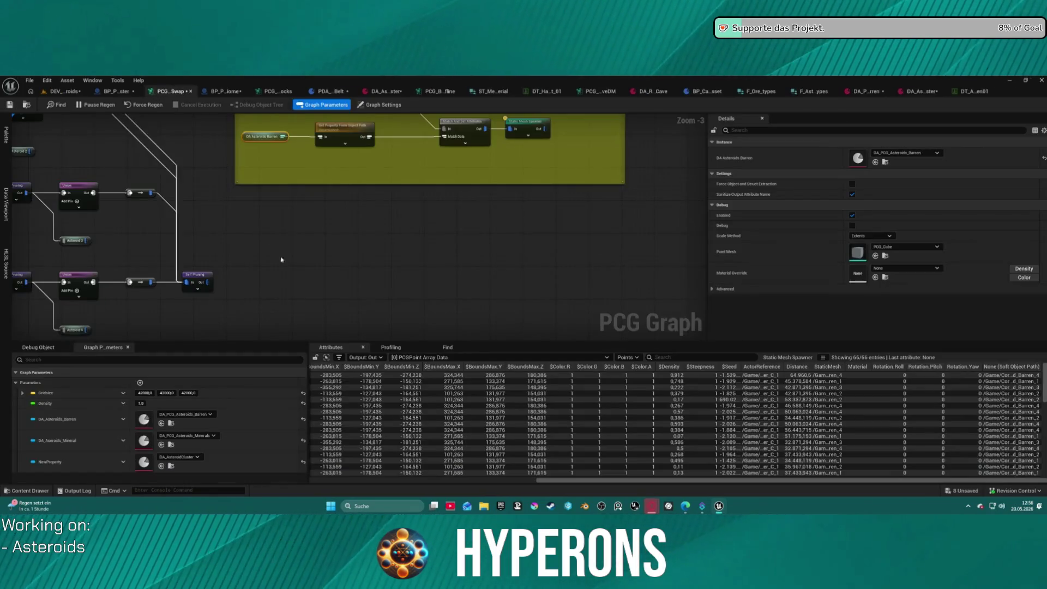
scroll(624, 252, "down", 5)
scroll(401, 248, "up", 8)
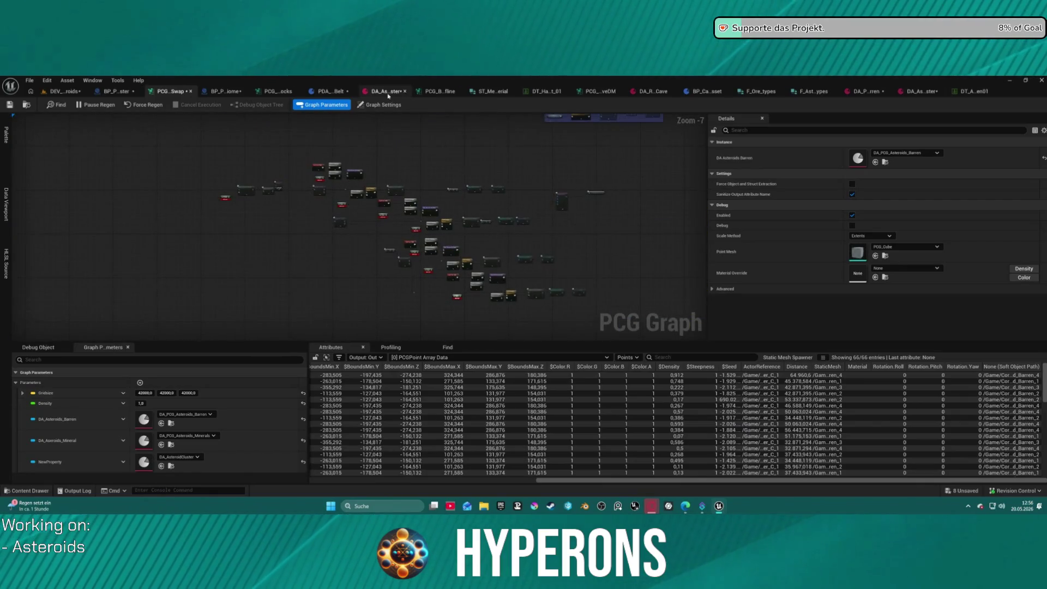
left_click_drag(401, 248, 421, 246)
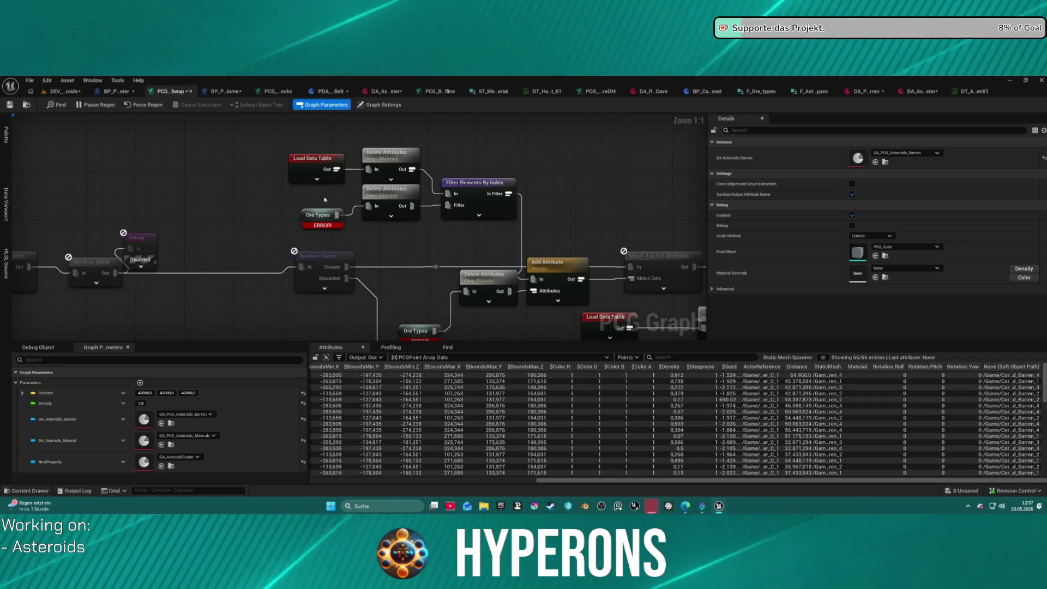
left_click(471, 200)
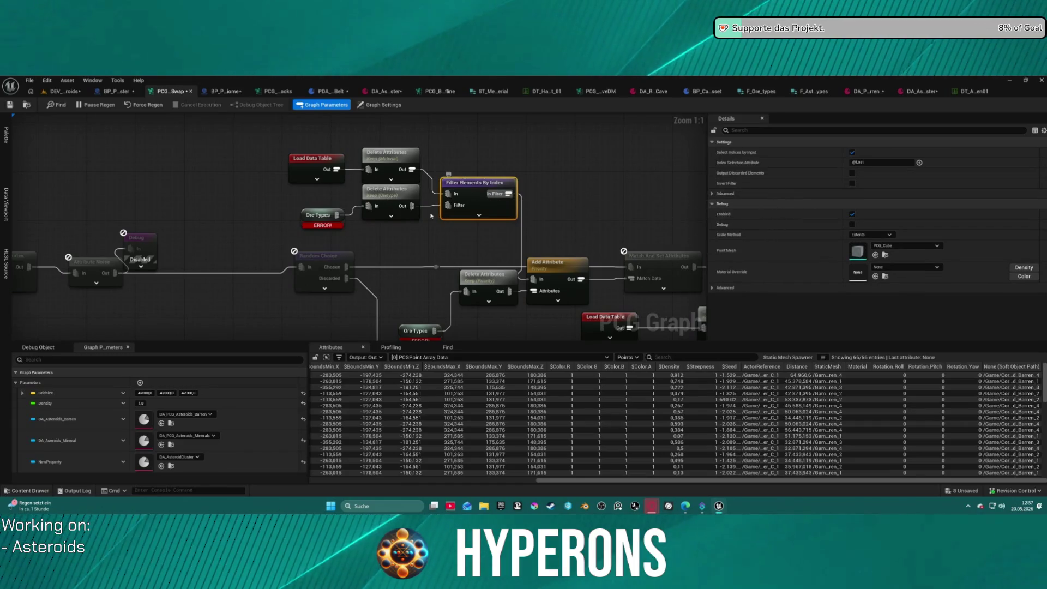
left_click(383, 217)
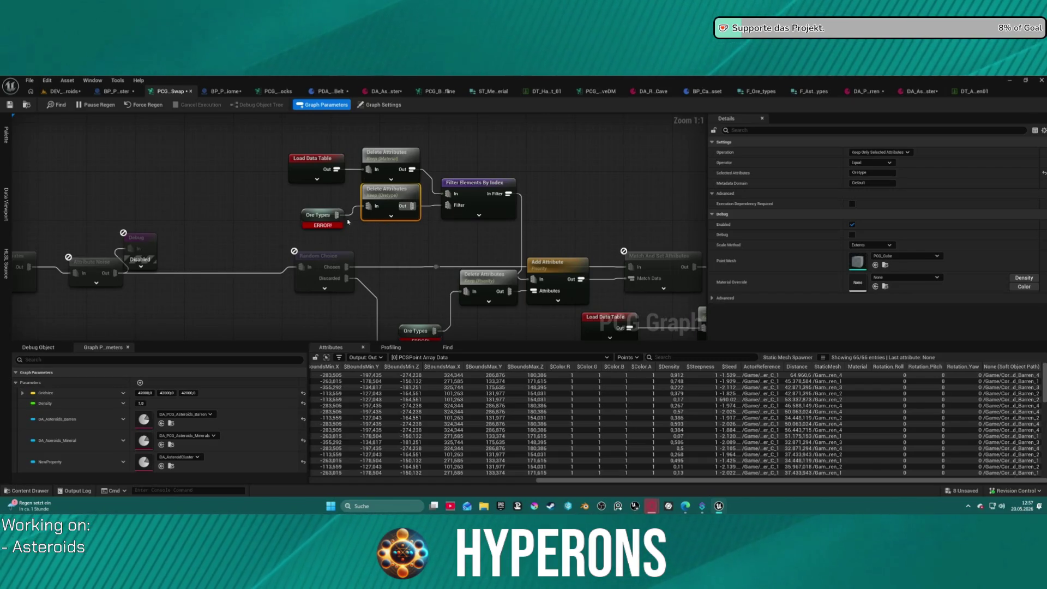
left_click(314, 219)
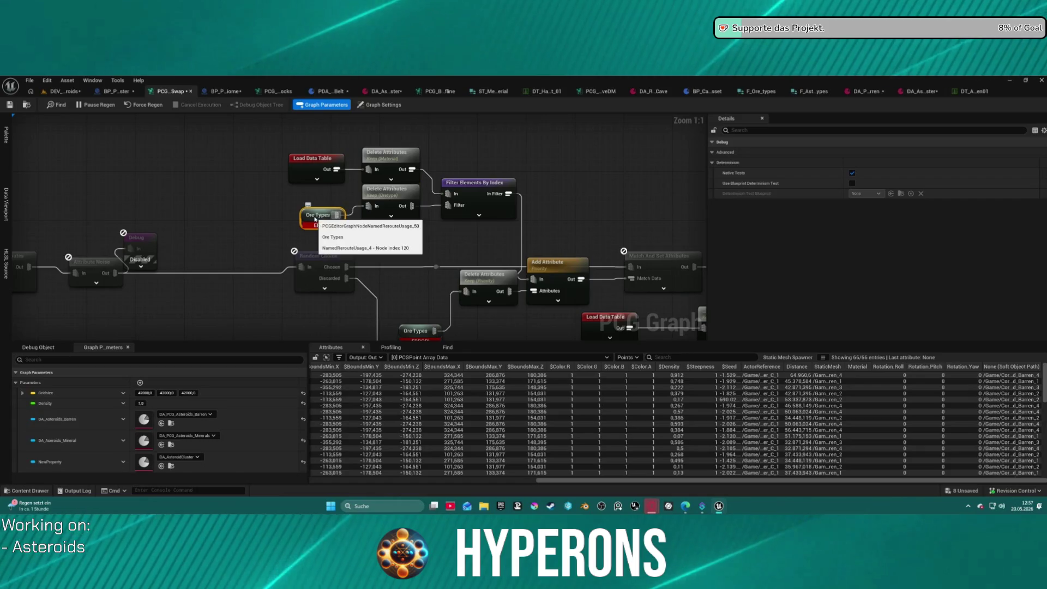
left_click(310, 162)
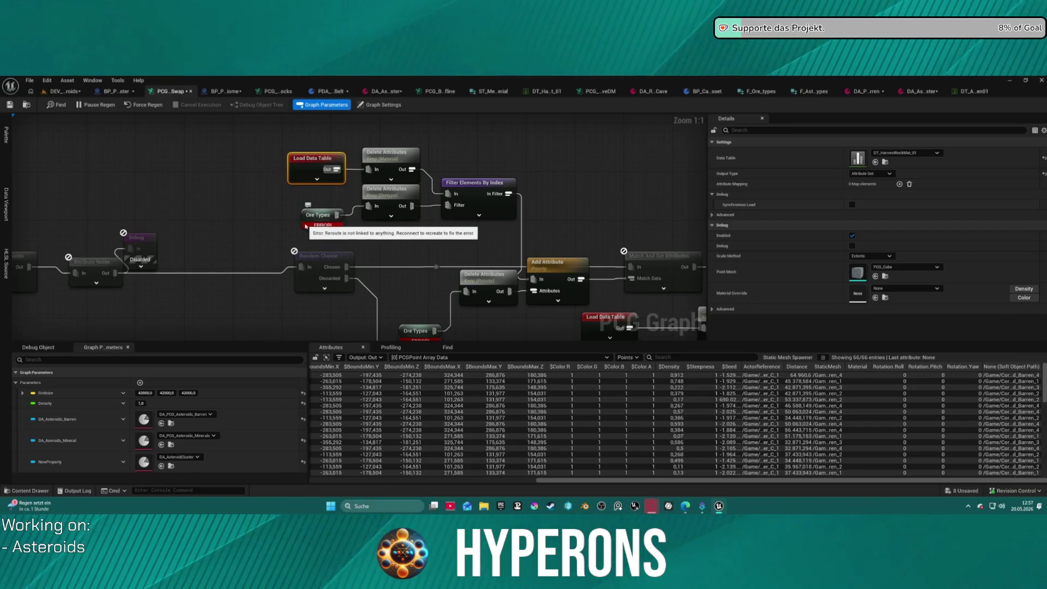
left_click(888, 174)
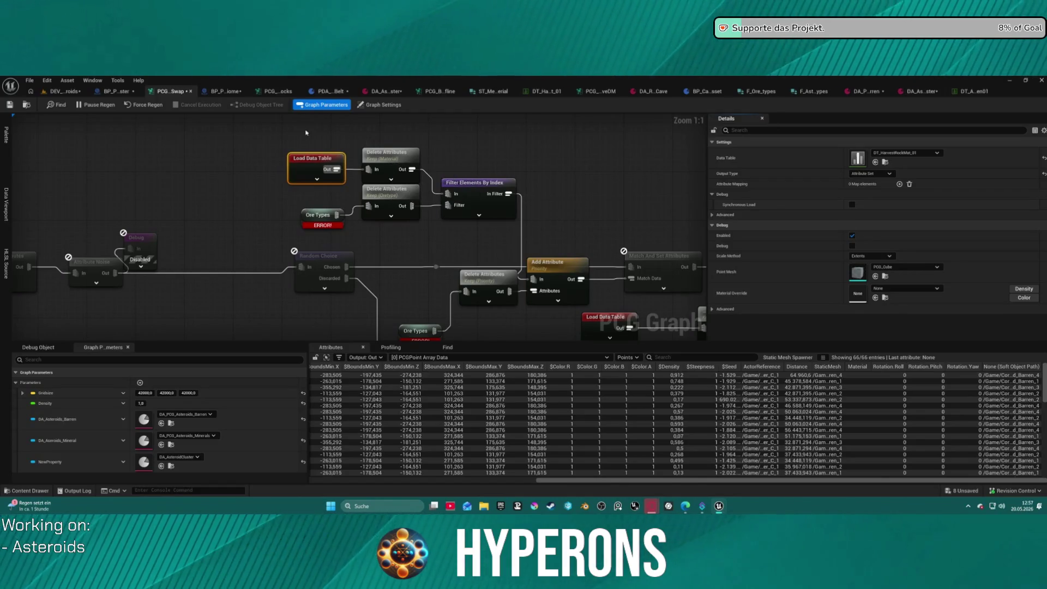
left_click(388, 159)
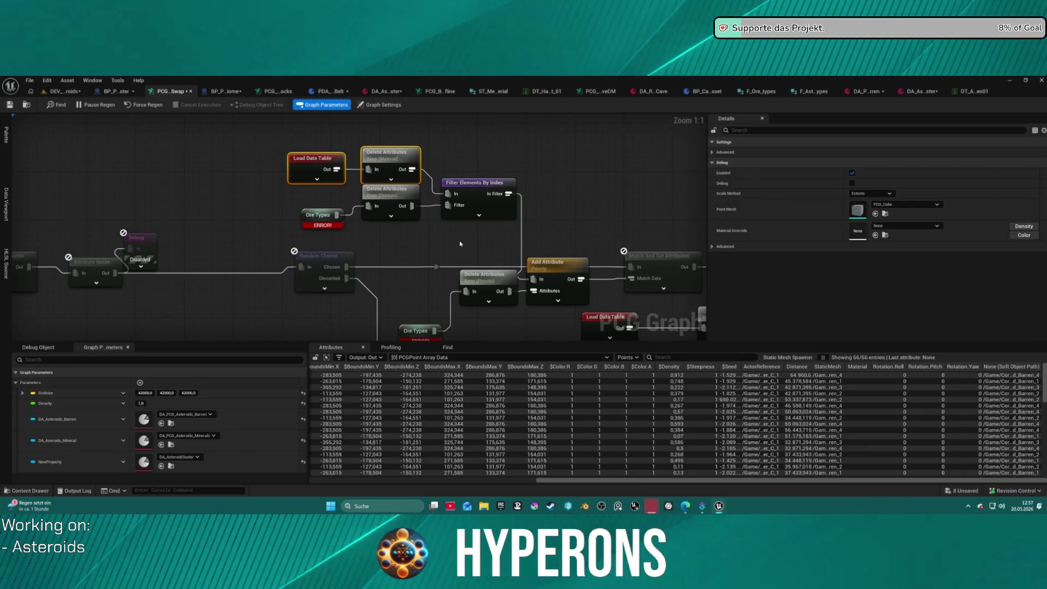
scroll(459, 244, "down", 6)
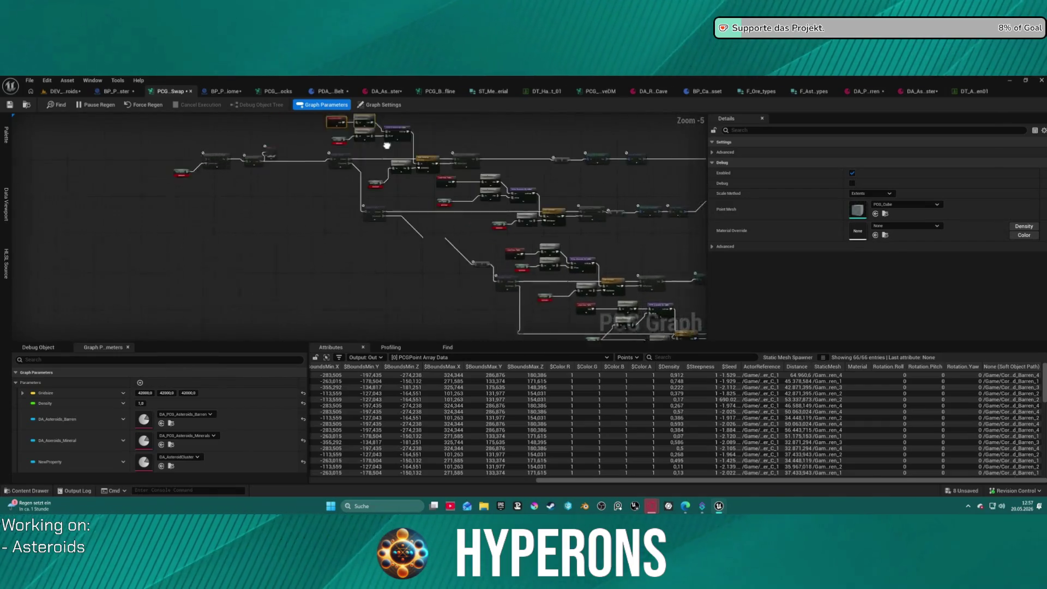
scroll(469, 184, "down", 3)
left_click_drag(125, 165, 503, 362)
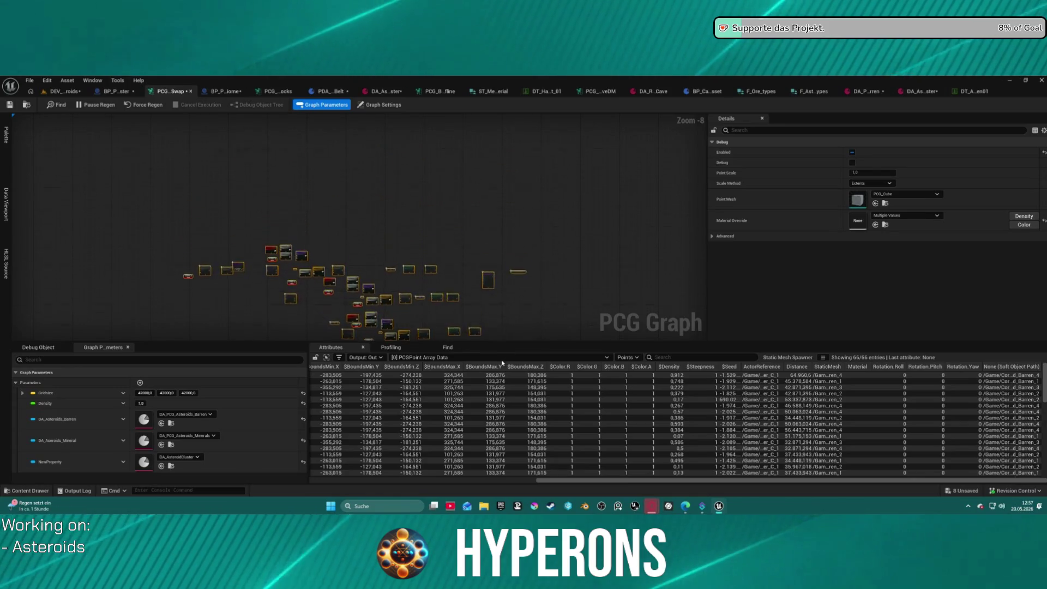
mouse_move(85, 198)
left_mouse_down()
mouse_move(541, 277)
mouse_move(538, 262)
mouse_move(386, 234)
left_mouse_up()
scroll(385, 234, "up", 4)
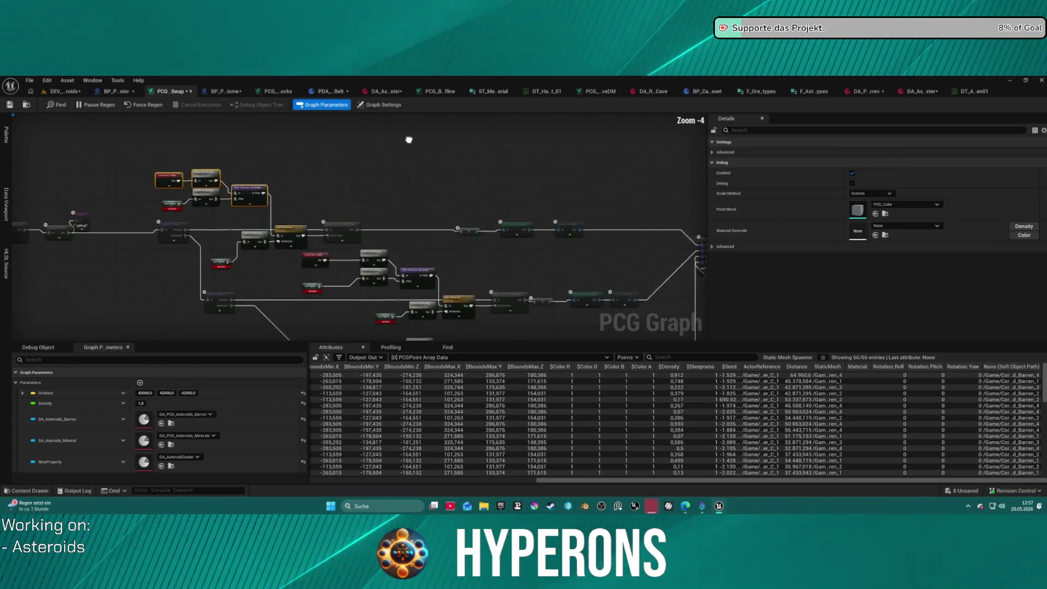
left_click_drag(409, 140, 438, 130)
left_click_drag(184, 156, 320, 115)
mouse_move(174, 126)
left_mouse_down()
mouse_move(589, 245)
mouse_move(494, 247)
left_mouse_up()
mouse_move(587, 165)
left_mouse_down()
mouse_move(602, 271)
mouse_move(389, 331)
left_mouse_up()
scroll(310, 284, "down", 2)
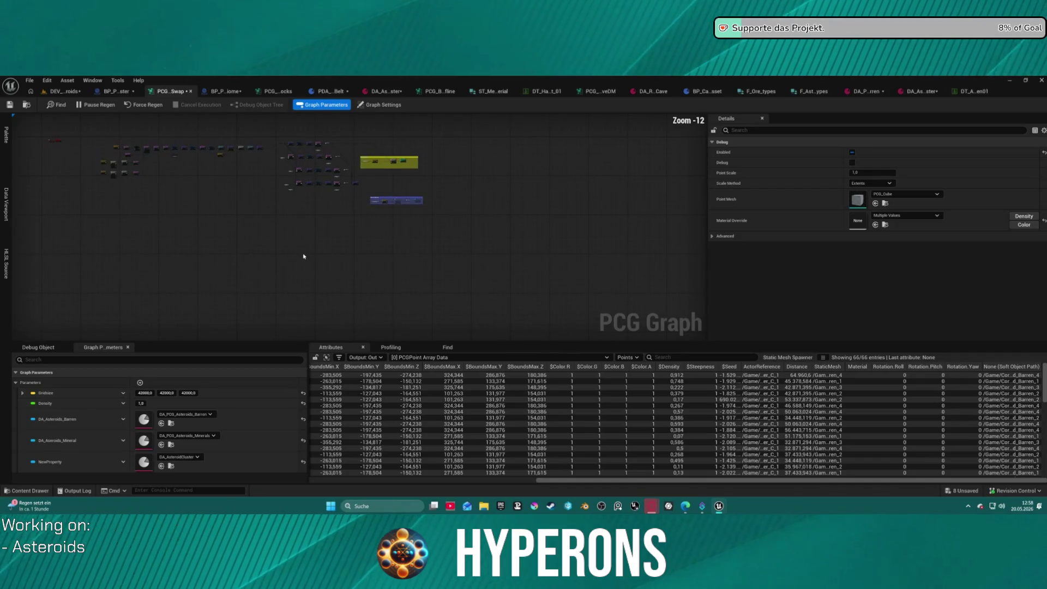
left_click(321, 238)
scroll(384, 229, "up", 10)
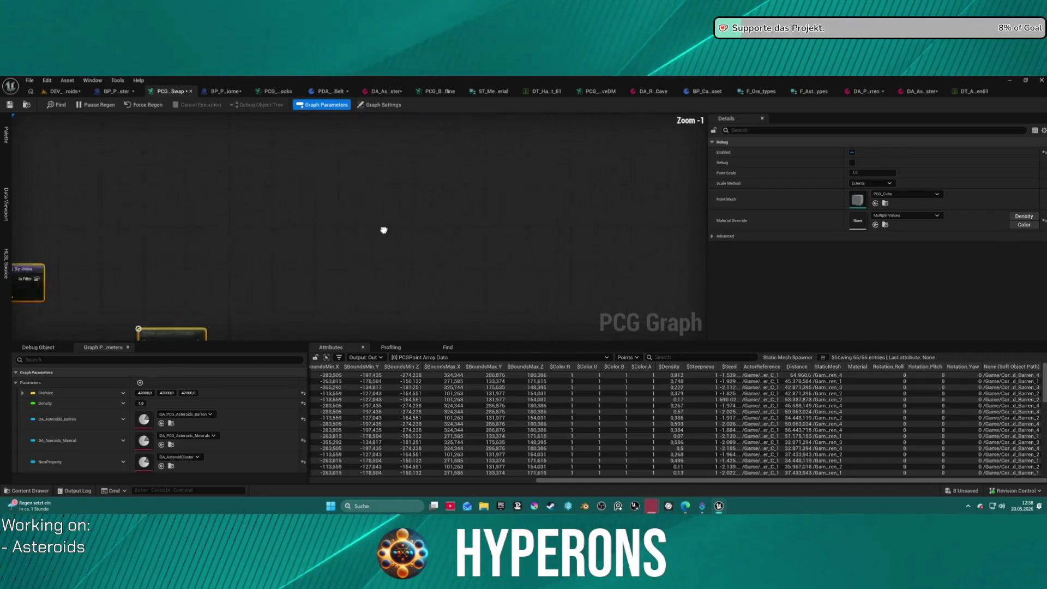
scroll(343, 197, "down", 5)
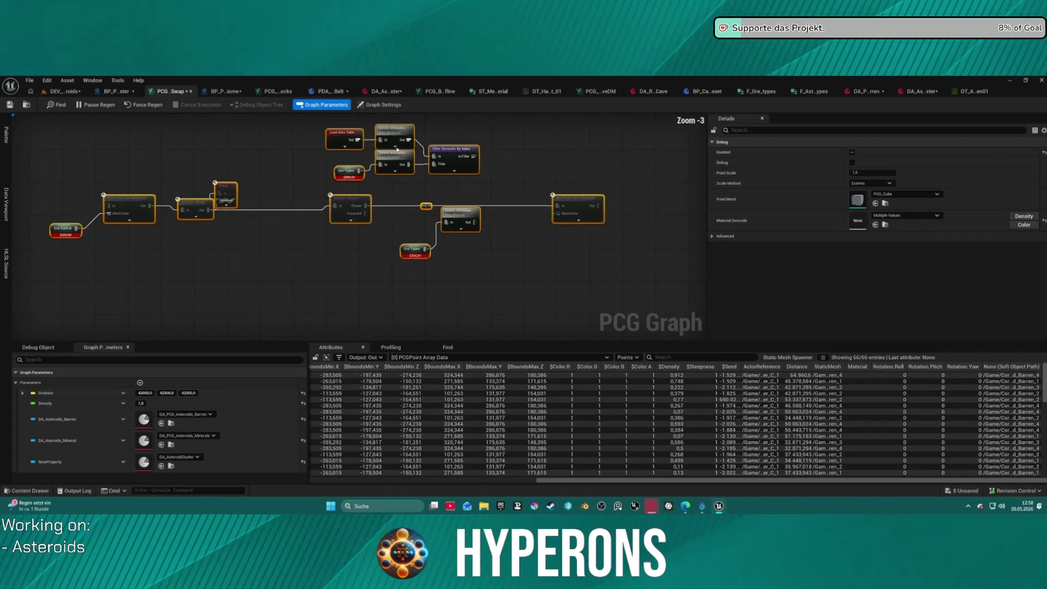
scroll(344, 197, "up", 4)
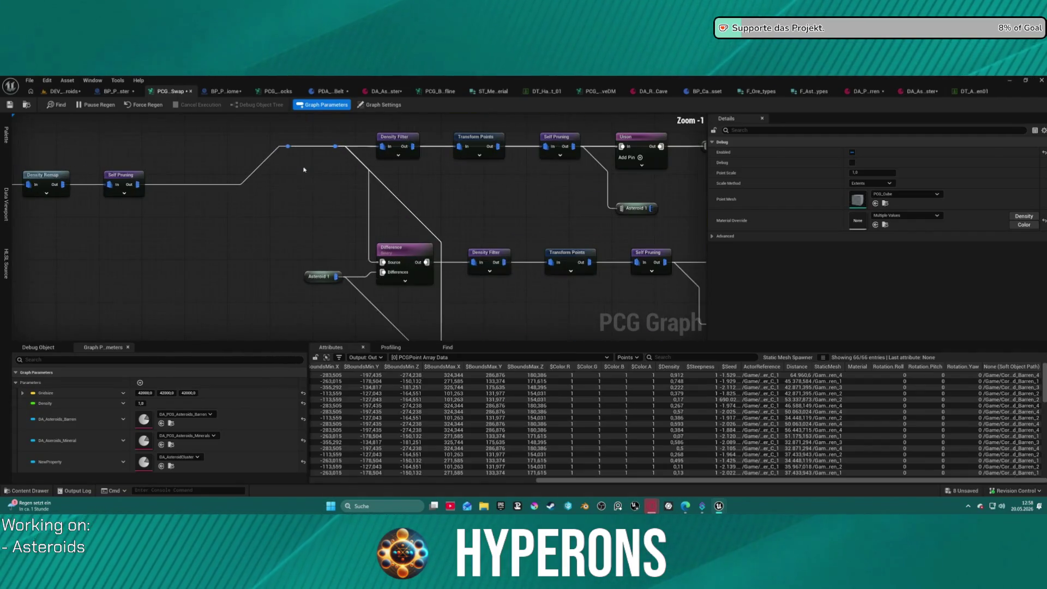
left_click_drag(343, 197, 320, 133)
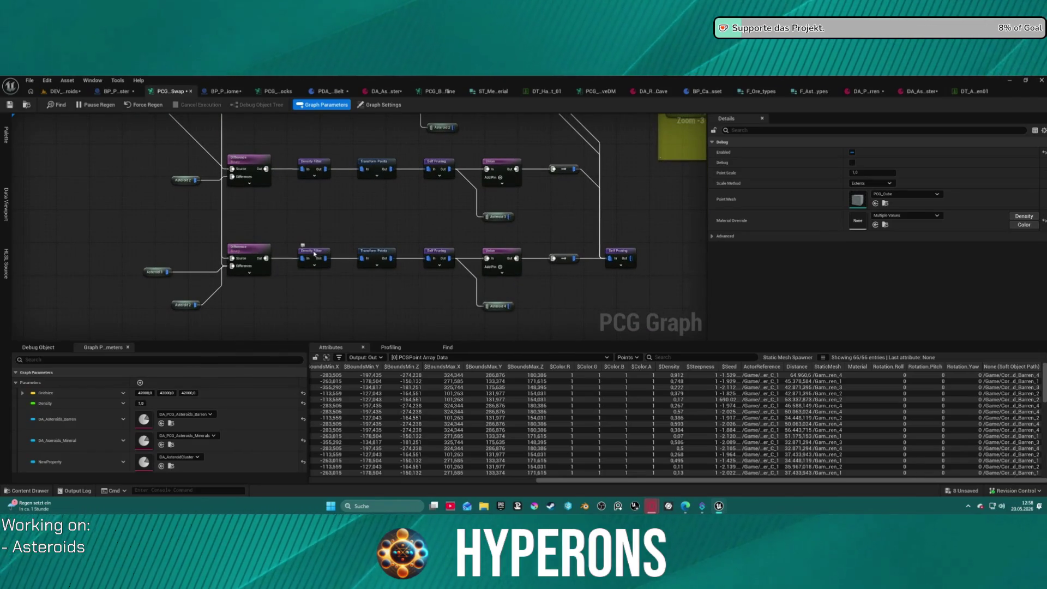
left_click(326, 224)
mouse_move(613, 262)
left_mouse_down()
mouse_move(583, 320)
mouse_move(518, 332)
mouse_move(510, 269)
mouse_move(603, 301)
mouse_move(586, 293)
left_mouse_up()
scroll(518, 327, "down", 2)
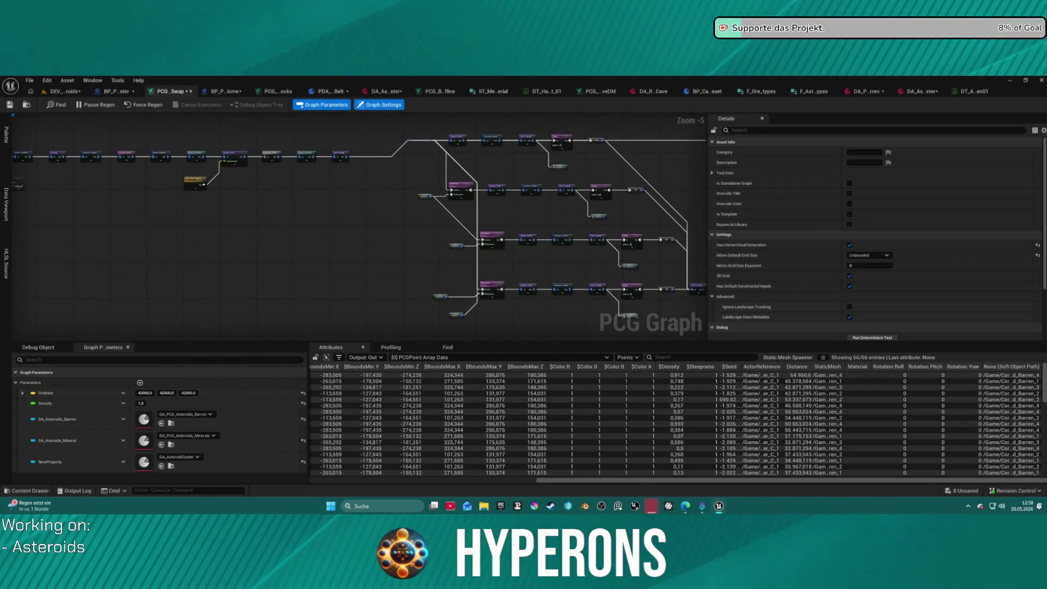
scroll(410, 196, "up", 2)
left_click_drag(411, 197, 388, 219)
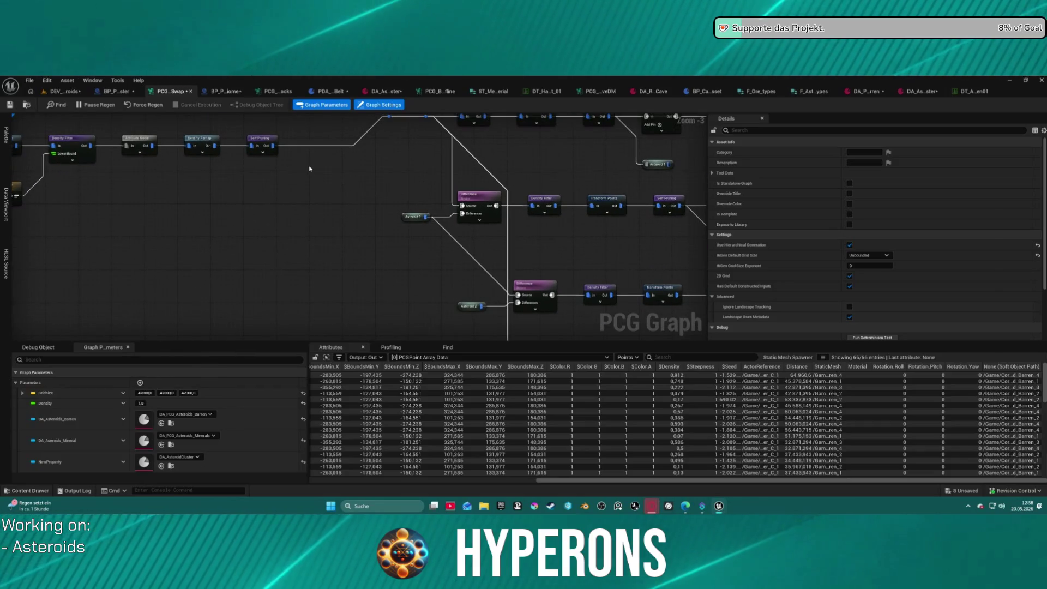
left_click_drag(310, 169, 267, 223)
left_click(406, 181)
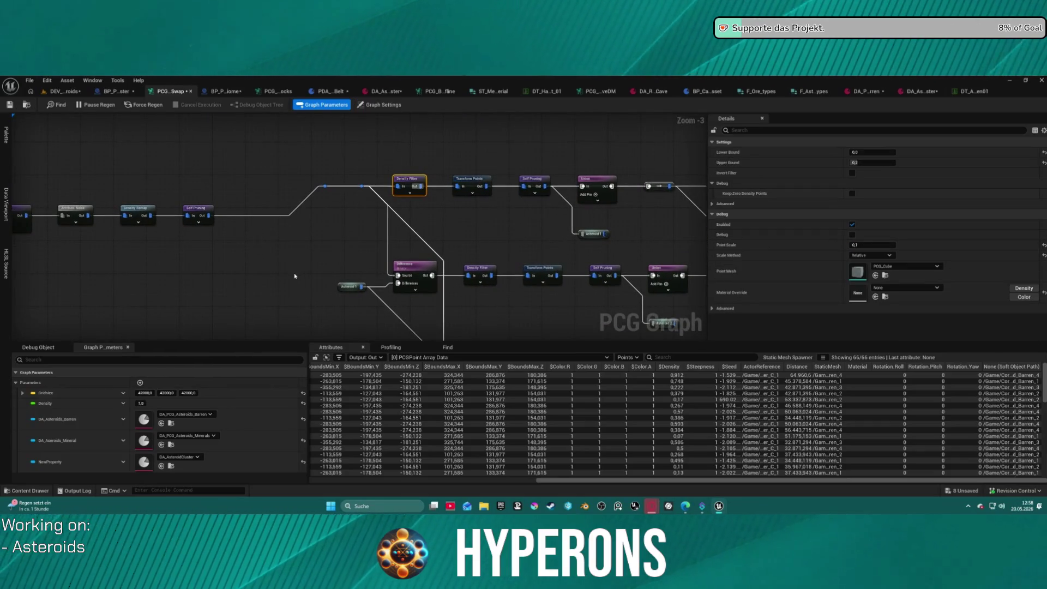
key("ctrl+c")
key("ctrl+v")
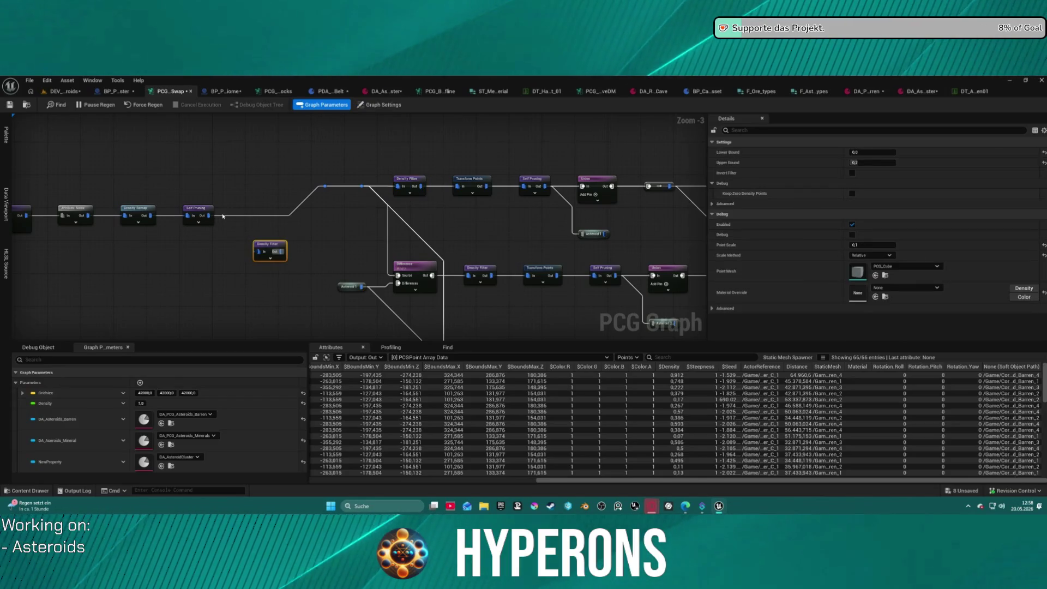
Step: Wire Self Pruning into the copied Density Filter and move the Asteroid Barren group lower left
left_click(62, 92)
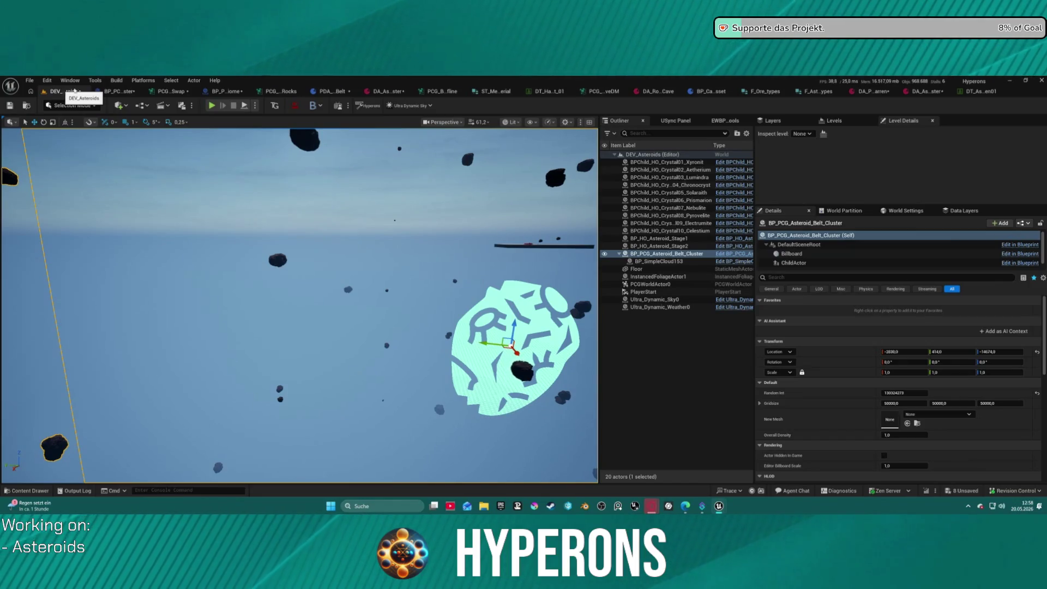
left_click(168, 91)
left_click_drag(208, 215, 259, 252)
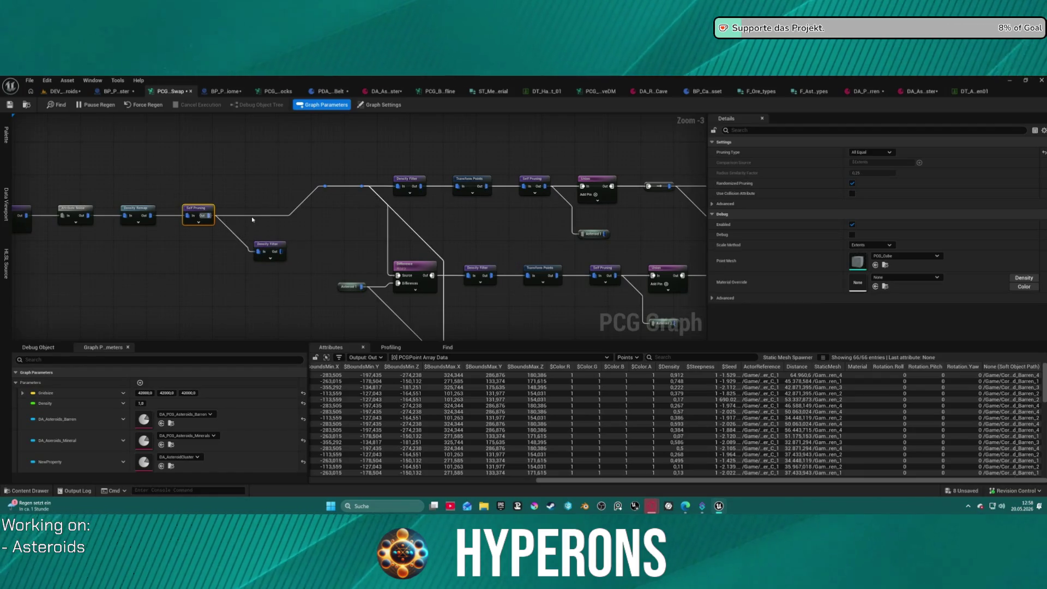
scroll(254, 216, "down", 2)
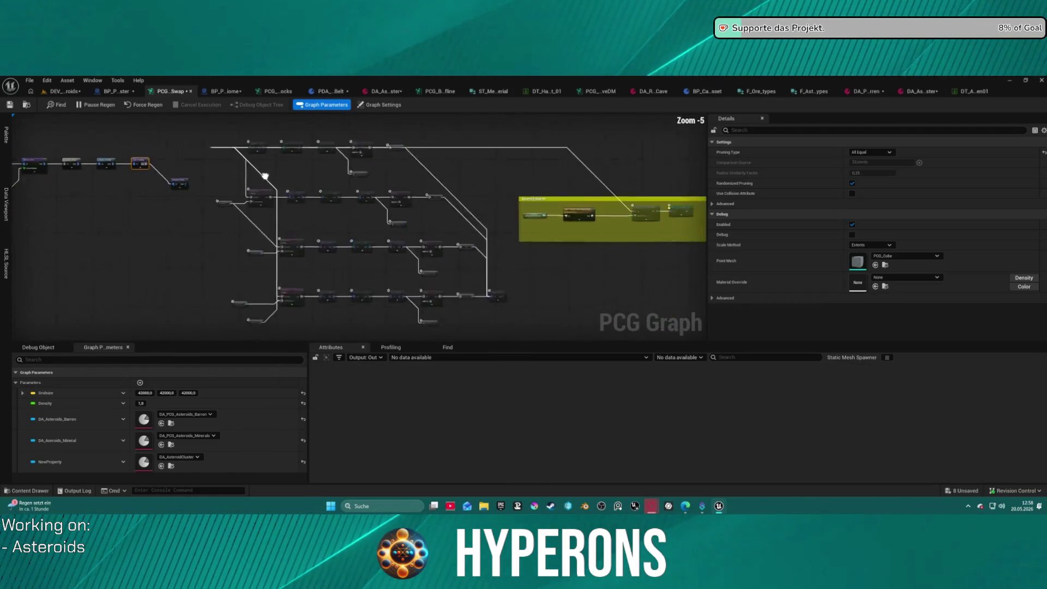
left_click_drag(408, 174, 482, 280)
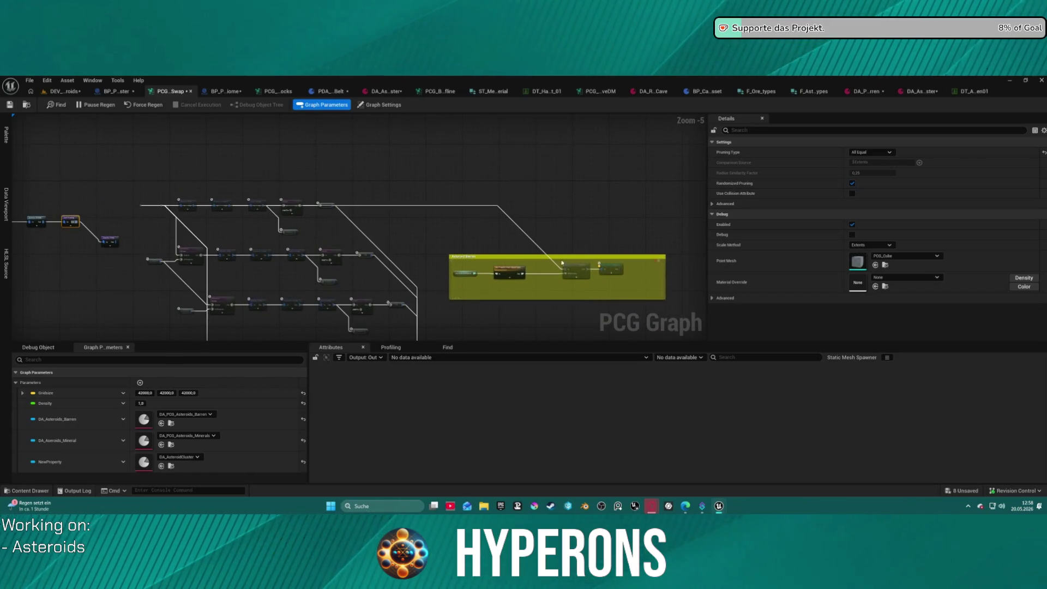
mouse_move(572, 265)
left_mouse_down()
mouse_move(523, 304)
mouse_move(214, 249)
mouse_move(277, 242)
mouse_move(255, 249)
left_mouse_up()
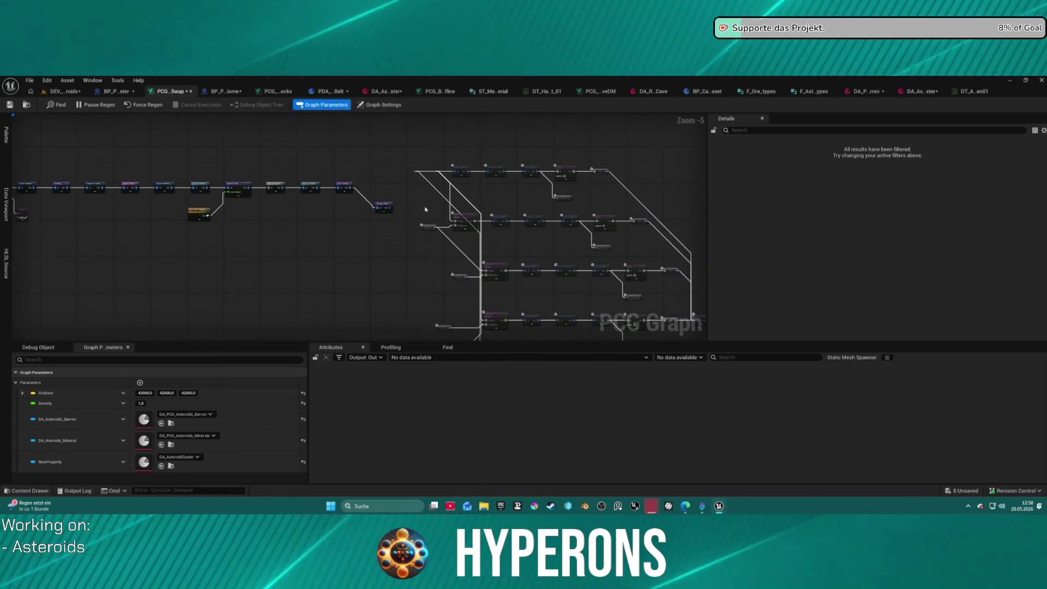
scroll(439, 194, "up", 4)
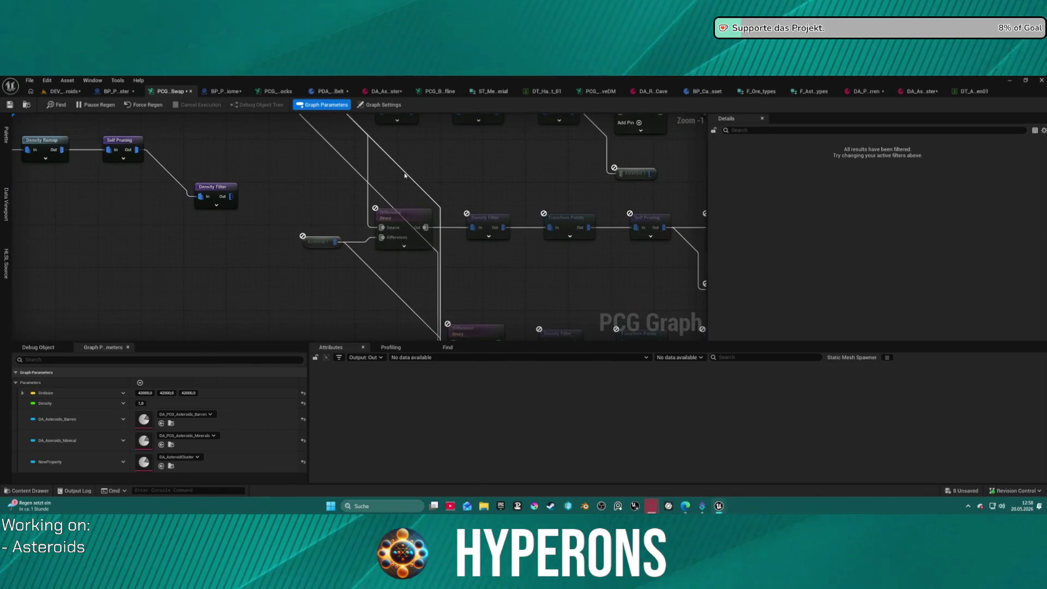
Step: Delete the Difference node from the PCG graph
left_click(401, 214)
left_click(469, 329)
mouse_move(423, 338)
left_mouse_down()
mouse_move(443, 157)
mouse_move(477, 209)
left_mouse_up()
key("Delete")
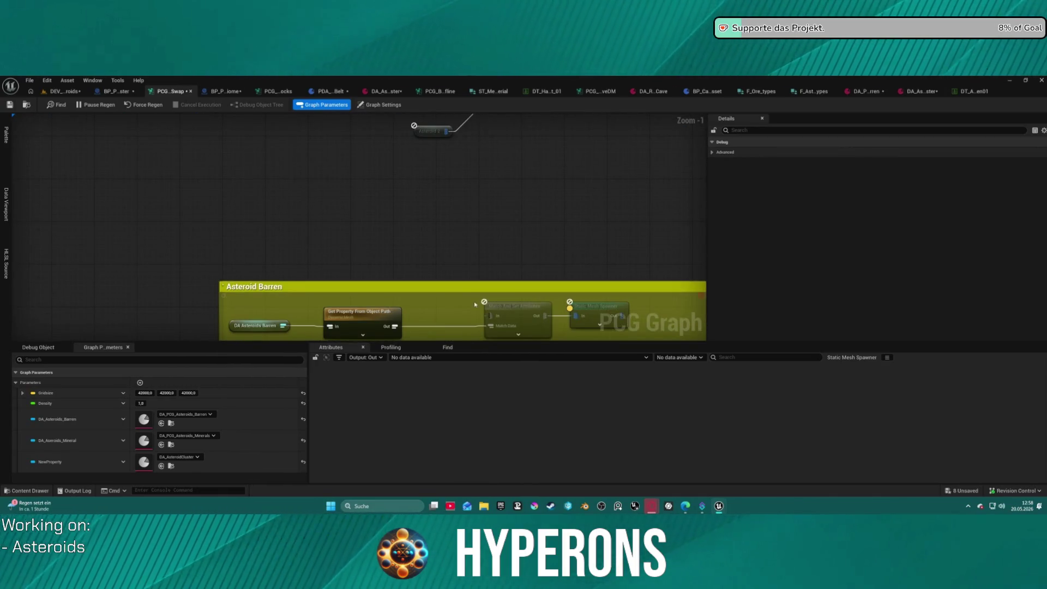
mouse_move(488, 316)
left_mouse_down()
mouse_move(480, 240)
mouse_move(284, 238)
left_mouse_up()
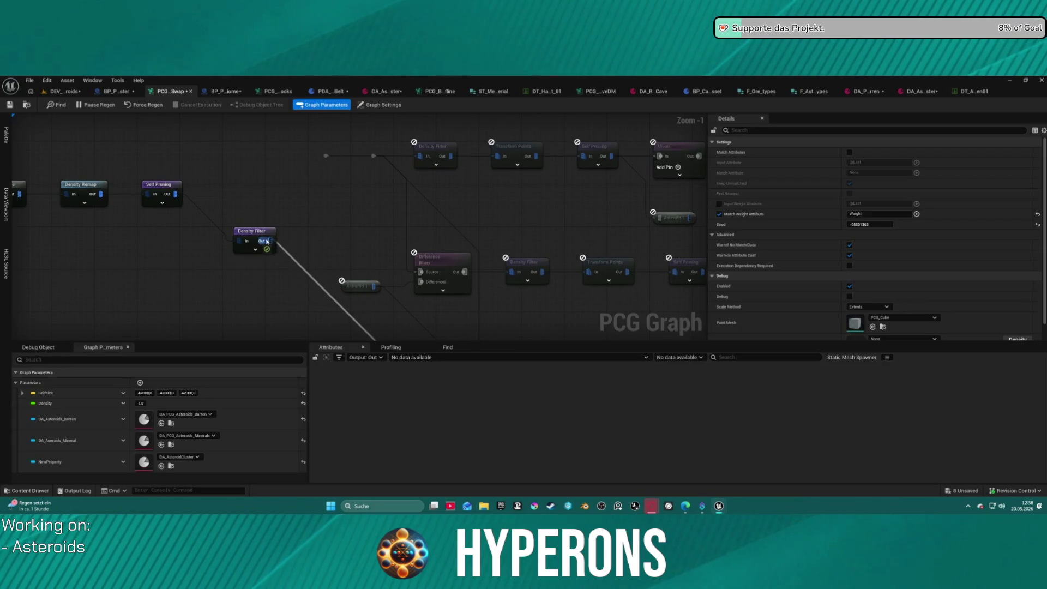
left_click(249, 252)
left_click_drag(244, 281, 273, 158)
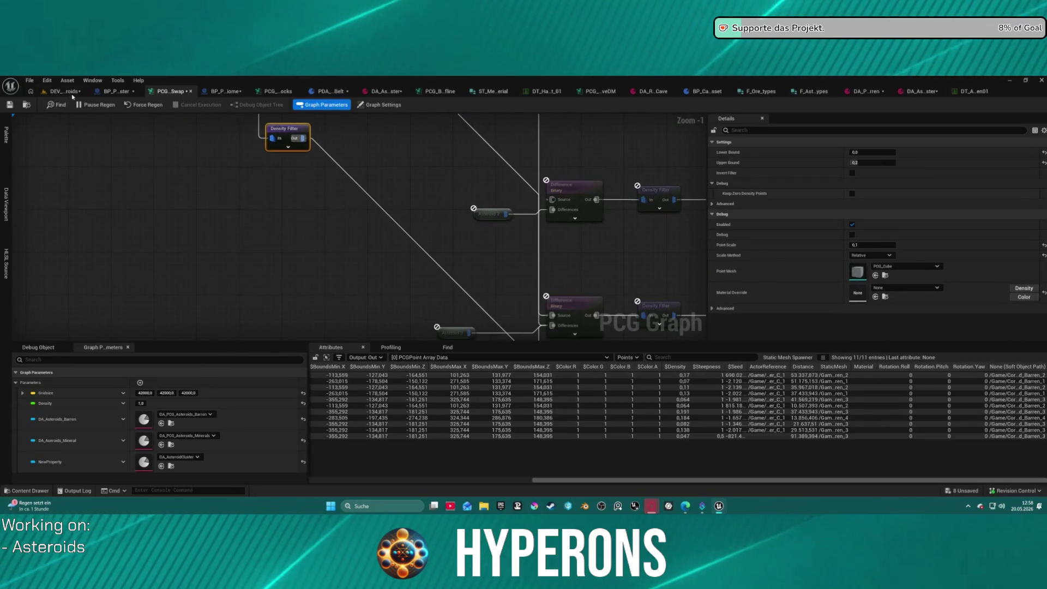
Step: Raise the Density Filter's upper bound to about 0.49 and check the asteroids in the level
left_click(65, 91)
left_click_drag(130, 148, 131, 98)
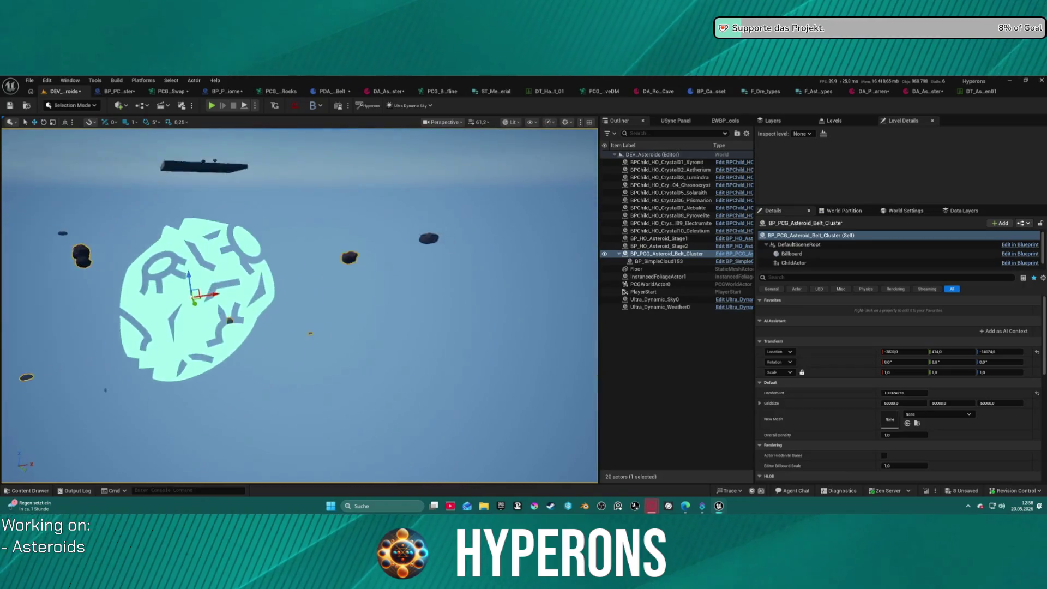
mouse_move(300, 305)
left_mouse_down()
mouse_move(300, 333)
mouse_move(262, 338)
mouse_move(212, 317)
mouse_move(203, 278)
mouse_move(196, 311)
left_mouse_up()
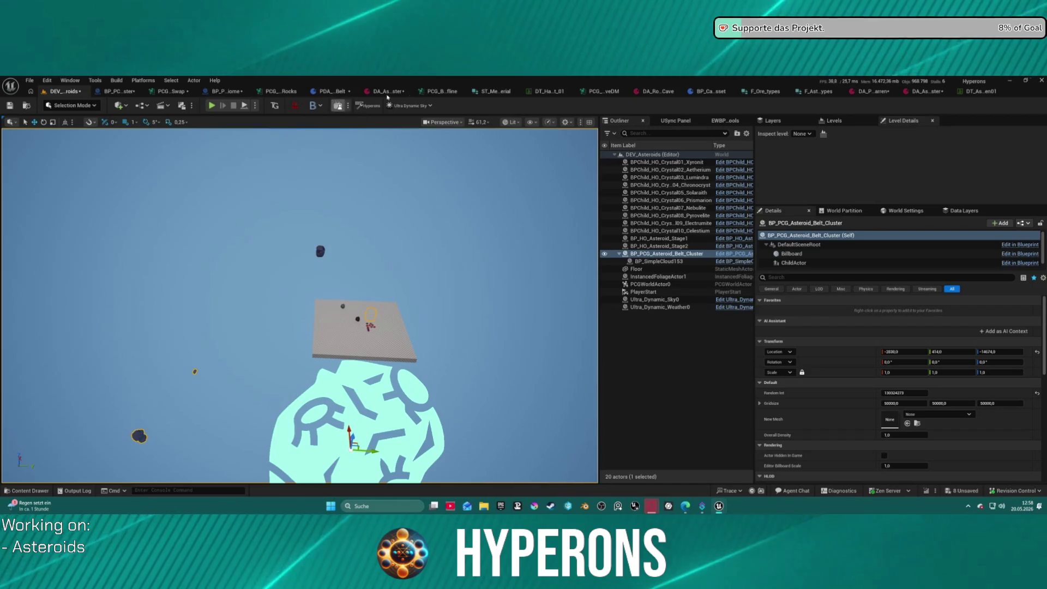
left_click(171, 93)
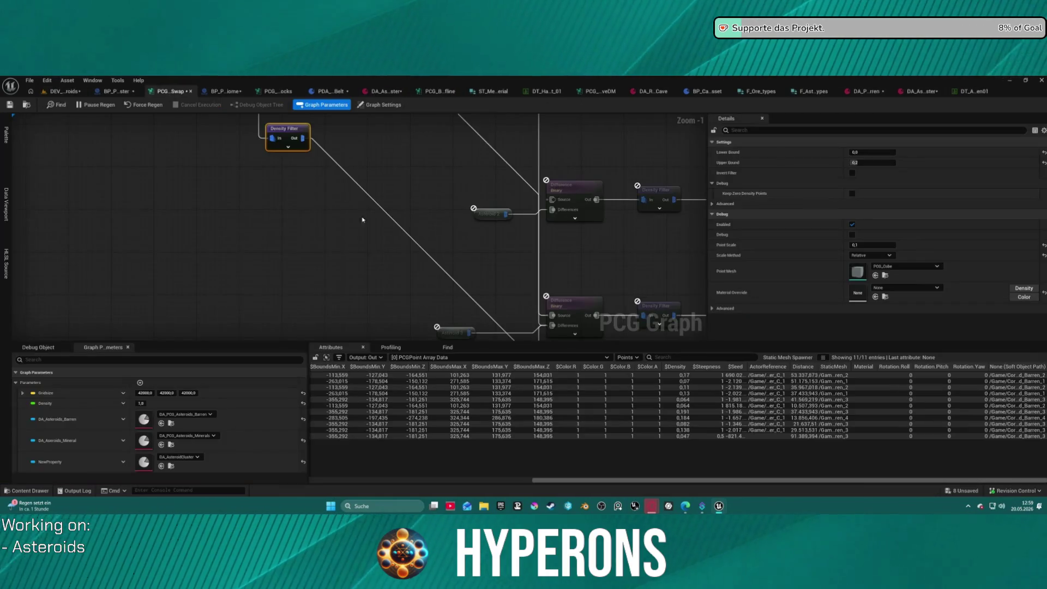
left_click_drag(872, 163, 895, 162)
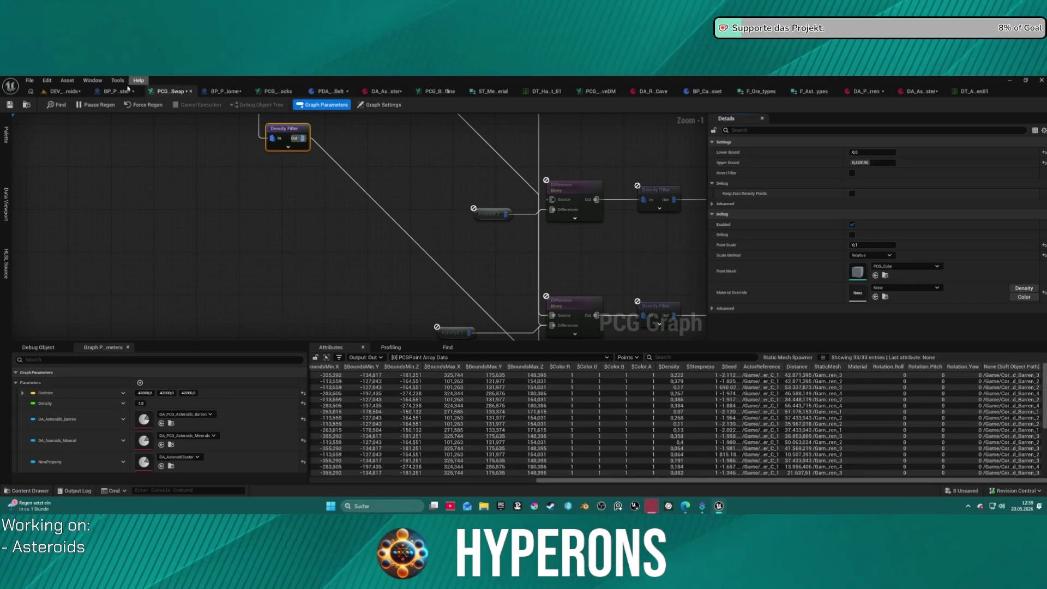
left_click(63, 92)
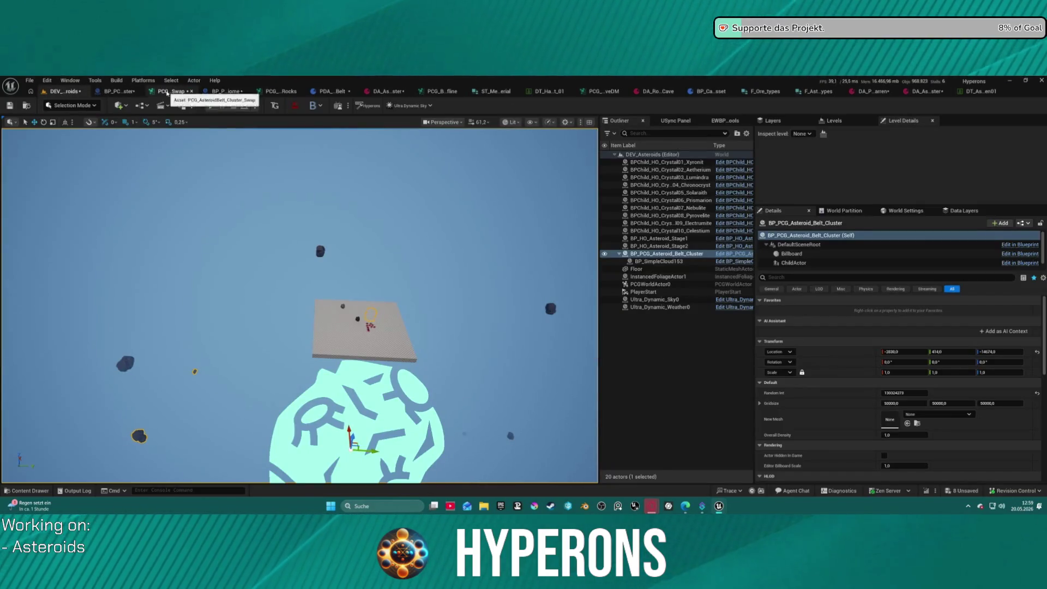
Step: Detach the PCG swap graph from the main tabs and fly through the DEV_Asteroids asteroid field
left_click(188, 92)
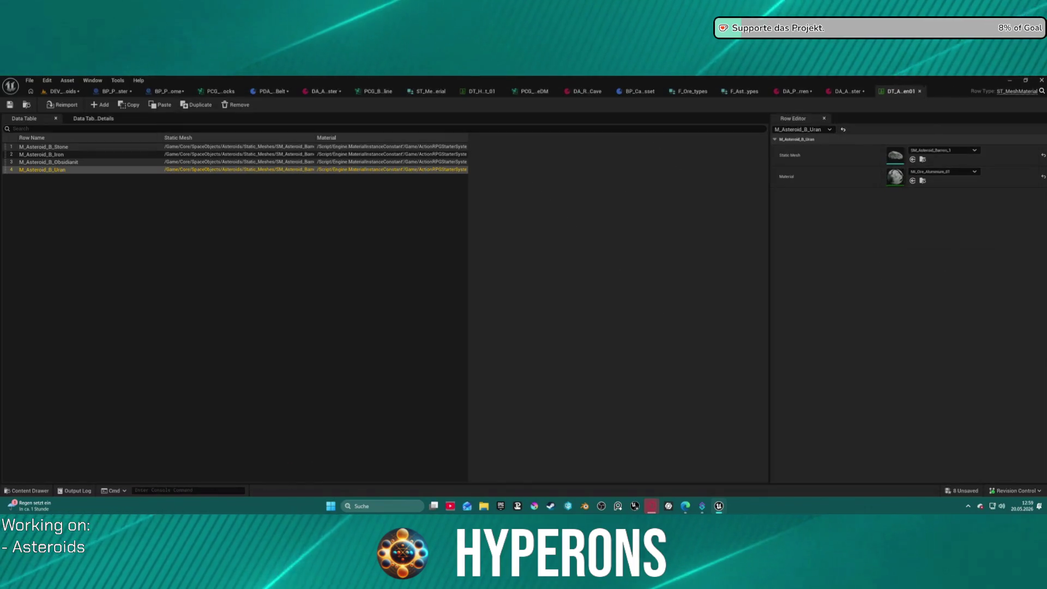
left_click(63, 91)
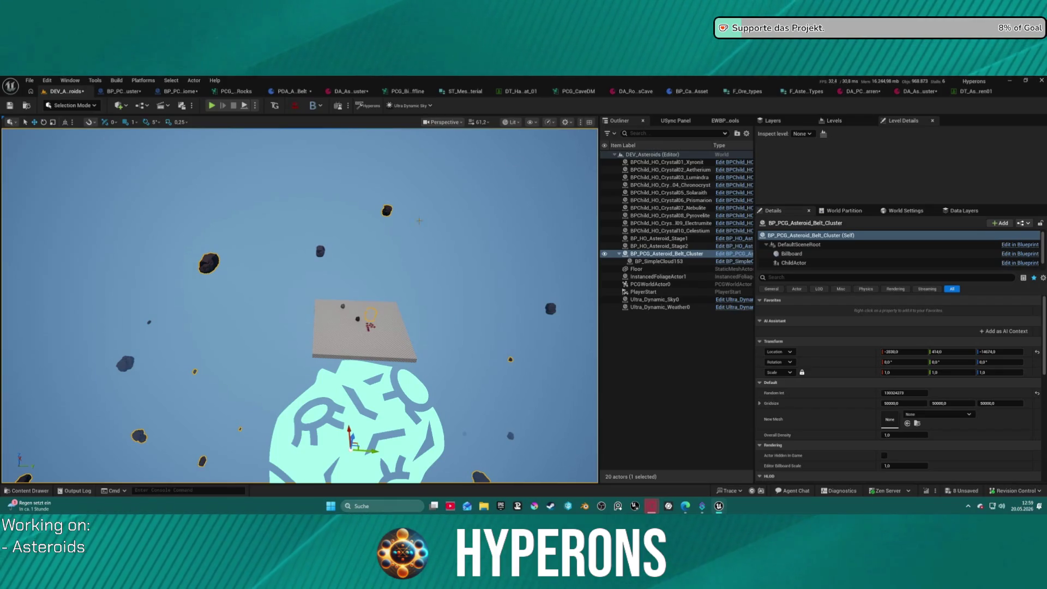
scroll(422, 218, "down", 10)
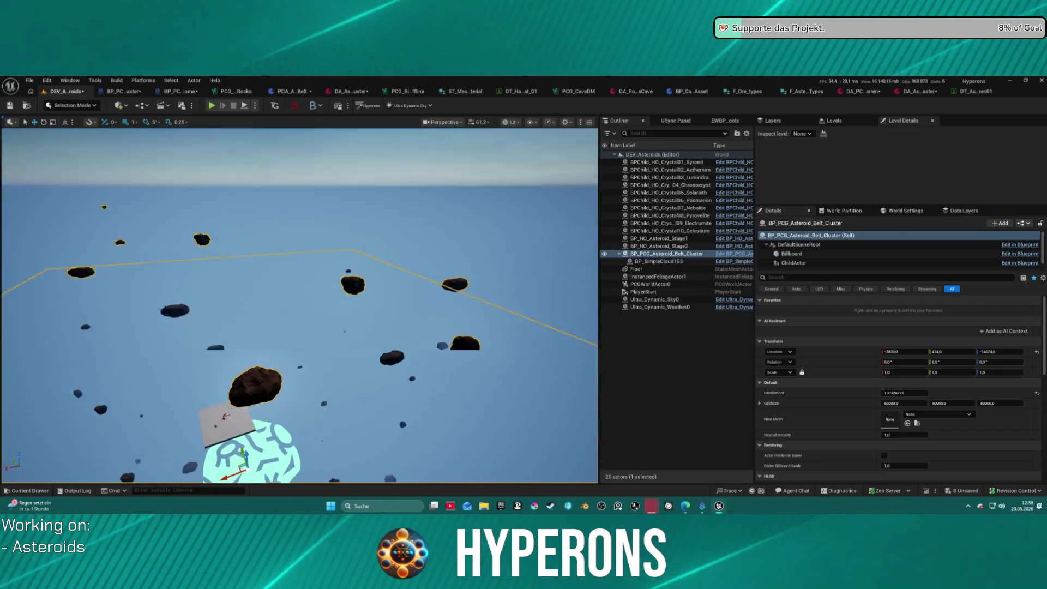
scroll(300, 306, "up", 10)
mouse_move(300, 306)
left_mouse_down()
mouse_move(278, 302)
mouse_move(300, 295)
mouse_move(281, 289)
left_mouse_up()
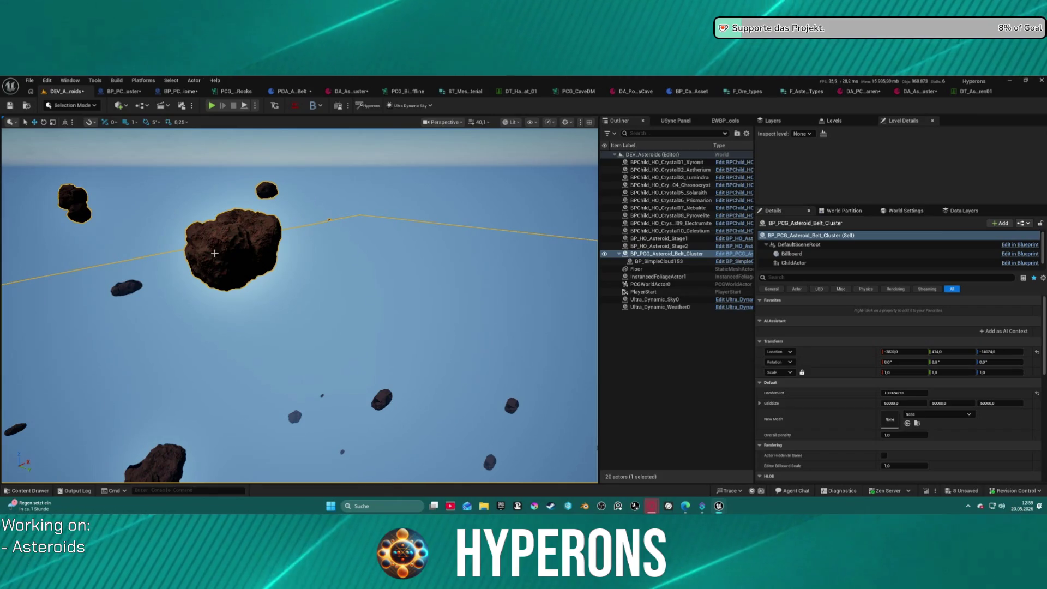
mouse_move(306, 250)
left_mouse_down()
mouse_move(306, 233)
mouse_move(331, 211)
left_mouse_up()
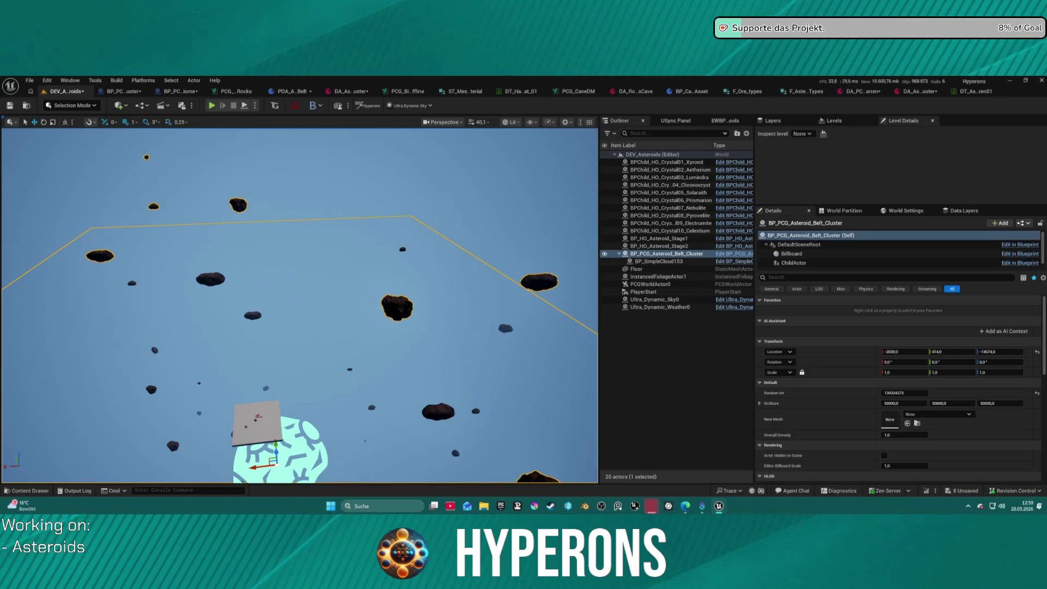
key("super+Right")
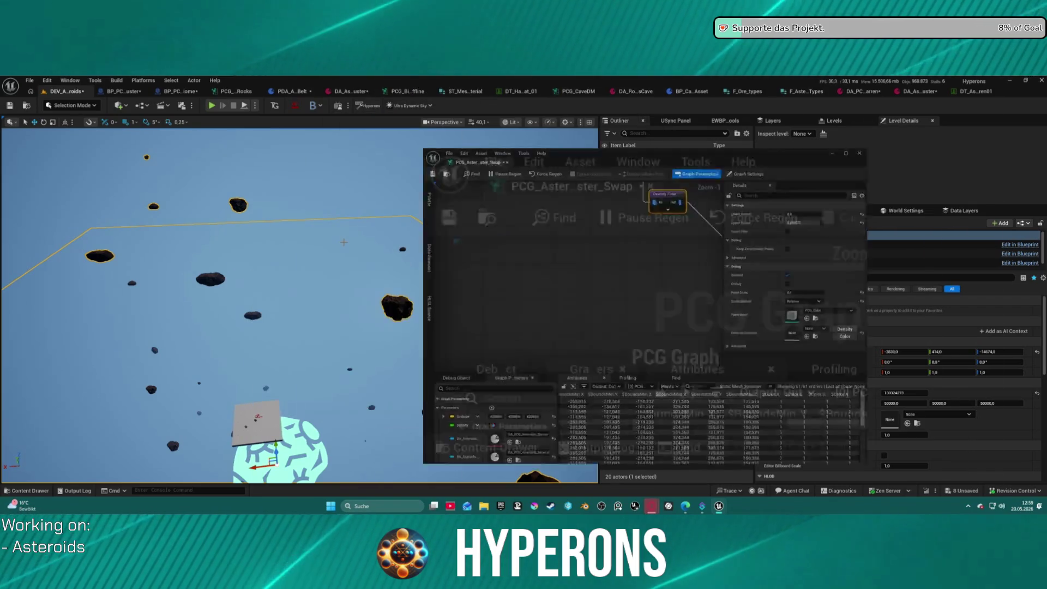
Step: Tile the level viewport left of the widened graph window and move Density Filter beside Asteroid Barren
left_click(121, 207)
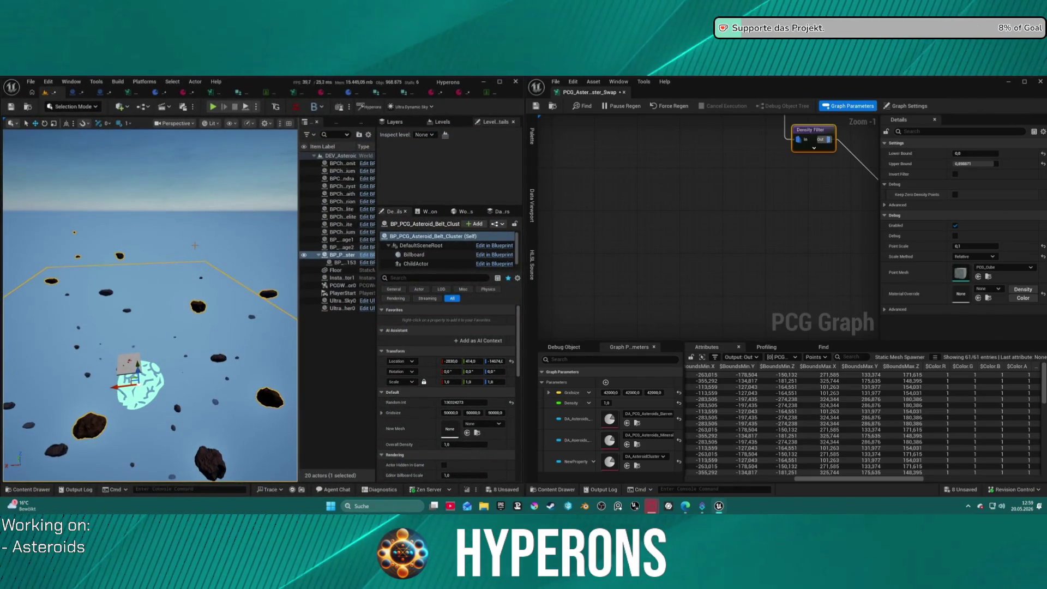
key("F11")
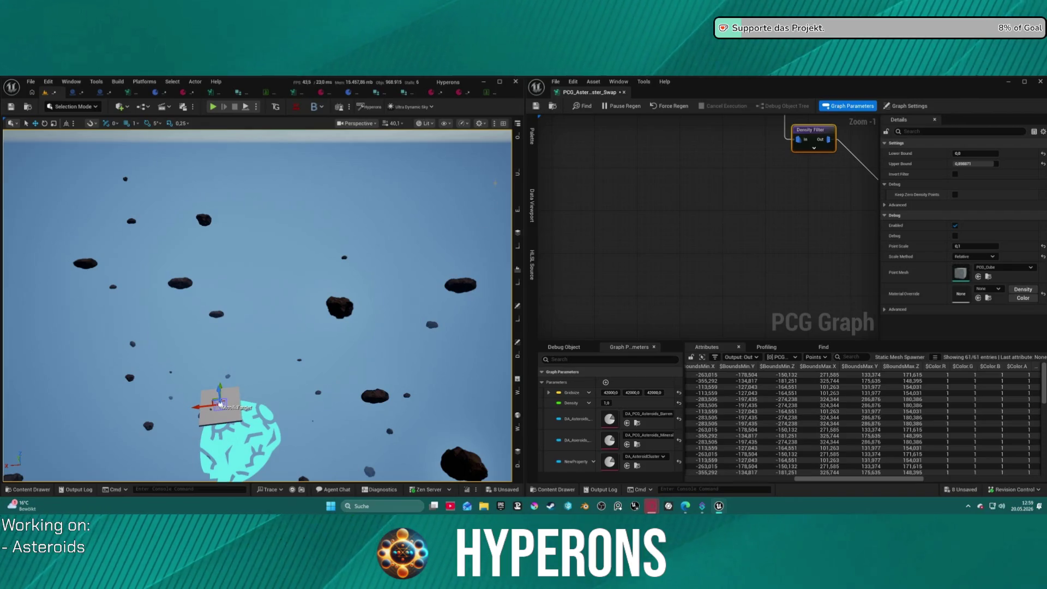
left_click_drag(523, 201, 402, 218)
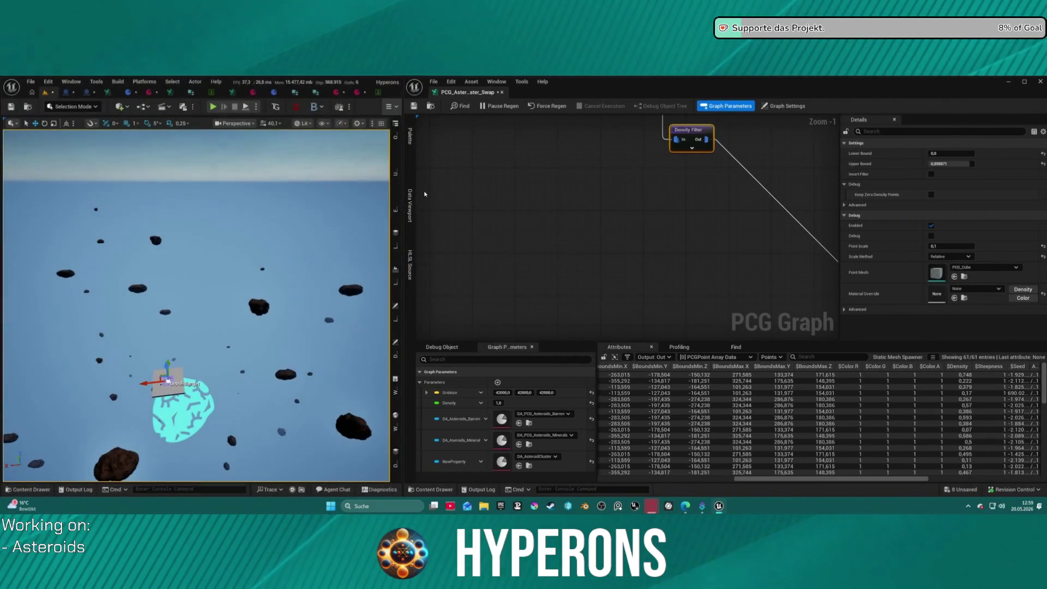
scroll(565, 230, "down", 5)
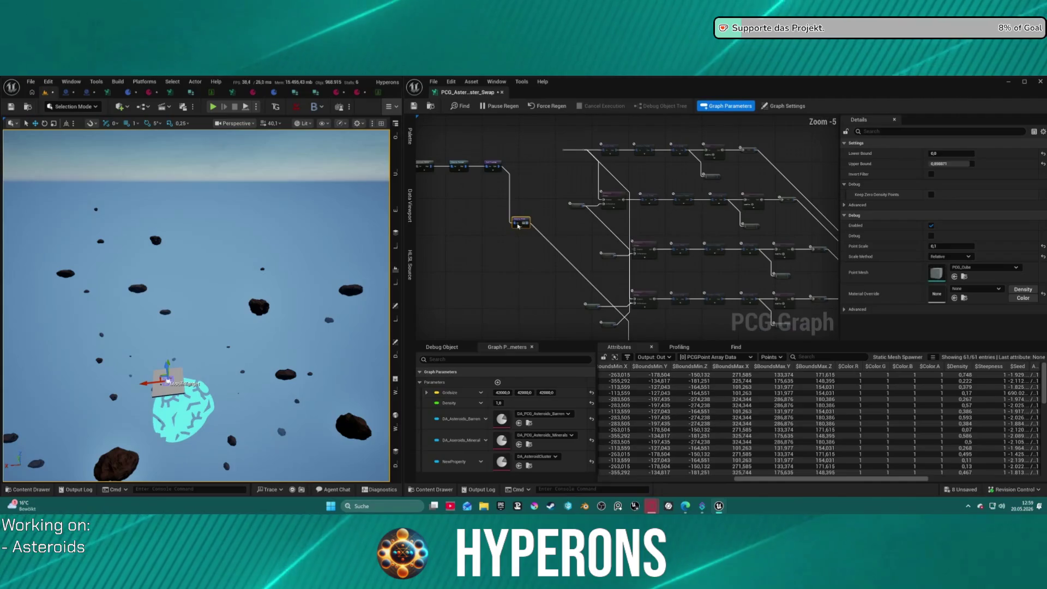
left_click_drag(517, 223, 499, 297)
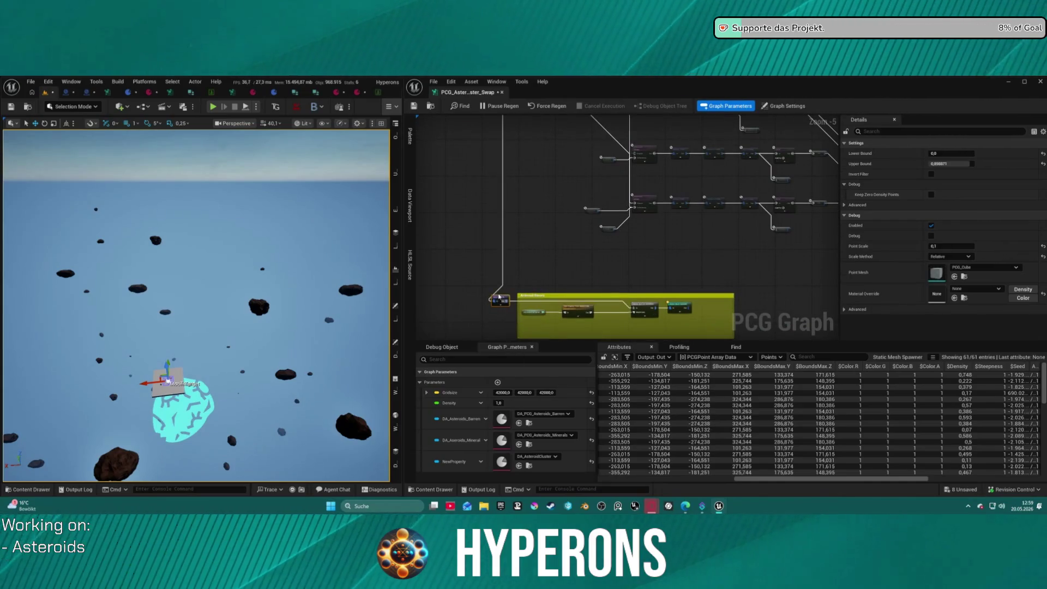
scroll(627, 262, "up", 1)
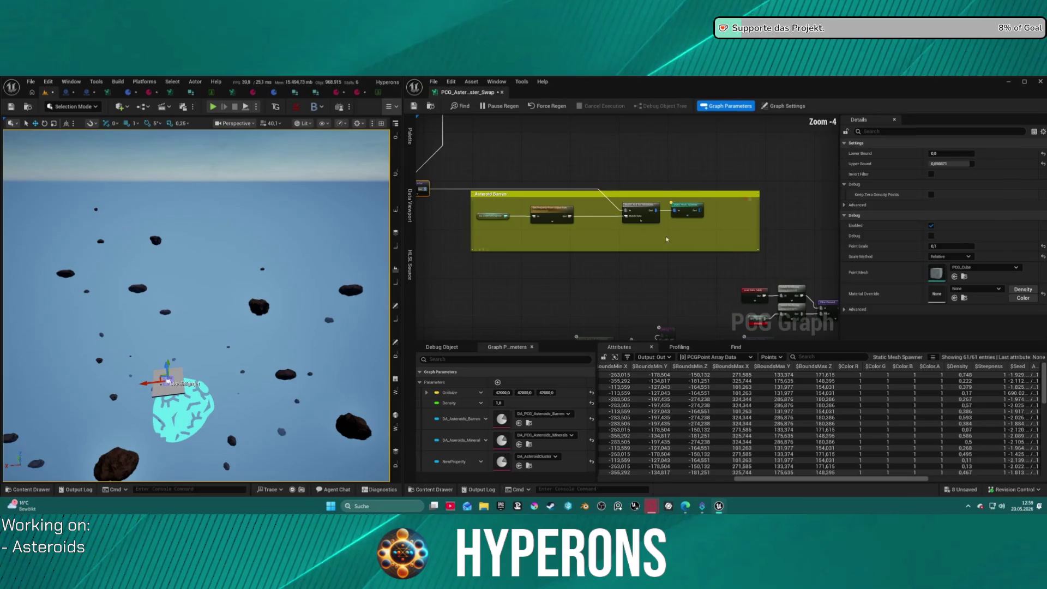
scroll(680, 271, "up", 2)
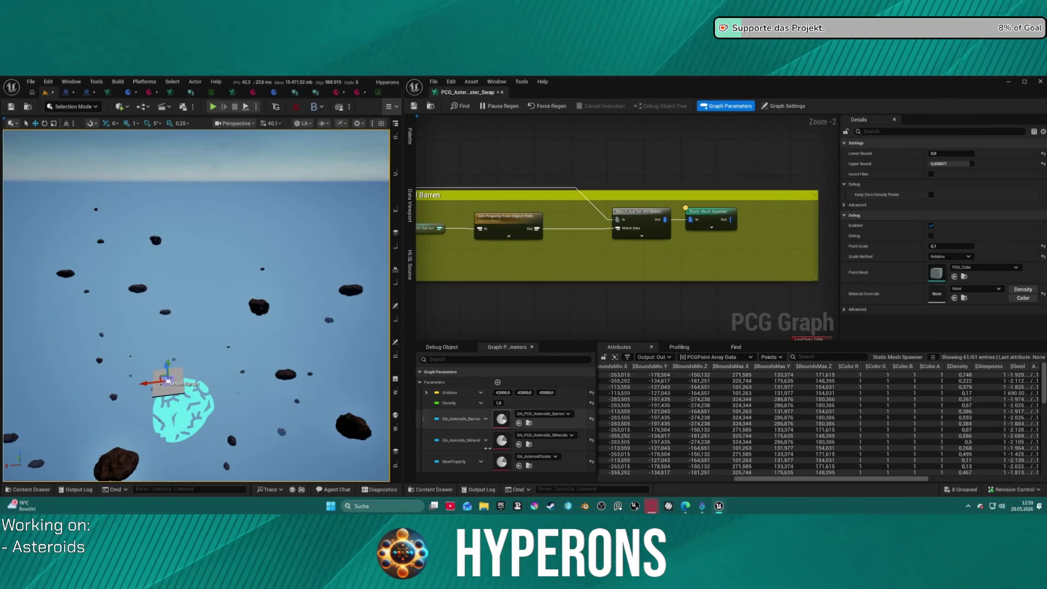
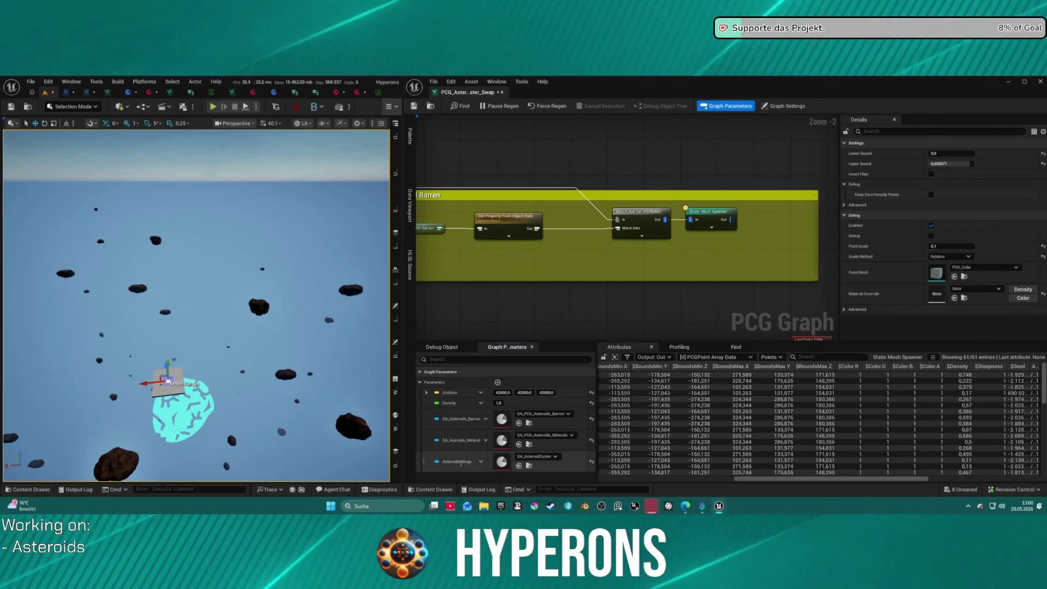
Step: Commit the AsteroidSettings rename, then dock DA_AsteroidCluster and the Barren data table beside the PCG graph
key("Return")
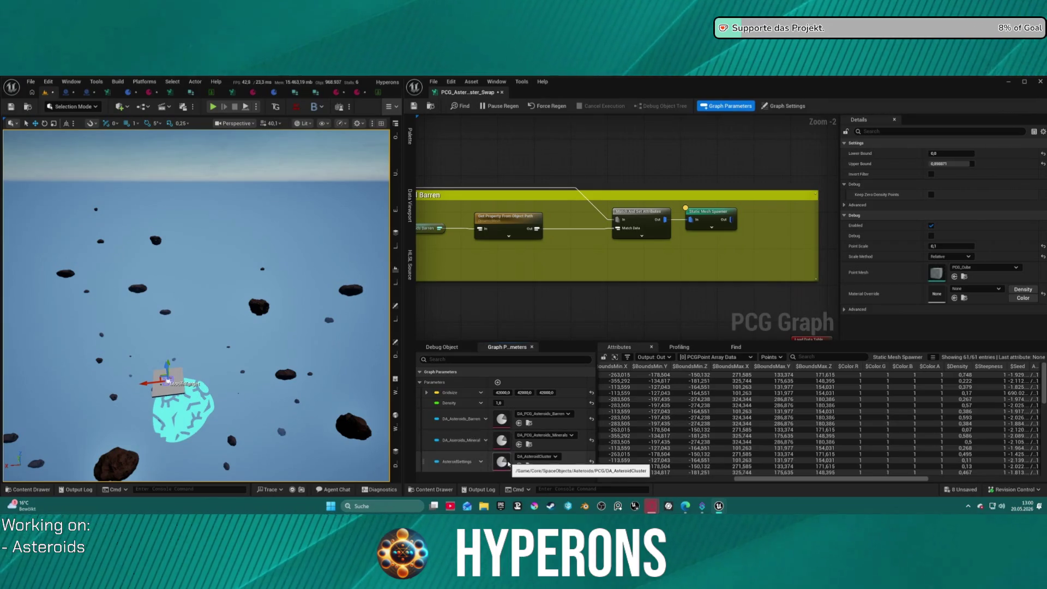
double_click(502, 462)
left_click_drag(284, 92, 542, 93)
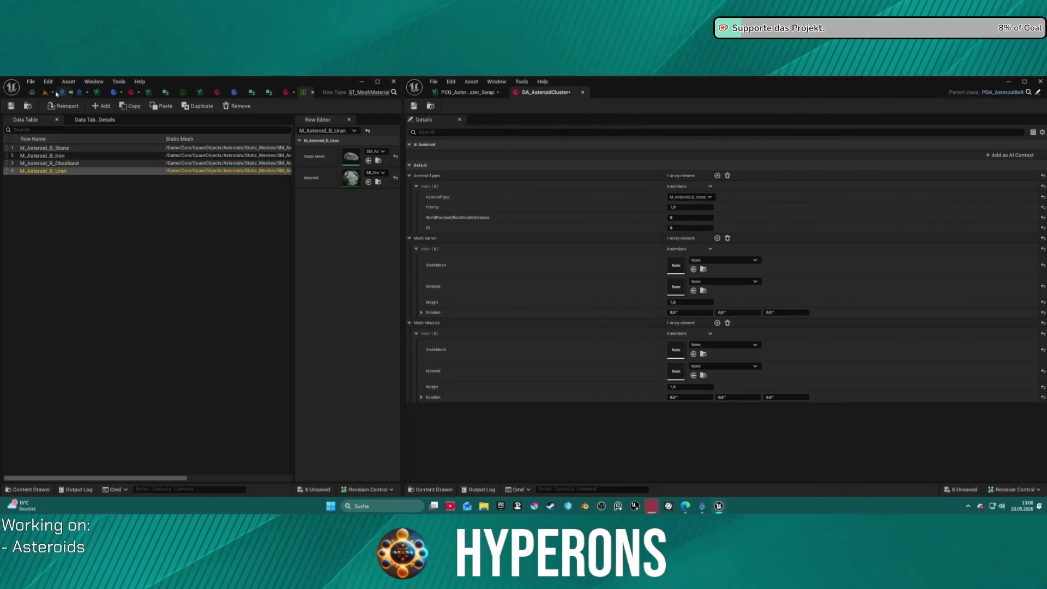
mouse_move(308, 94)
left_mouse_down()
mouse_move(649, 109)
mouse_move(650, 98)
left_mouse_up()
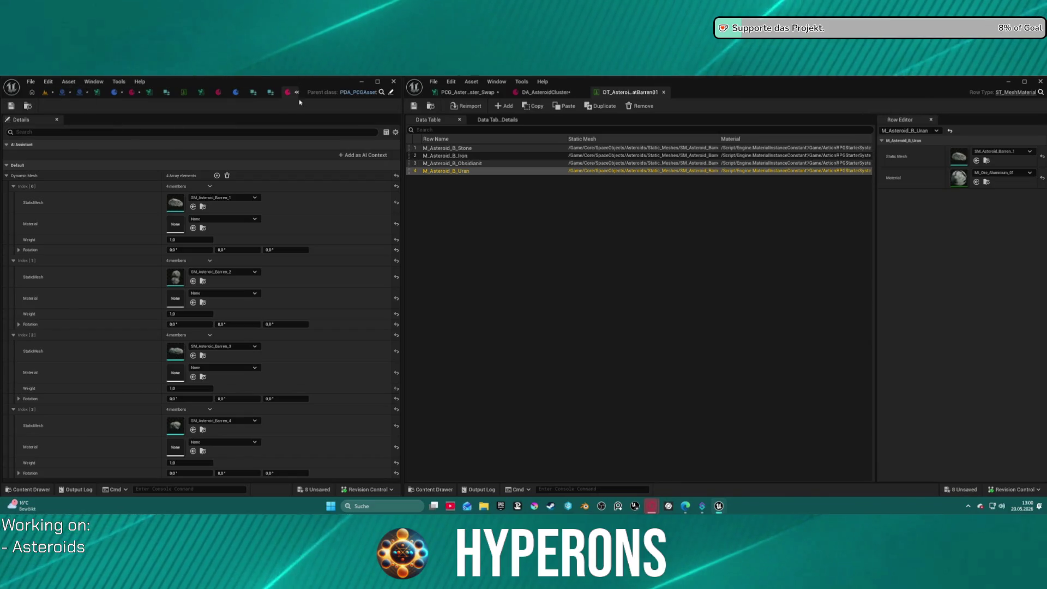
Step: Check the asteroid structure, level view and DA_AsteroidCluster tabs before returning to the PCG graph
left_click(271, 92)
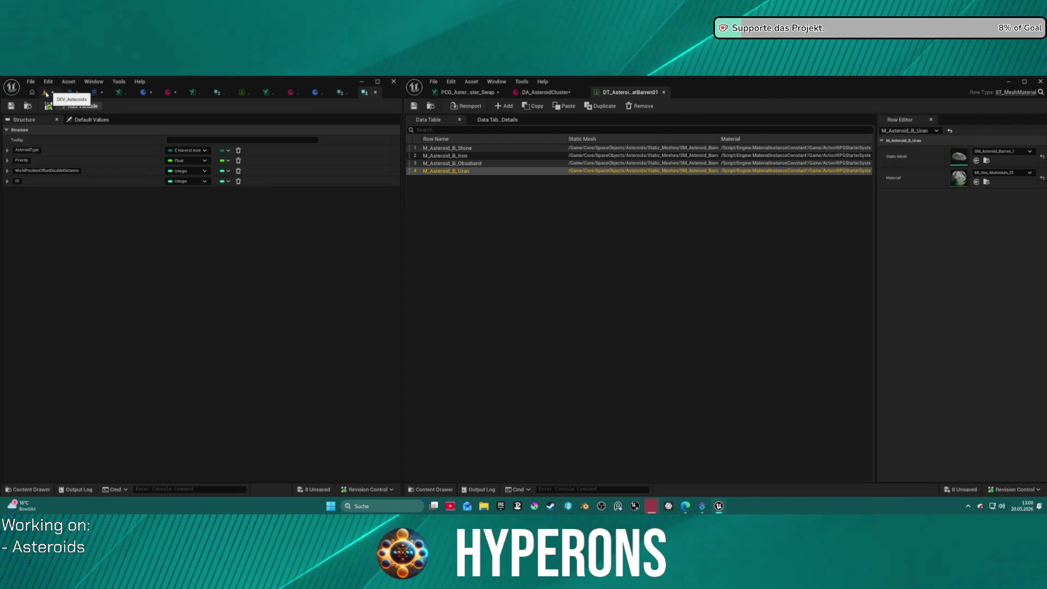
left_click(46, 93)
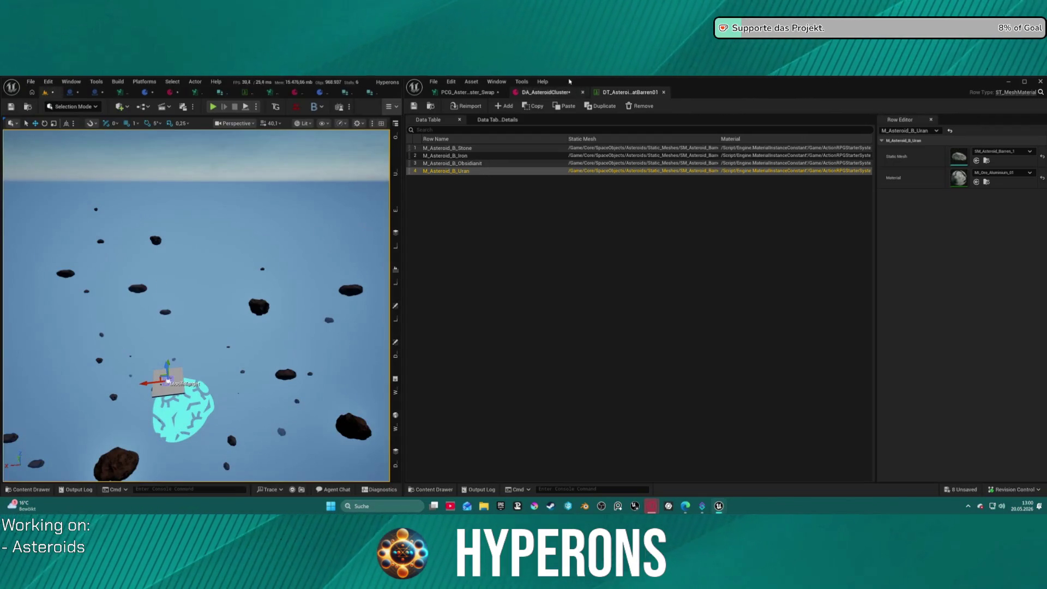
left_click(554, 94)
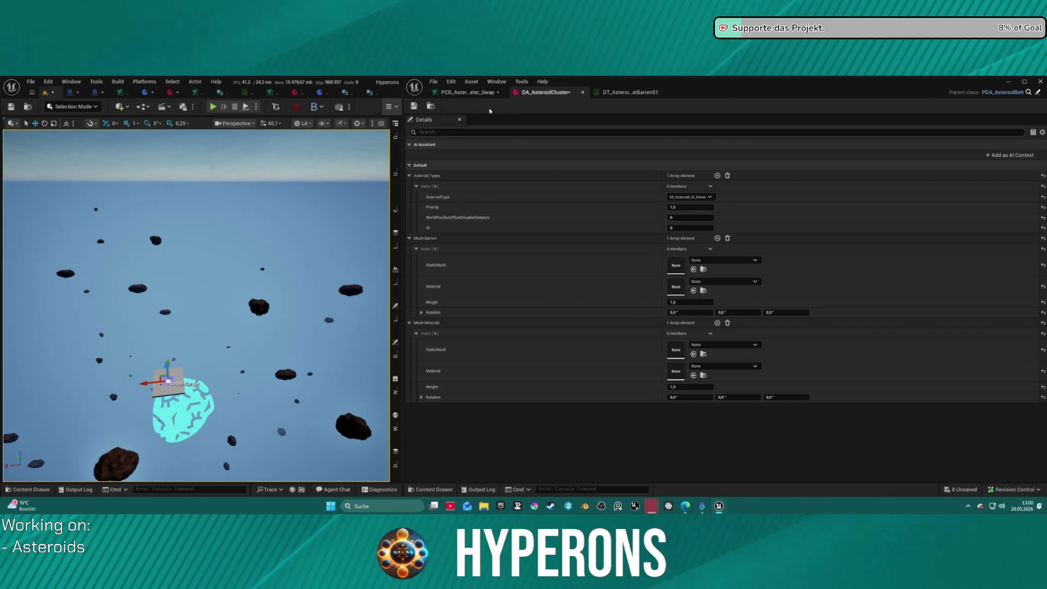
left_click(472, 94)
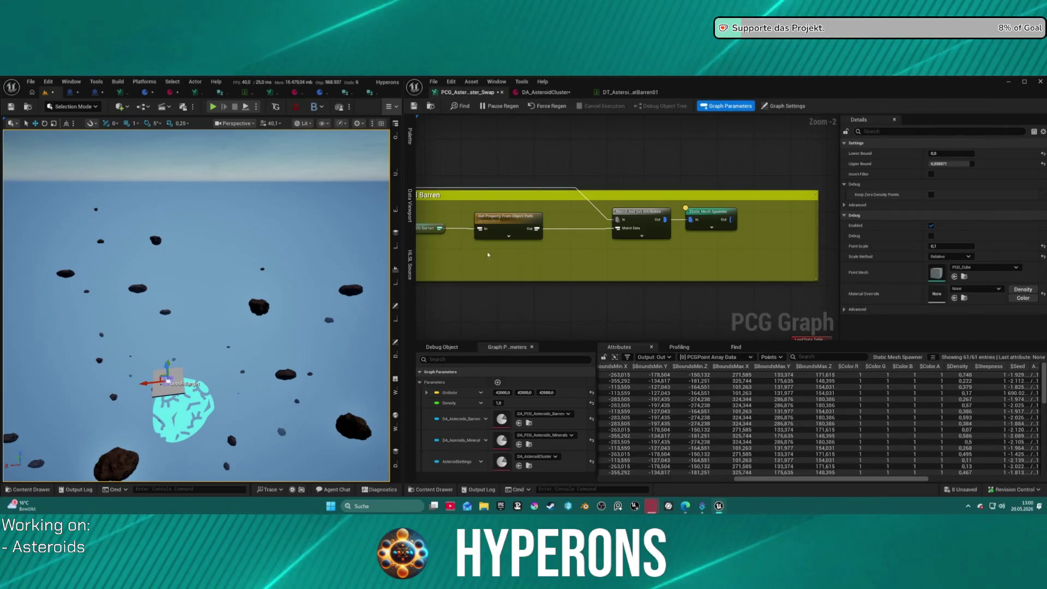
mouse_move(529, 255)
left_mouse_down()
mouse_move(600, 233)
mouse_move(597, 176)
mouse_move(563, 201)
mouse_move(565, 171)
mouse_move(571, 201)
mouse_move(612, 147)
mouse_move(662, 270)
left_mouse_up()
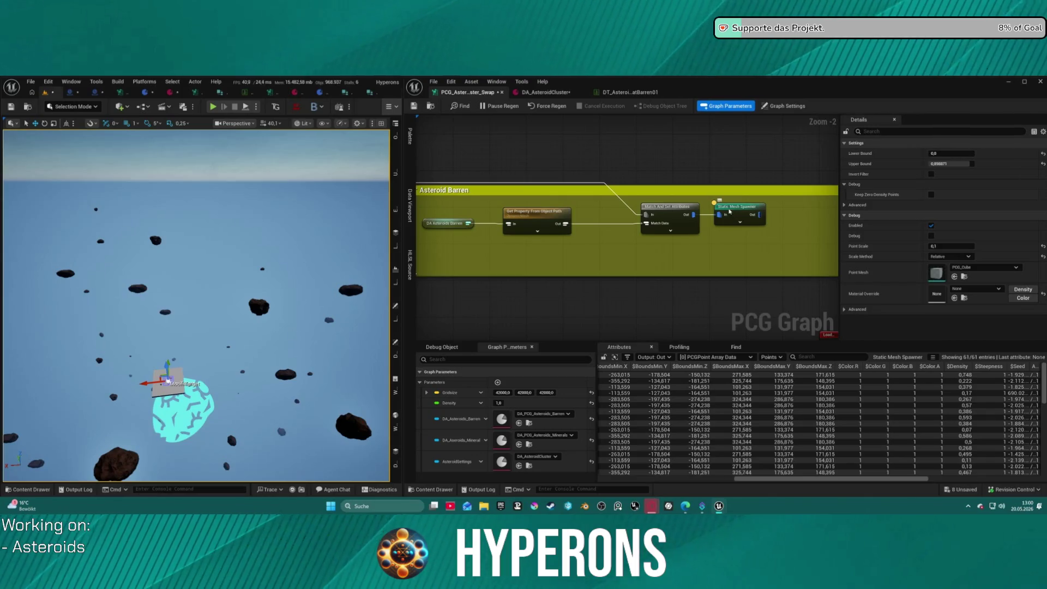
left_click(729, 213)
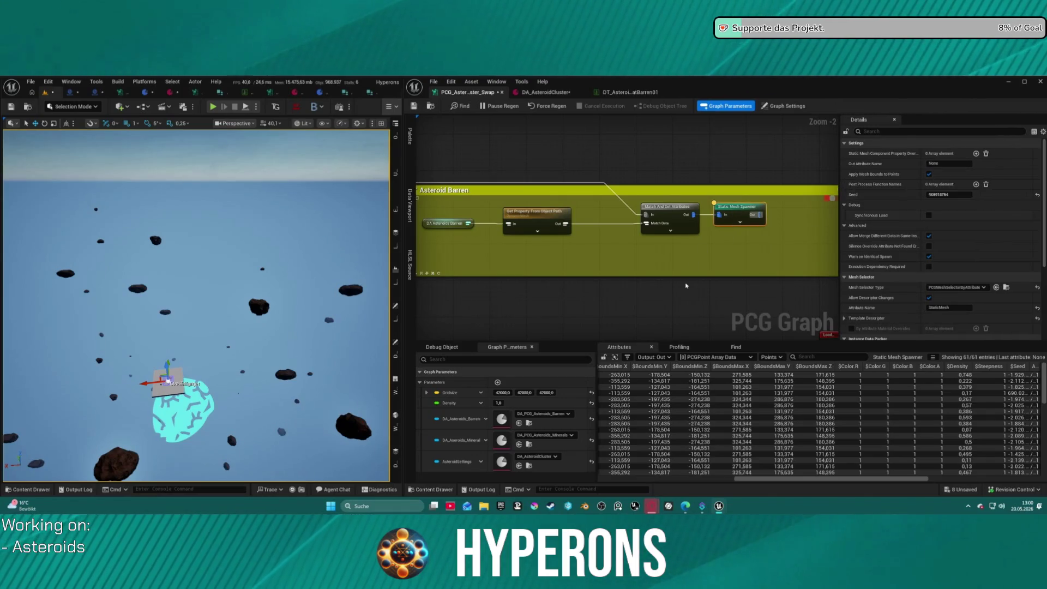
scroll(661, 276, "down", 4)
mouse_move(725, 254)
left_mouse_down()
mouse_move(637, 199)
mouse_move(644, 275)
left_mouse_up()
scroll(705, 212, "up", 4)
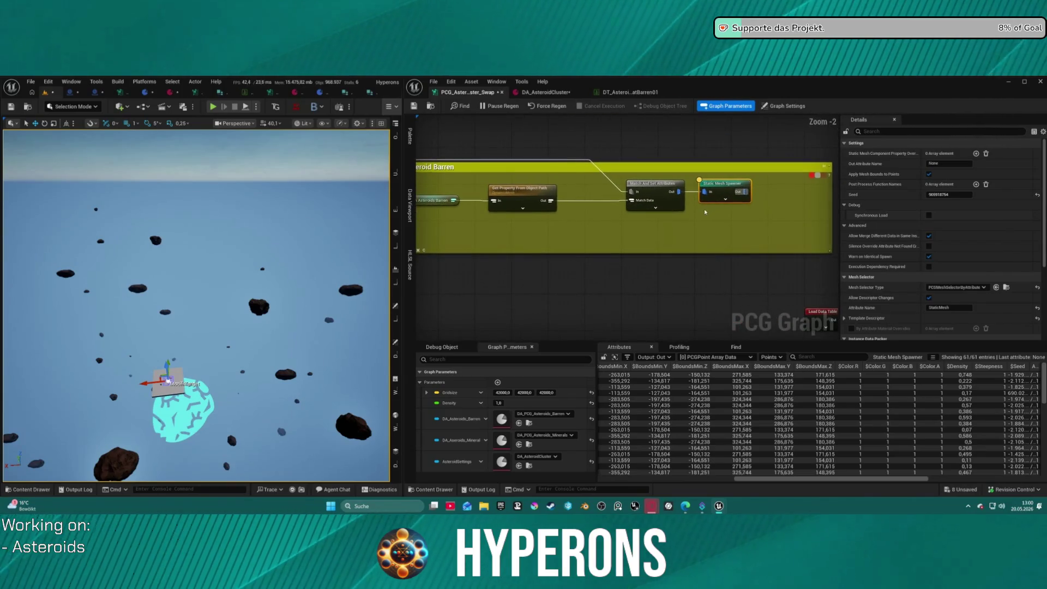
scroll(690, 235, "down", 3)
mouse_move(642, 177)
left_mouse_down()
mouse_move(630, 141)
mouse_move(549, 168)
left_mouse_up()
scroll(548, 168, "up", 2)
mouse_move(626, 201)
left_mouse_down()
mouse_move(625, 145)
mouse_move(545, 156)
left_mouse_up()
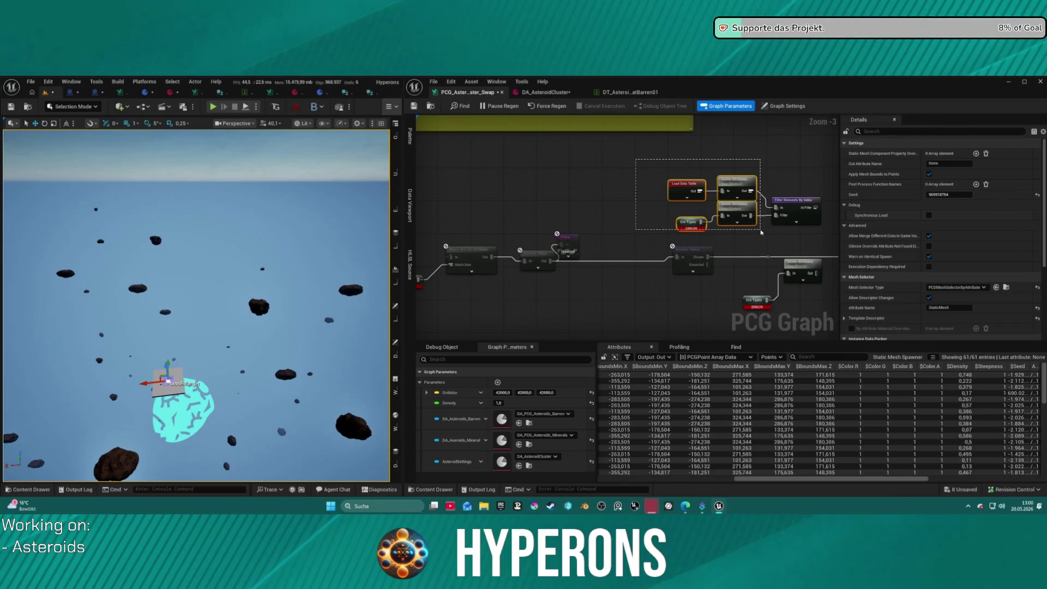
left_click_drag(762, 232, 701, 257)
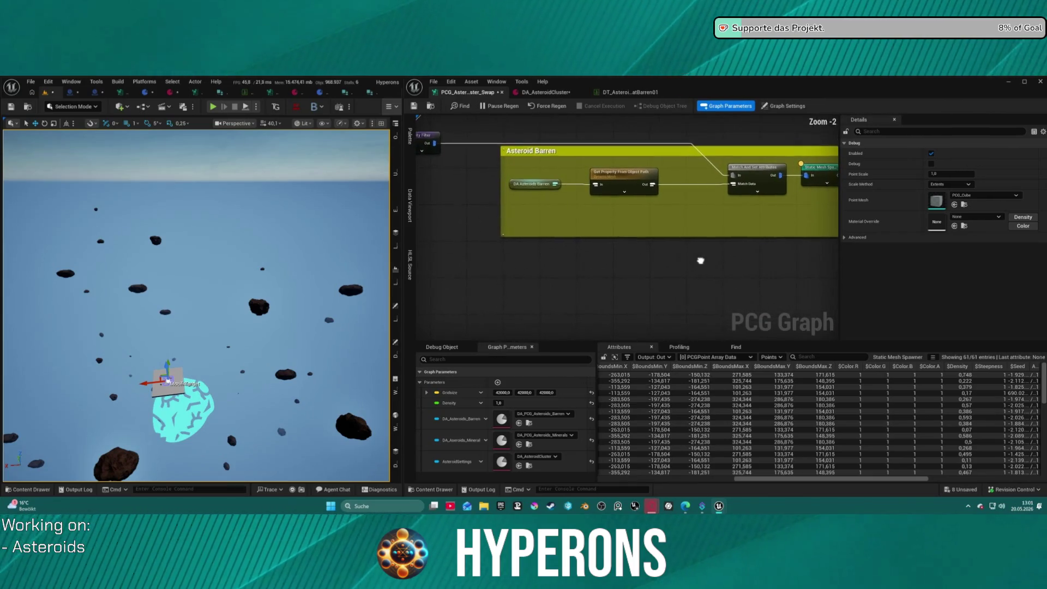
Step: Copy the Load Data Table, Delete Attributes and Filter nodes into the Asteroid Barren box
scroll(701, 257, "up", 1)
left_click_drag(464, 140, 667, 219)
key("ctrl+c")
key("ctrl+v")
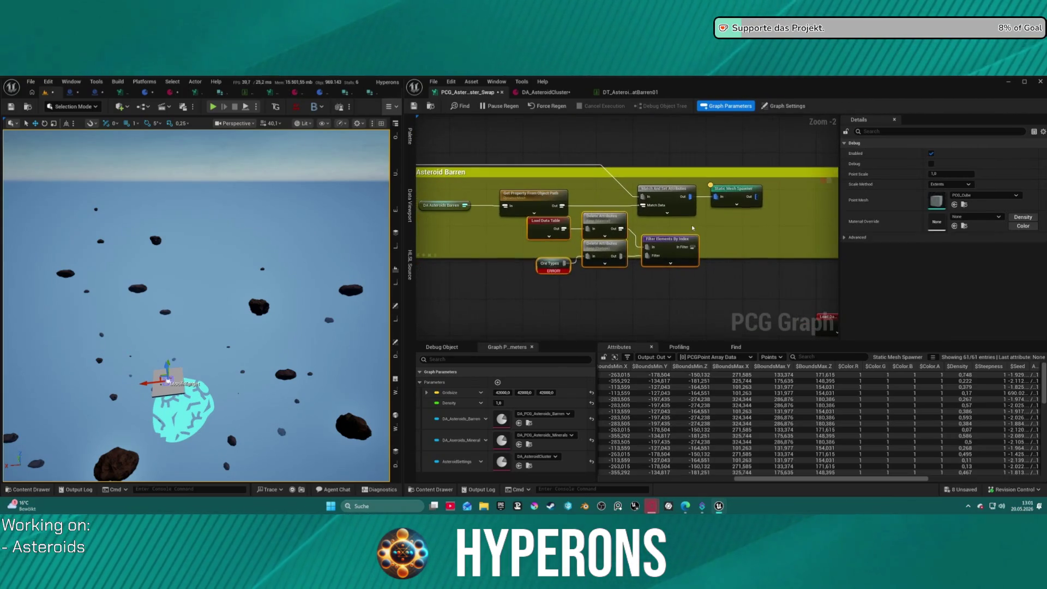
scroll(633, 239, "up", 2)
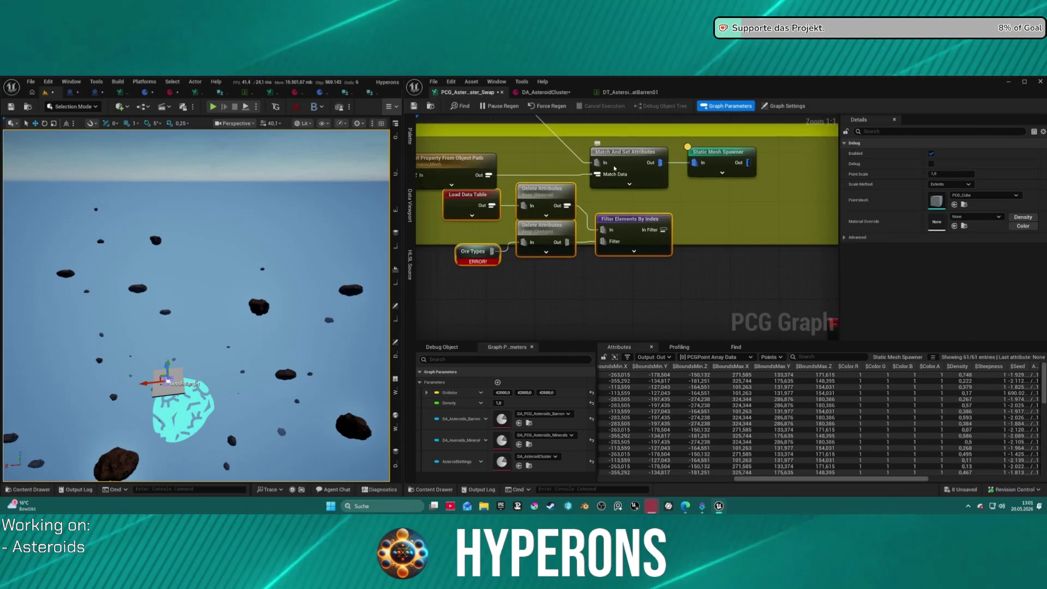
left_click_drag(541, 252, 761, 252)
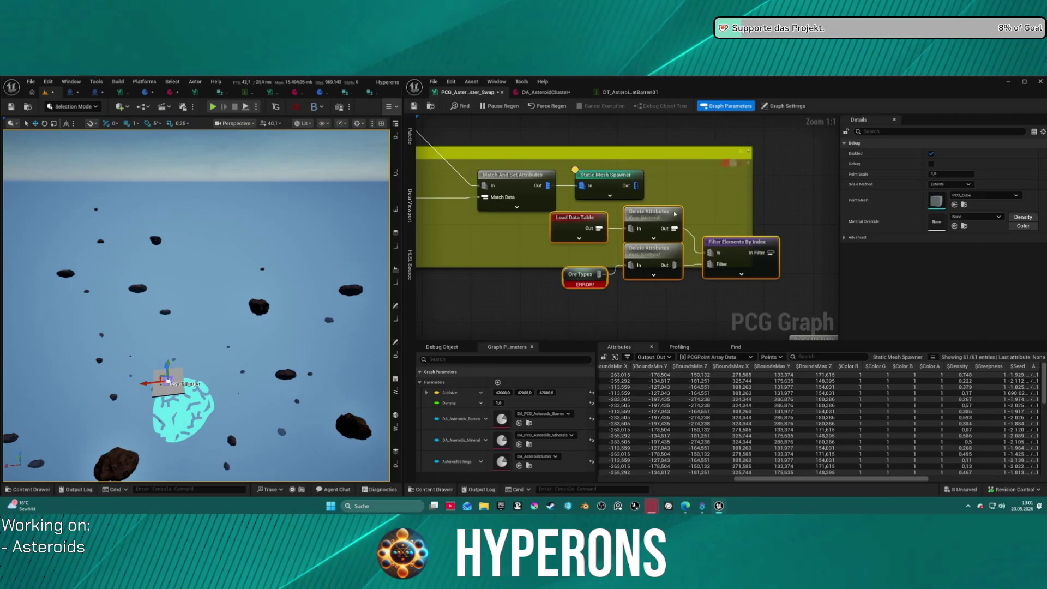
mouse_move(613, 239)
left_mouse_down()
mouse_move(772, 196)
mouse_move(756, 181)
mouse_move(599, 218)
mouse_move(462, 235)
mouse_move(753, 249)
mouse_move(786, 229)
mouse_move(723, 267)
mouse_move(496, 275)
left_mouse_up()
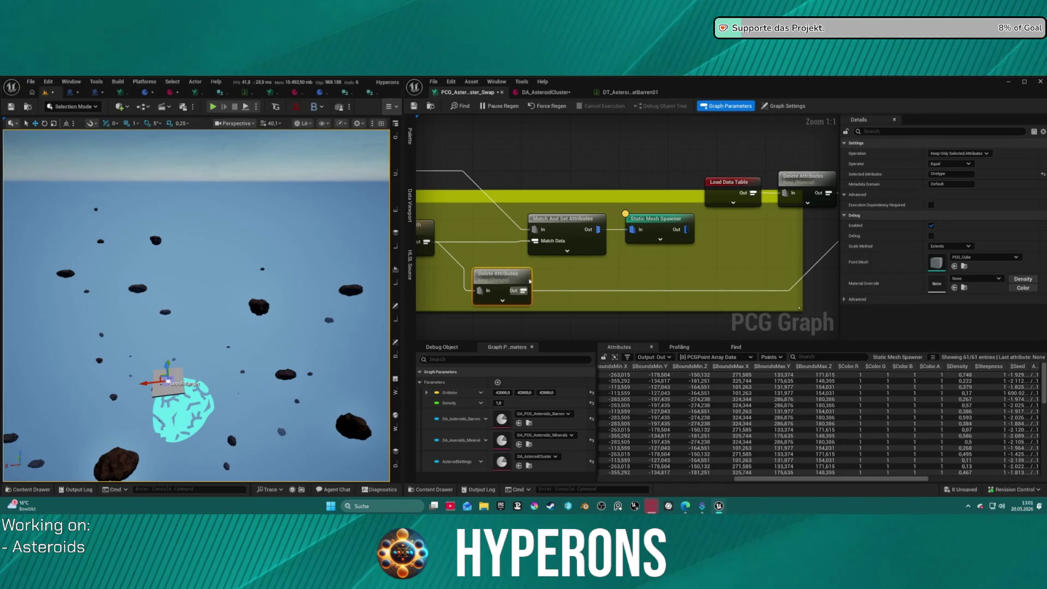
Step: Set the pasted Delete Attributes node to keep only the StaticMesh attribute
left_click(952, 184)
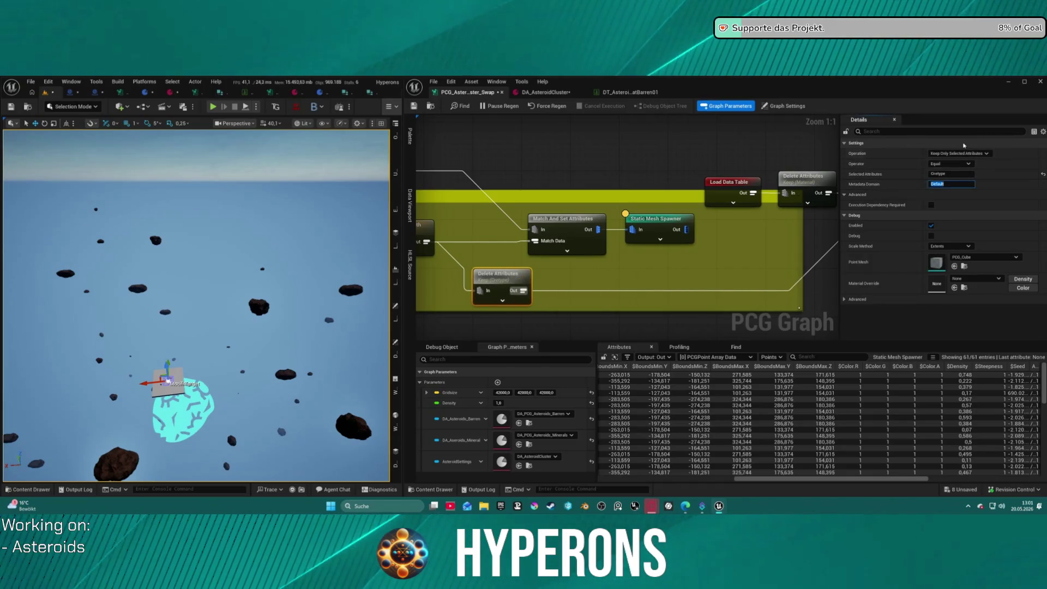
left_click(960, 173)
type("Staticmesh")
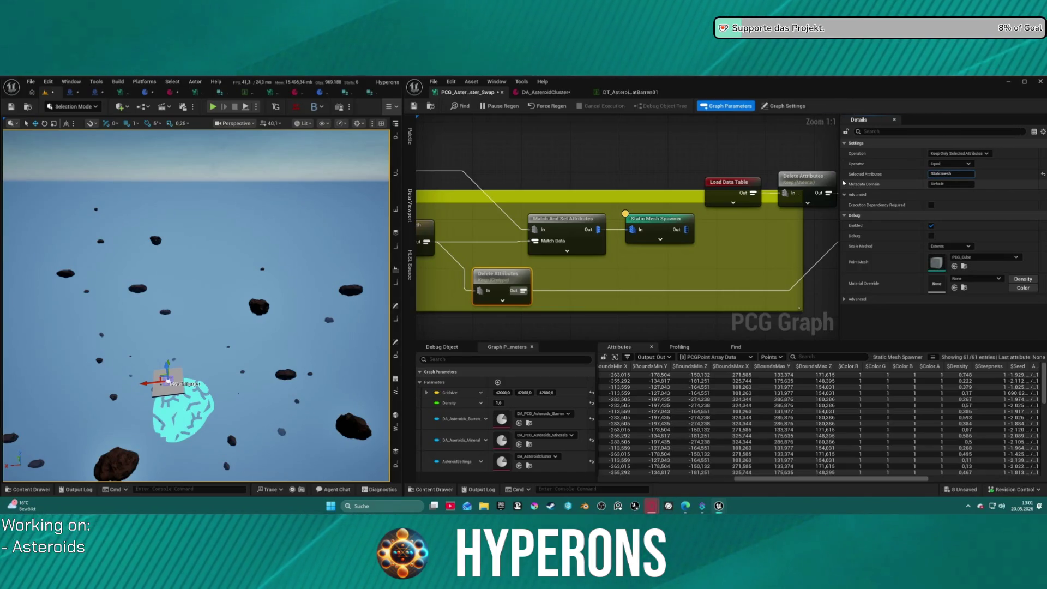
key("Return")
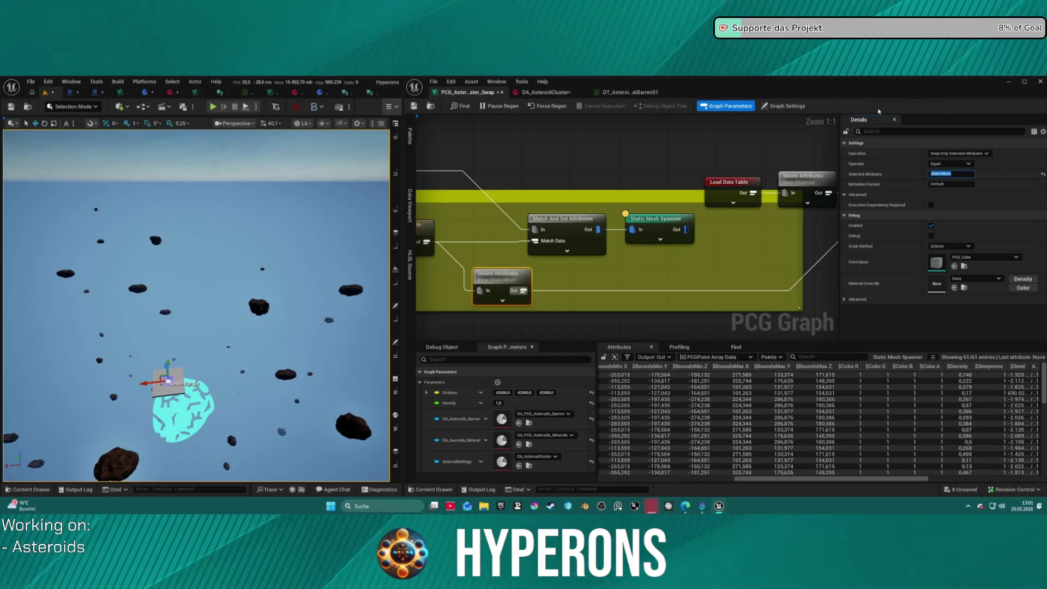
Step: Rearrange the pasted Load Data Table, Delete Attributes and Filter Elements By Index nodes
left_click_drag(755, 261, 586, 245)
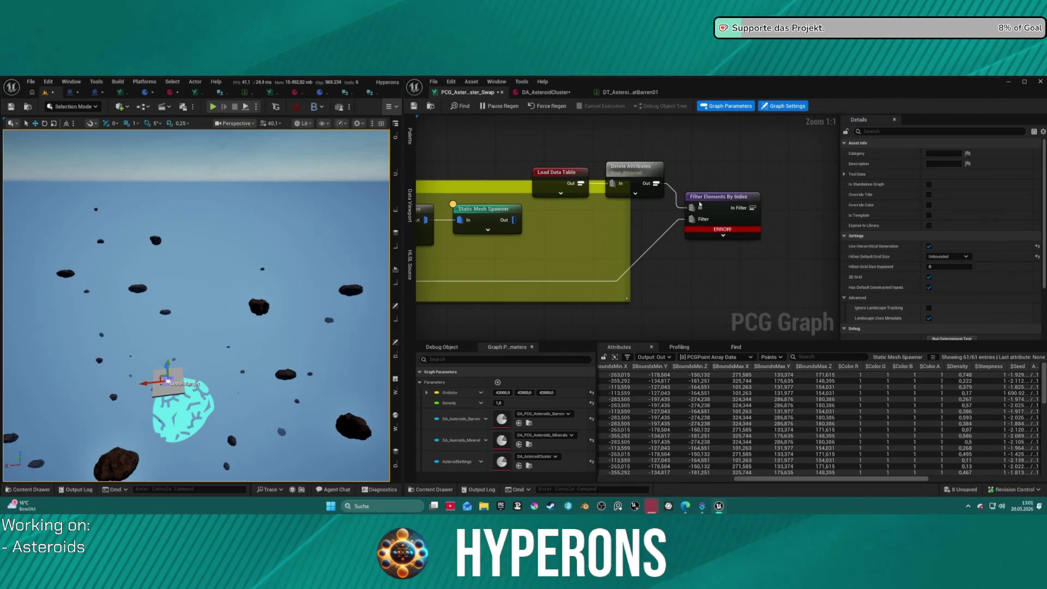
left_click_drag(560, 169, 517, 121)
mouse_move(635, 170)
left_mouse_down()
mouse_move(593, 135)
mouse_move(599, 127)
left_mouse_up()
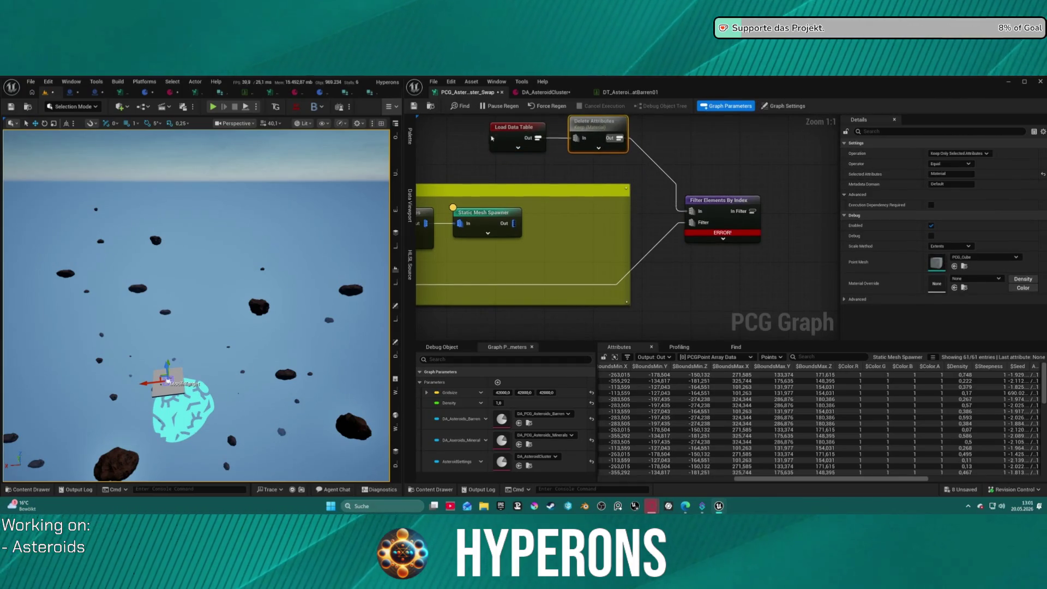
left_click_drag(493, 138, 436, 137)
mouse_move(583, 138)
left_mouse_down()
mouse_move(782, 133)
mouse_move(674, 157)
left_mouse_up()
Step: Inspect the Material Delete Attributes node, then view the Barren data table and ST_MeshMaterial structure
left_click(796, 125)
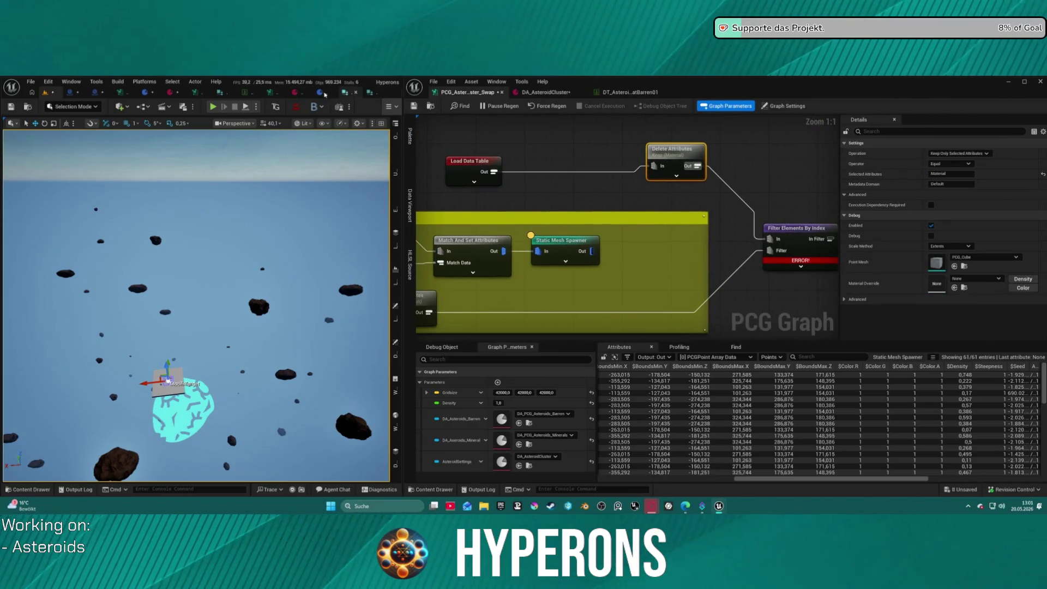
left_click(604, 94)
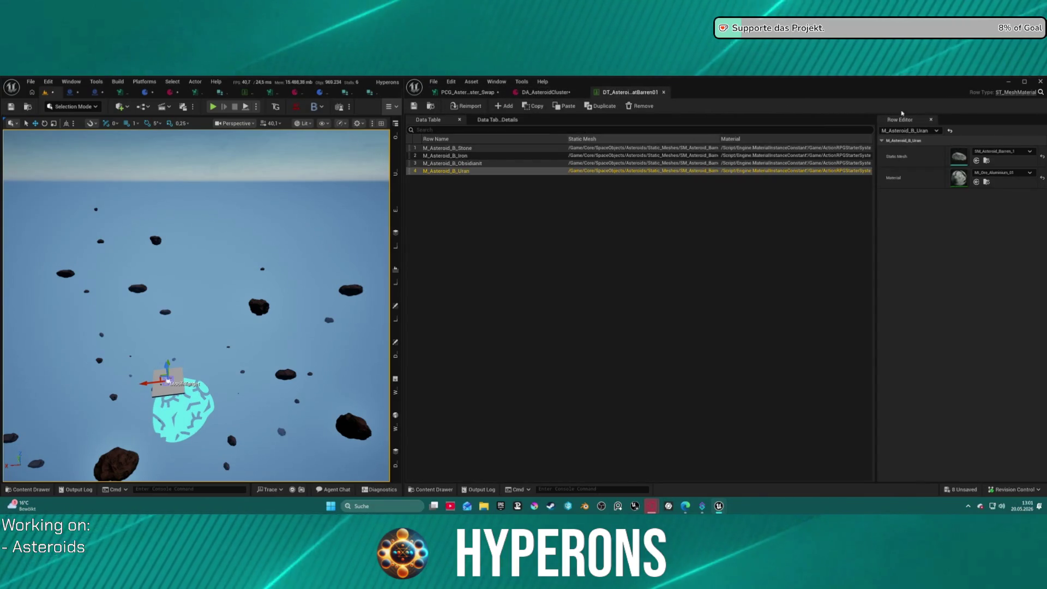
left_click(1015, 92)
Step: Select the structure's Static Mesh field, then check DA_AsteroidCluster and return to the PCG graph
left_click(20, 150)
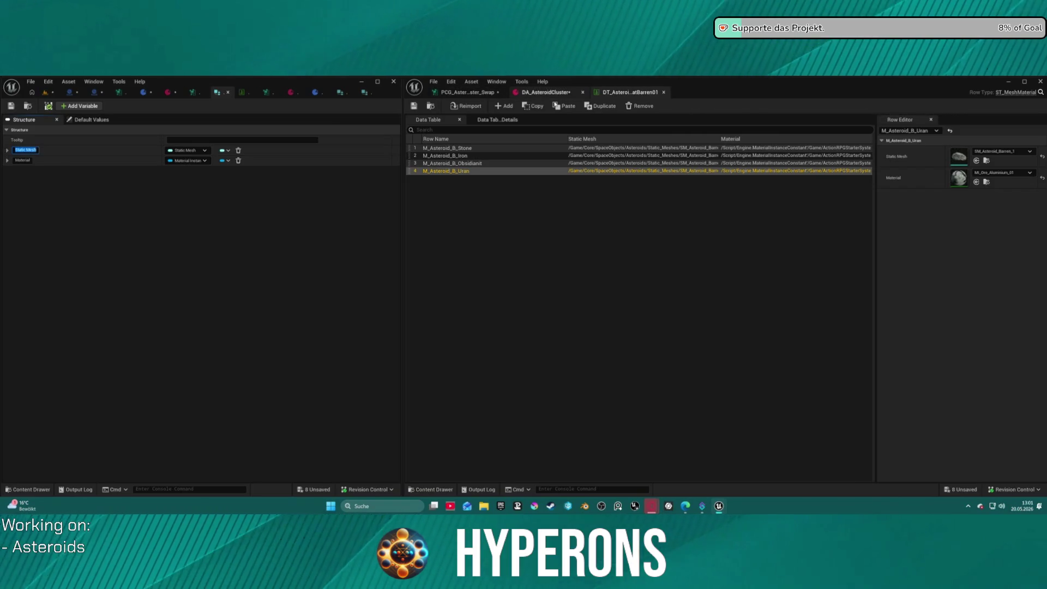
left_click(545, 92)
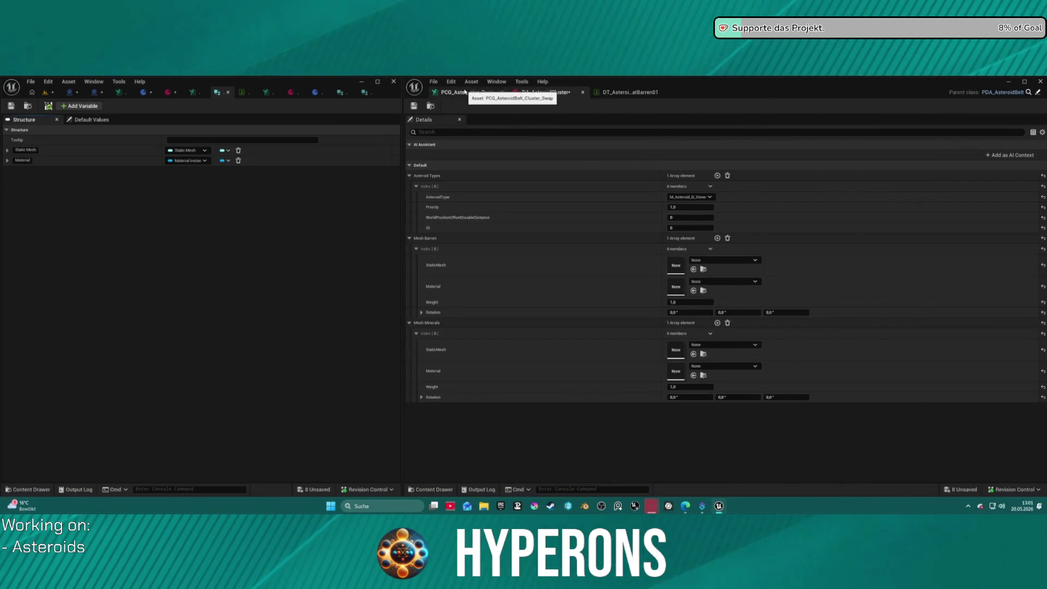
left_click(464, 92)
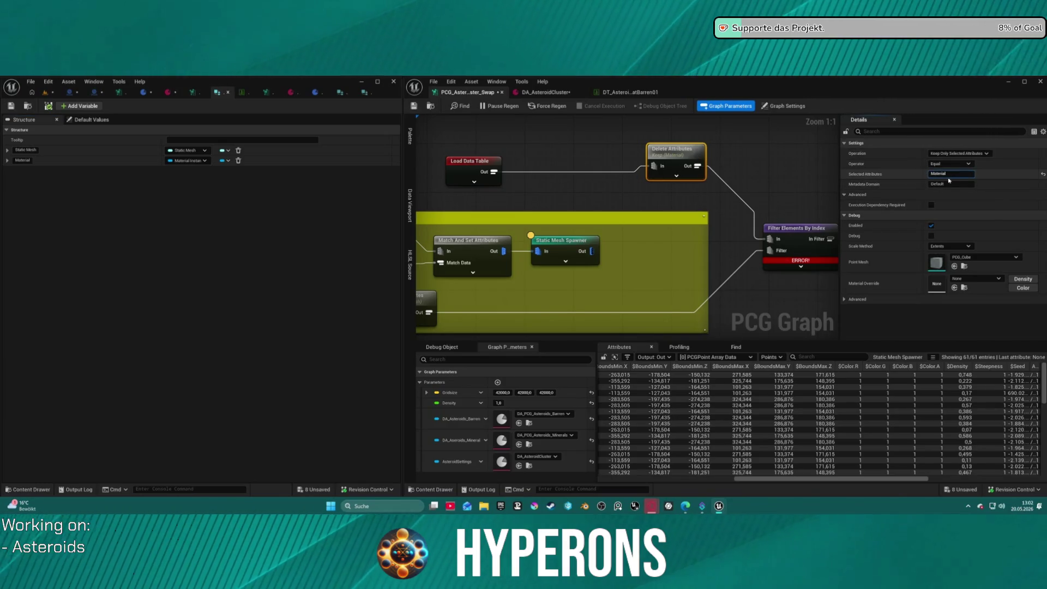
Step: Move Filter Elements By Index into the Asteroid Barren box between Load Data Table and Delete Attributes
left_click(785, 243)
left_click_drag(785, 242, 590, 292)
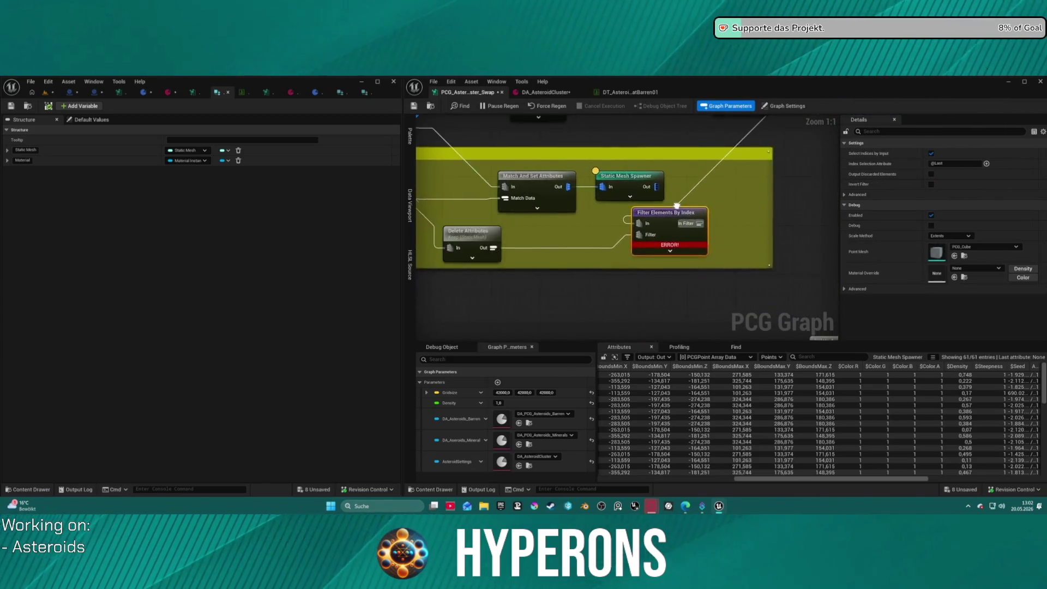
left_click_drag(667, 184, 758, 185)
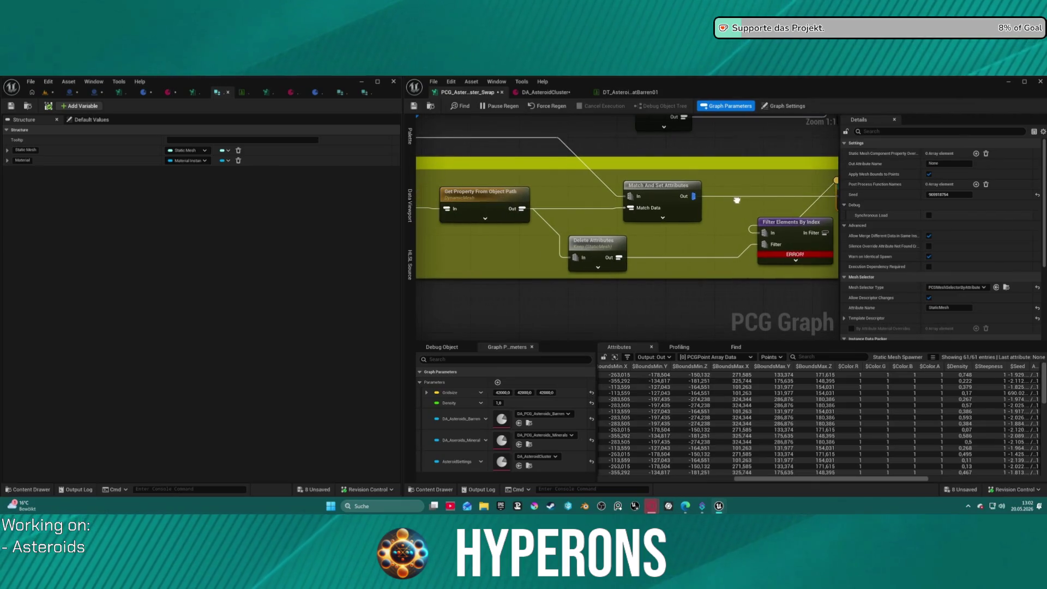
left_click_drag(606, 230, 490, 250)
left_click_drag(666, 245, 647, 220)
mouse_move(689, 160)
left_mouse_down()
mouse_move(635, 166)
mouse_move(670, 200)
left_mouse_up()
left_click_drag(642, 272, 632, 193)
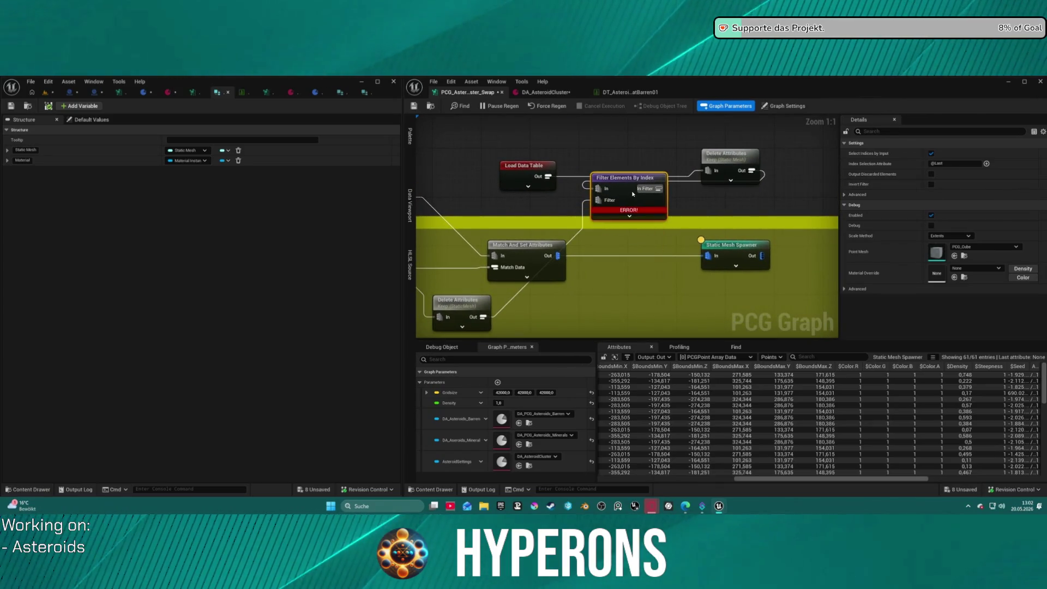
Step: Move the Delete Attributes node up and left, then pan the graph to find other nodes
right_click(627, 93)
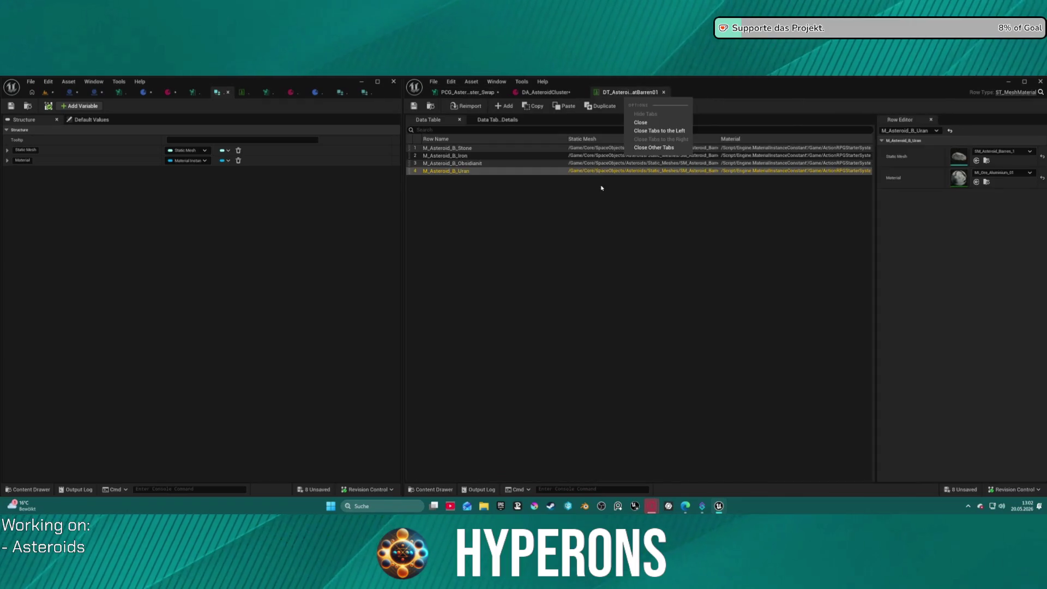
left_click(473, 92)
scroll(502, 164, "down", 3)
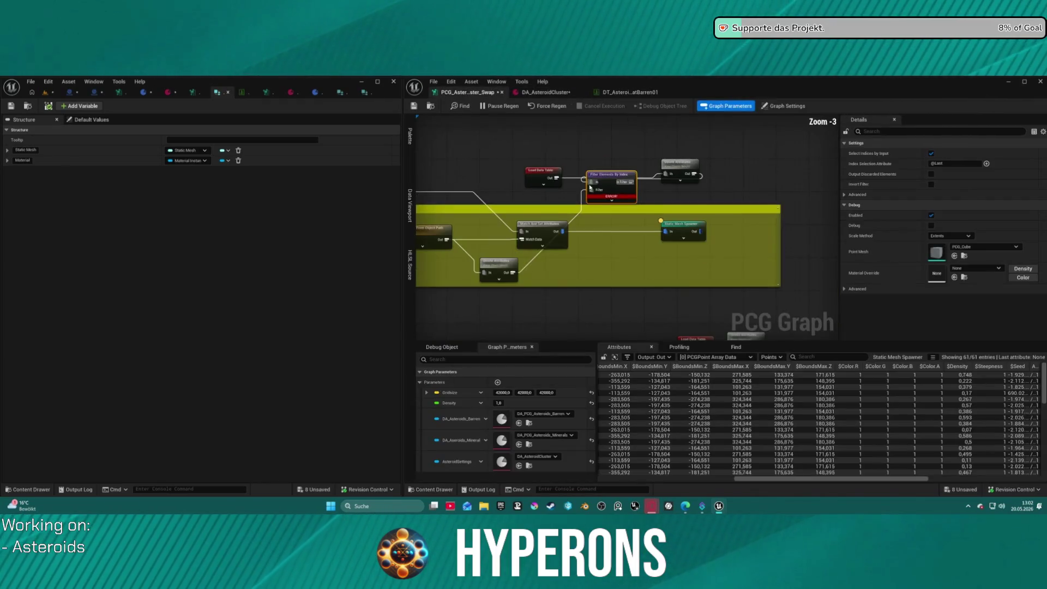
left_click(503, 157)
mouse_move(703, 195)
left_mouse_down()
mouse_move(588, 153)
mouse_move(565, 159)
mouse_move(627, 127)
mouse_move(658, 68)
mouse_move(600, 26)
mouse_move(518, 19)
left_mouse_up()
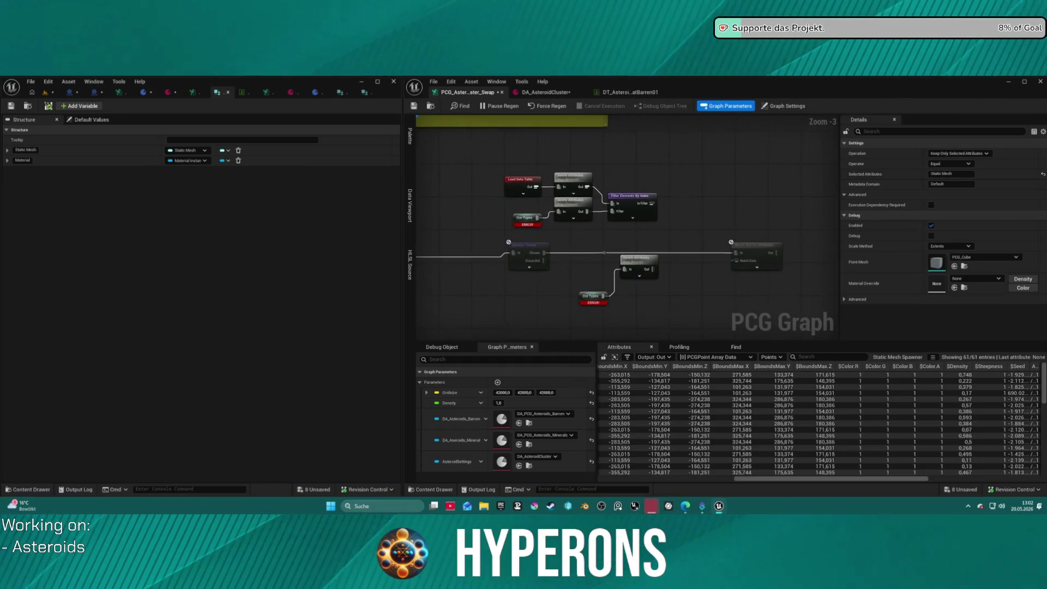
mouse_move(557, 125)
left_mouse_down()
mouse_move(563, 161)
mouse_move(598, 159)
mouse_move(600, 10)
left_mouse_up()
scroll(605, 201, "up", 8)
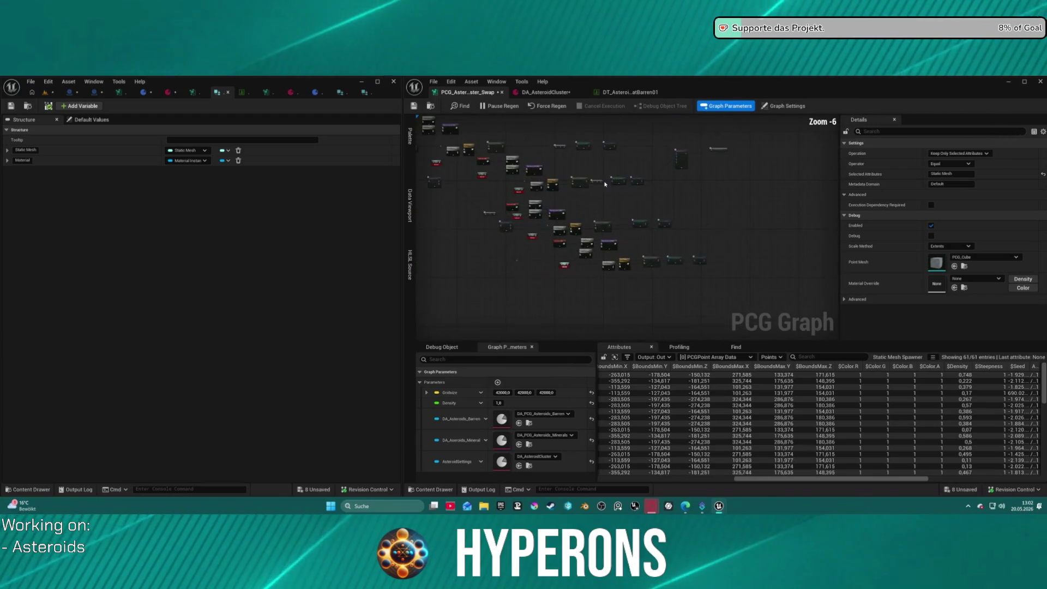
scroll(605, 202, "up", 2)
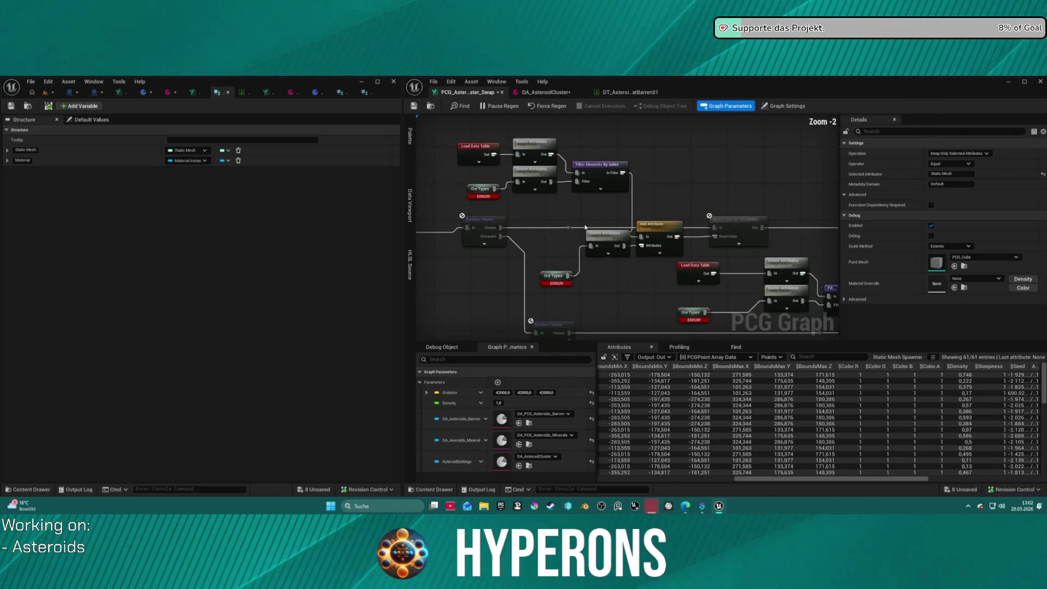
Step: Survey the Delete Attributes, Ore Types, Load Data Table and Static Mesh Spawner nodes
left_click_drag(555, 210, 657, 277)
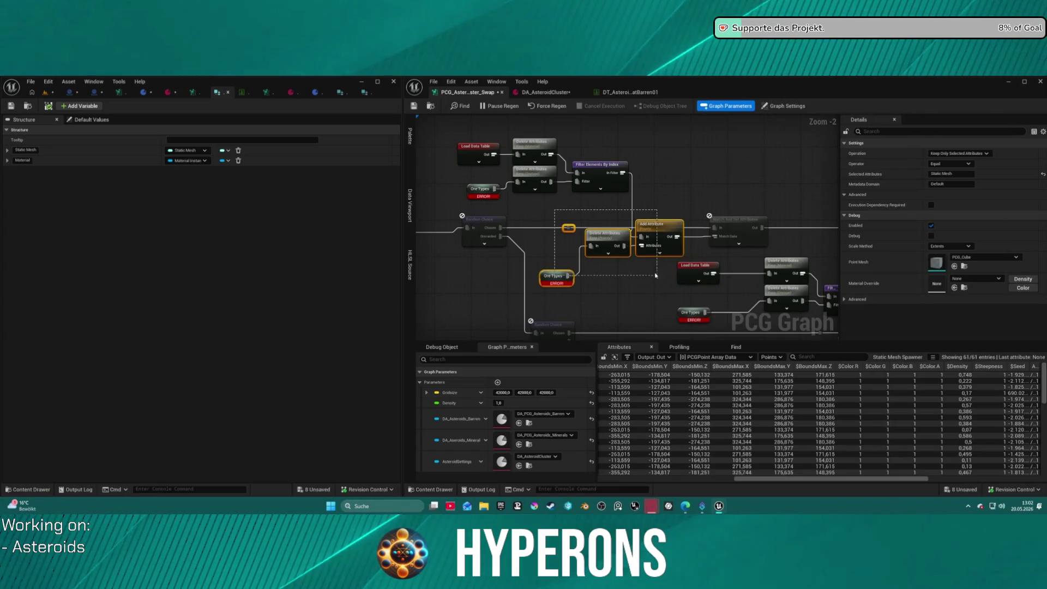
left_click_drag(582, 208, 565, 242)
scroll(613, 214, "down", 8)
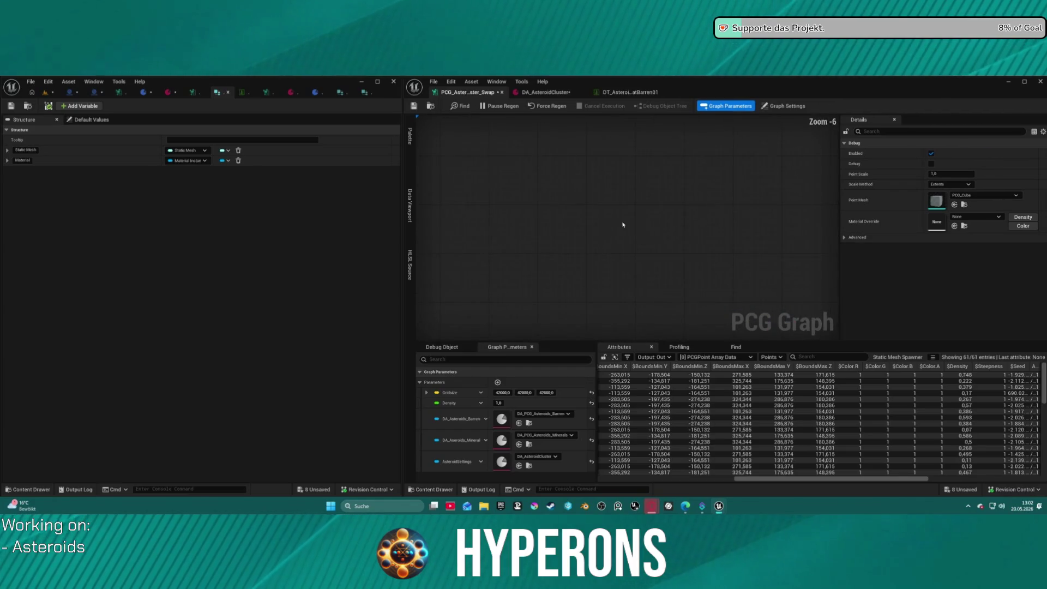
scroll(627, 258, "up", 4)
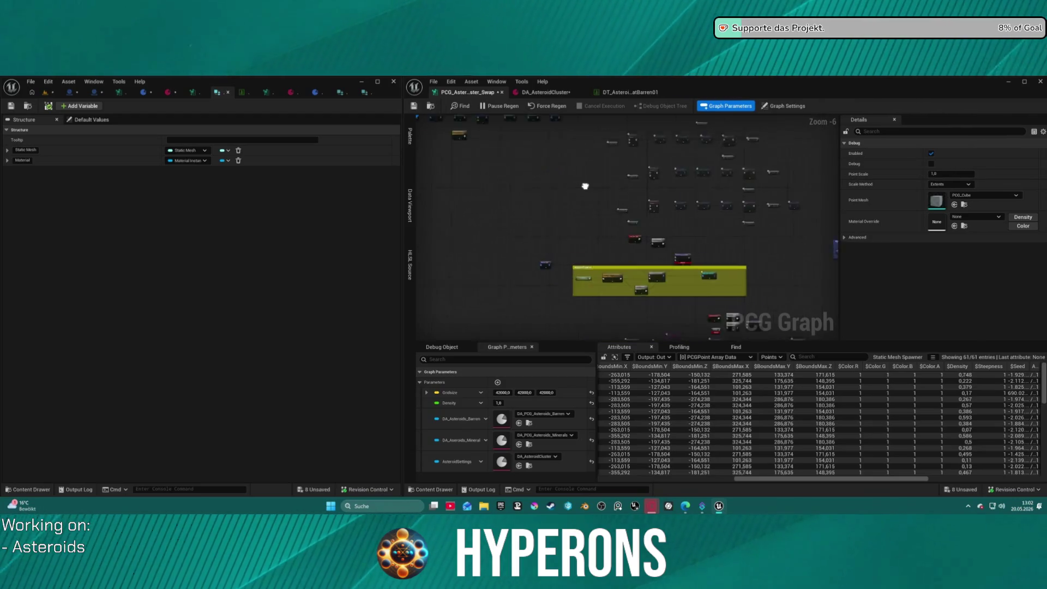
scroll(604, 173, "up", 5)
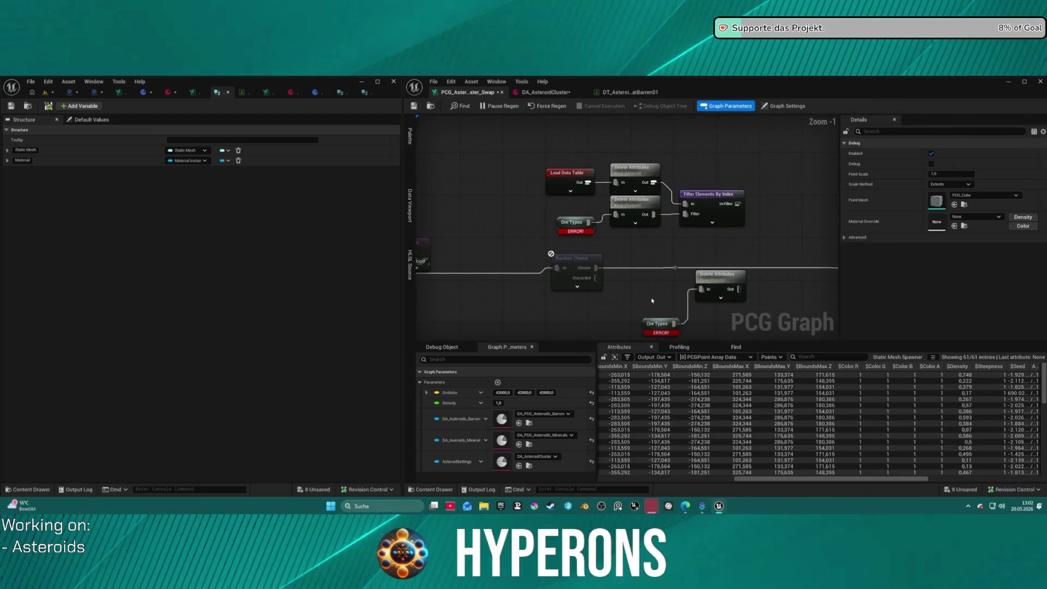
mouse_move(629, 248)
left_mouse_down()
mouse_move(698, 232)
mouse_move(606, 207)
left_mouse_up()
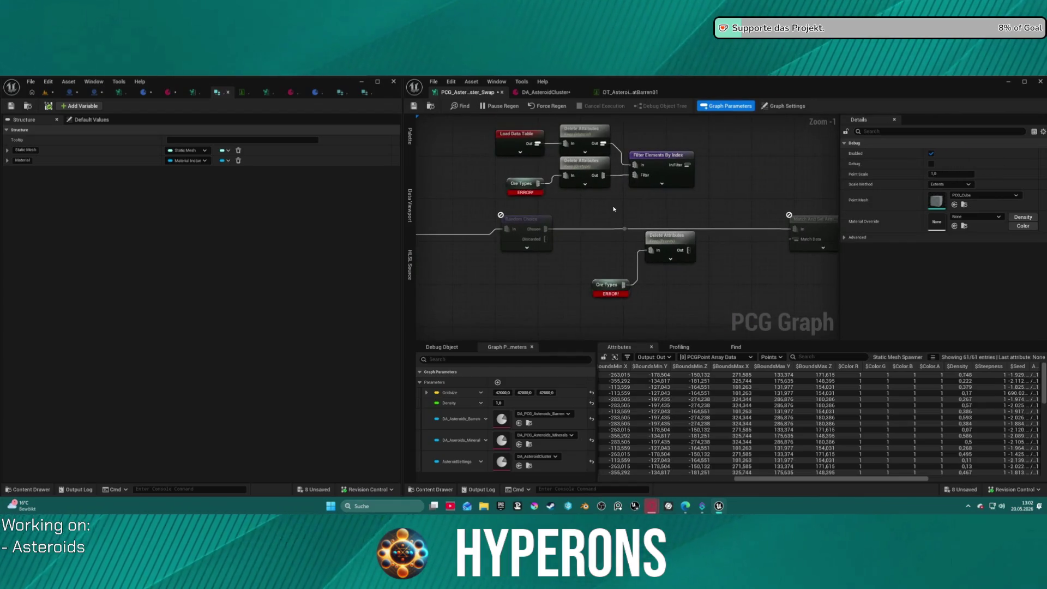
left_click_drag(543, 198, 575, 218)
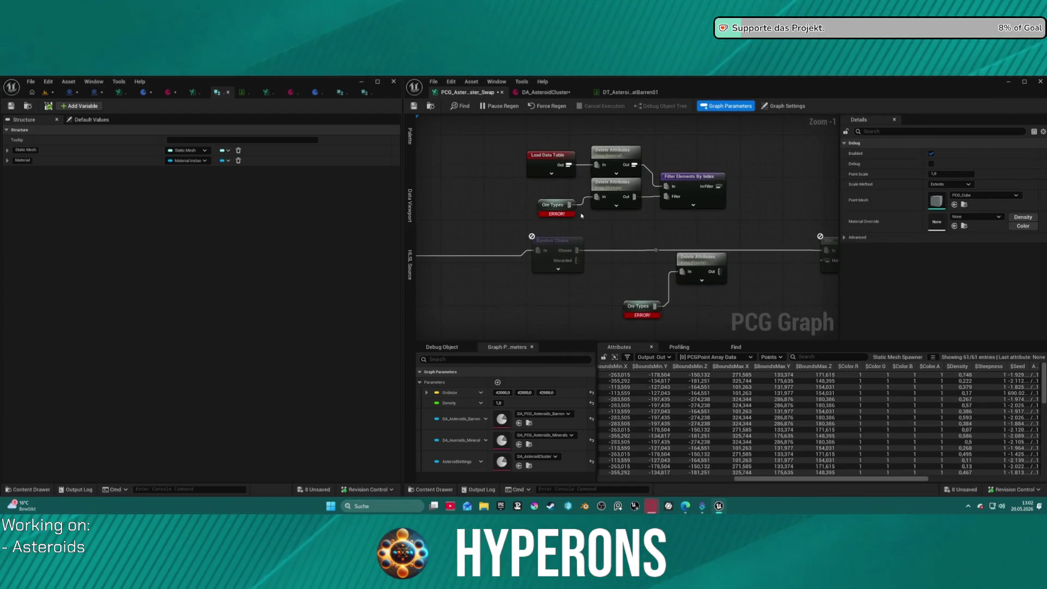
scroll(578, 218, "down", 9)
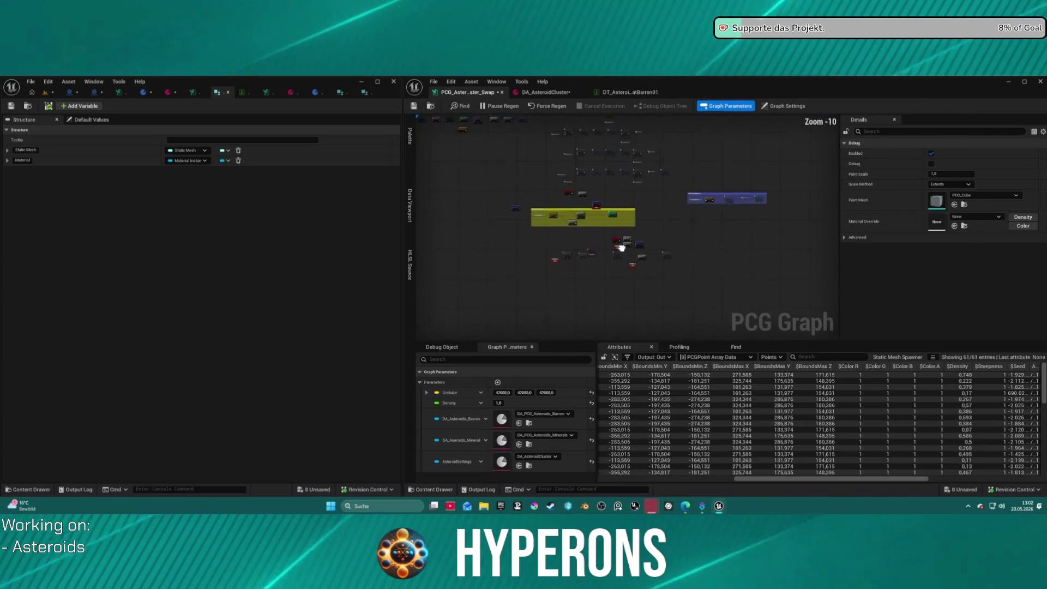
scroll(618, 284, "up", 7)
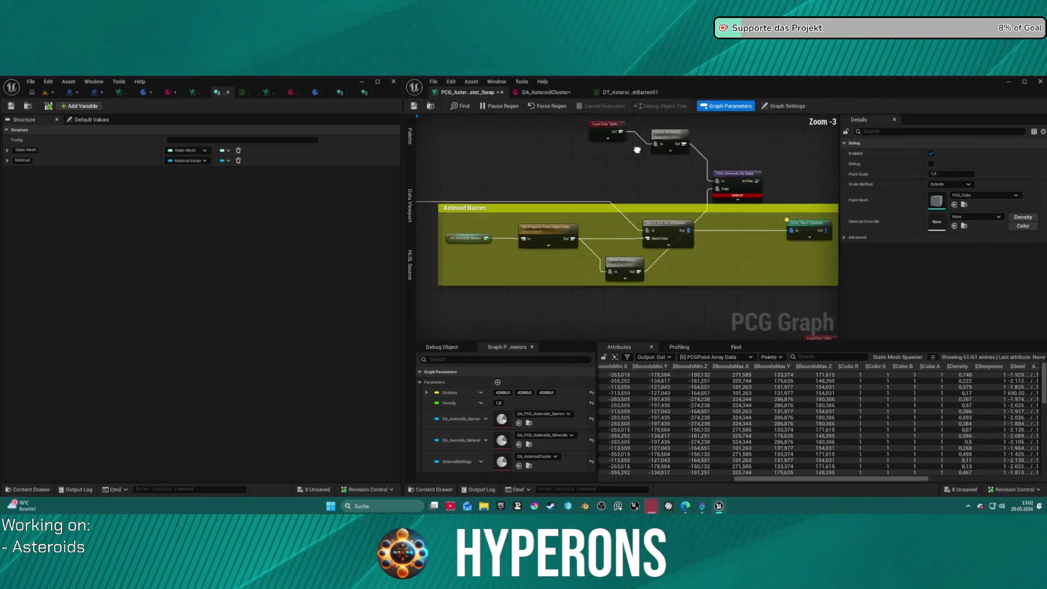
scroll(640, 160, "up", 2)
mouse_move(640, 160)
left_mouse_down()
mouse_move(572, 214)
mouse_move(579, 225)
left_mouse_up()
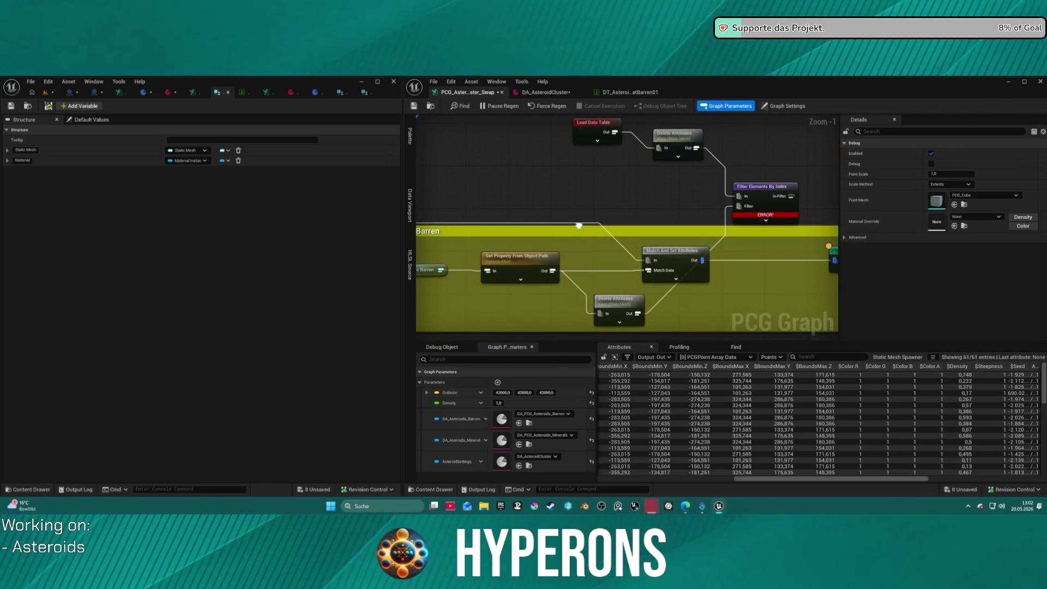
left_click_drag(579, 225, 544, 256)
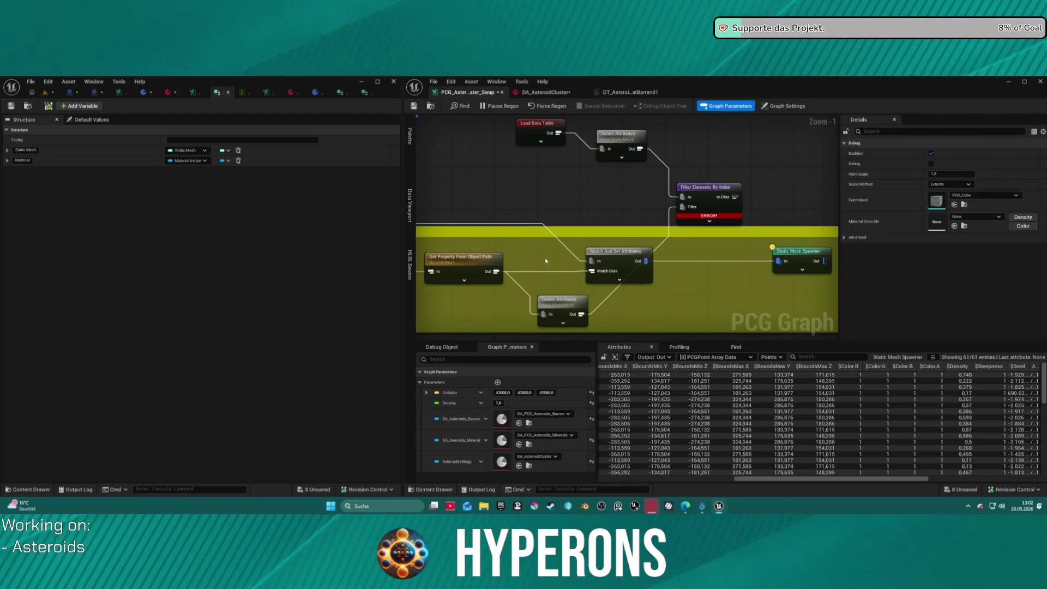
Step: Try repositioning a Delete Attributes node, then undo the last five node moves
mouse_move(557, 304)
left_mouse_down()
mouse_move(565, 234)
mouse_move(551, 190)
mouse_move(541, 198)
left_mouse_up()
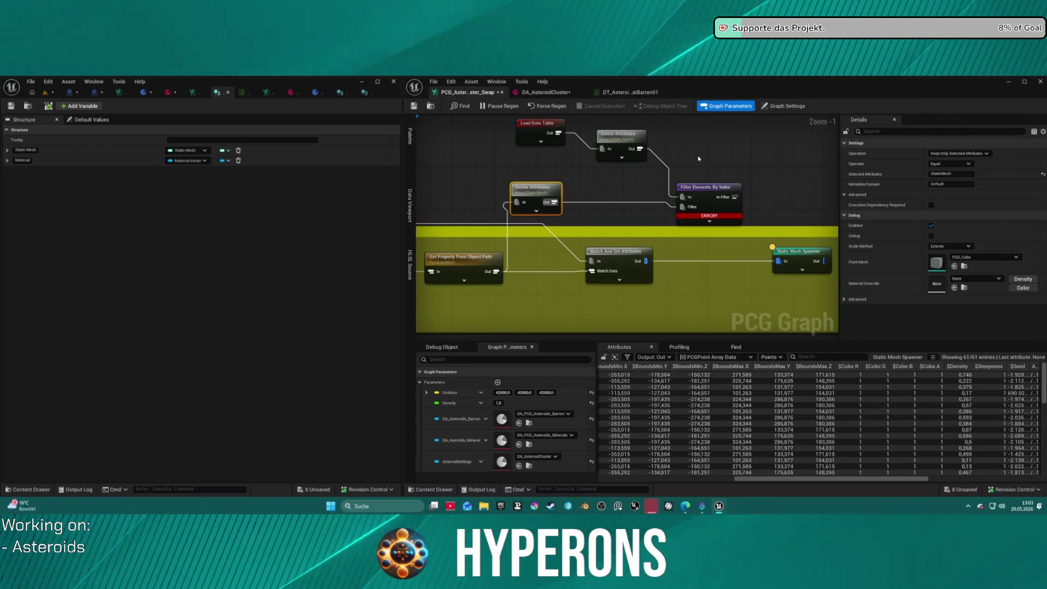
left_click_drag(634, 168, 578, 161)
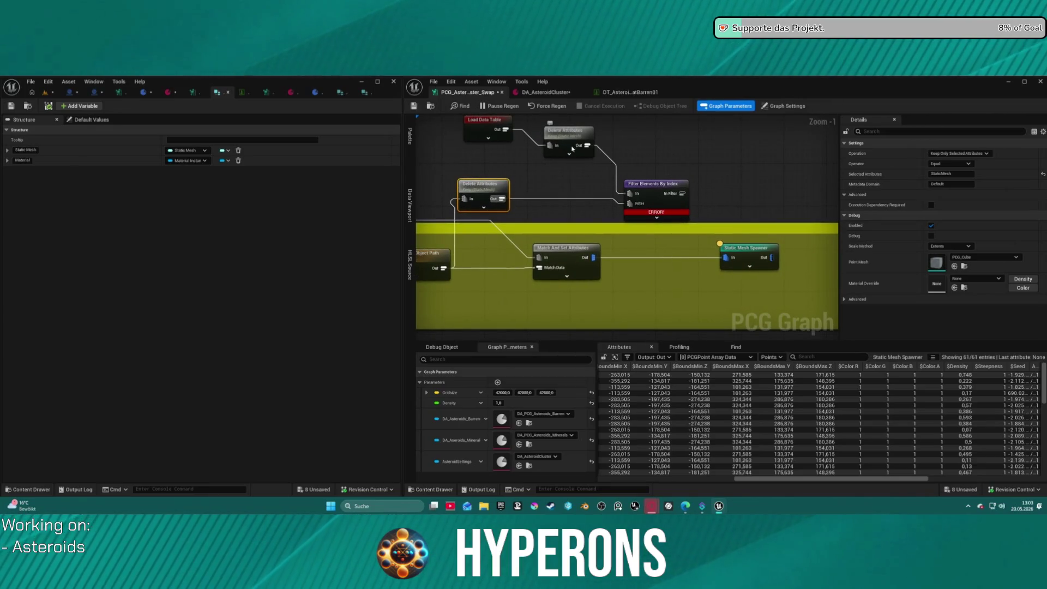
left_click_drag(489, 181, 544, 187)
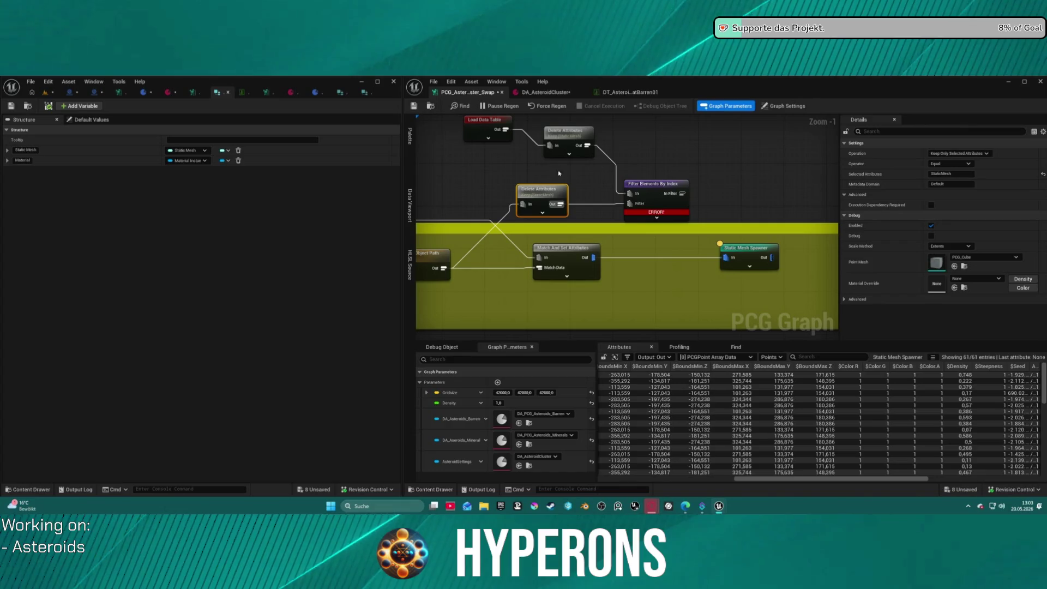
key("ctrl+z")
key("ctrl+z")
key("ctrl+z")
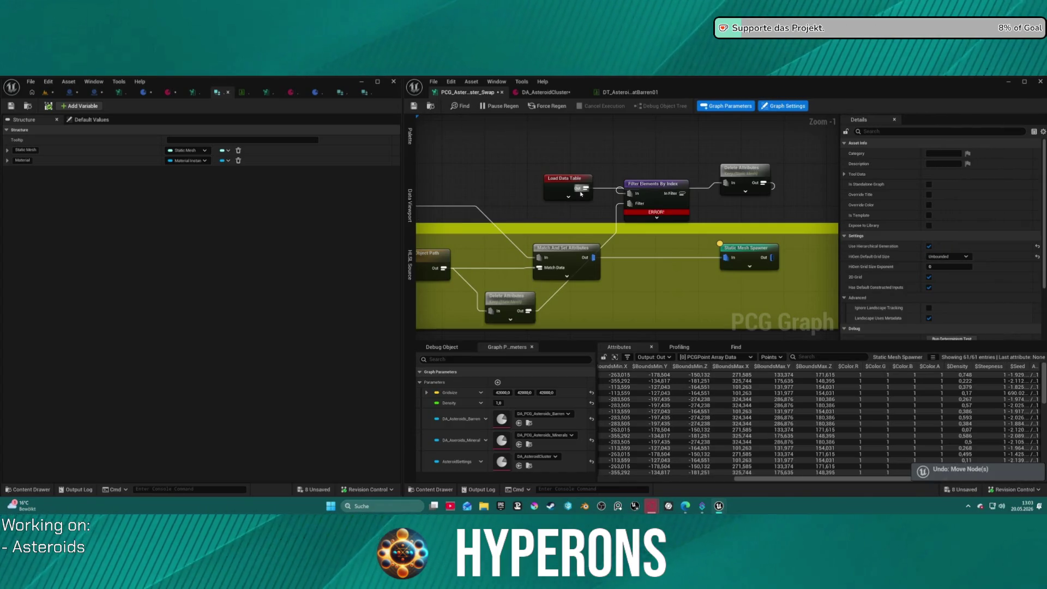
key("ctrl+z")
key("ctrl+z")
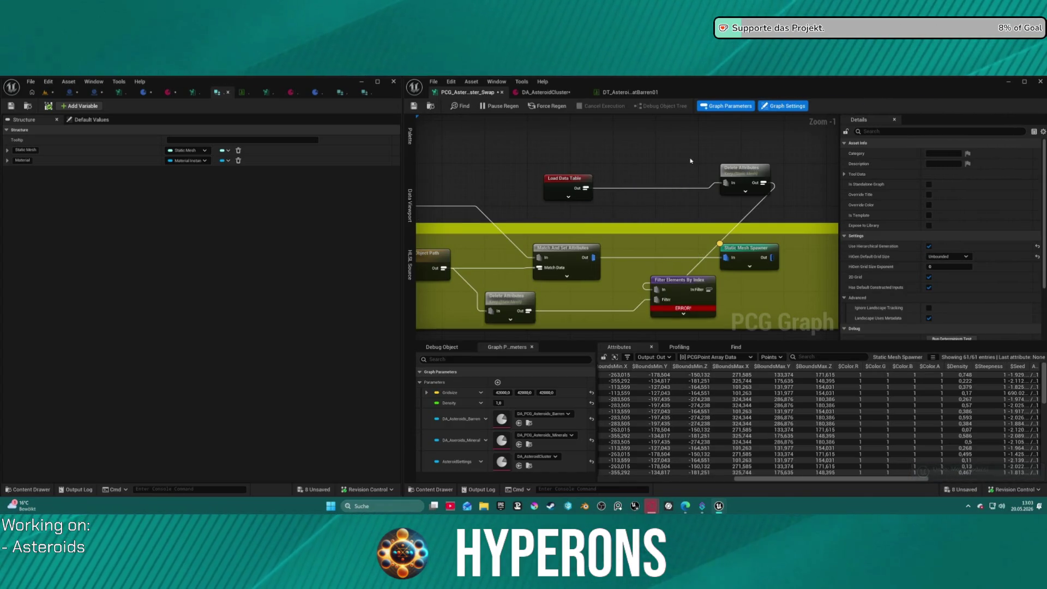
key("ctrl+z")
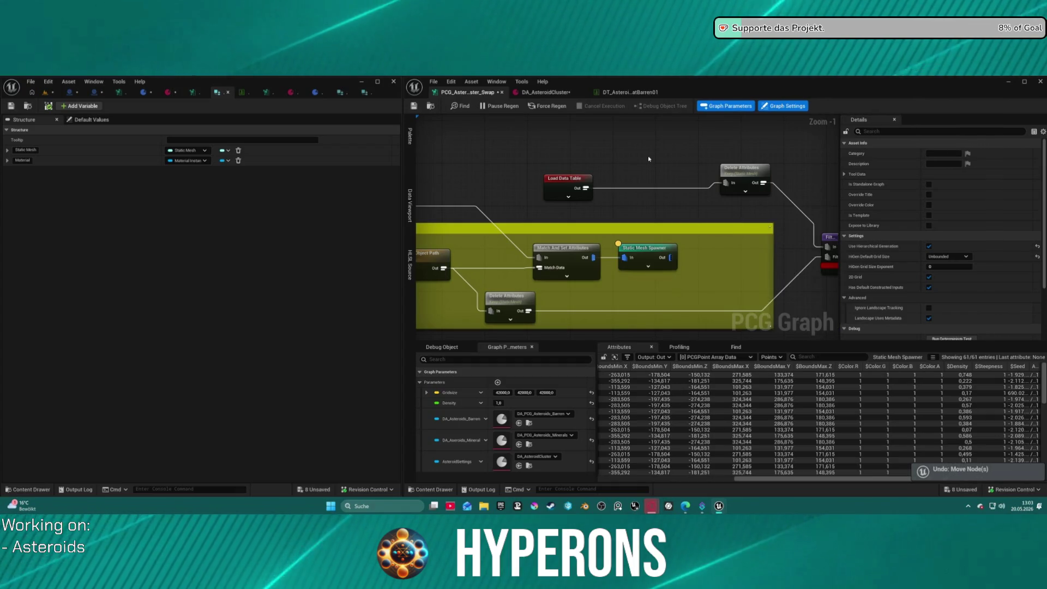
key("ctrl+z")
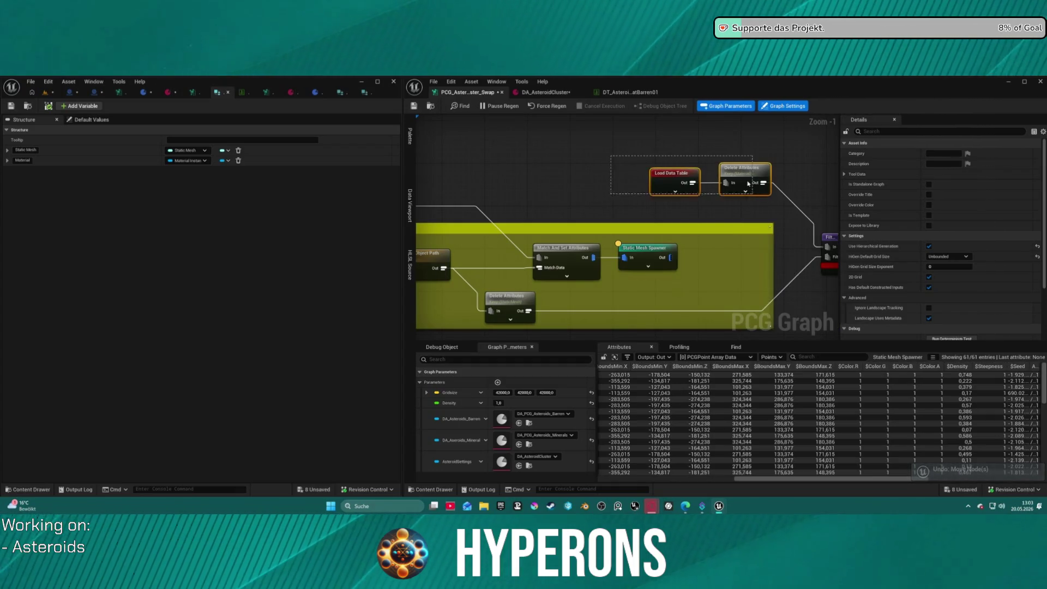
key("ctrl+z")
key("ctrl+z")
Step: Place Filter Elements By Index beneath the Static Mesh Spawner
mouse_move(829, 237)
left_mouse_down()
mouse_move(677, 234)
mouse_move(605, 263)
mouse_move(613, 280)
mouse_move(723, 205)
left_mouse_up()
right_click(723, 205)
key("Escape")
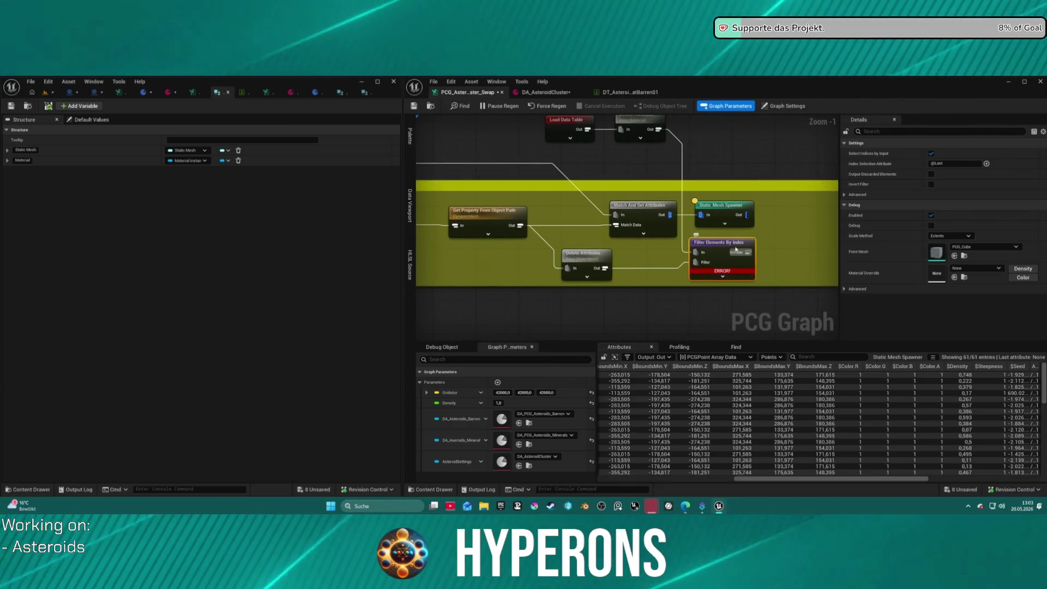
scroll(628, 202, "down", 3)
scroll(628, 203, "up", 1)
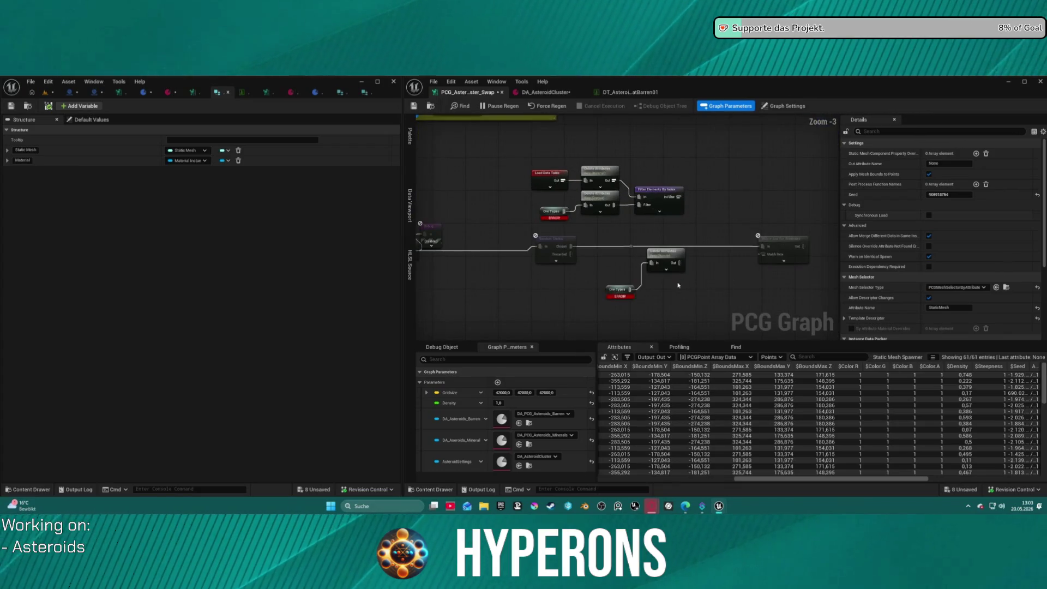
Step: Select the Delete Attributes, Add Attribute, Match And Set Attributes and Ore Types nodes, then undo to restore them
left_click_drag(672, 299, 618, 258)
scroll(631, 245, "down", 2)
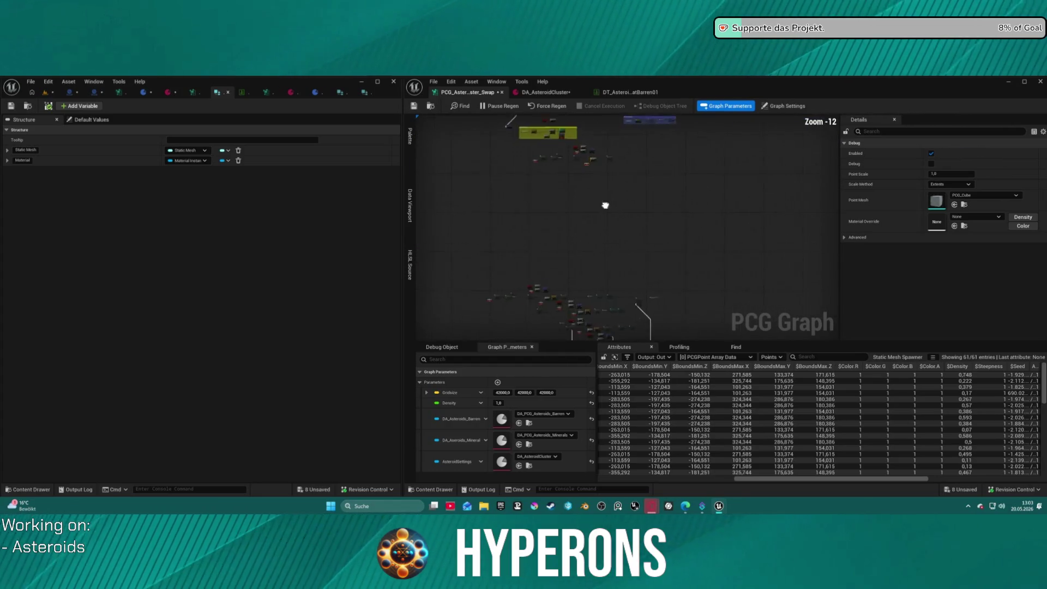
left_click_drag(578, 209, 655, 203)
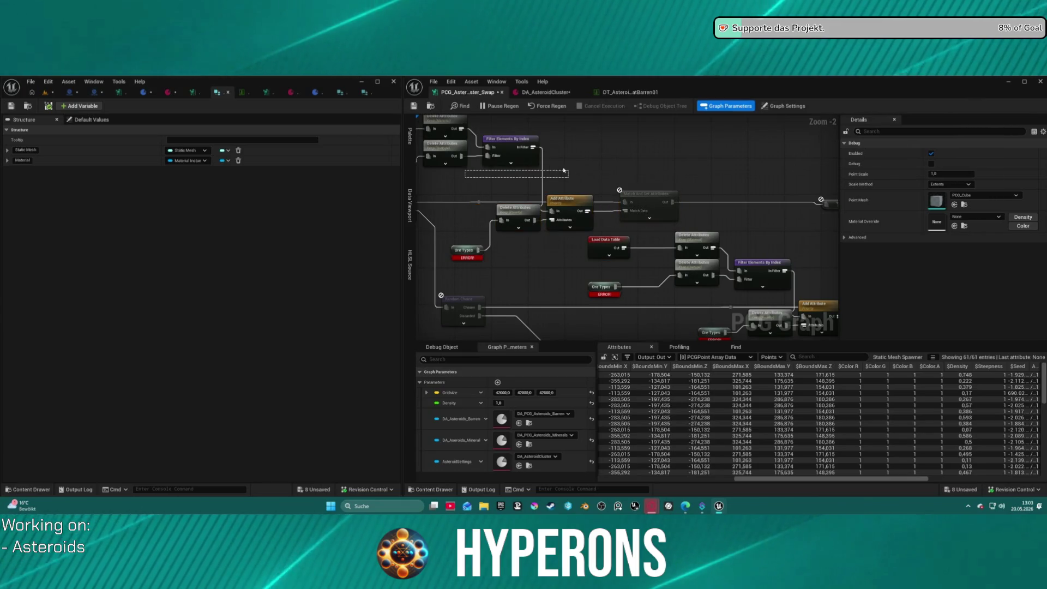
left_click(484, 256)
left_click_drag(486, 233, 682, 189)
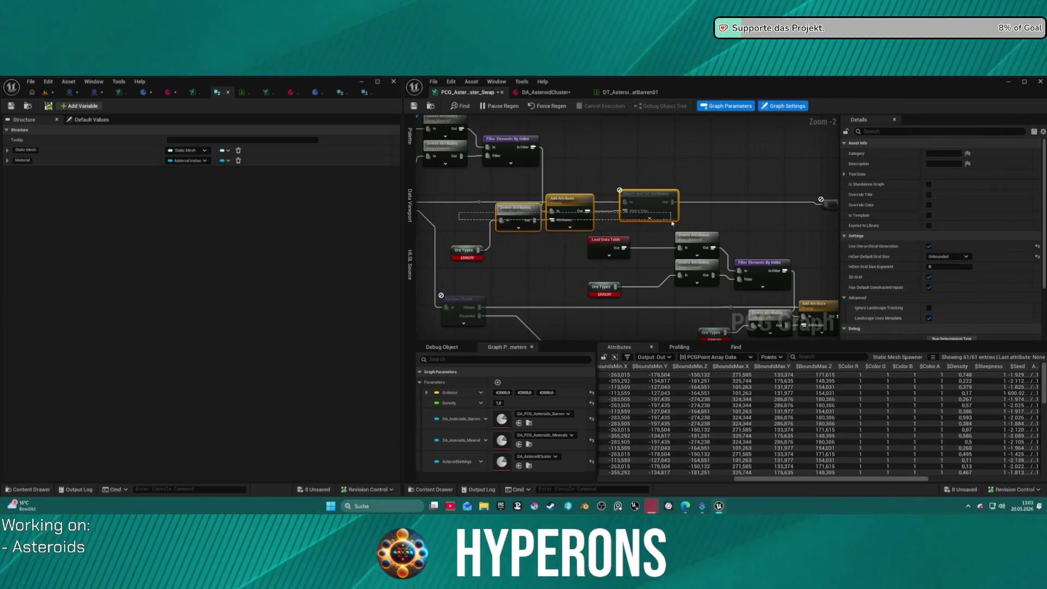
left_click(464, 250, "ctrl")
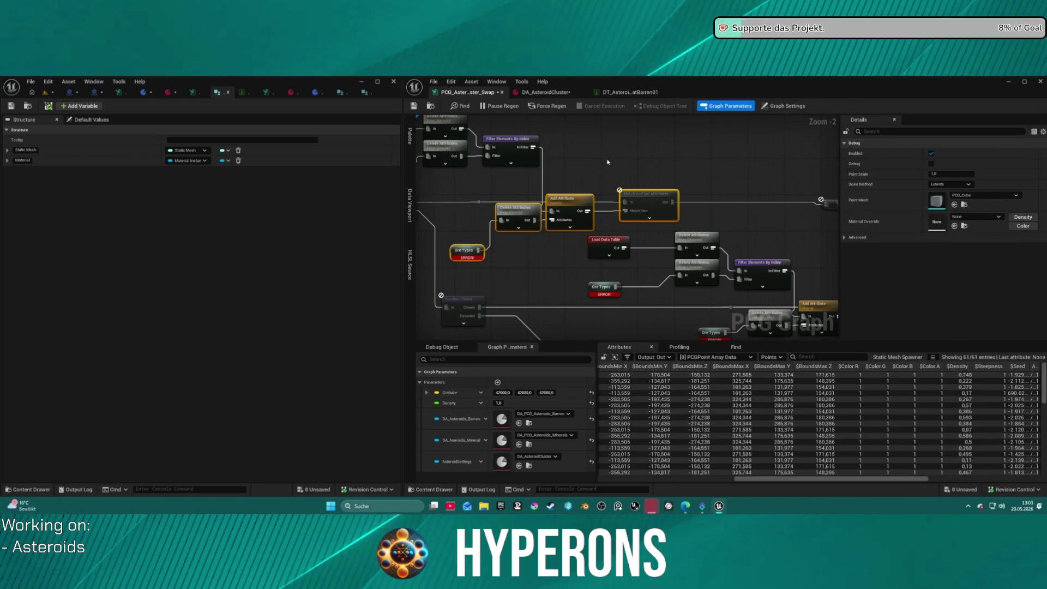
scroll(638, 155, "down", 9)
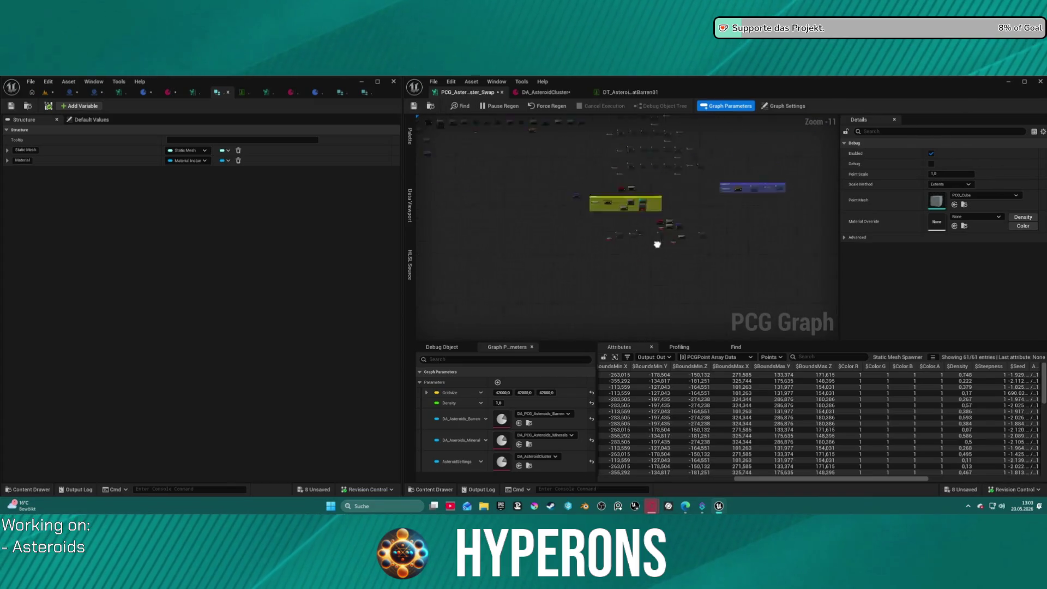
scroll(629, 281, "up", 5)
scroll(629, 282, "up", 6)
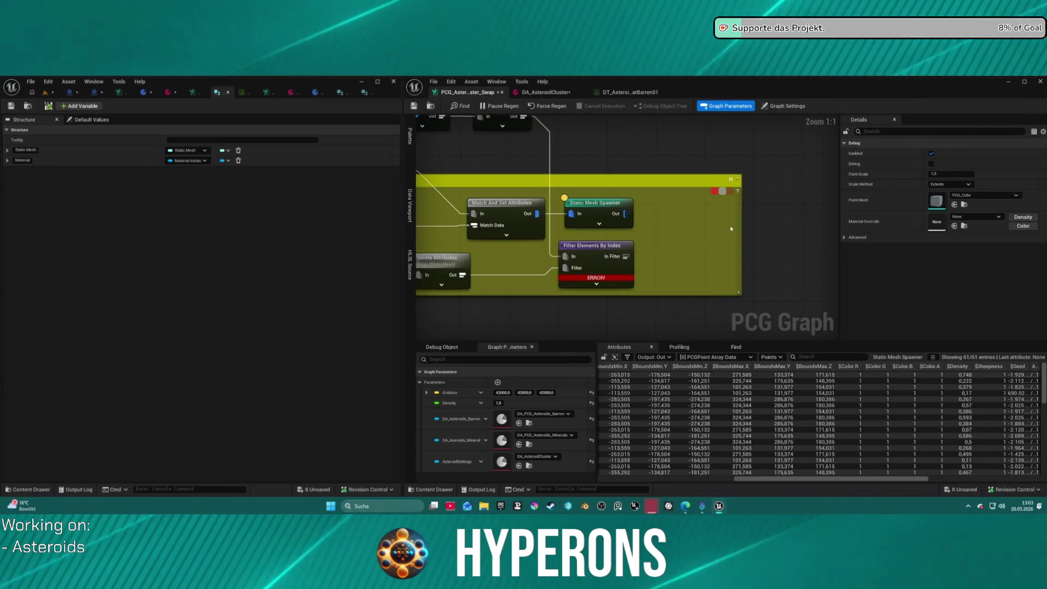
left_click(562, 219)
key("ctrl+z")
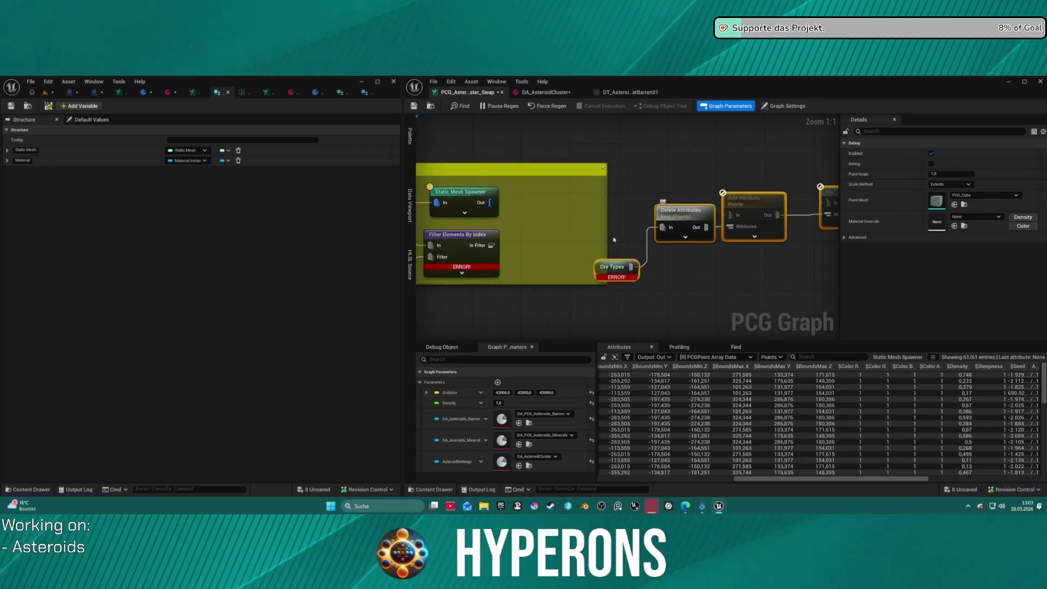
Step: Wire Filter into Ore Types and feed Match And Set Attributes into the relocated Static Mesh Spawner
left_click_drag(490, 247, 631, 267)
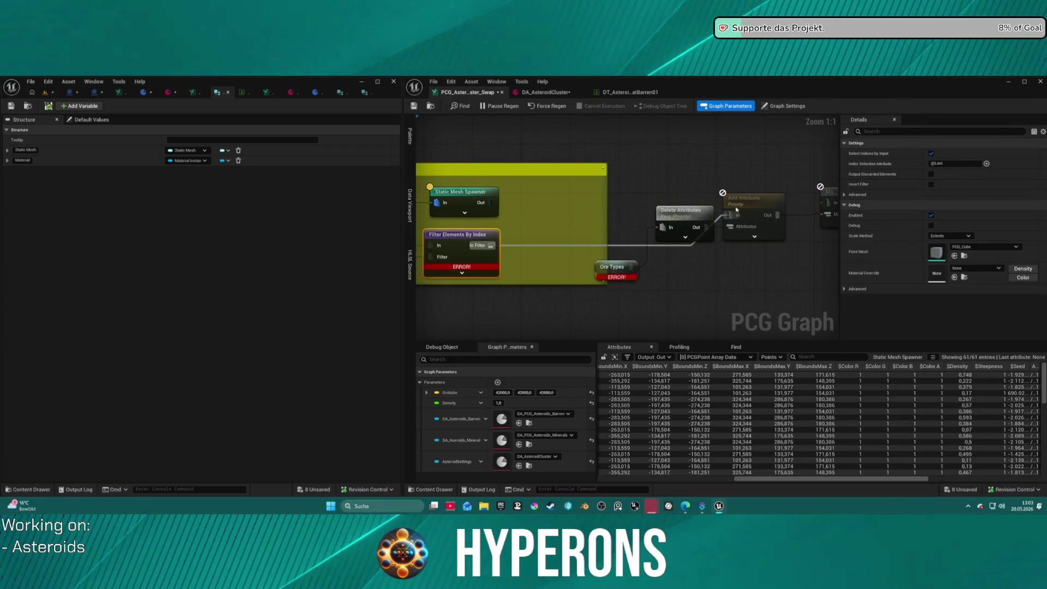
left_click(821, 206)
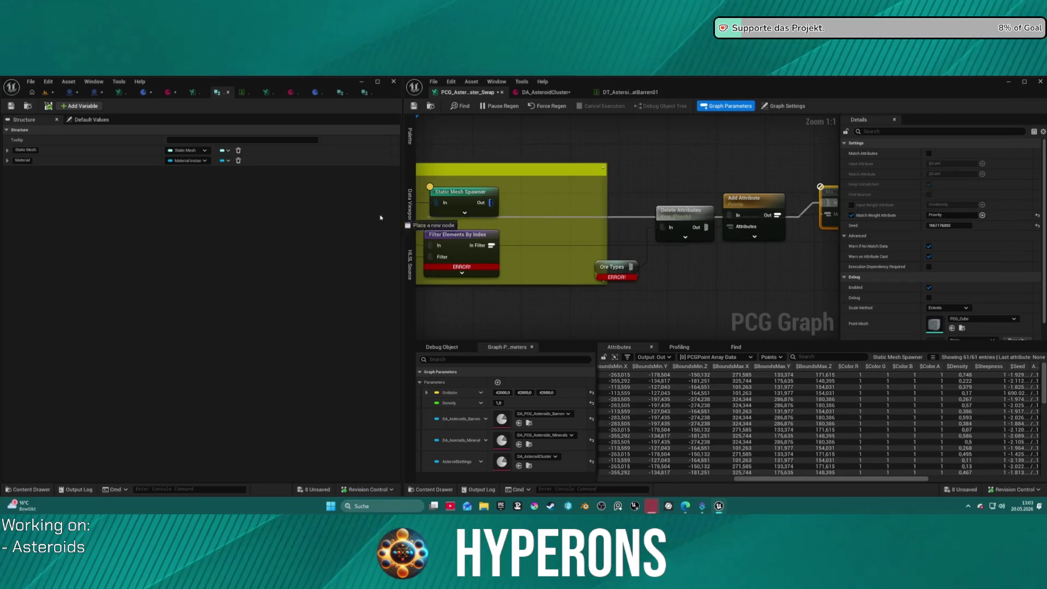
left_click_drag(425, 223, 600, 223)
mouse_move(651, 194)
left_mouse_down()
mouse_move(780, 188)
mouse_move(827, 174)
mouse_move(808, 193)
left_mouse_up()
mouse_move(708, 202)
left_mouse_down()
mouse_move(768, 200)
mouse_move(708, 281)
left_mouse_up()
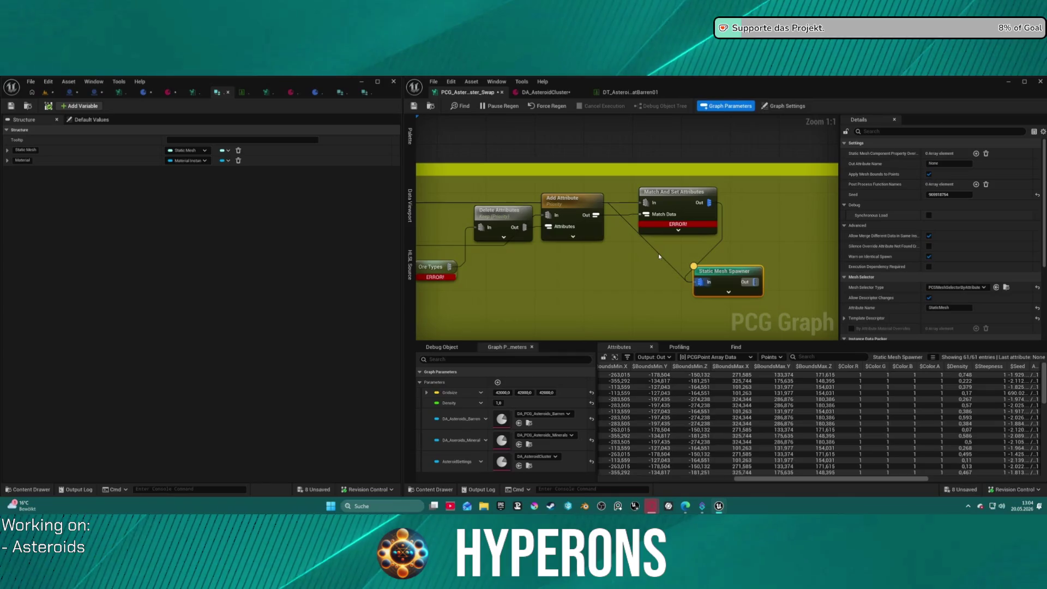
Step: Add a reroute point on the wire feeding the Static Mesh Spawner
double_click(659, 253)
left_click(685, 269)
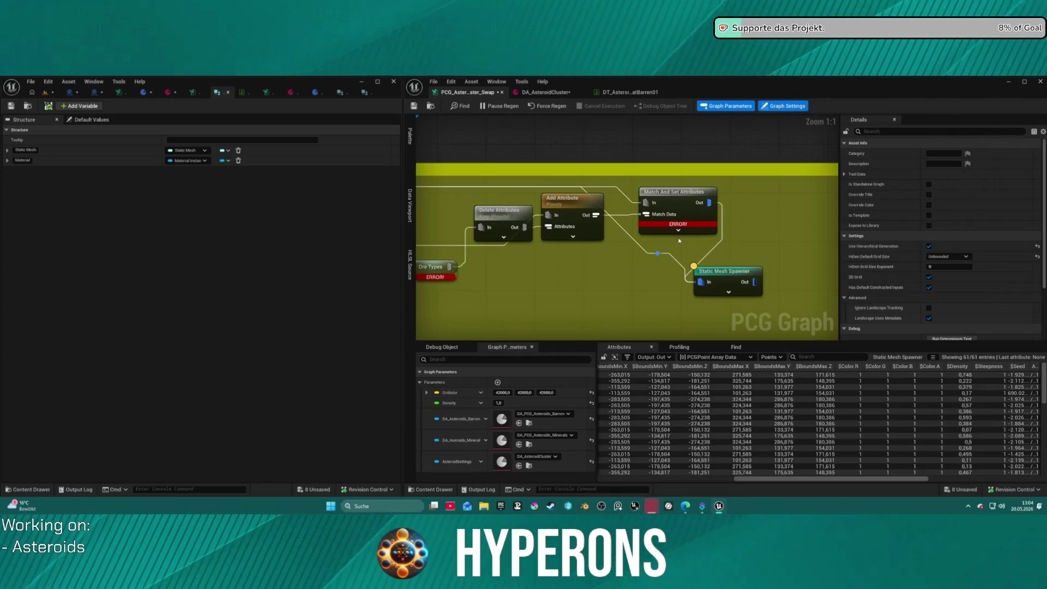
left_click(725, 271)
left_click_drag(549, 199, 696, 202)
scroll(696, 202, "down", 3)
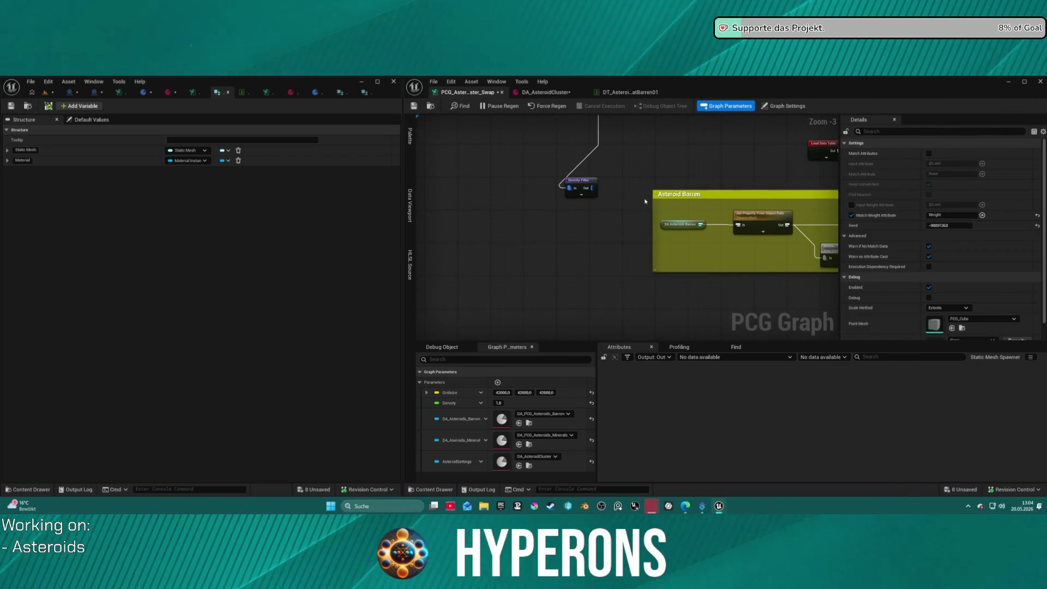
Step: Undo the automatic node formatting to restore the earlier layout
left_click(674, 224)
scroll(675, 224, "down", 3)
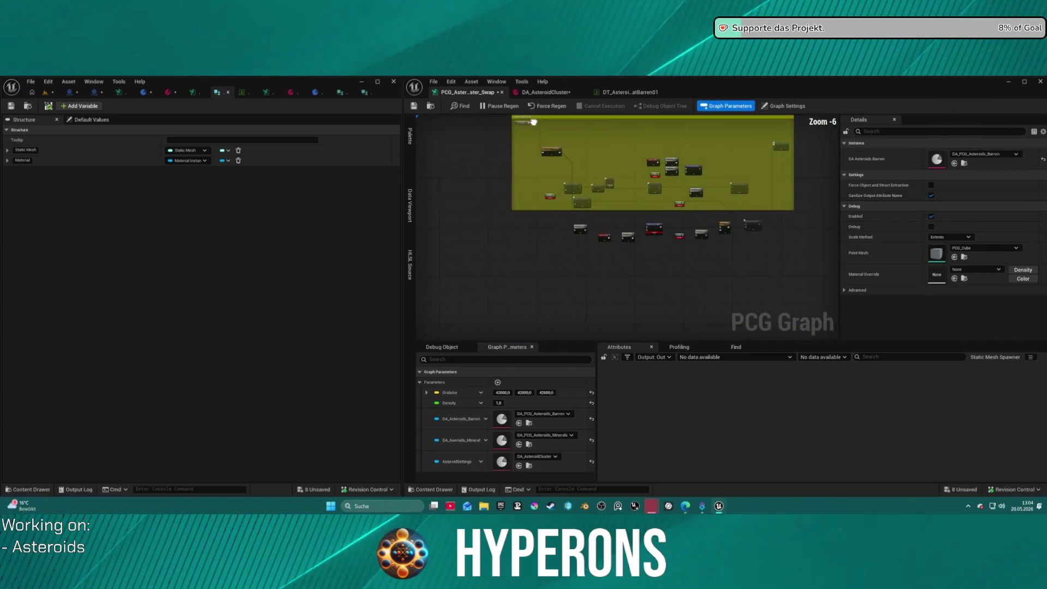
key("ctrl+z")
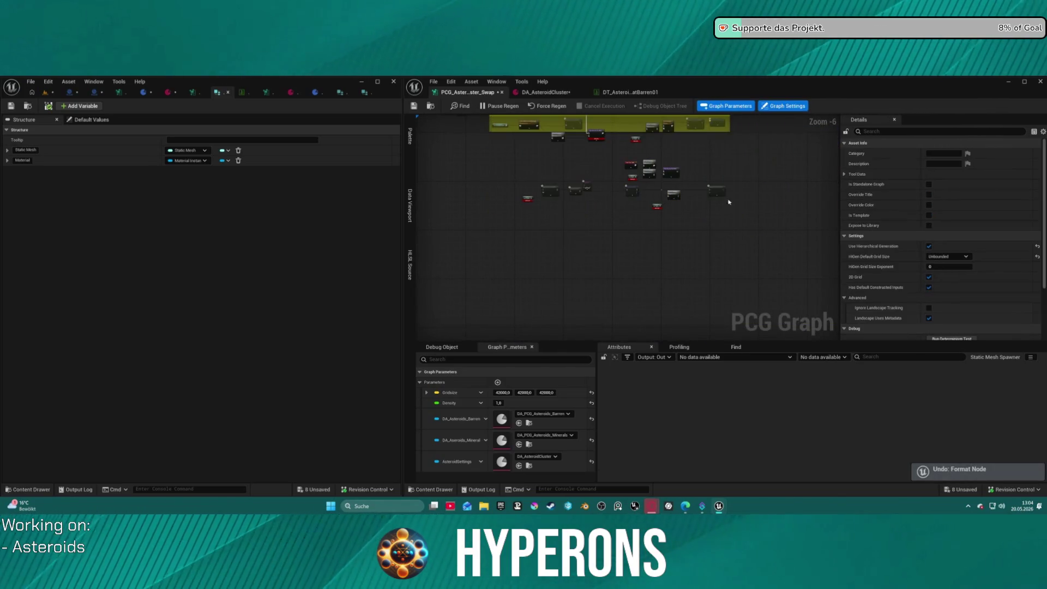
scroll(637, 191, "up", 2)
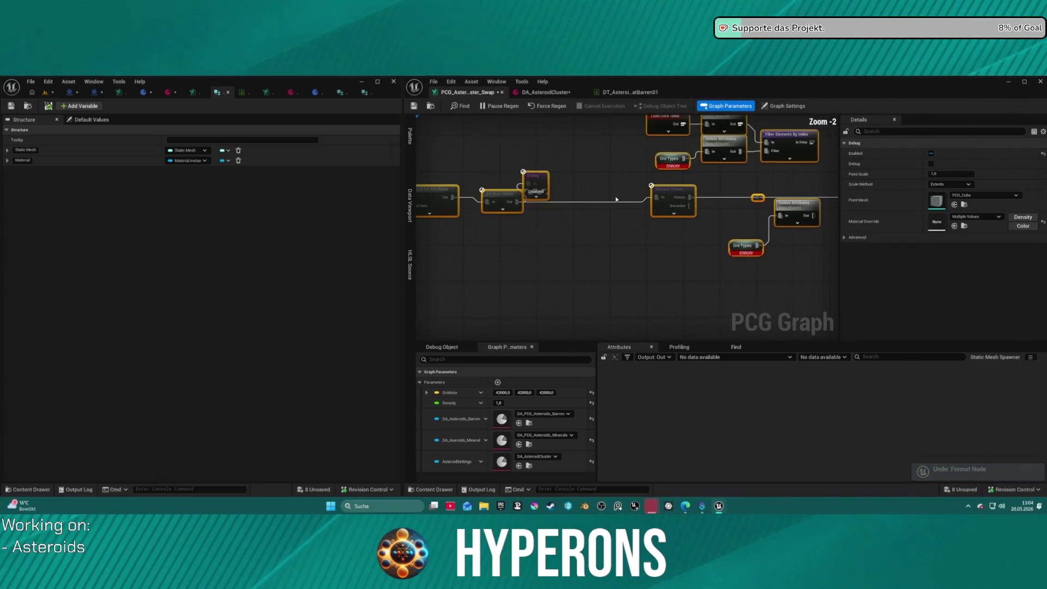
scroll(636, 191, "down", 2)
Step: Bring the Asteroid Barren group into view and select the Get Property From Object Path node
left_click(697, 198)
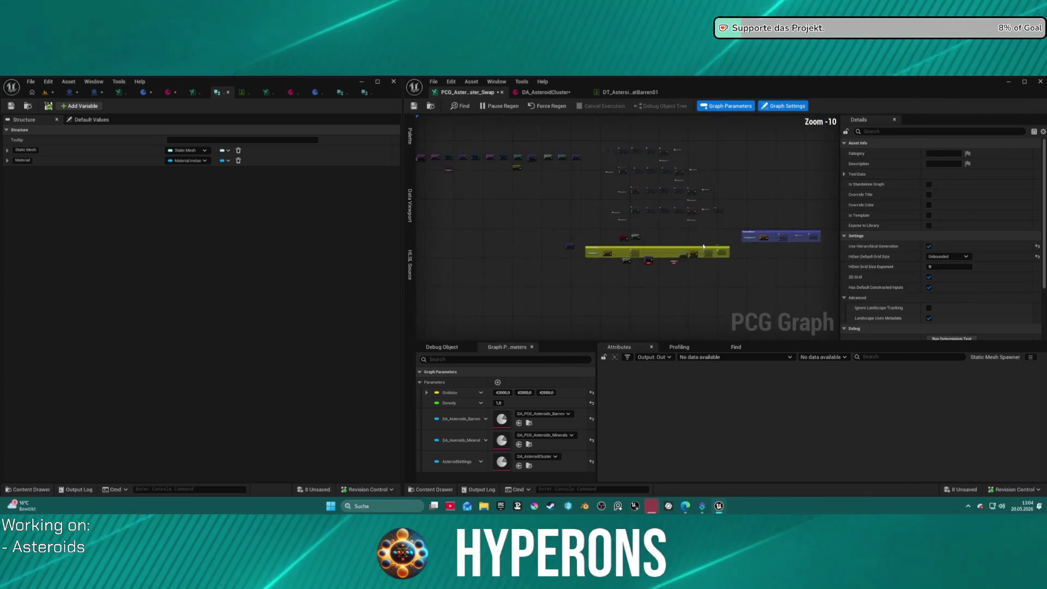
scroll(709, 207, "up", 2)
mouse_move(741, 181)
left_mouse_down()
mouse_move(557, 203)
mouse_move(646, 191)
mouse_move(598, 235)
left_mouse_up()
scroll(598, 235, "up", 2)
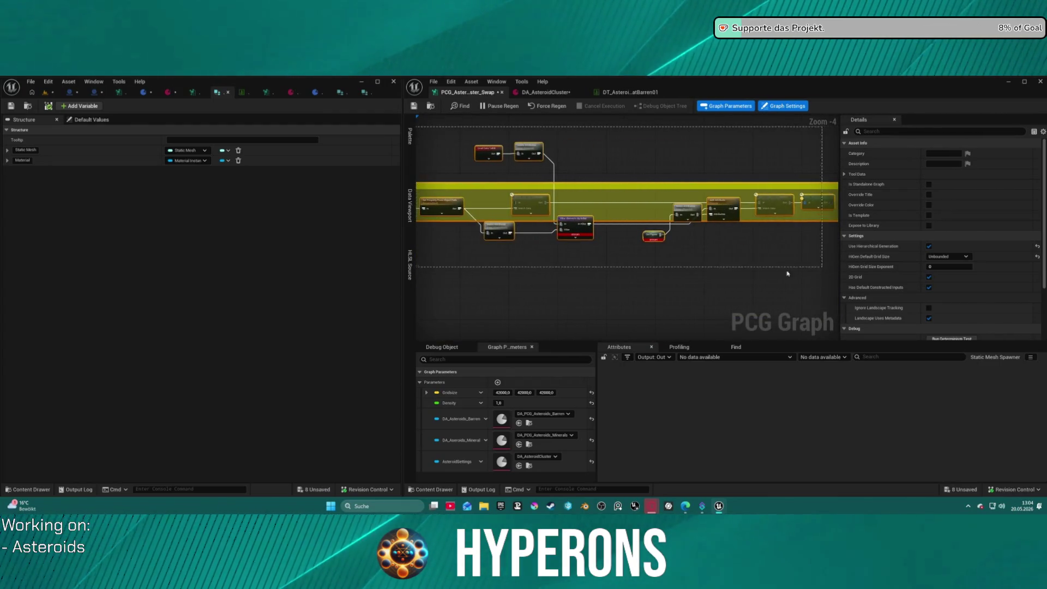
left_click(757, 271)
scroll(492, 219, "up", 2)
left_click_drag(492, 219, 623, 219)
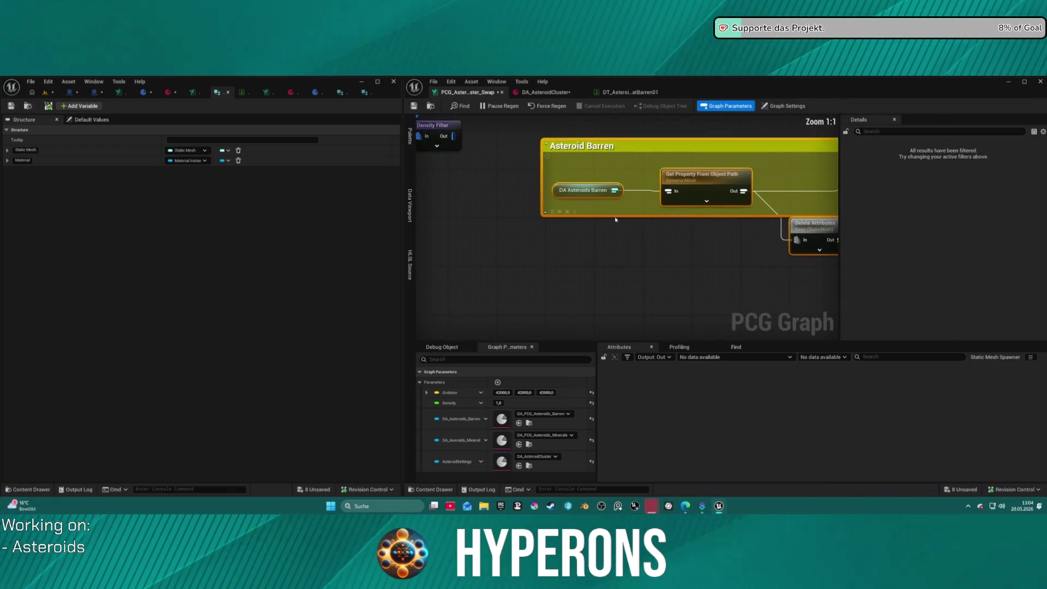
left_click(699, 184)
scroll(674, 187, "down", 7)
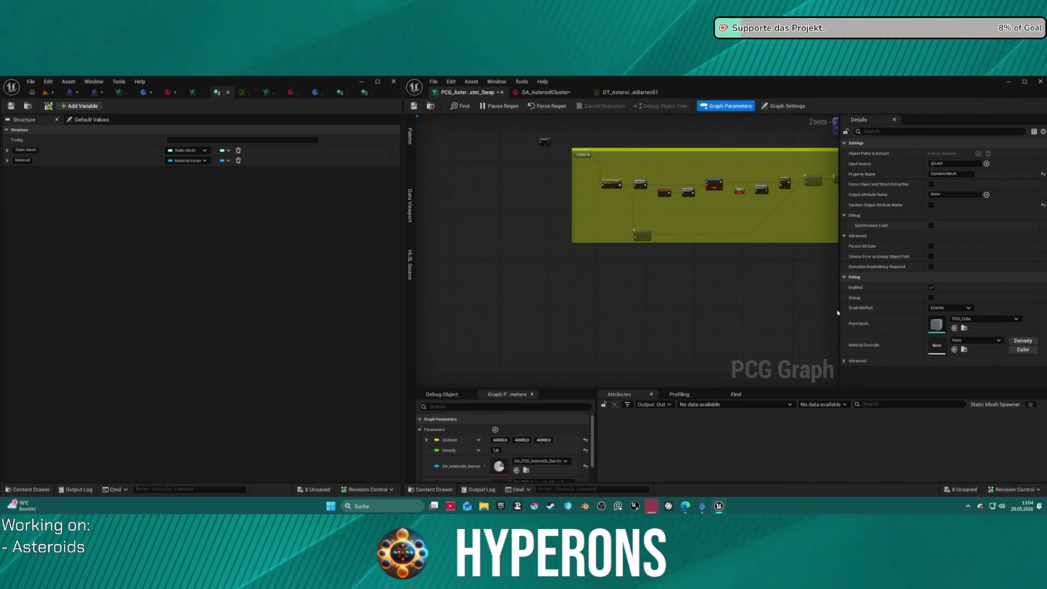
Step: Widen the PCG graph by narrowing the Details panel, with the level viewport shown alongside
left_click_drag(838, 313, 936, 308)
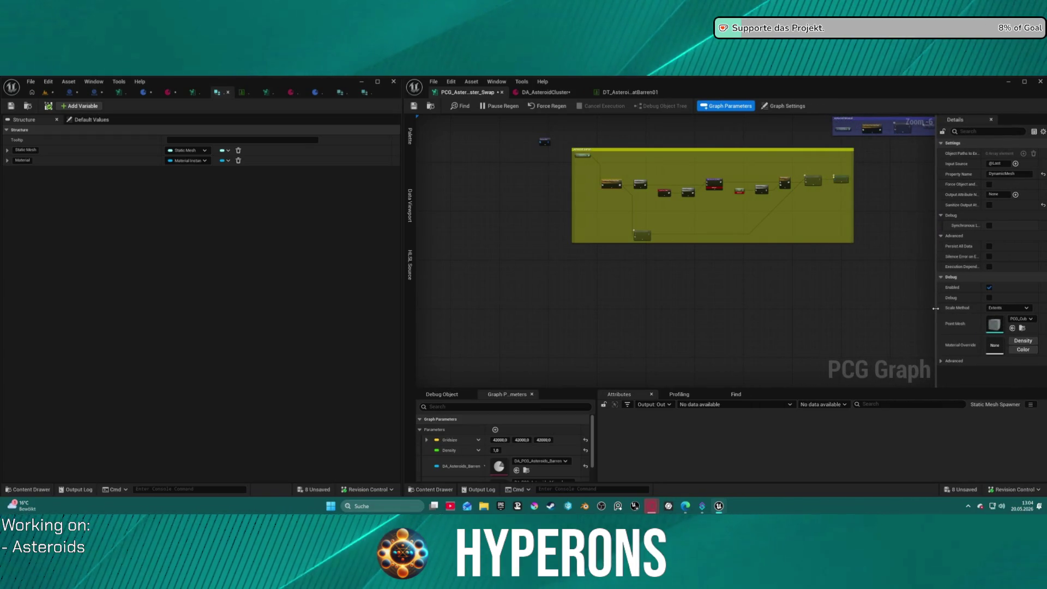
scroll(556, 283, "up", 5)
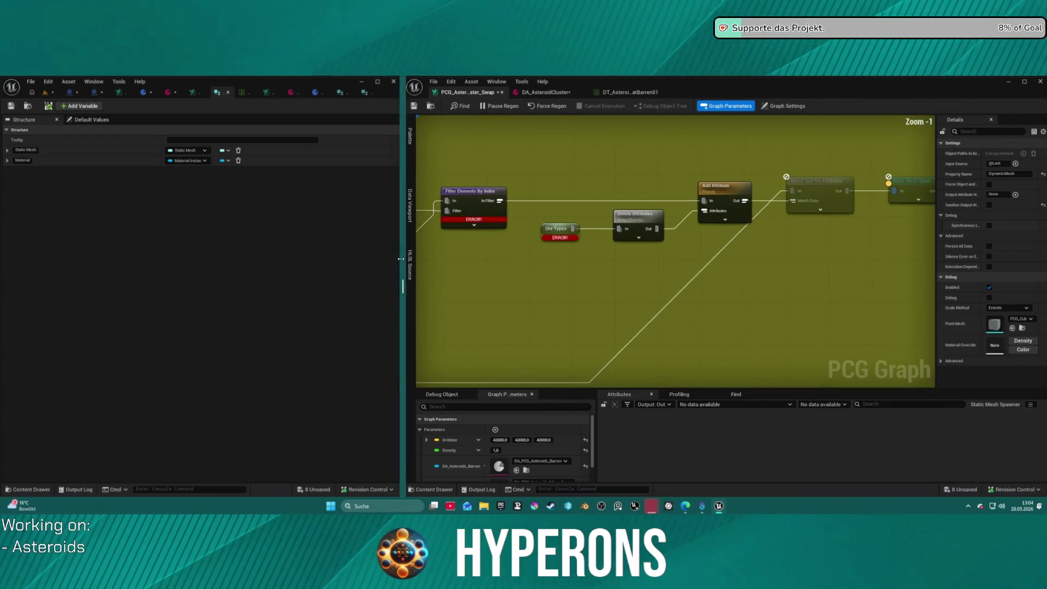
left_click_drag(456, 230, 605, 251)
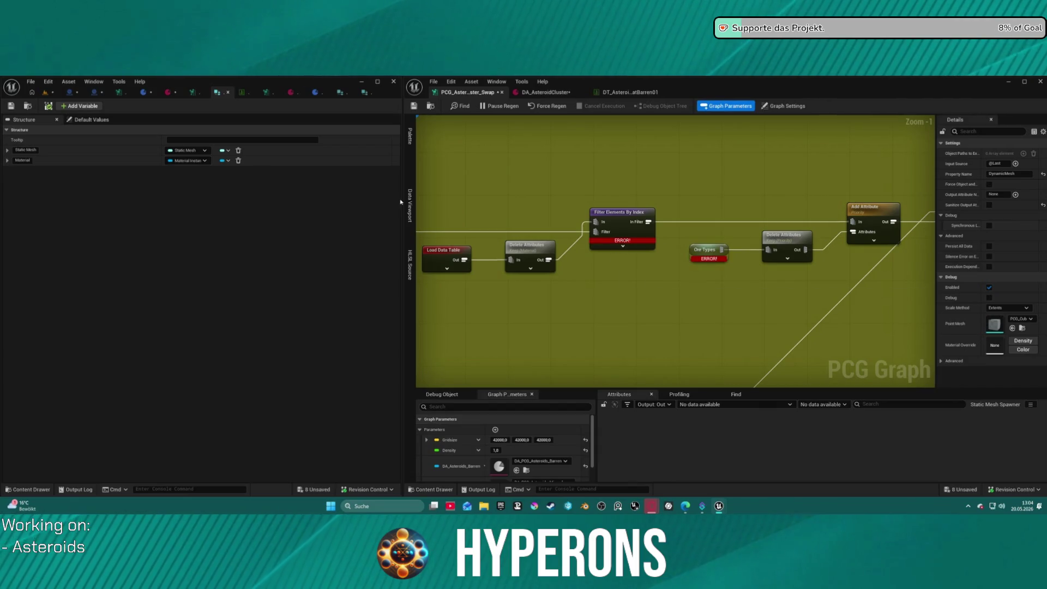
left_click(47, 93)
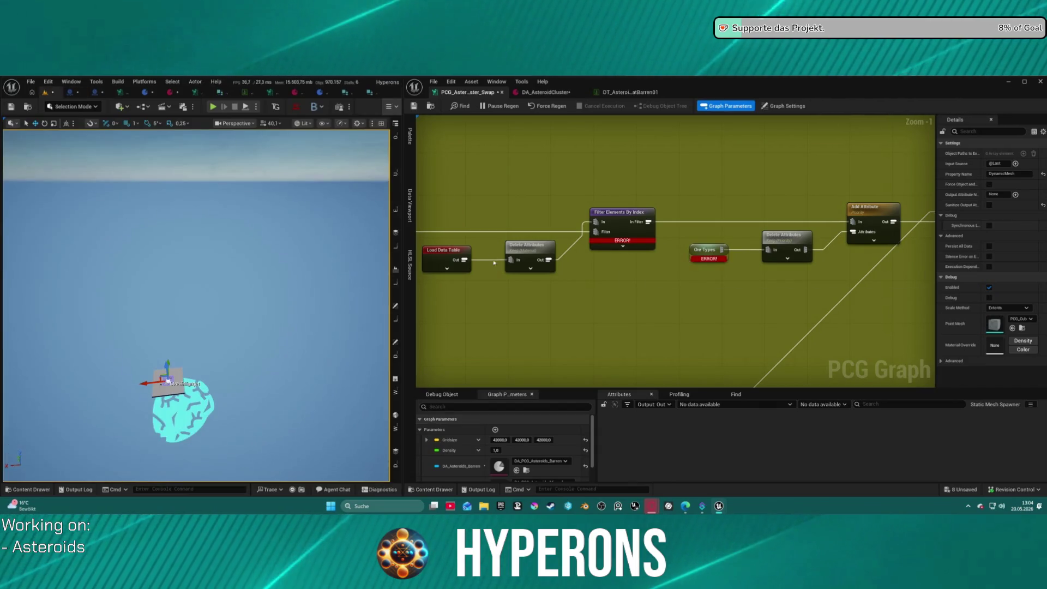
Step: Move Delete Attributes below the main chain and Match And Set Attributes above Load Data Table
mouse_move(664, 326)
left_mouse_down()
mouse_move(766, 320)
mouse_move(744, 317)
left_mouse_up()
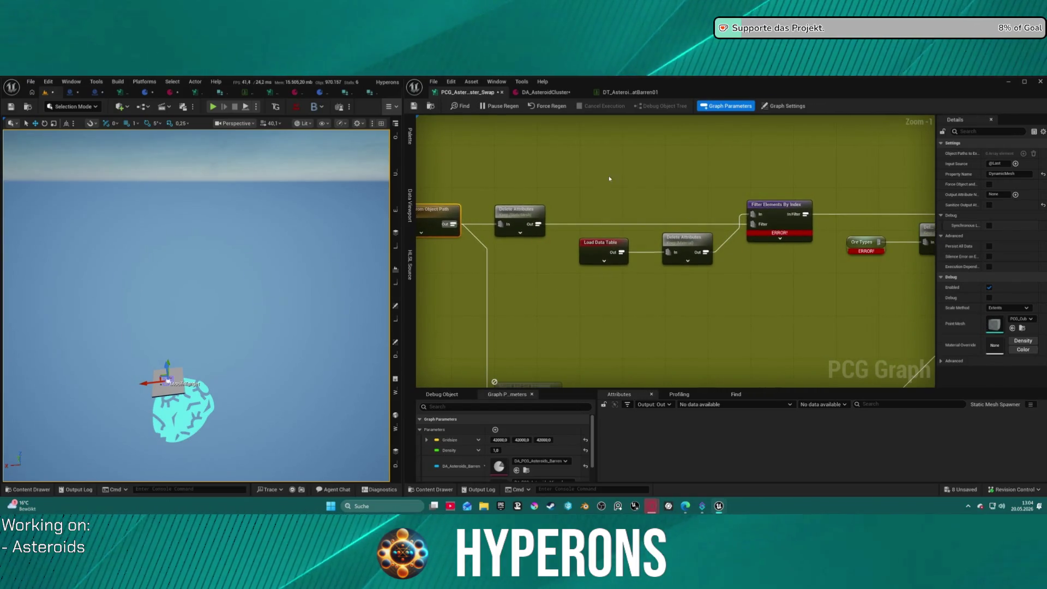
scroll(579, 191, "down", 2)
mouse_move(589, 225)
left_mouse_down()
mouse_move(586, 264)
mouse_move(673, 306)
left_mouse_up()
left_click_drag(796, 231, 618, 220)
left_click(617, 220)
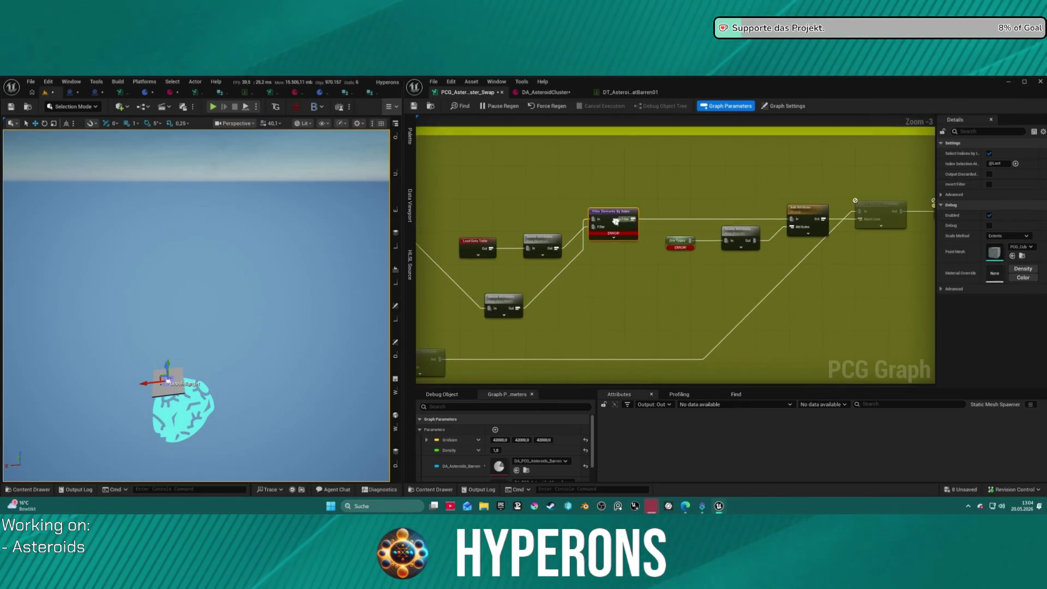
mouse_move(883, 203)
left_mouse_down()
mouse_move(591, 332)
mouse_move(641, 185)
mouse_move(625, 168)
left_mouse_up()
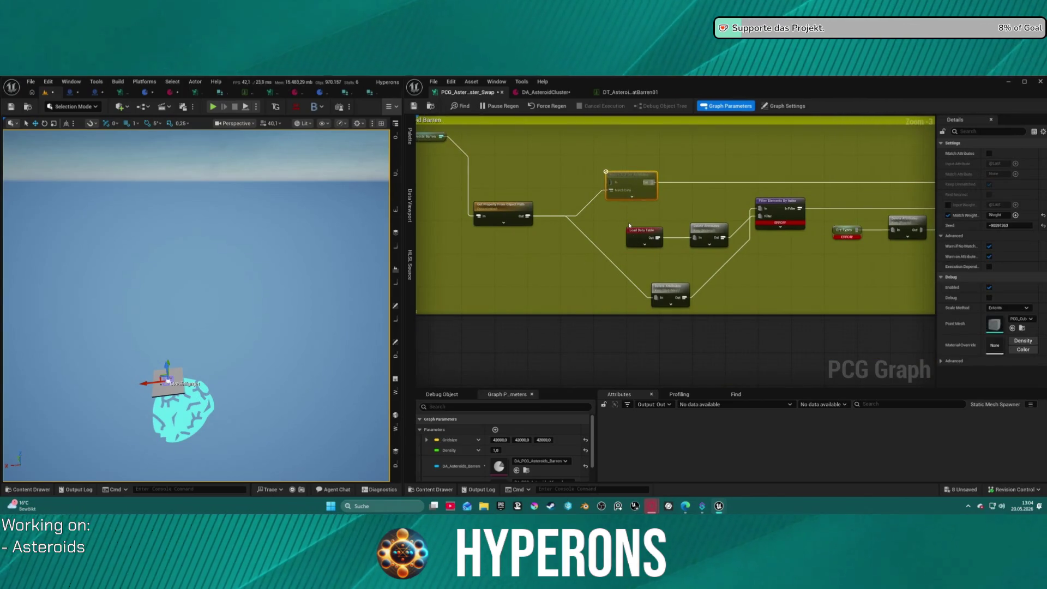
Step: Move Density Filter into the Asteroid Barren group and connect it into the Barren chain
scroll(600, 236, "down", 3)
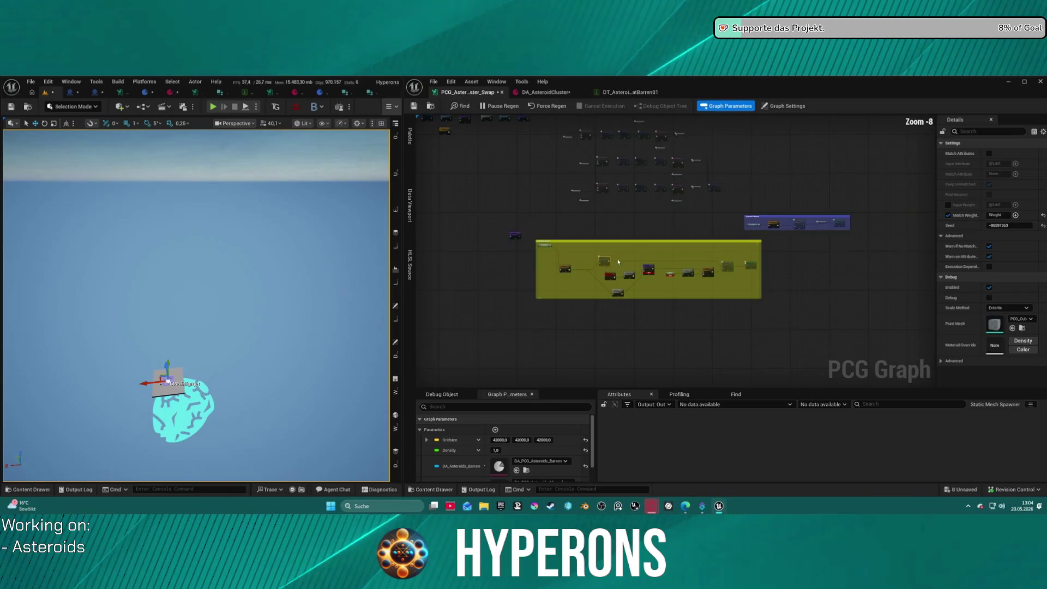
scroll(603, 245, "up", 2)
left_click_drag(630, 230, 688, 268)
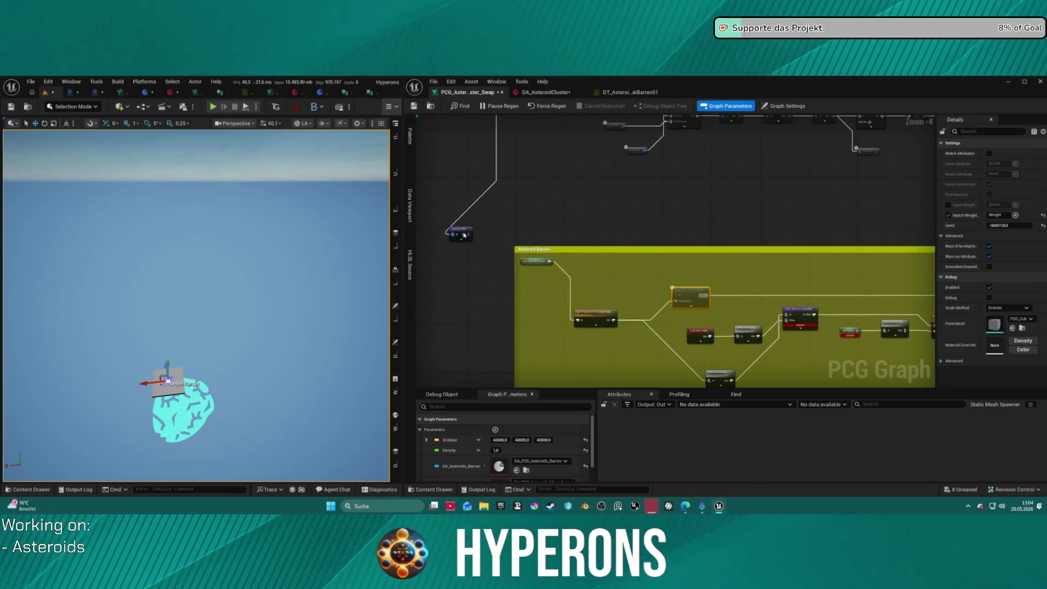
mouse_move(470, 234)
left_mouse_down()
mouse_move(676, 289)
mouse_move(634, 288)
mouse_move(684, 303)
left_mouse_up()
mouse_move(785, 276)
left_mouse_down()
mouse_move(715, 315)
mouse_move(773, 262)
mouse_move(764, 230)
mouse_move(816, 242)
mouse_move(805, 232)
left_mouse_up()
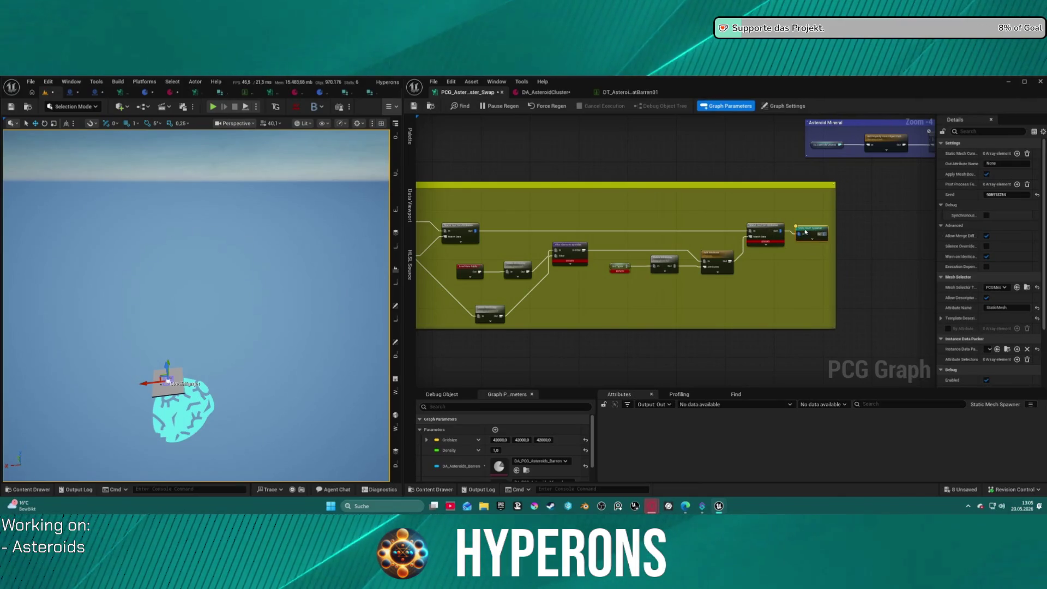
Step: Nudge Filter Elements By Index down and left, nearer Delete Attributes
scroll(538, 237, "up", 3)
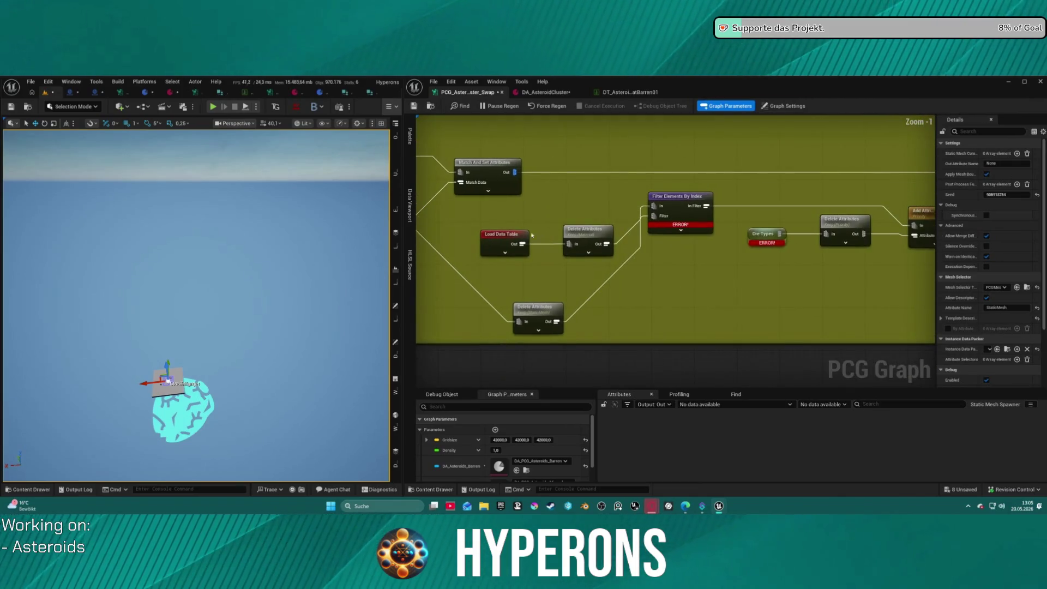
left_click_drag(498, 236, 666, 268)
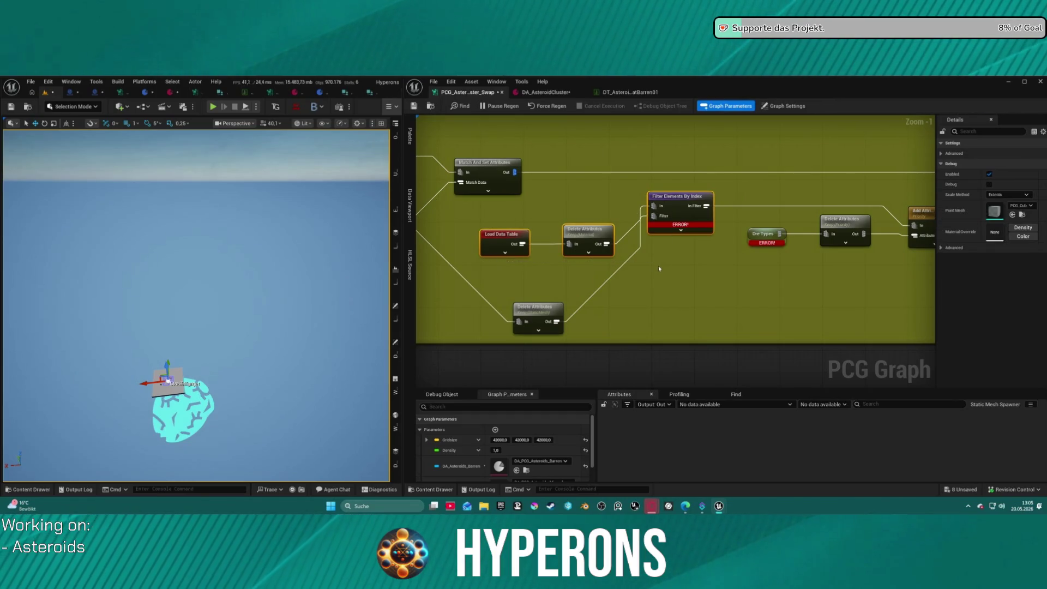
left_click(486, 233)
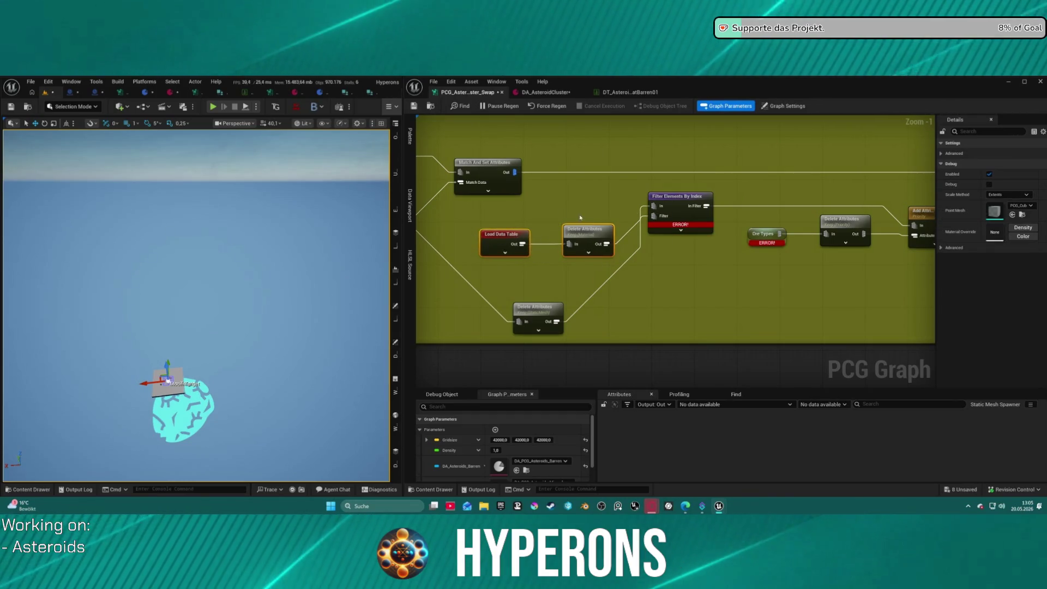
mouse_move(666, 220)
left_mouse_down()
mouse_move(666, 257)
mouse_move(666, 240)
mouse_move(654, 242)
mouse_move(665, 236)
left_mouse_up()
left_click(677, 236)
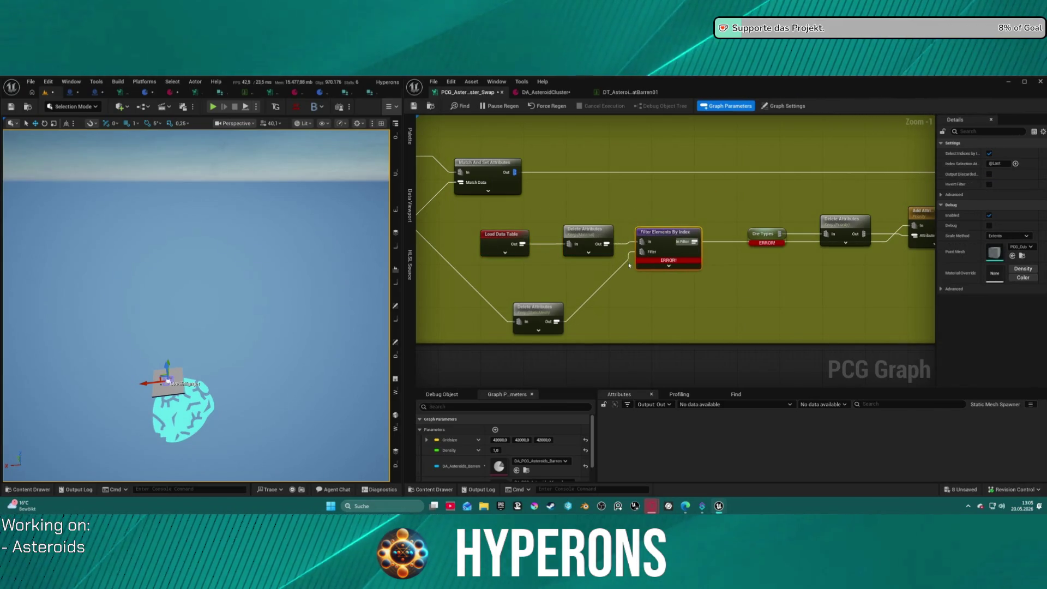
Step: Select Load Data Table to check its data table in the Details panel
left_click(502, 238)
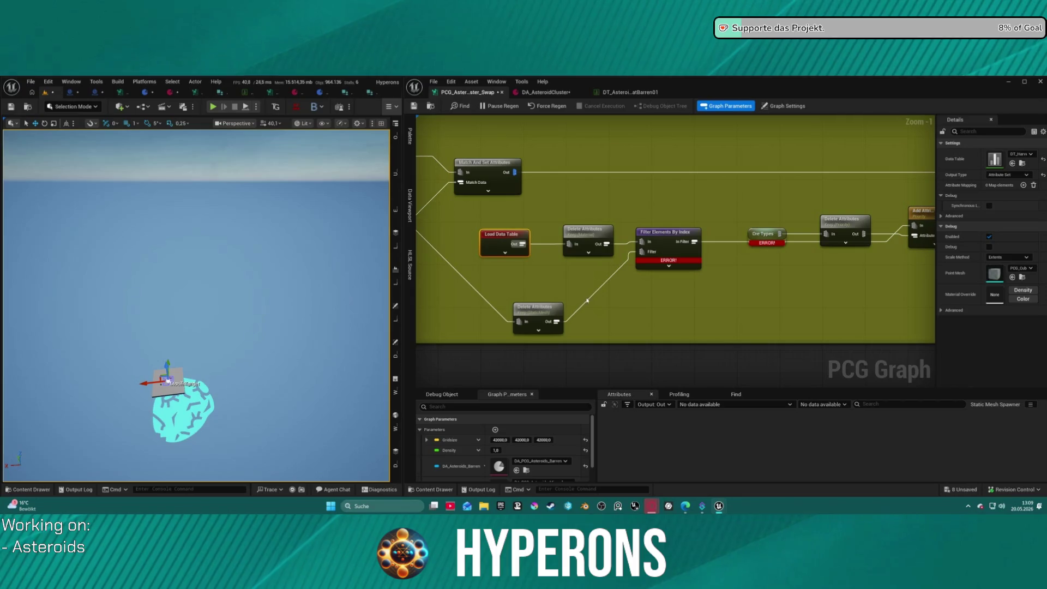
Step: Delete the leftover nodes in the yellow comment's lower right, in two box selections
scroll(586, 301, "down", 5)
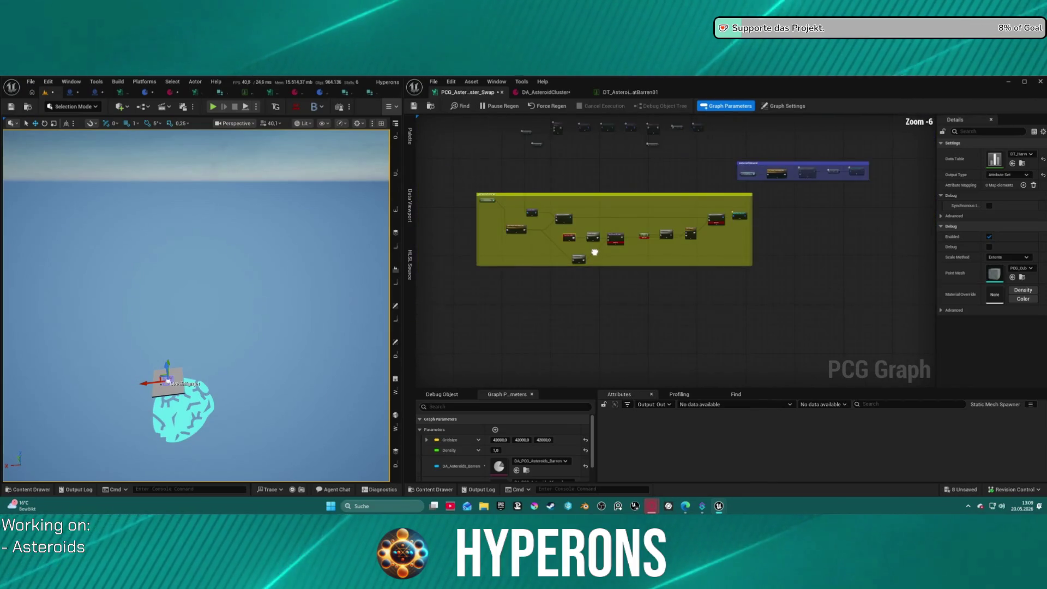
scroll(577, 232, "up", 3)
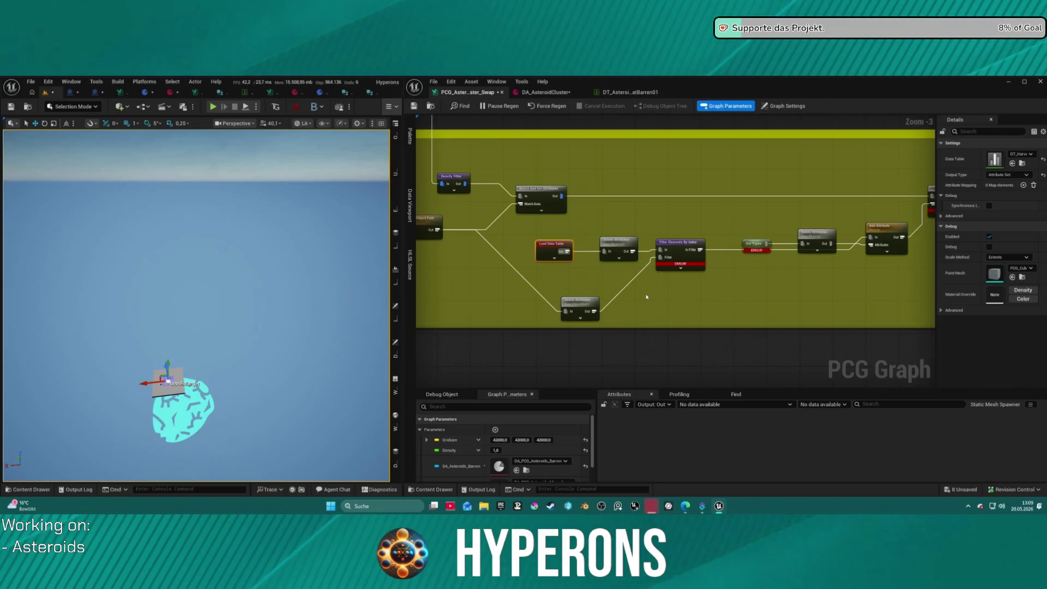
scroll(647, 289, "down", 3)
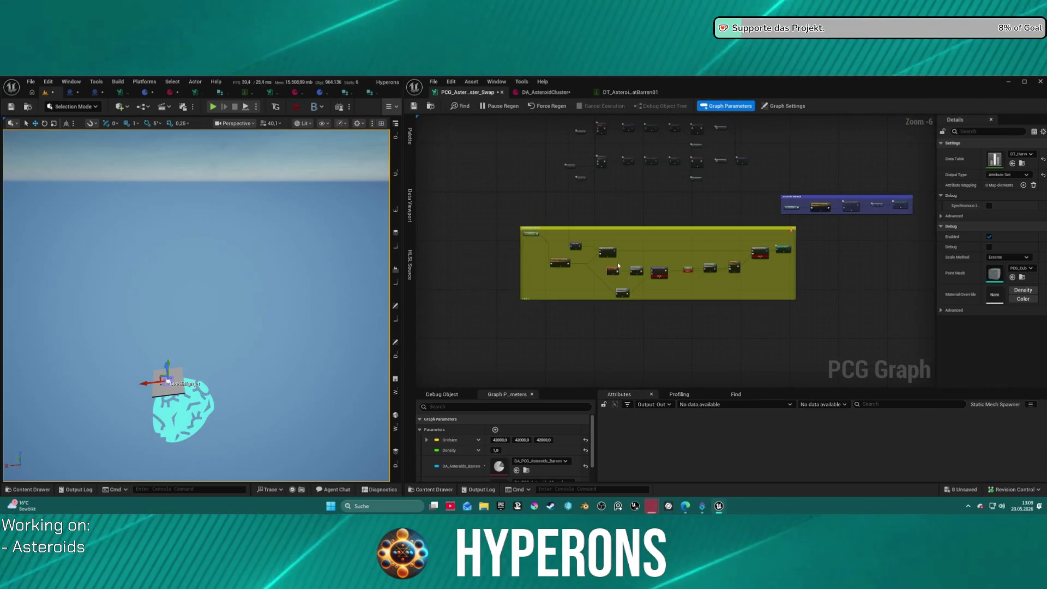
key("Delete")
left_click_drag(674, 255, 784, 276)
left_click(736, 253)
mouse_move(701, 260)
left_mouse_down()
mouse_move(759, 276)
mouse_move(768, 302)
left_mouse_up()
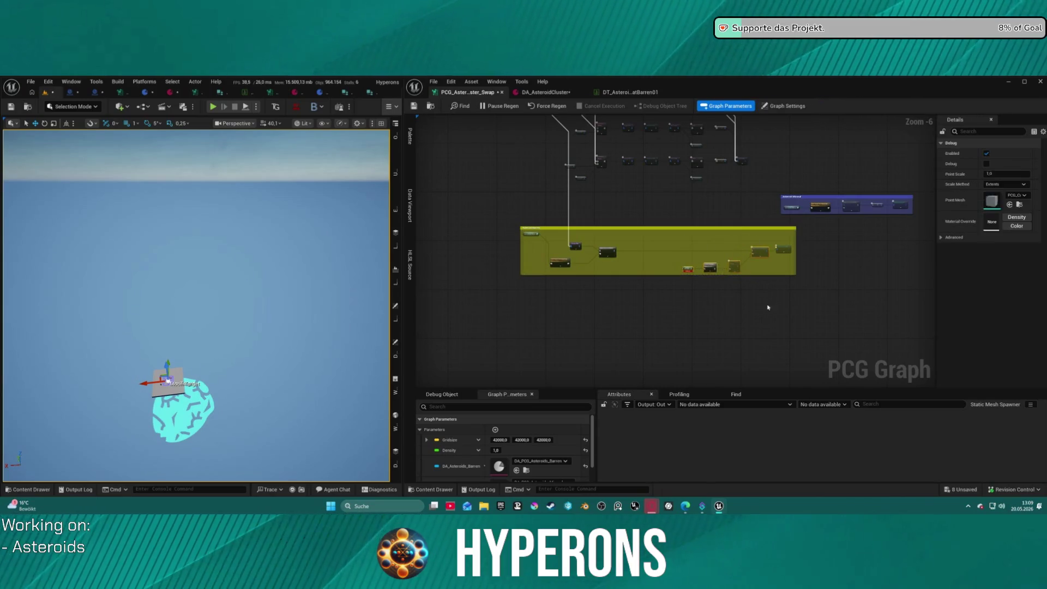
key("Delete")
scroll(731, 323, "down", 5)
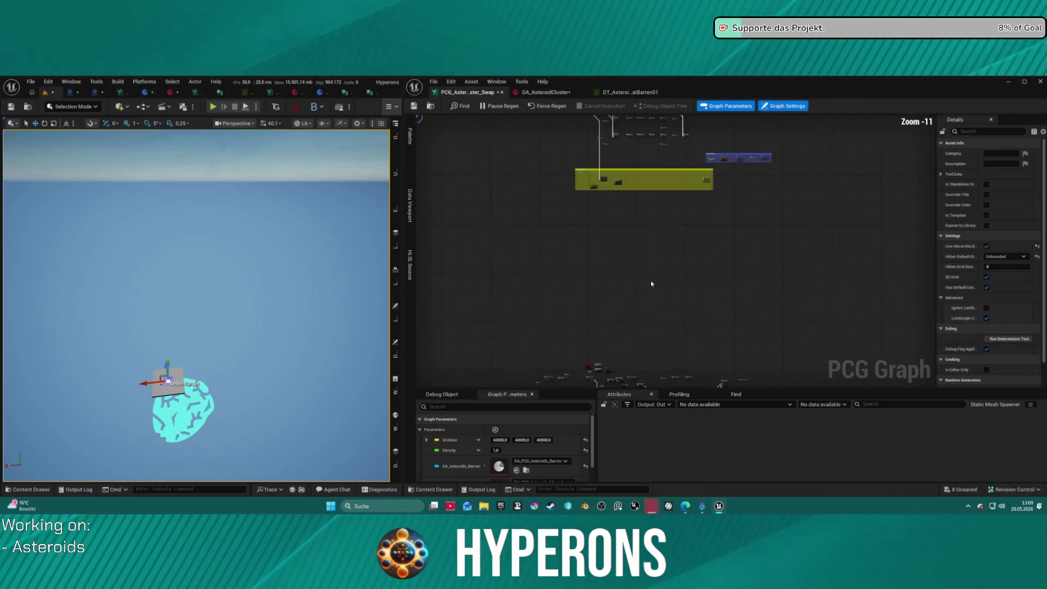
scroll(633, 253, "up", 5)
scroll(643, 248, "up", 3)
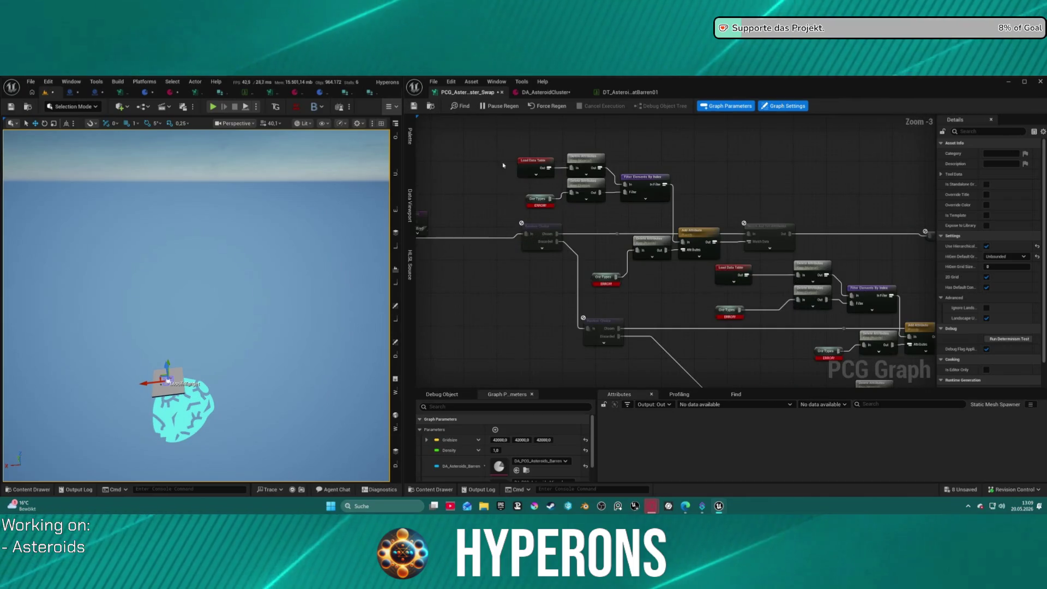
Step: Select the Load Data Table, Filter, Add Attribute and Ore Types lookup nodes
mouse_move(533, 140)
left_mouse_down()
mouse_move(663, 241)
mouse_move(853, 273)
mouse_move(885, 247)
mouse_move(851, 223)
mouse_move(875, 234)
mouse_move(865, 200)
left_mouse_up()
mouse_move(647, 200)
left_mouse_down()
mouse_move(677, 224)
mouse_move(848, 250)
left_mouse_up()
left_click(664, 266, "shift")
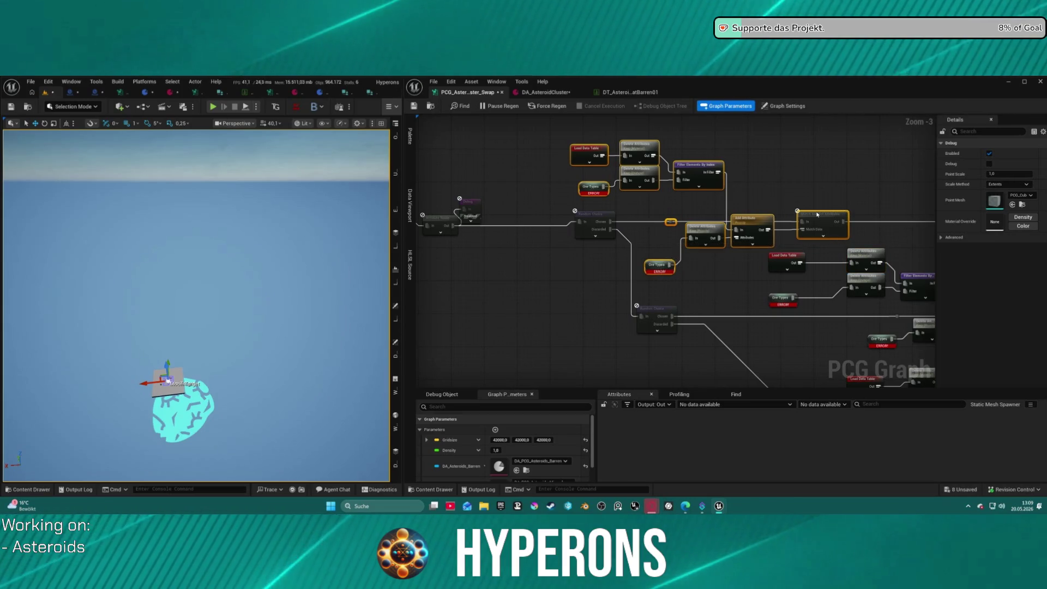
Step: Paste the lookup nodes into the yellow comment and wire Match And Set Attributes' outputs onward
scroll(832, 193, "down", 4)
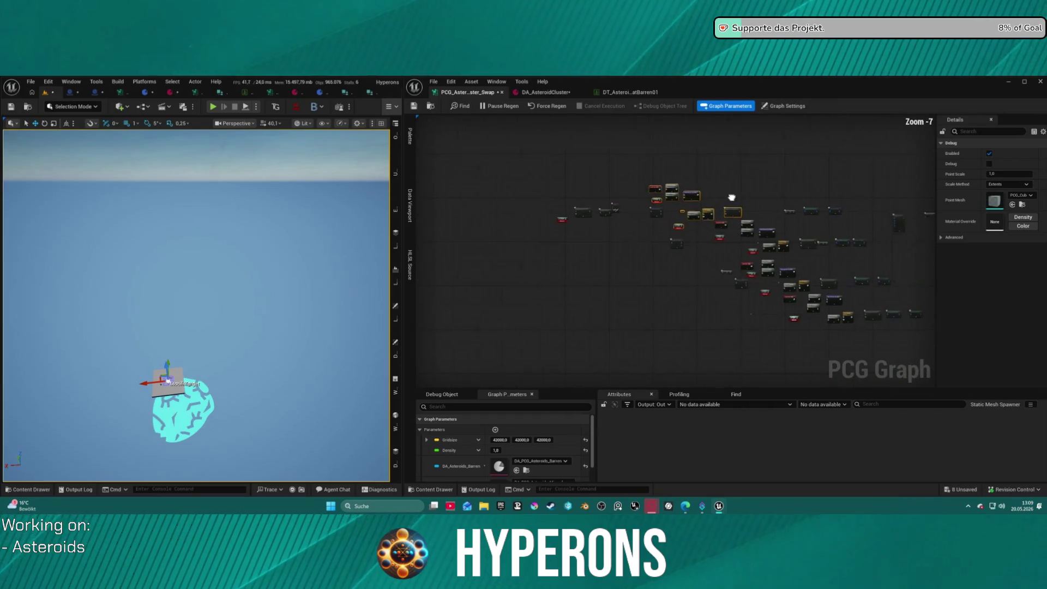
left_click_drag(670, 355, 656, 419)
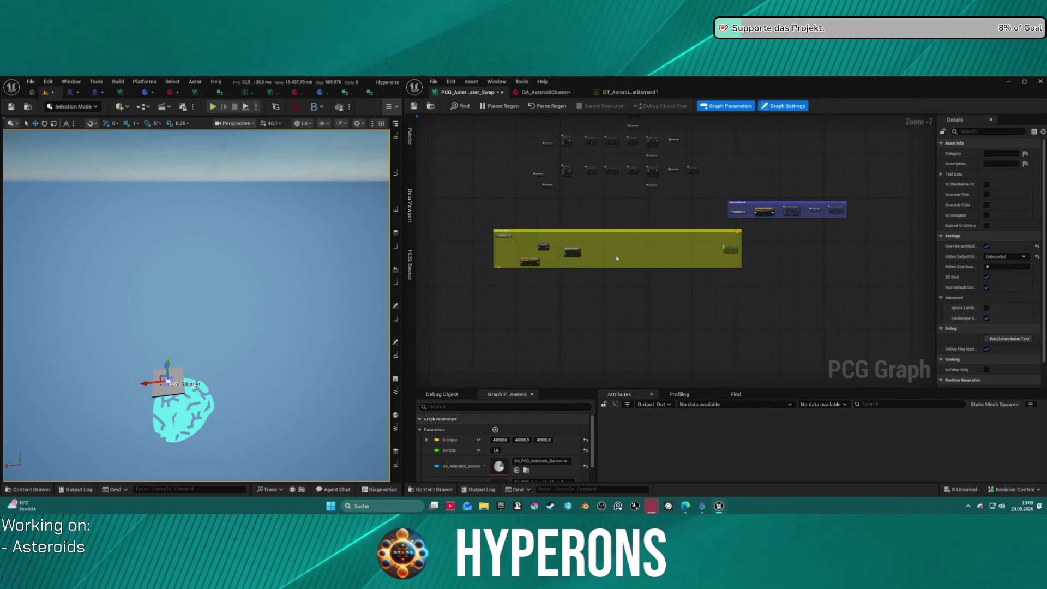
left_click(612, 256)
key("f")
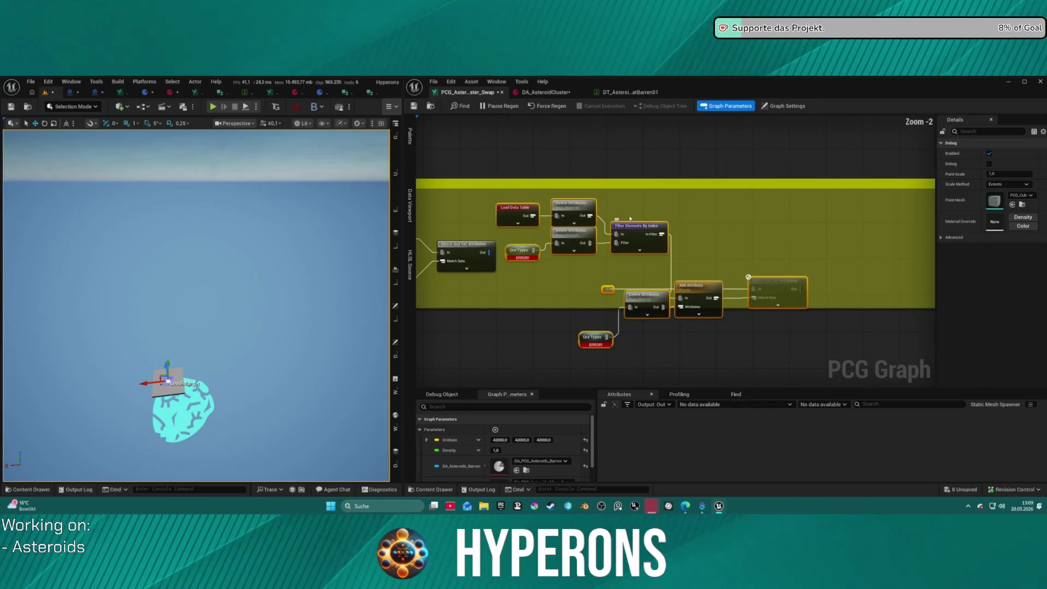
left_click_drag(599, 262, 489, 252)
mouse_move(790, 264)
left_mouse_down()
mouse_move(930, 262)
mouse_move(895, 252)
mouse_move(907, 247)
left_mouse_up()
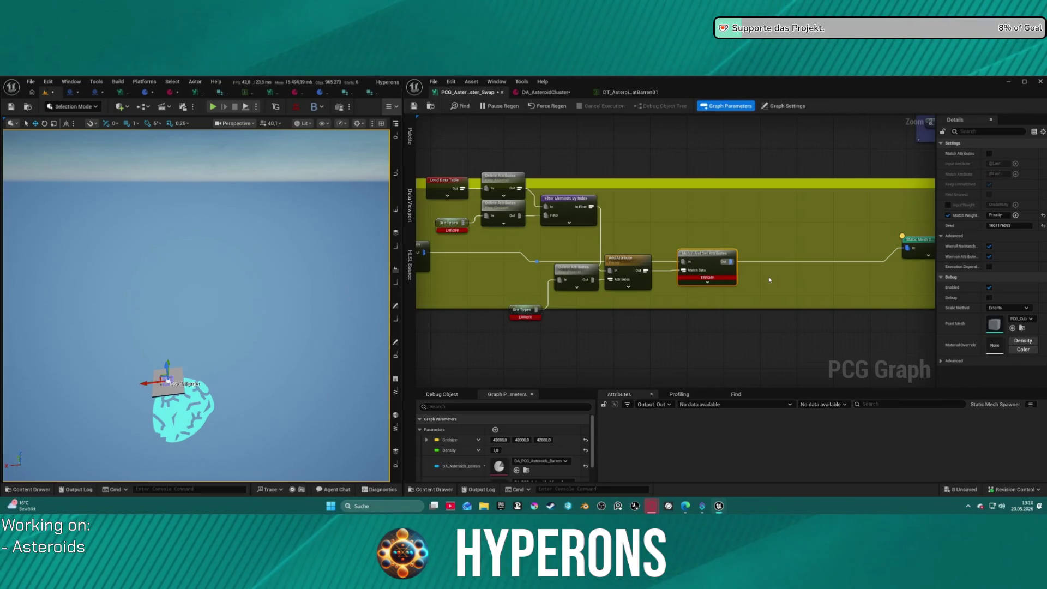
Step: Move the DA Asteroids Barren node down-left within the Asteroid Barren comment
scroll(682, 308, "down", 5)
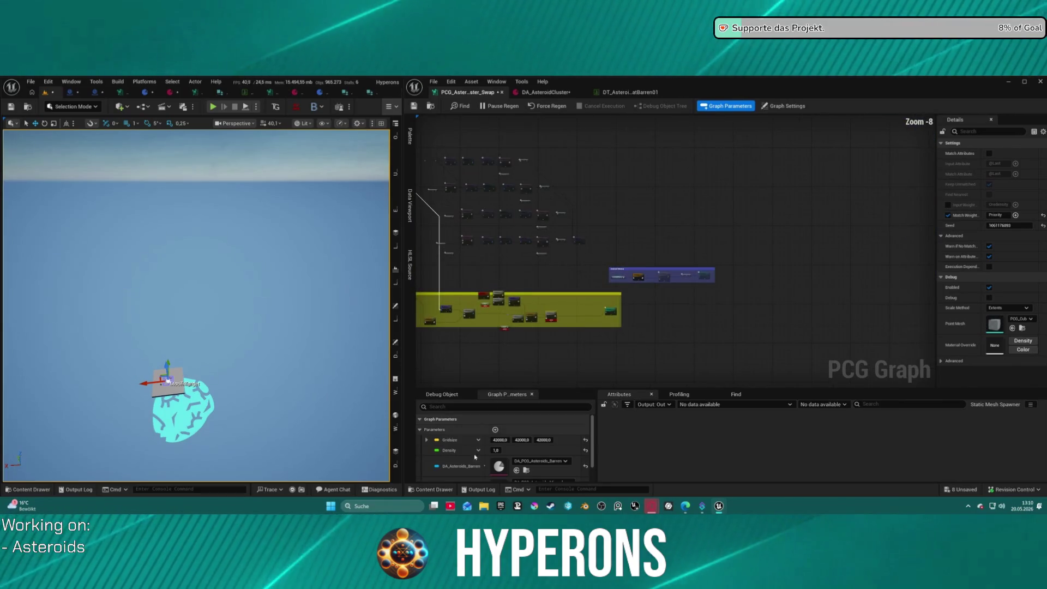
scroll(502, 447, "down", 1)
scroll(519, 271, "up", 5)
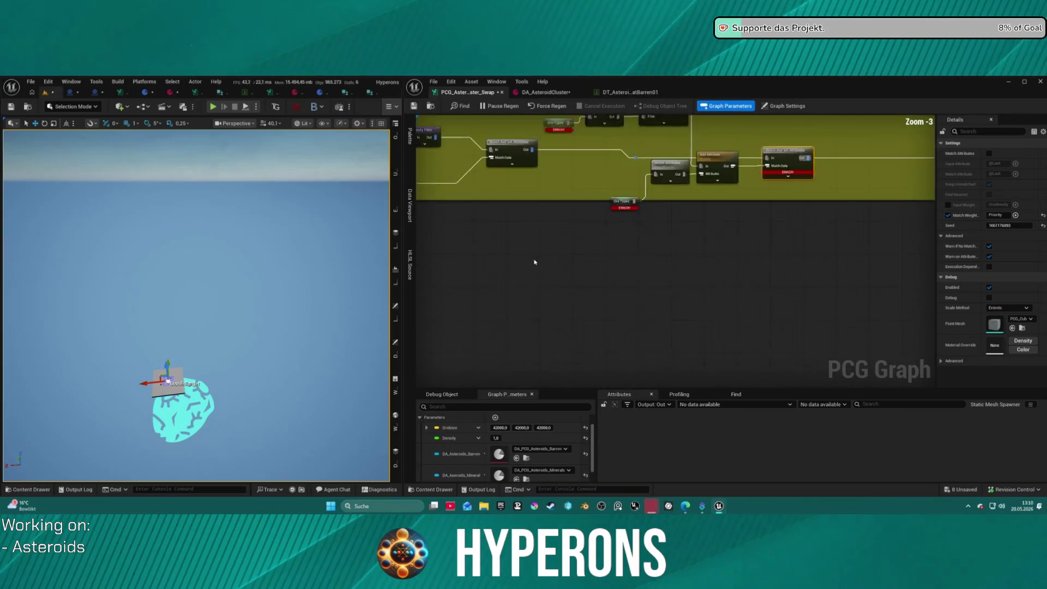
left_click_drag(427, 142, 446, 231)
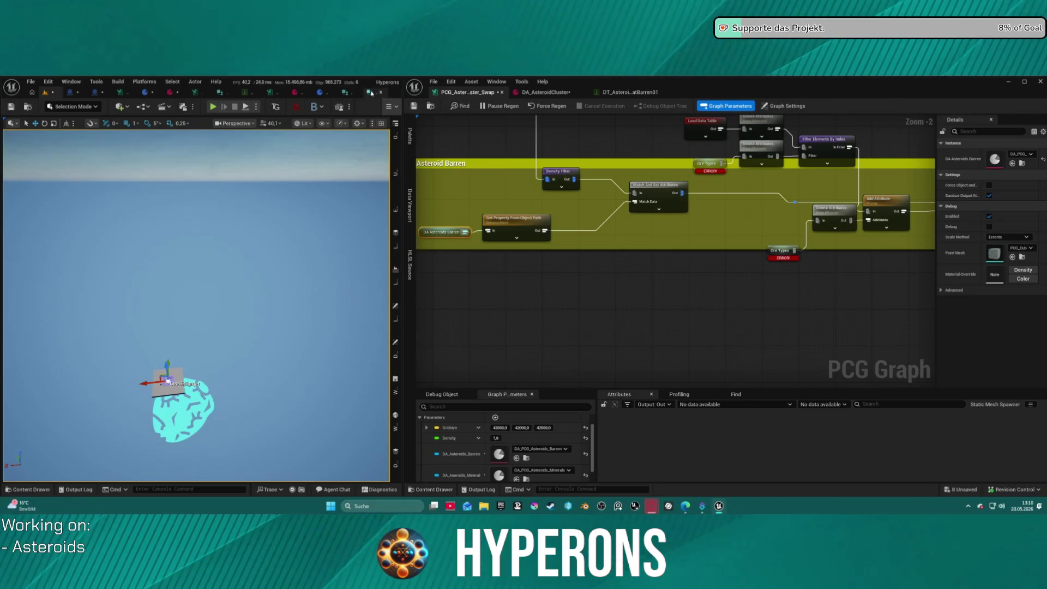
Step: Close three unneeded asset editor tabs
left_click(380, 93)
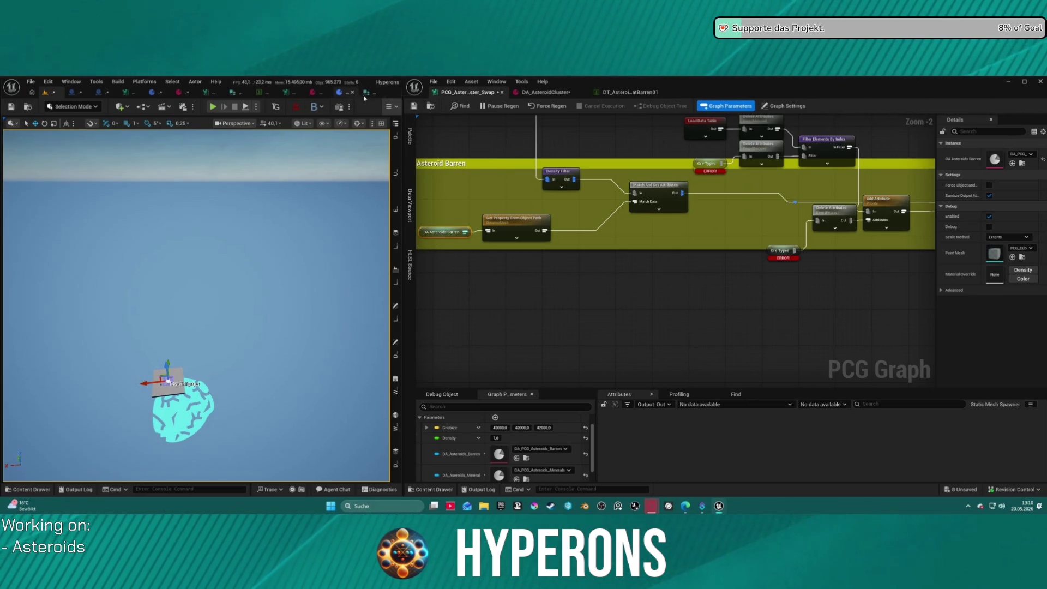
left_click(379, 92)
left_click(261, 92)
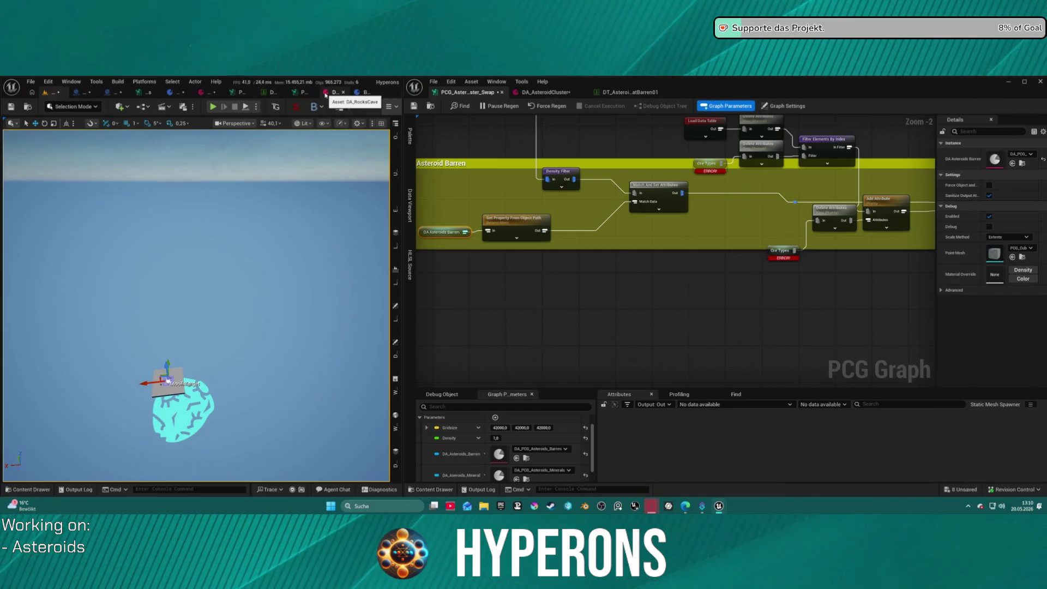
Step: Show the rocks PCG graph on the left, framing its Ore and Vegetation Get Property nodes
left_click(300, 92)
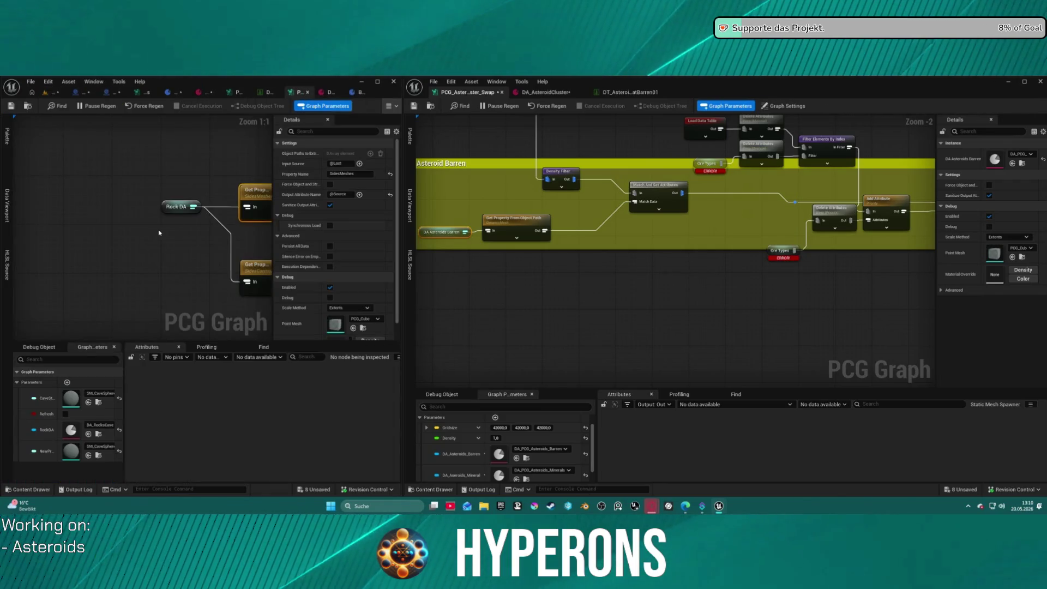
left_click(153, 250)
left_click_drag(238, 216, 78, 78)
scroll(162, 222, "down", 3)
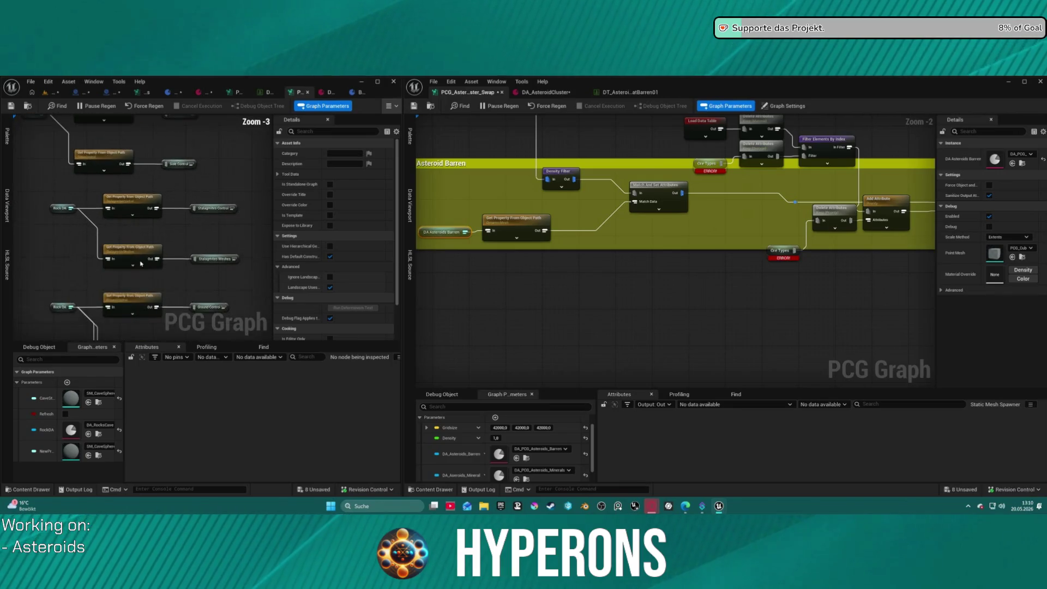
left_click_drag(162, 222, 133, 112)
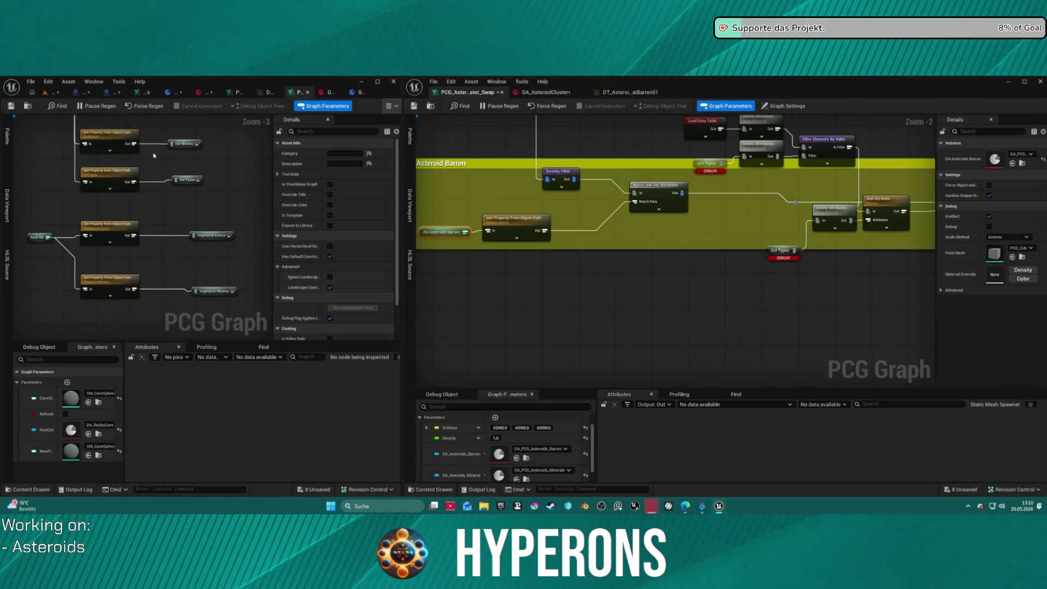
left_click_drag(163, 219, 164, 229)
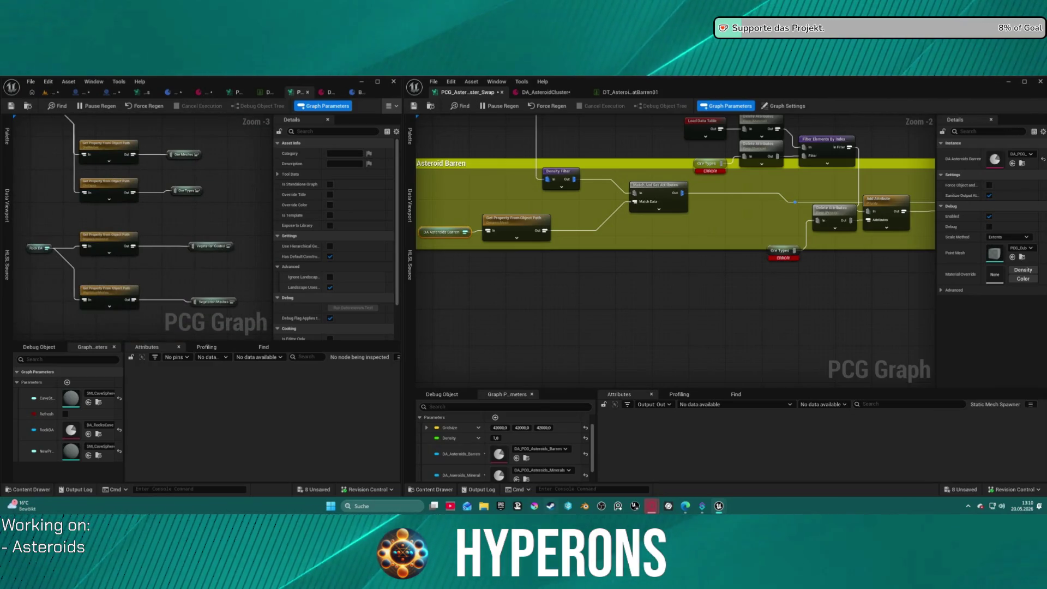
scroll(495, 456, "down", 2)
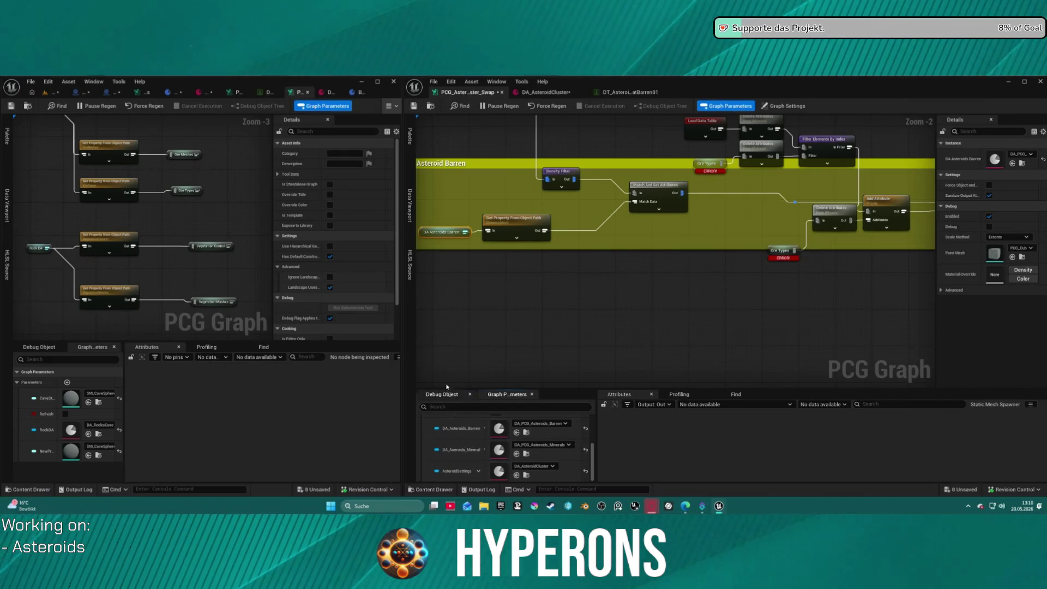
Step: Add an AsteroidSettings parameter node feeding a duplicated Get Property From Object Path node
left_click_drag(424, 470, 456, 333)
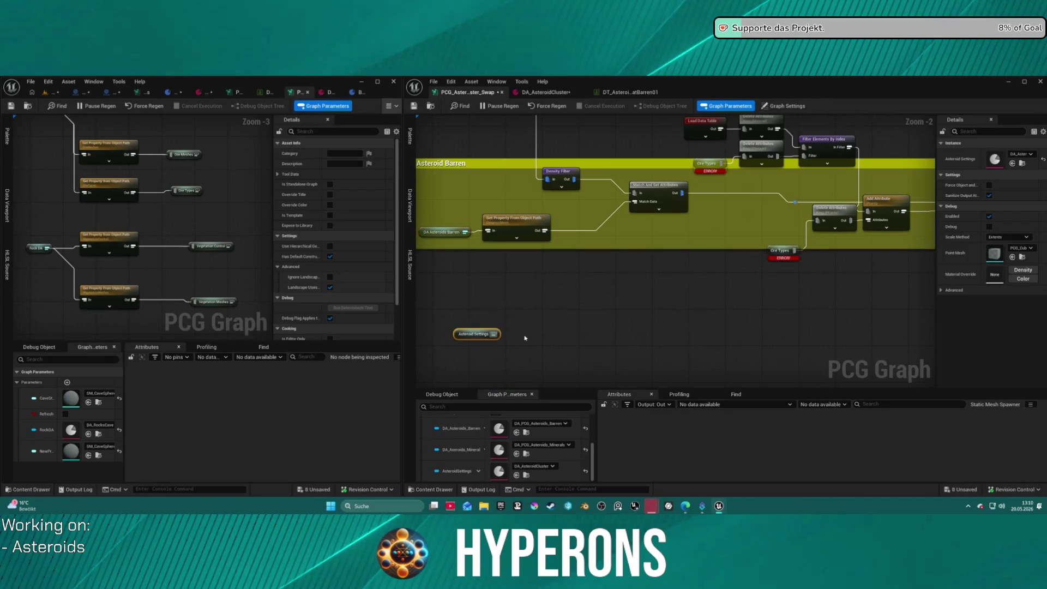
left_click(522, 231)
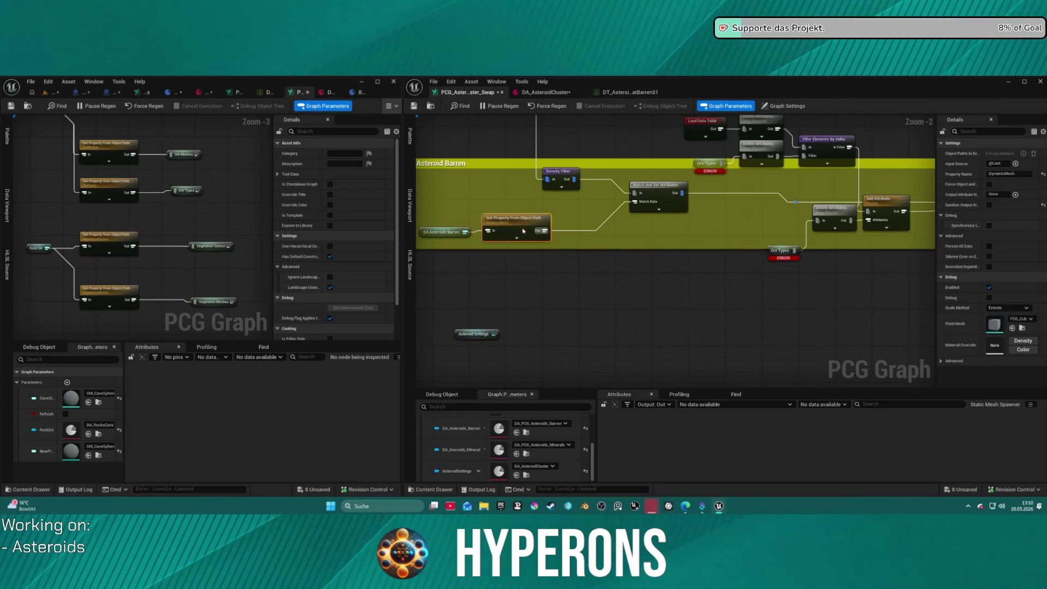
key("ctrl+v")
mouse_move(494, 334)
left_mouse_down()
mouse_move(517, 341)
mouse_move(553, 317)
mouse_move(536, 325)
left_mouse_up()
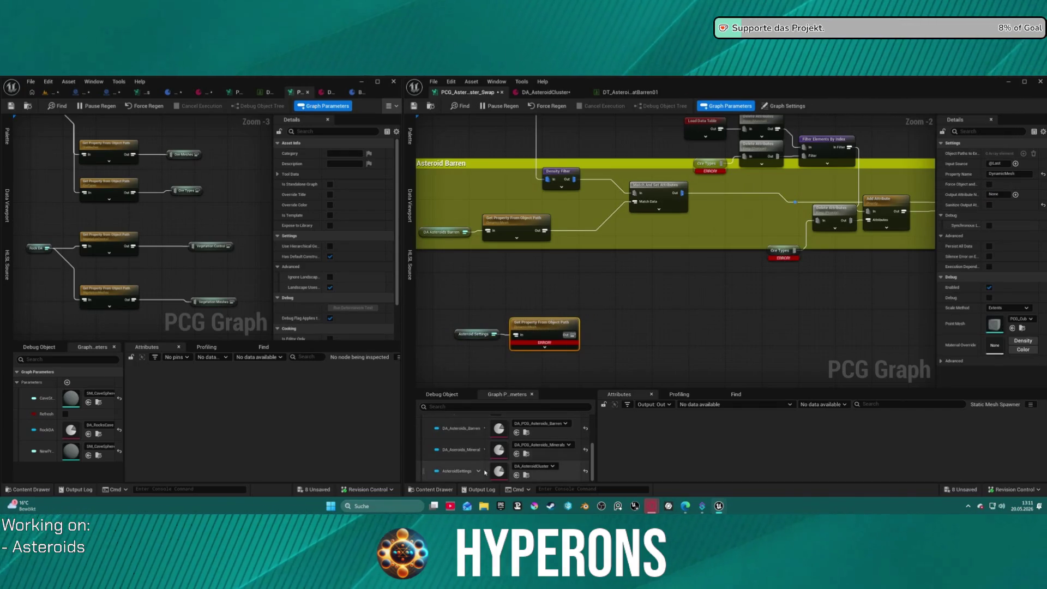
Step: Check DA_AsteroidCluster's fields and compare with the rocks graph's Ore Types node
left_click(546, 92)
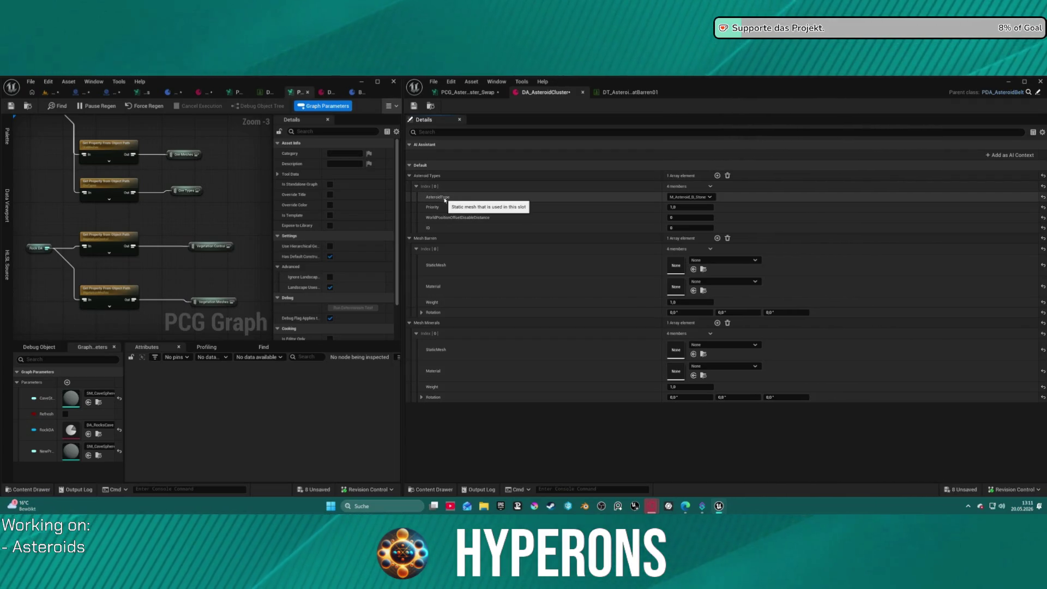
left_click(463, 92)
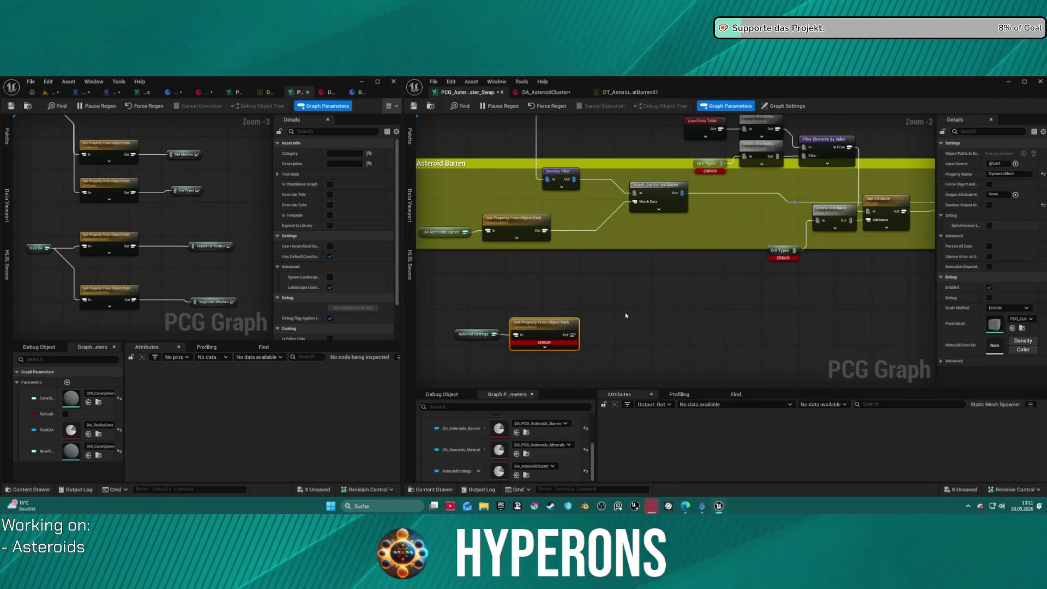
left_click_drag(628, 309, 683, 281)
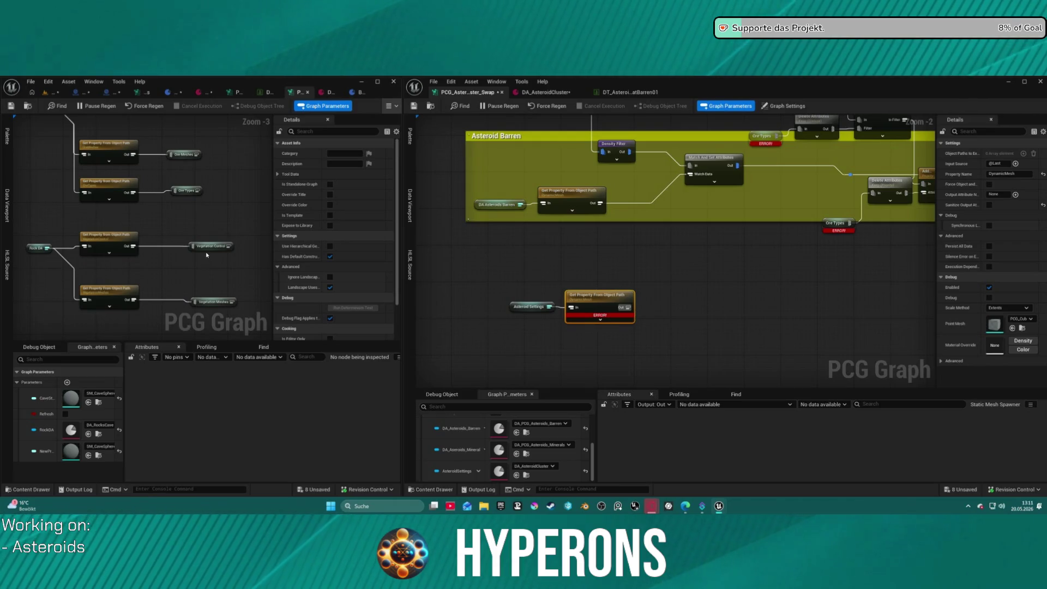
left_click_drag(208, 266, 157, 278)
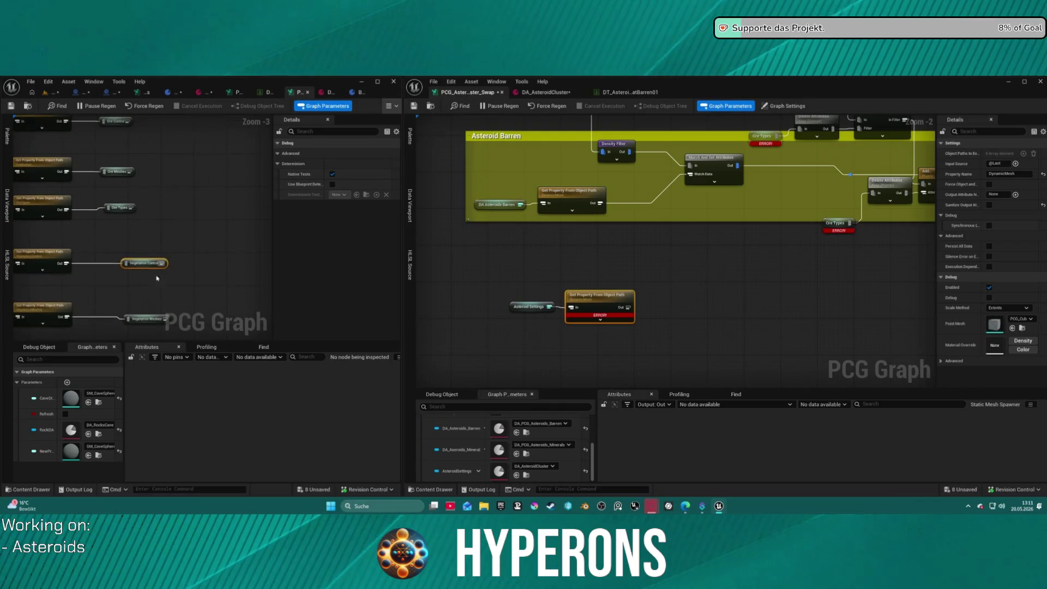
left_click(119, 207)
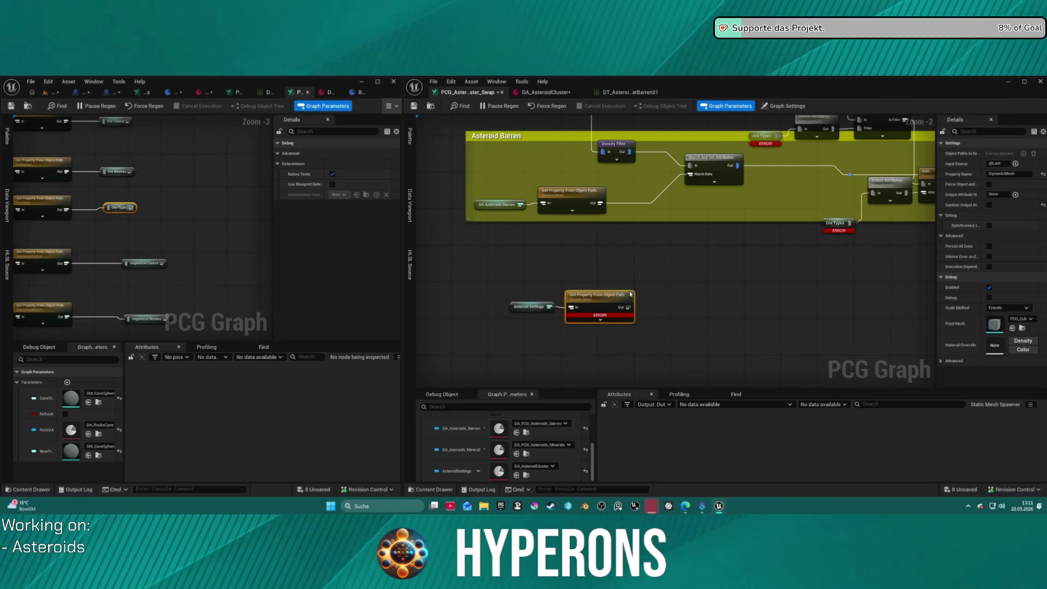
mouse_move(661, 287)
left_mouse_down()
mouse_move(610, 278)
mouse_move(611, 301)
left_mouse_up()
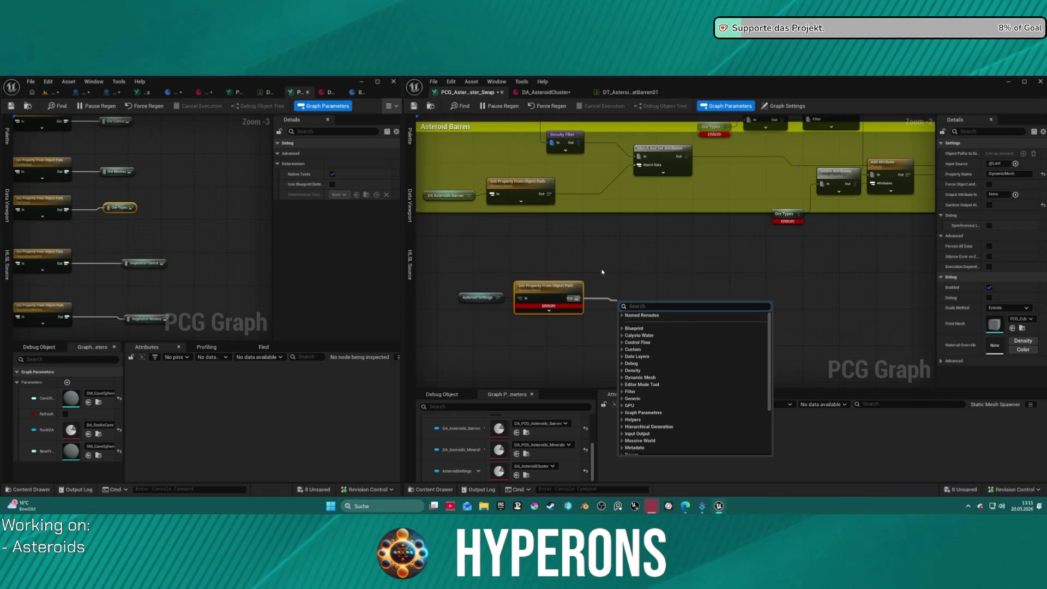
Step: Search 'asteroi' in the node search, dismiss it, and select the new Get Property node
type("asteroi")
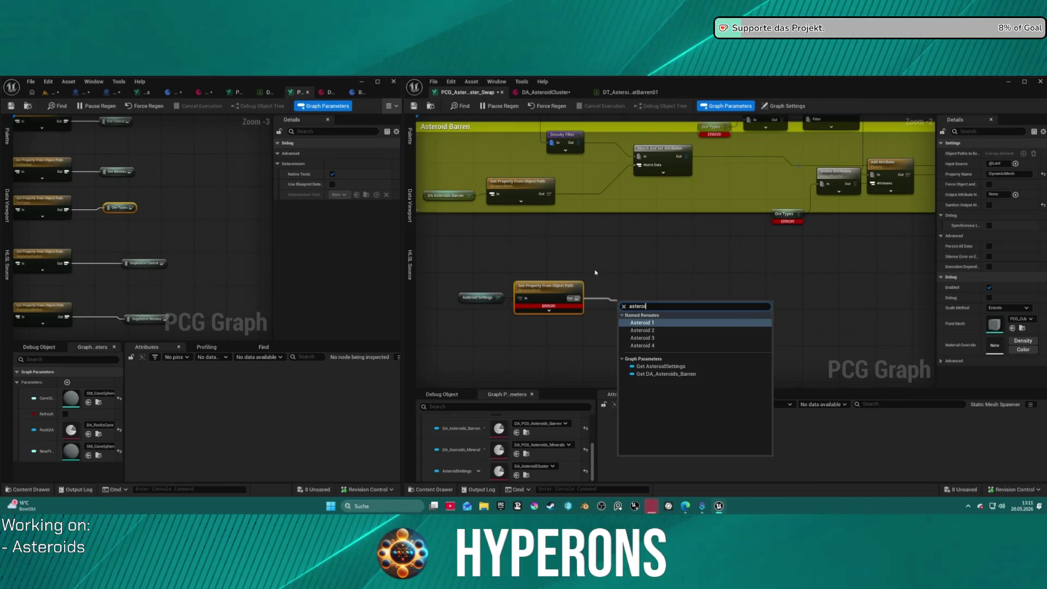
left_click(447, 257)
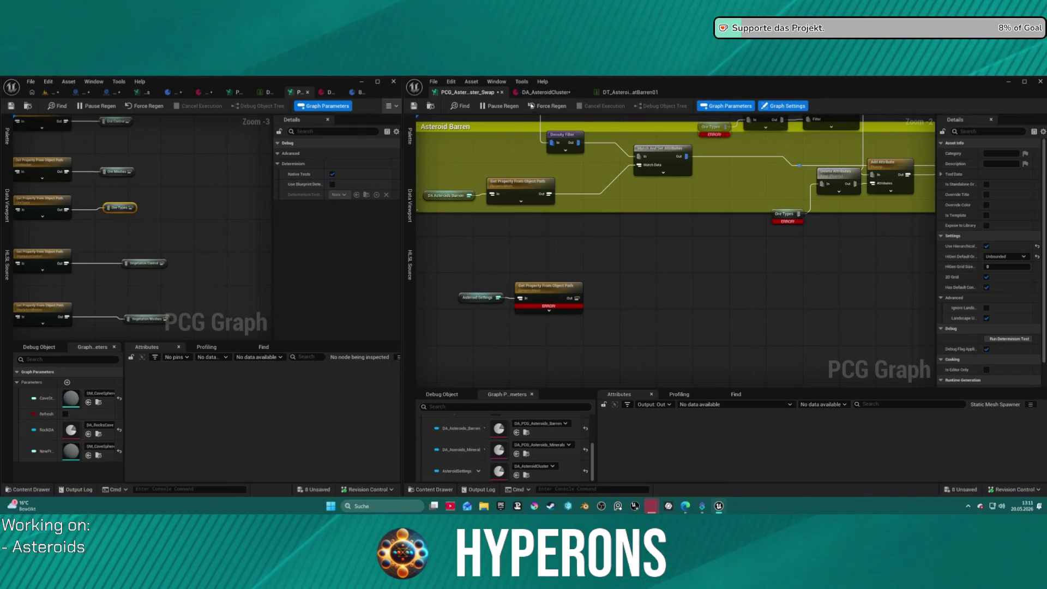
left_click_drag(96, 217, 180, 222)
left_click(538, 289)
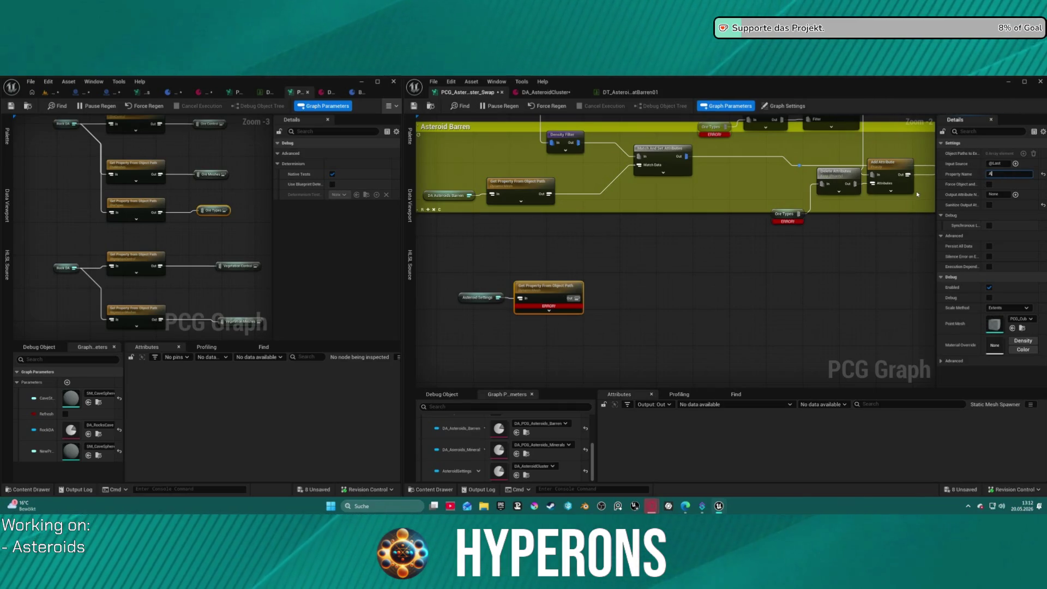
Step: Set the Get Property From Object Path node's Property Name to Asteroidtype
type("dtype")
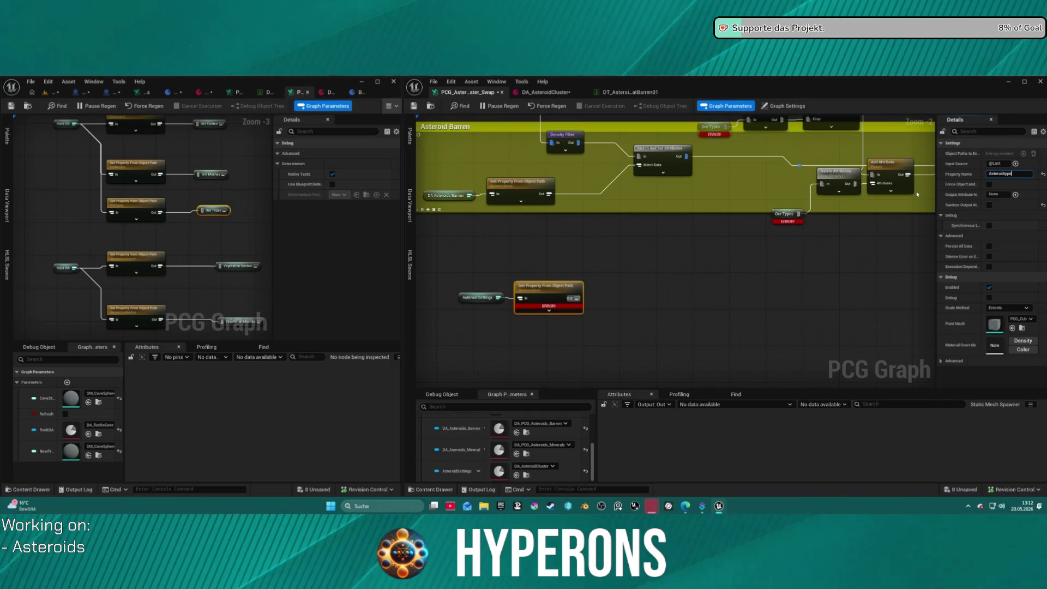
key("Return")
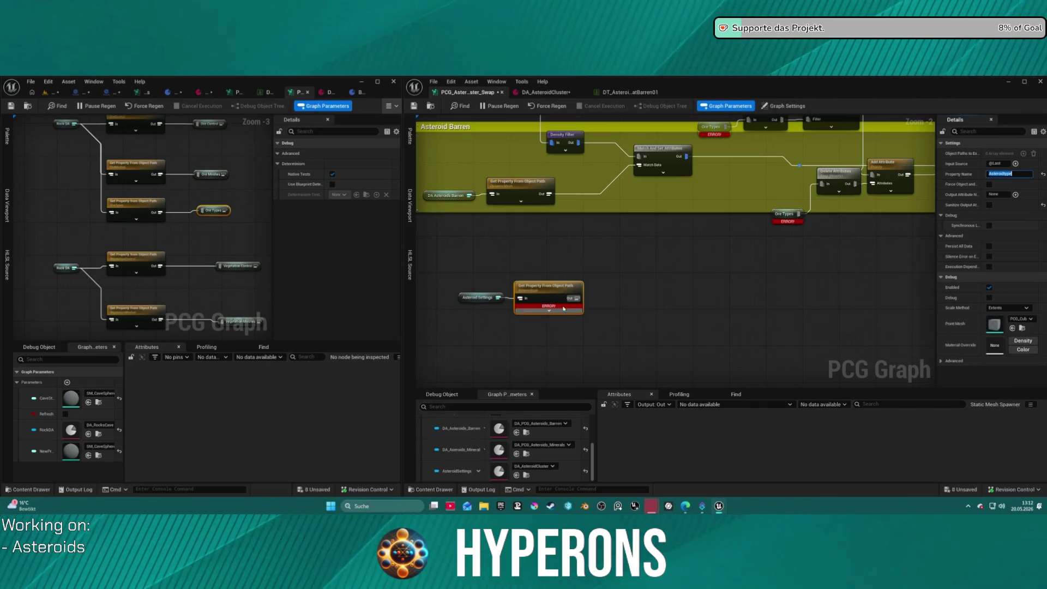
left_click(567, 310)
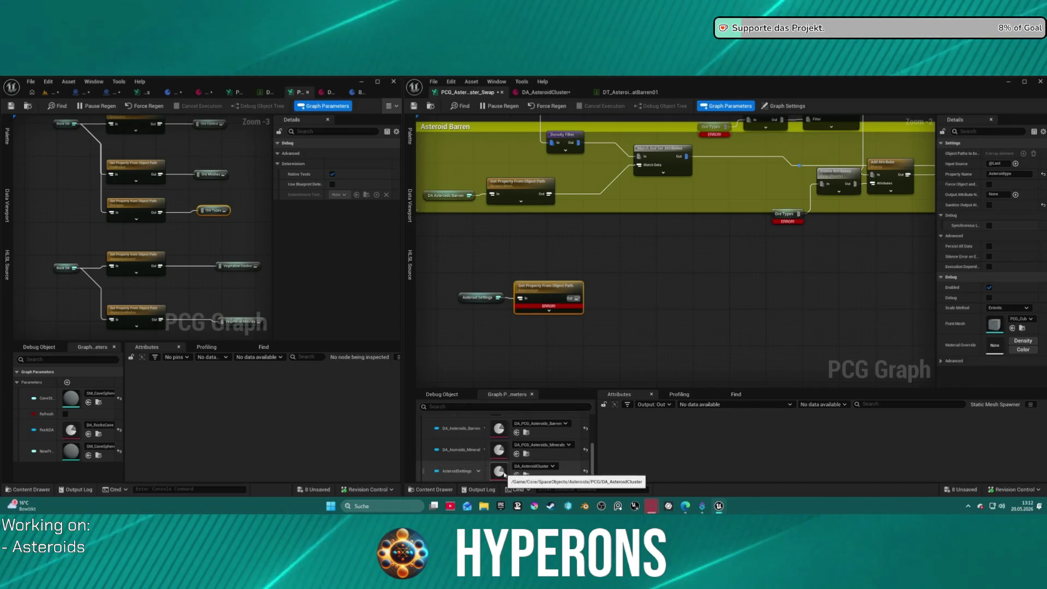
Step: Glance at the DA_AsteroidCluster asset and the Barren asteroid data table
left_click(536, 95)
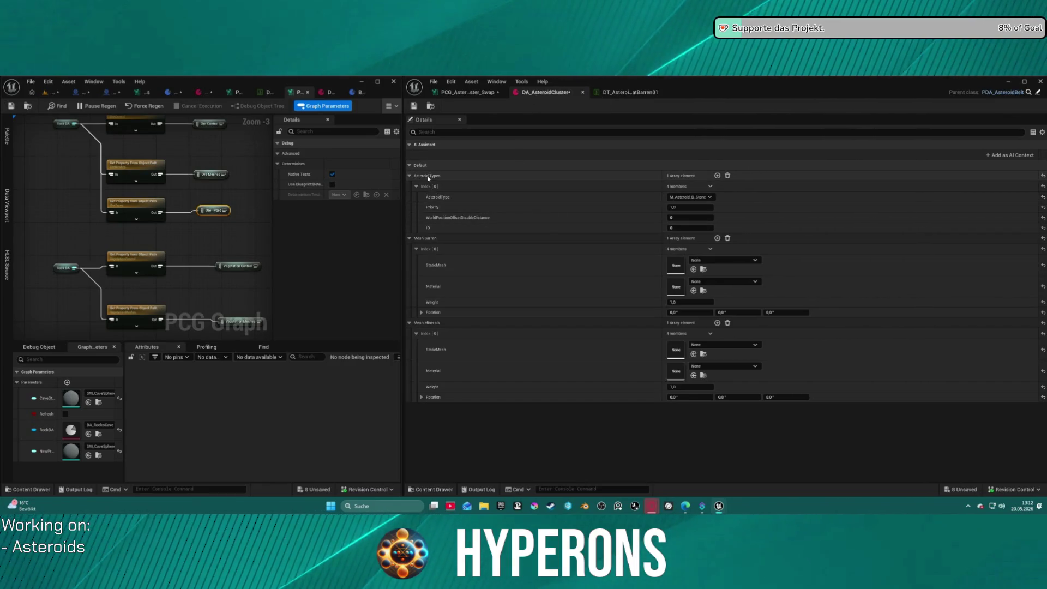
left_click(627, 93)
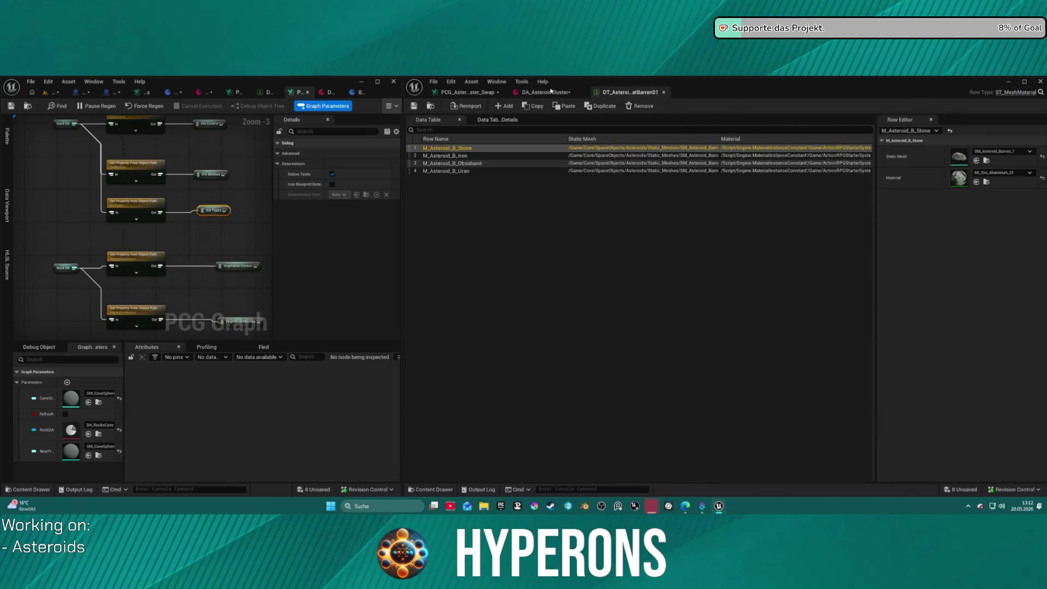
left_click(488, 94)
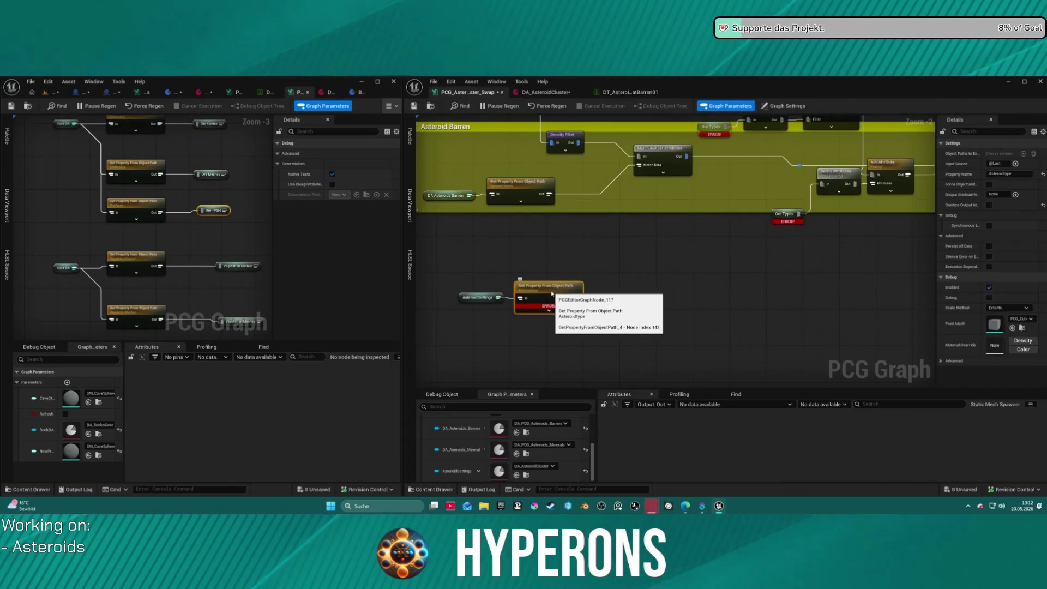
Step: Change the Property Name to Asteroidtypes and move the Asteroid Settings nodes up-left
type("s")
key("Return")
left_click_drag(456, 255, 588, 318)
left_click_drag(547, 288, 520, 270)
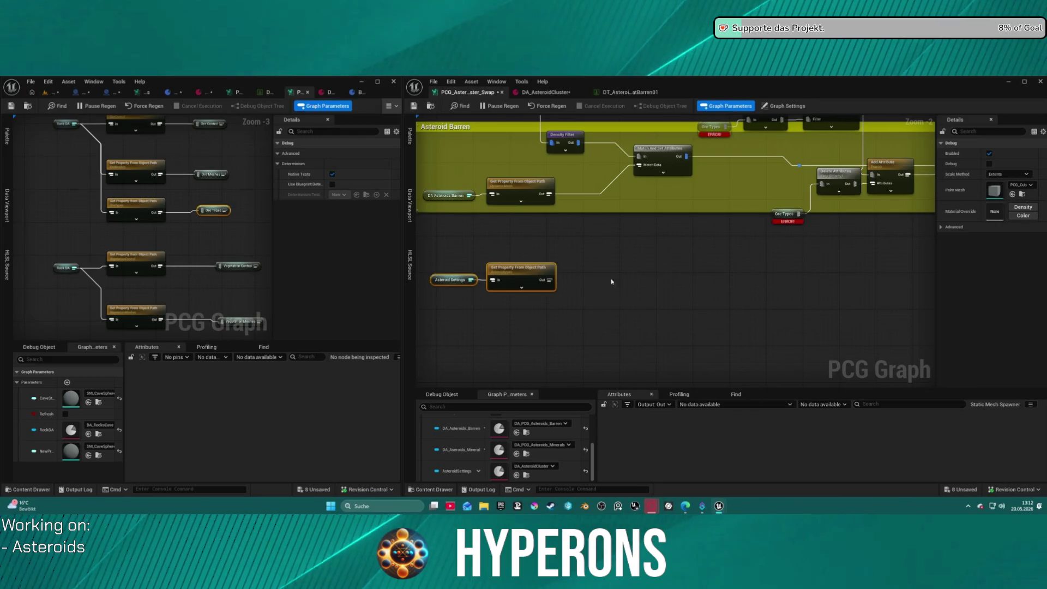
left_click_drag(615, 305, 599, 310)
Step: Attach a Delete Attributes node to the Get Property output, checking DA_AsteroidCluster's attribute names
left_click_drag(507, 288, 607, 289)
left_click_drag(740, 115, 676, 194)
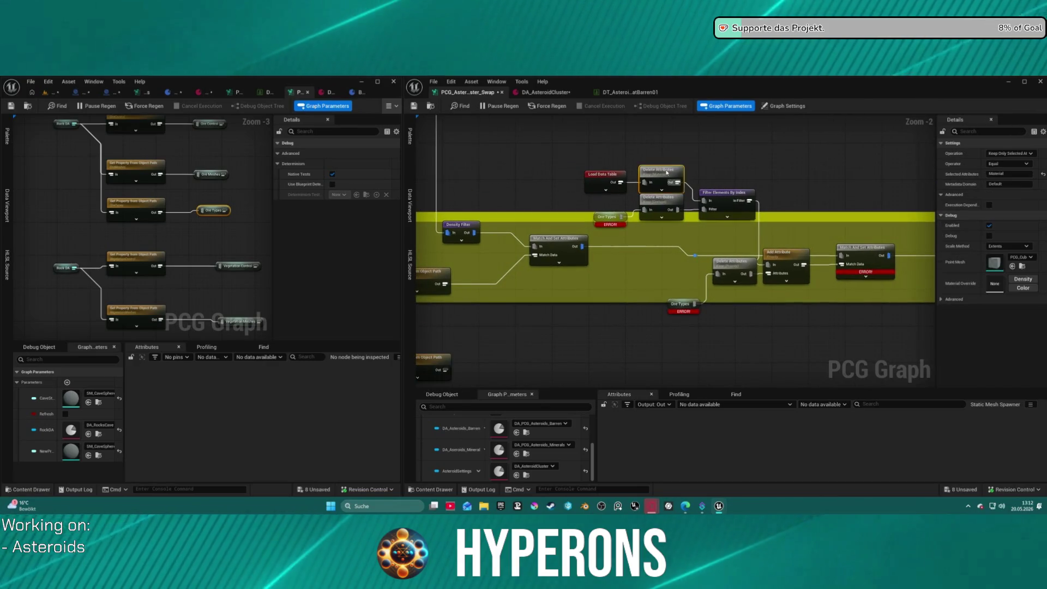
left_click_drag(528, 363, 605, 251)
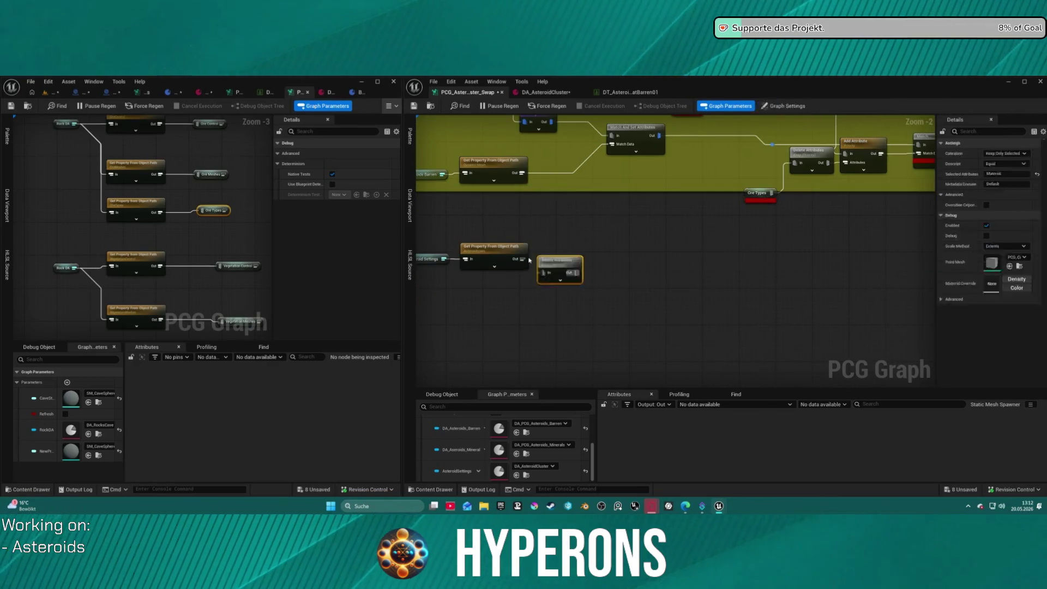
key("ctrl+v")
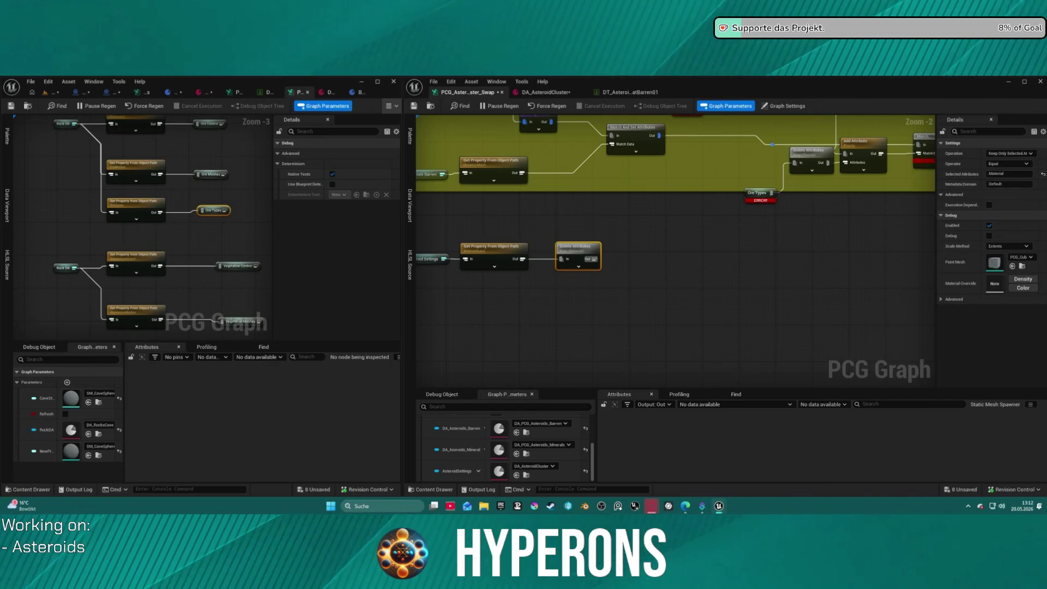
left_click(545, 92)
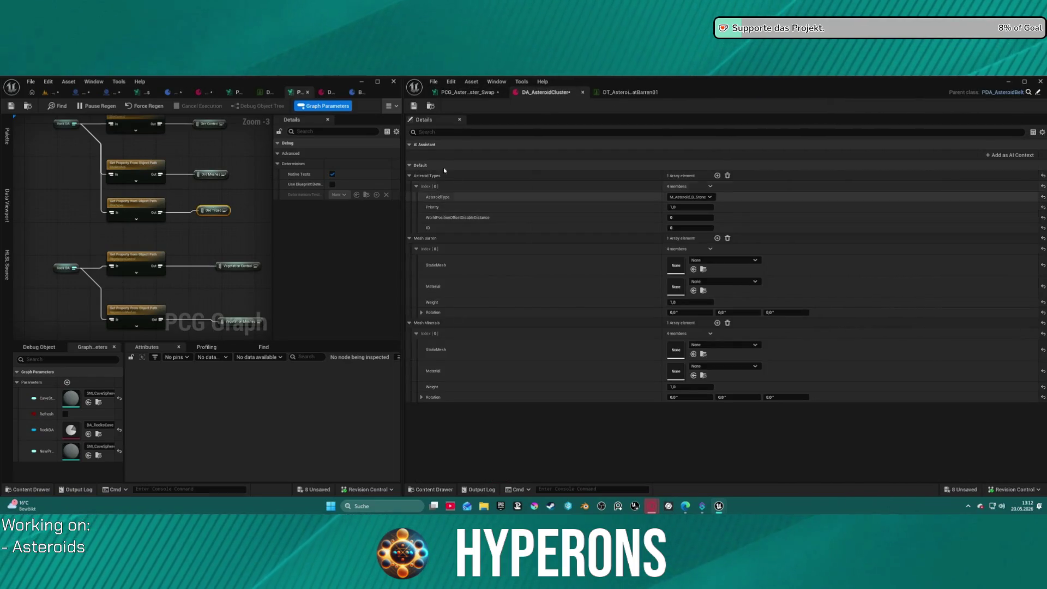
left_click(464, 92)
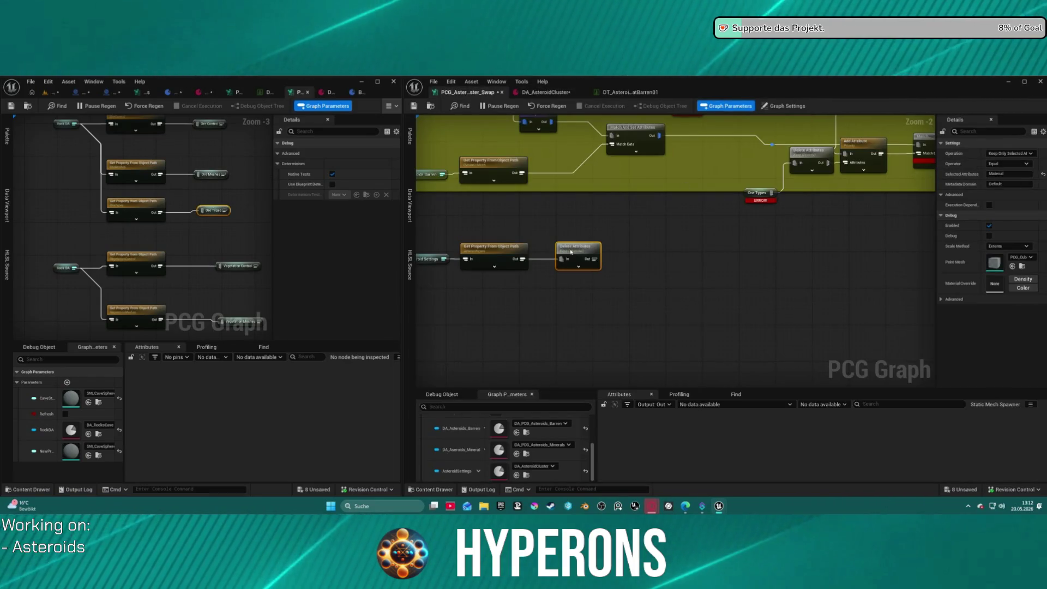
Step: Enter 'AsteroidType' as the Delete Attributes Selected Attributes value, then undo recent graph changes
left_click(1009, 175)
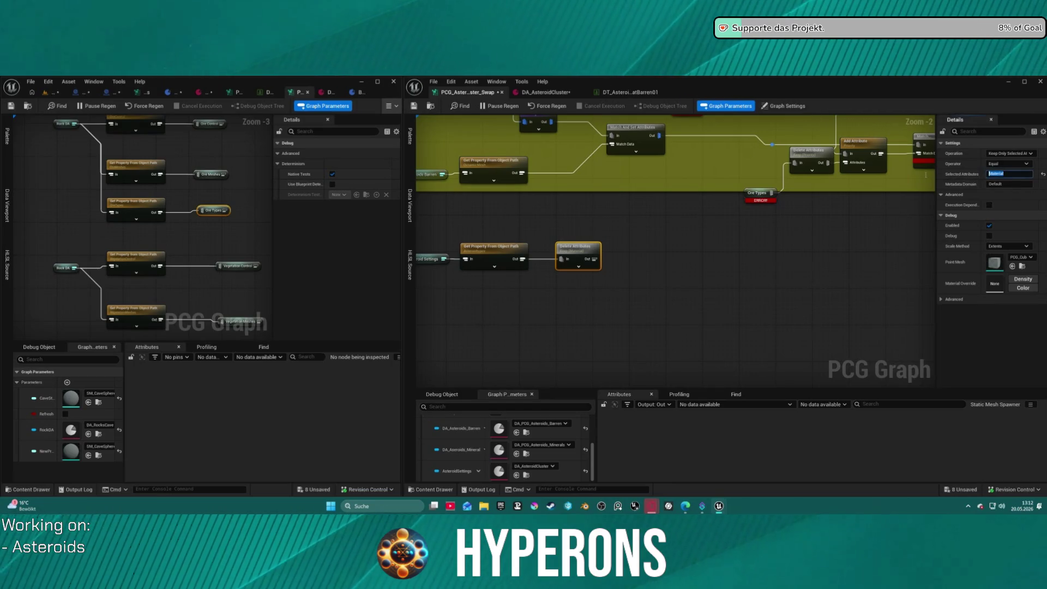
type("AsteroidType")
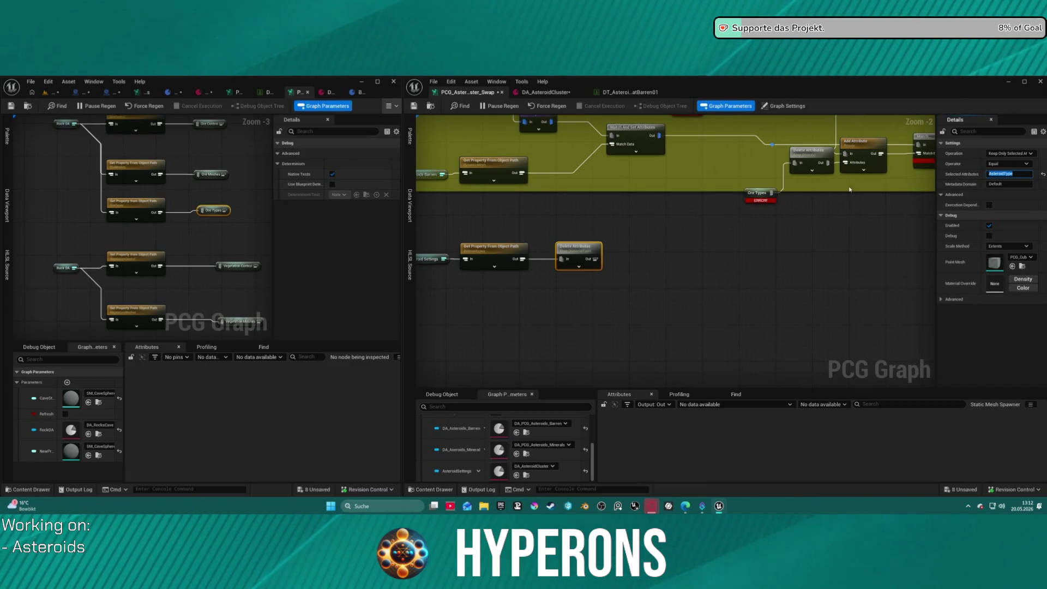
left_click_drag(586, 263, 654, 300)
left_click_drag(445, 275, 601, 316)
key("ctrl+z")
key("ctrl+z")
key("ctrl+z")
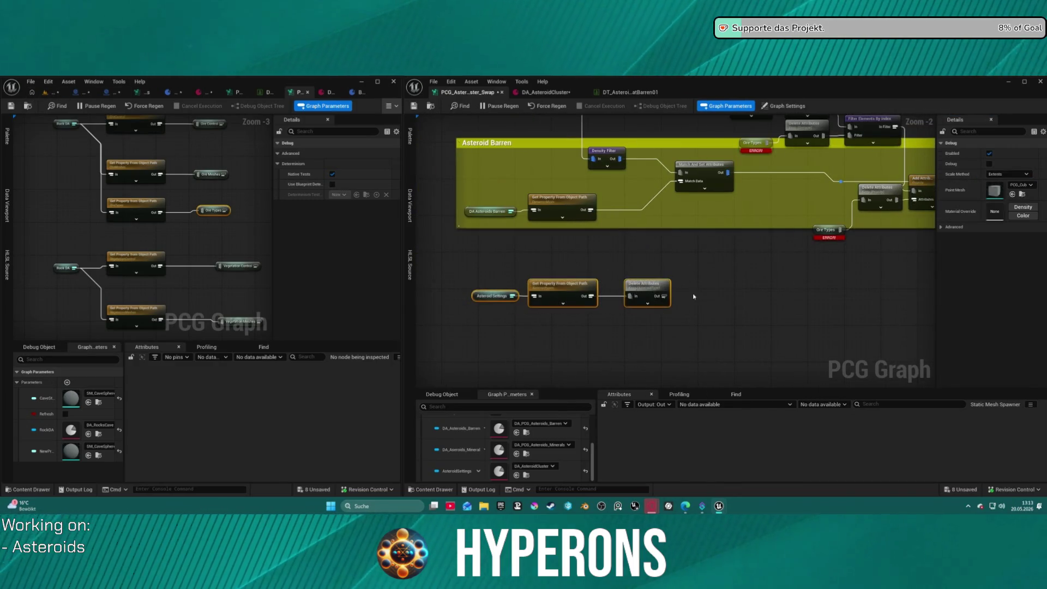
Step: Inspect the Static Mesh Spawner's Template Descriptor, restore the undone changes, and reposition the spawner
left_click(666, 175)
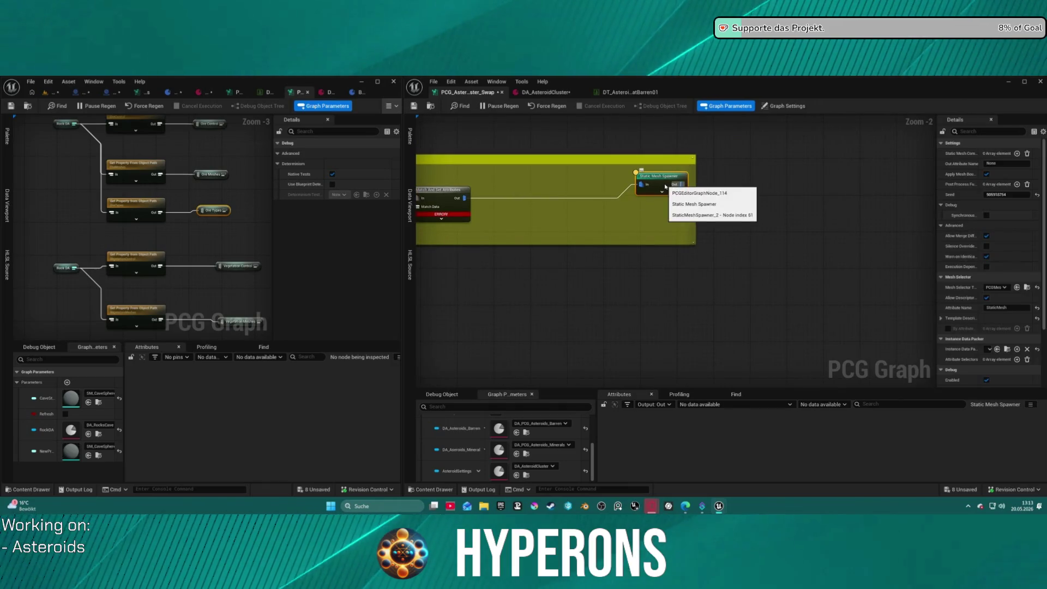
left_click(941, 318)
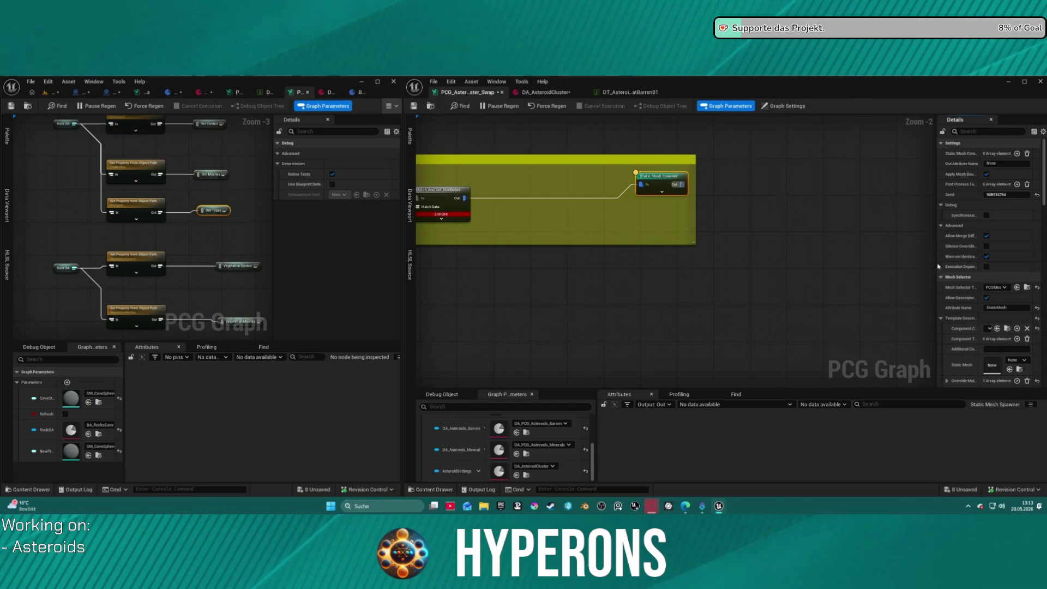
key("ctrl+z")
scroll(711, 268, "down", 1)
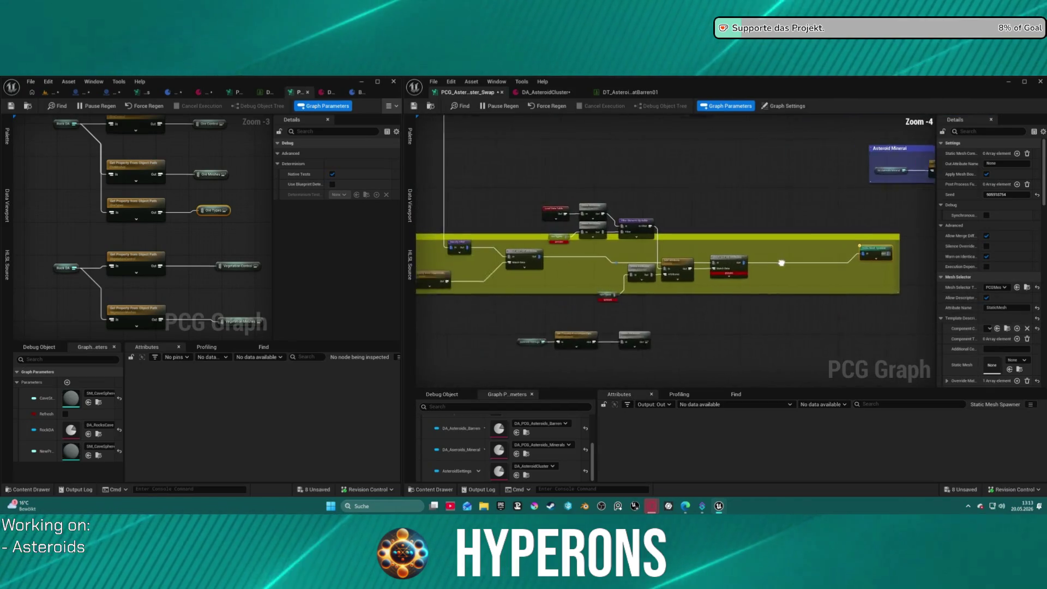
mouse_move(711, 267)
left_mouse_down()
mouse_move(618, 315)
mouse_move(430, 220)
mouse_move(483, 209)
left_mouse_up()
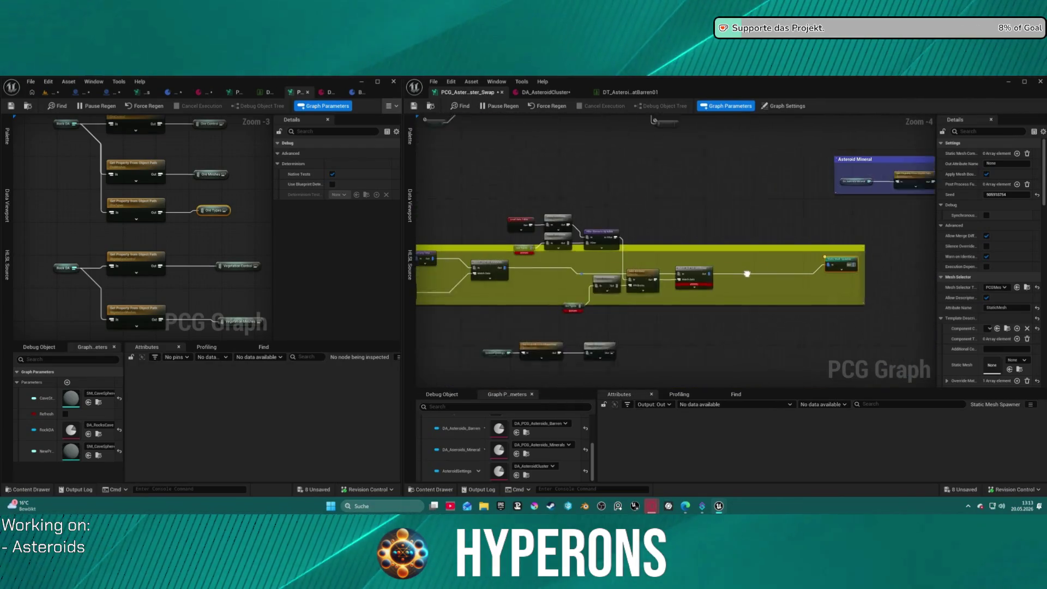
scroll(748, 268, "up", 2)
scroll(726, 216, "down", 2)
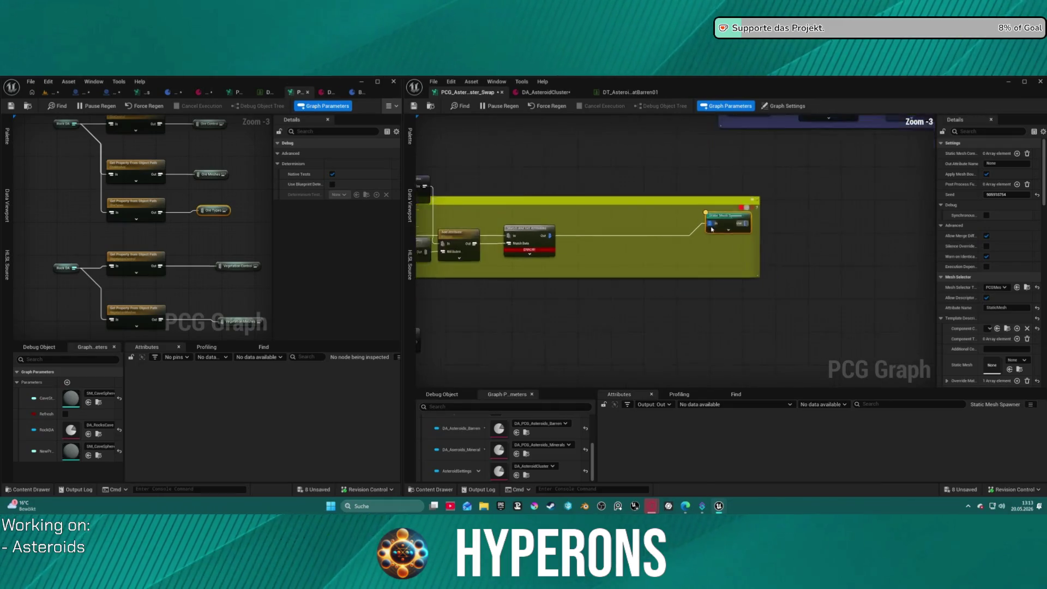
left_click_drag(813, 274, 814, 270)
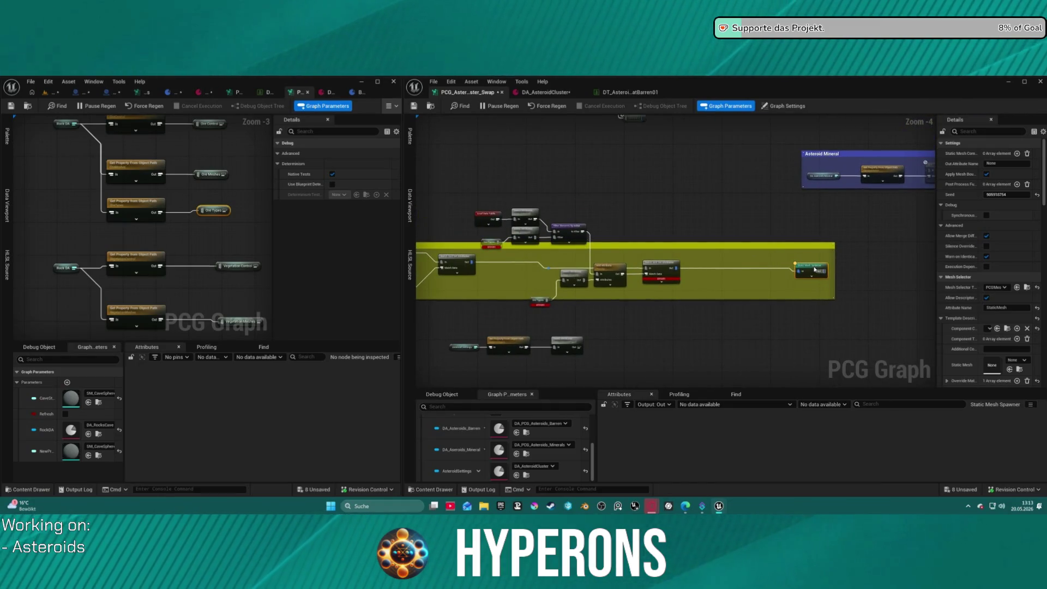
mouse_move(675, 193)
left_mouse_down()
mouse_move(679, 213)
mouse_move(796, 243)
mouse_move(795, 289)
mouse_move(842, 128)
left_mouse_up()
scroll(505, 220, "up", 3)
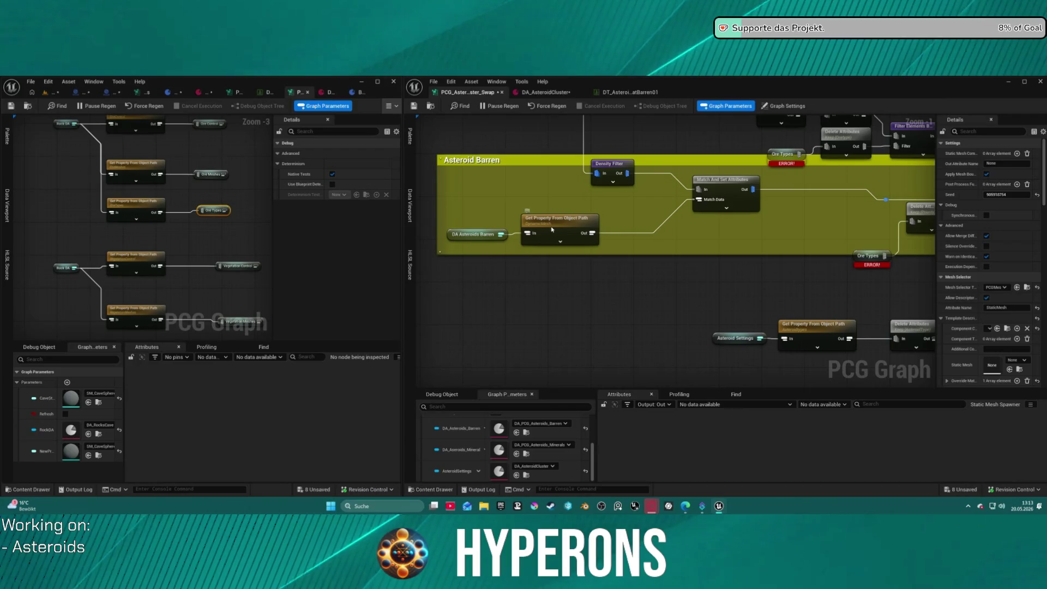
Step: Connect Match And Set Attributes' Out pin to the Static Mesh Spawner's In pin
left_click(725, 180)
left_click_drag(843, 191, 583, 207)
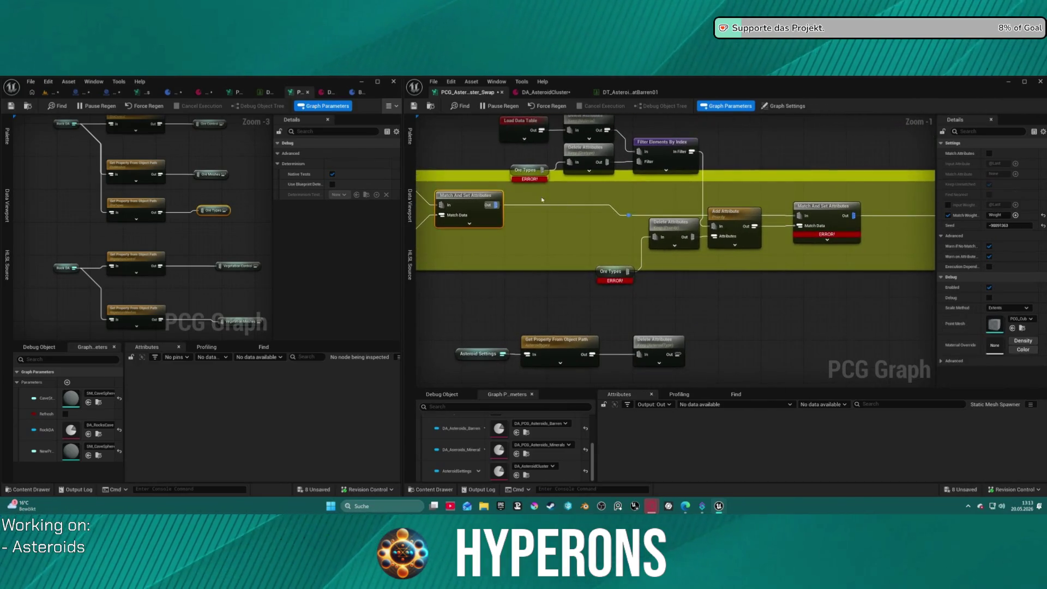
mouse_move(502, 205)
left_mouse_down()
mouse_move(926, 211)
mouse_move(876, 216)
left_mouse_up()
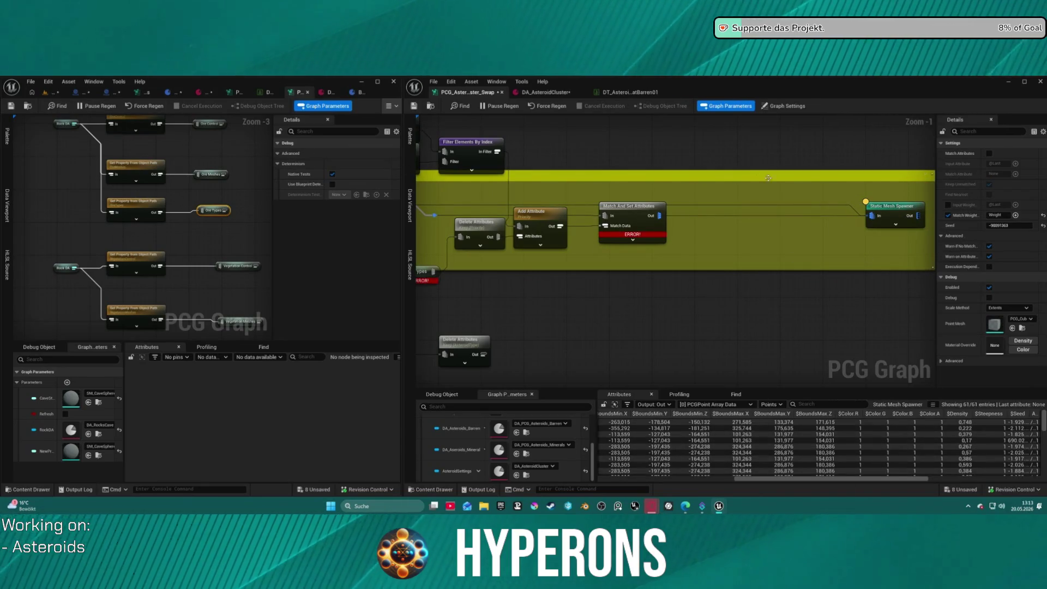
left_click(894, 206)
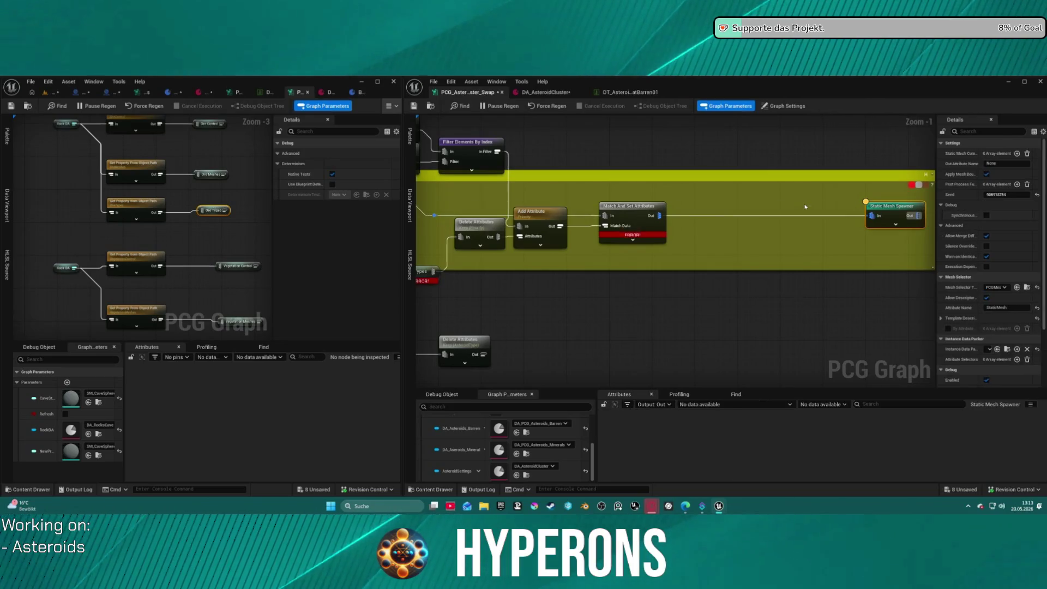
Step: Duplicate the lower Delete Attributes node and move the upper Ore Types node into the comment
mouse_move(672, 204)
left_mouse_down()
mouse_move(874, 210)
mouse_move(868, 233)
left_mouse_up()
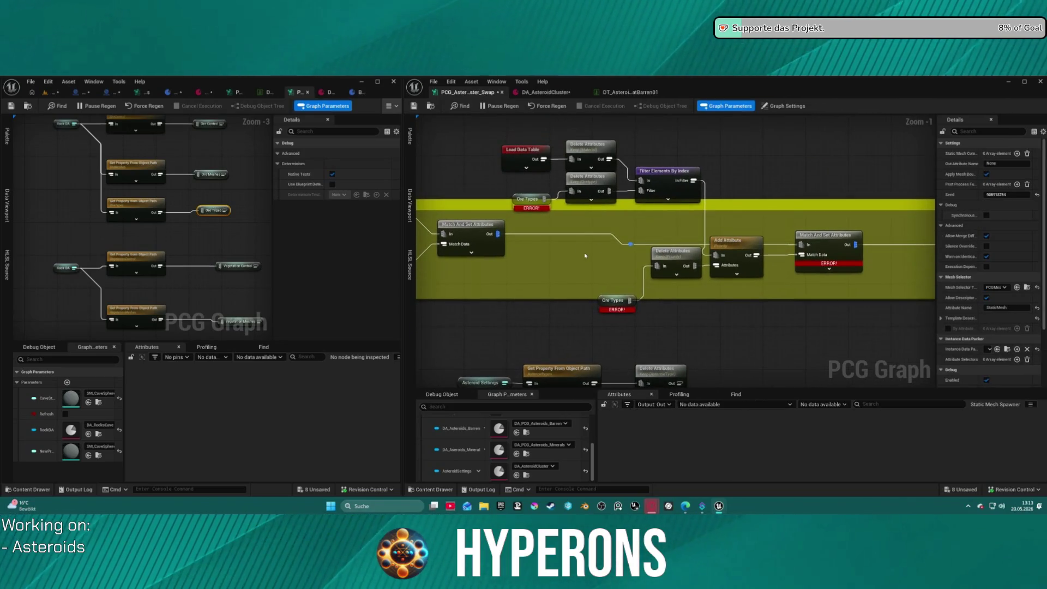
left_click(524, 199)
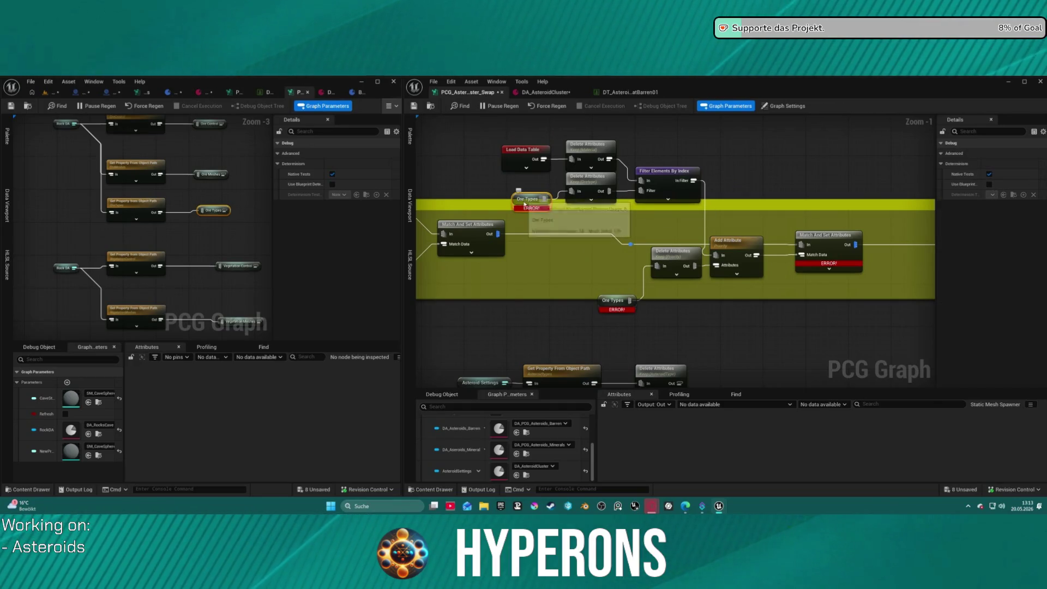
left_click(590, 177)
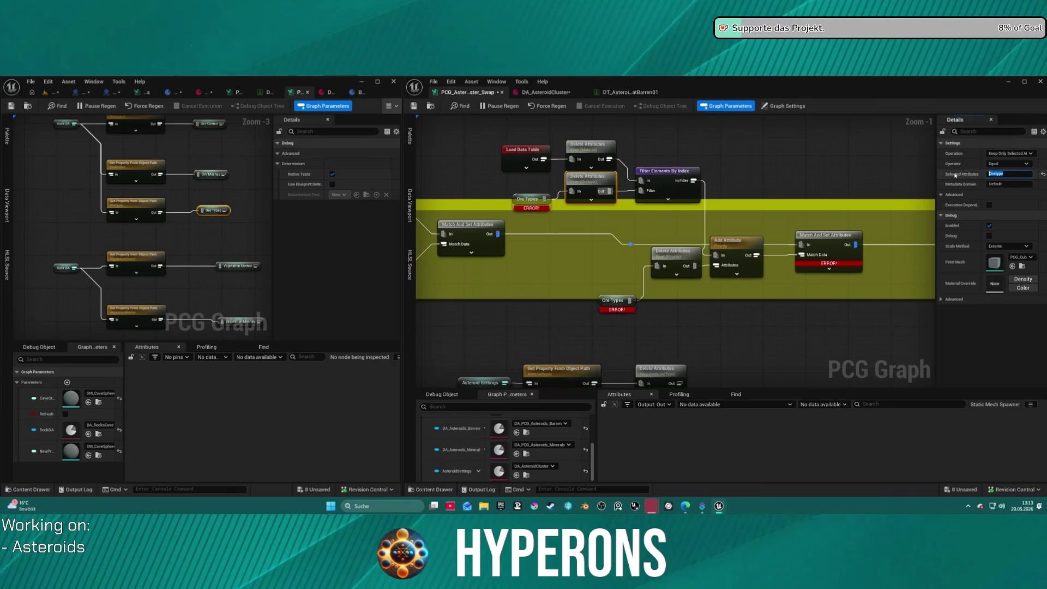
mouse_move(818, 305)
left_mouse_down()
mouse_move(777, 338)
mouse_move(736, 271)
mouse_move(953, 195)
left_mouse_up()
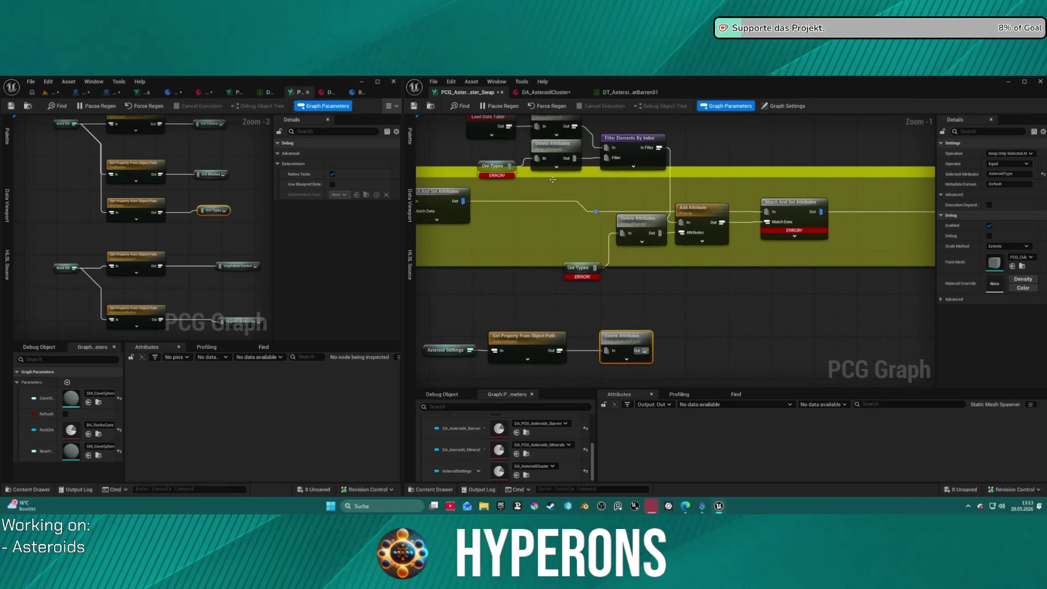
key("ctrl+c")
key("ctrl+v")
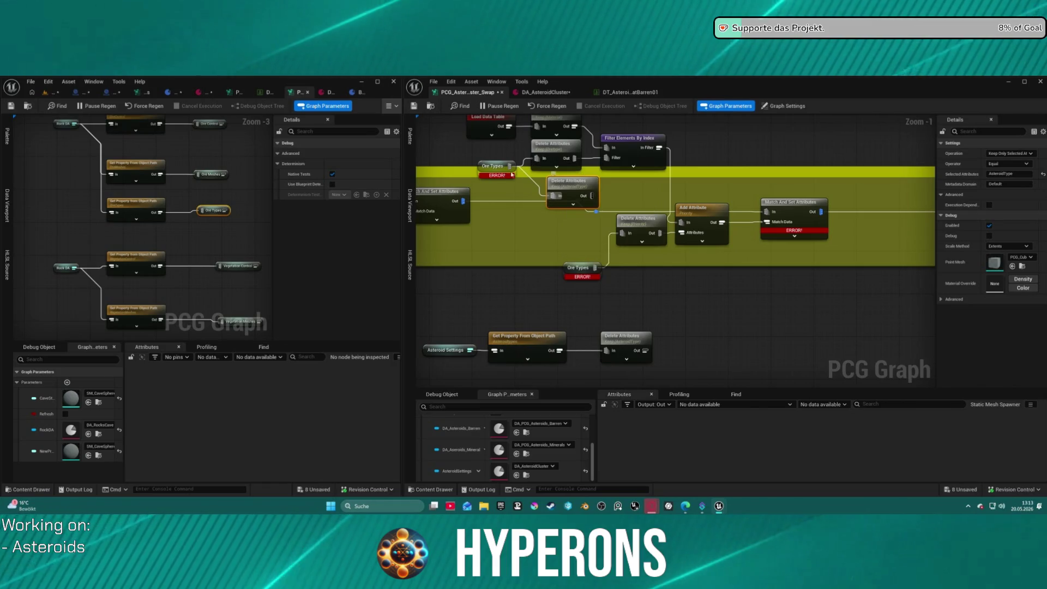
left_click_drag(487, 172, 515, 199)
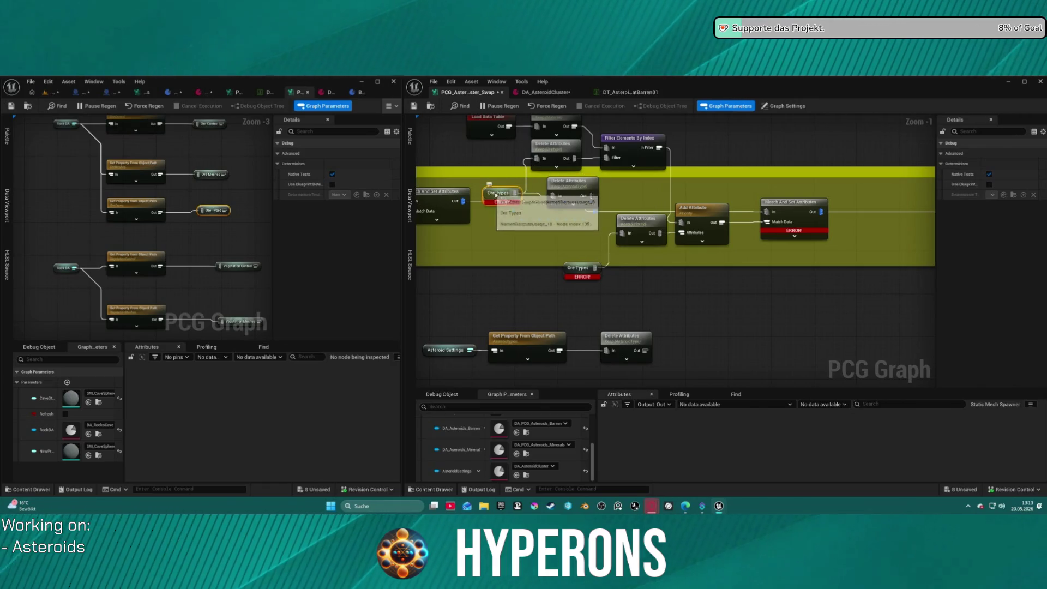
left_click(574, 190)
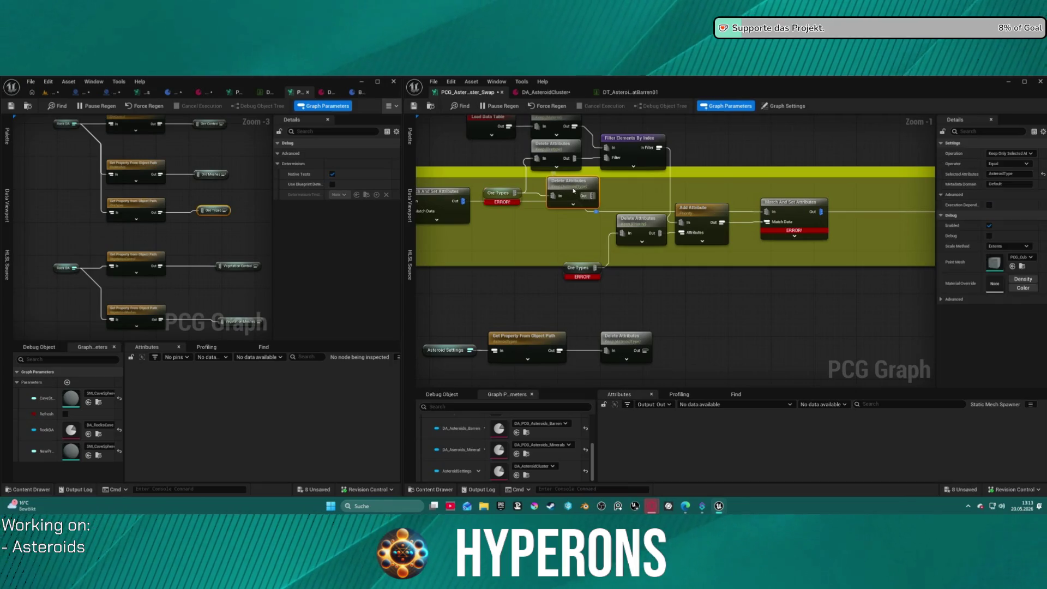
Step: Delete the upper Ore Types node and both greyed-out Delete Attributes nodes
left_click(500, 197)
key("Delete")
left_click(565, 190)
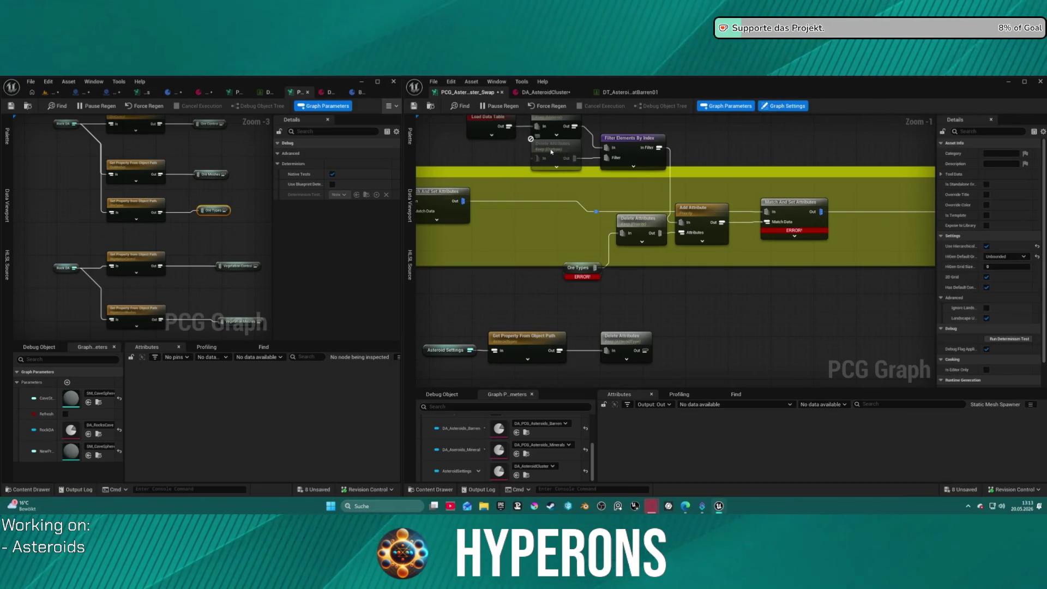
key("Delete")
left_click(557, 153)
key("Delete")
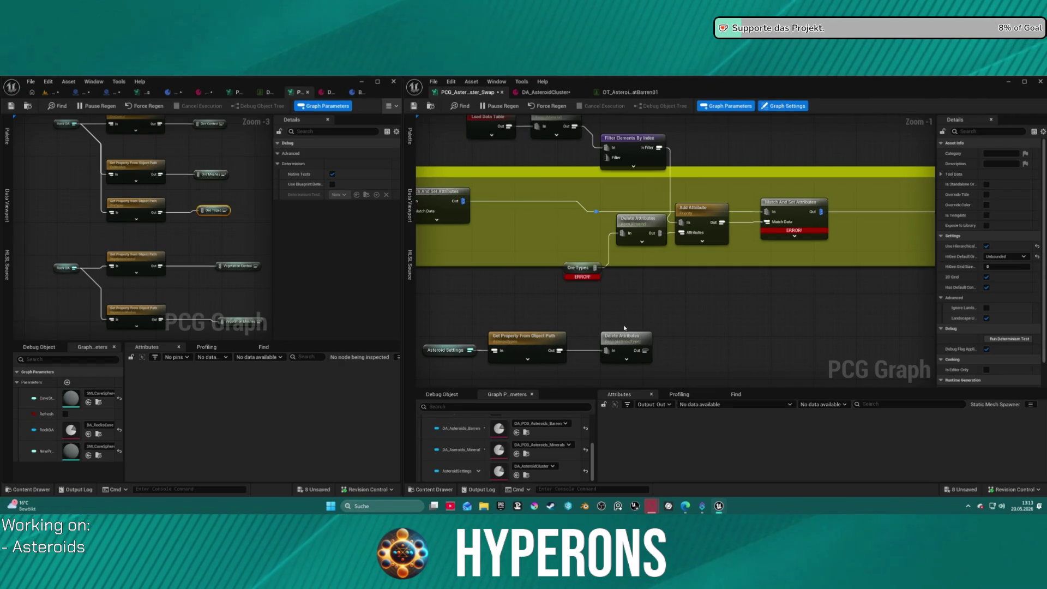
mouse_move(628, 342)
left_mouse_down()
mouse_move(548, 177)
mouse_move(578, 178)
mouse_move(605, 158)
left_mouse_up()
Step: Wire Delete Attributes into the Filter pin and the lower Delete Attributes node, then tidy positions
left_click_drag(548, 174, 548, 158)
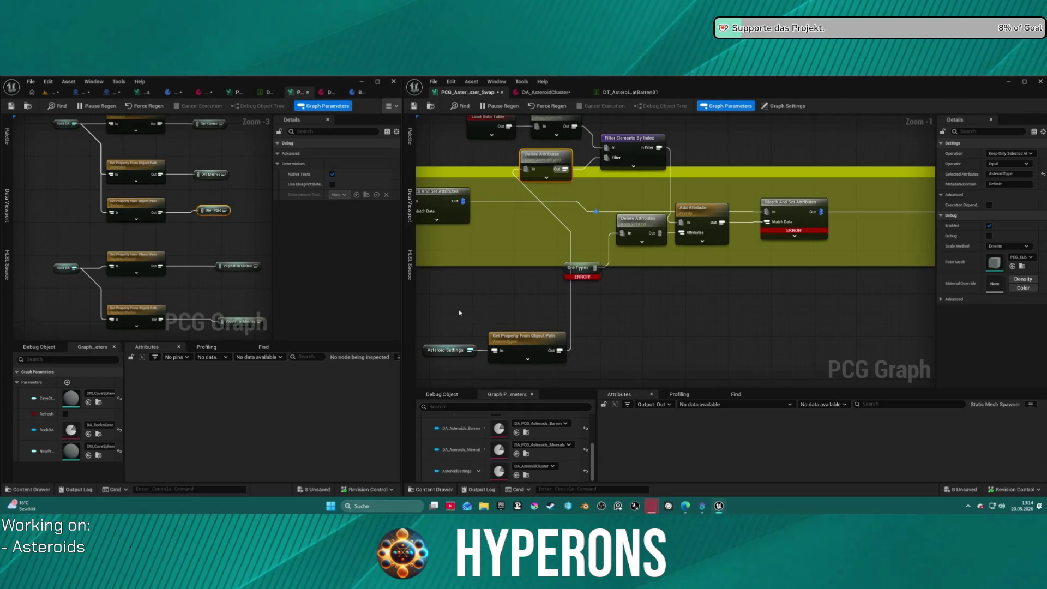
left_click_drag(462, 312, 570, 364)
left_click_drag(523, 336, 475, 325)
left_click_drag(564, 169, 624, 236)
left_click(664, 274)
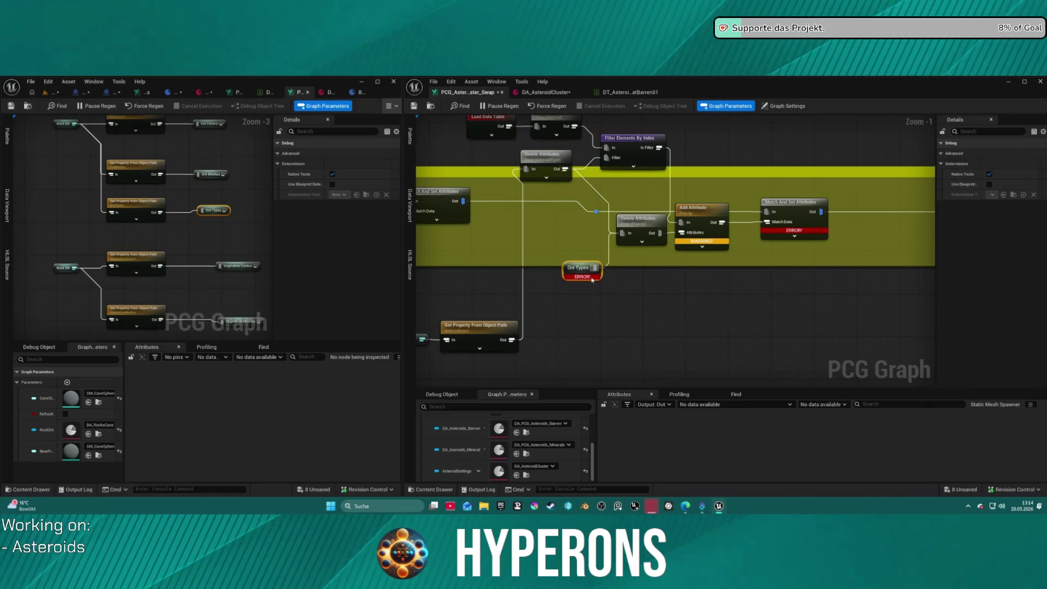
left_click(707, 220)
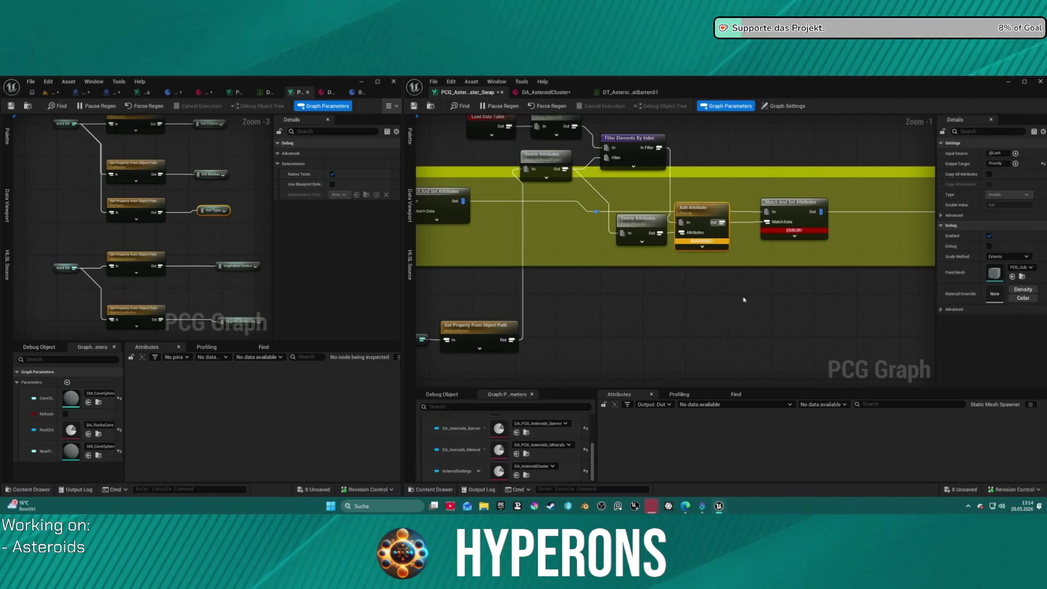
mouse_move(711, 243)
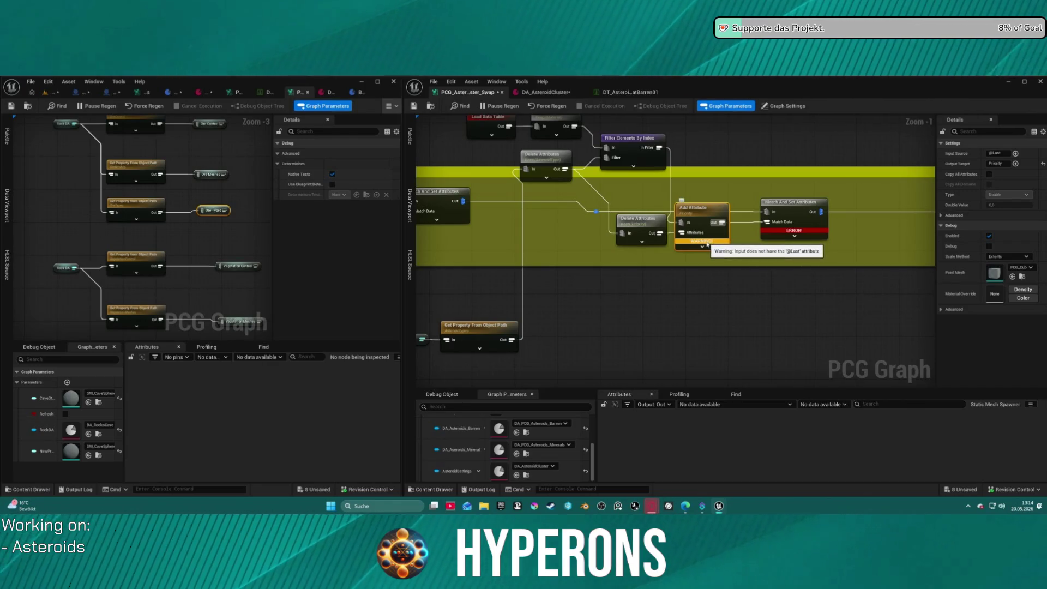
mouse_move(637, 224)
left_mouse_down()
mouse_move(616, 242)
mouse_move(650, 215)
mouse_move(685, 228)
left_mouse_up()
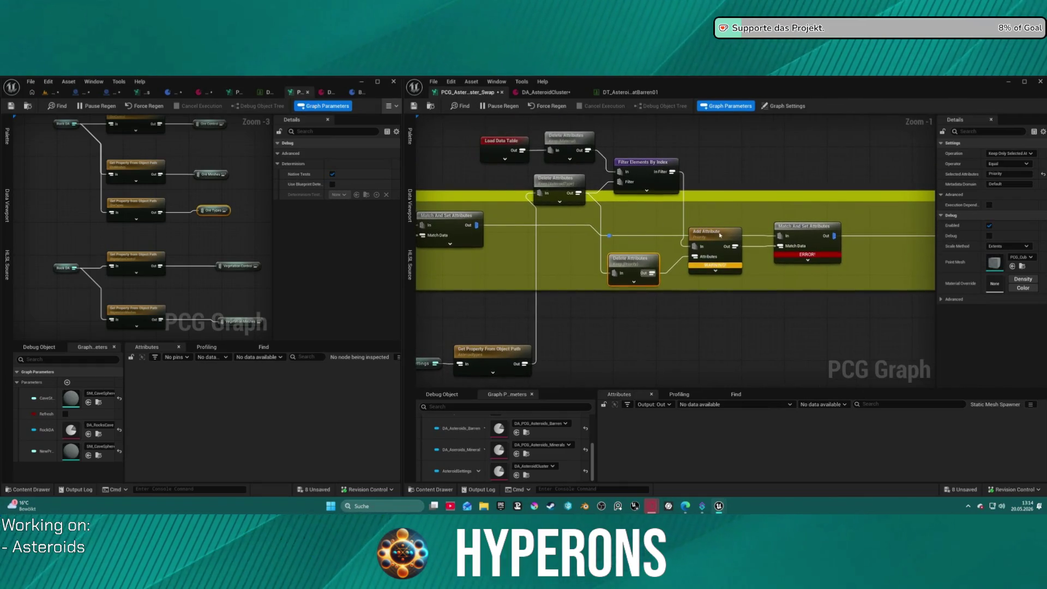
left_click_drag(558, 184, 538, 181)
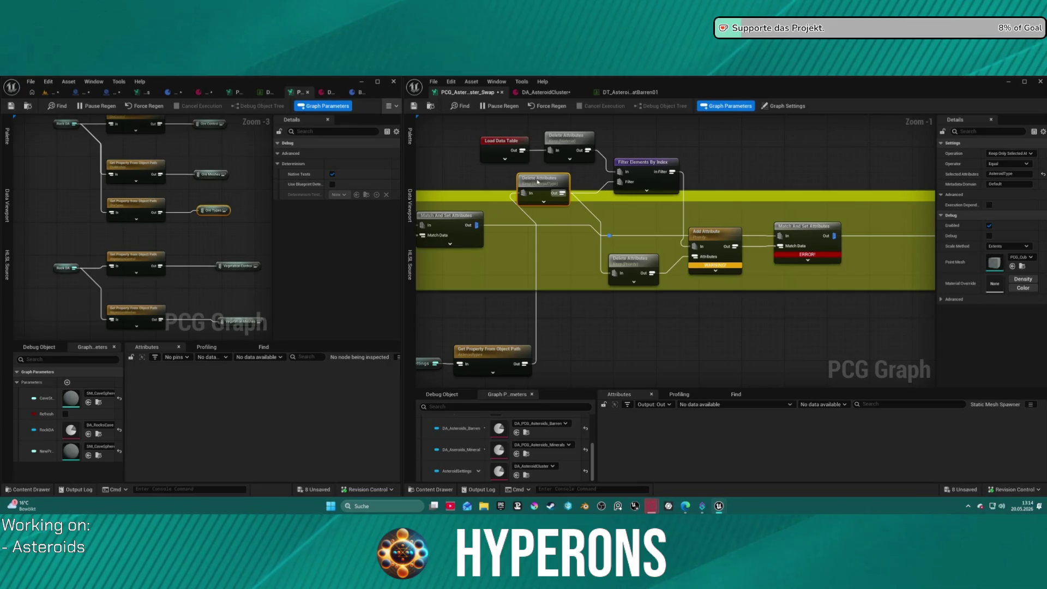
Step: Review the DA_AsteroidCluster asset and asteroid data table before returning to the graph
left_click(544, 92)
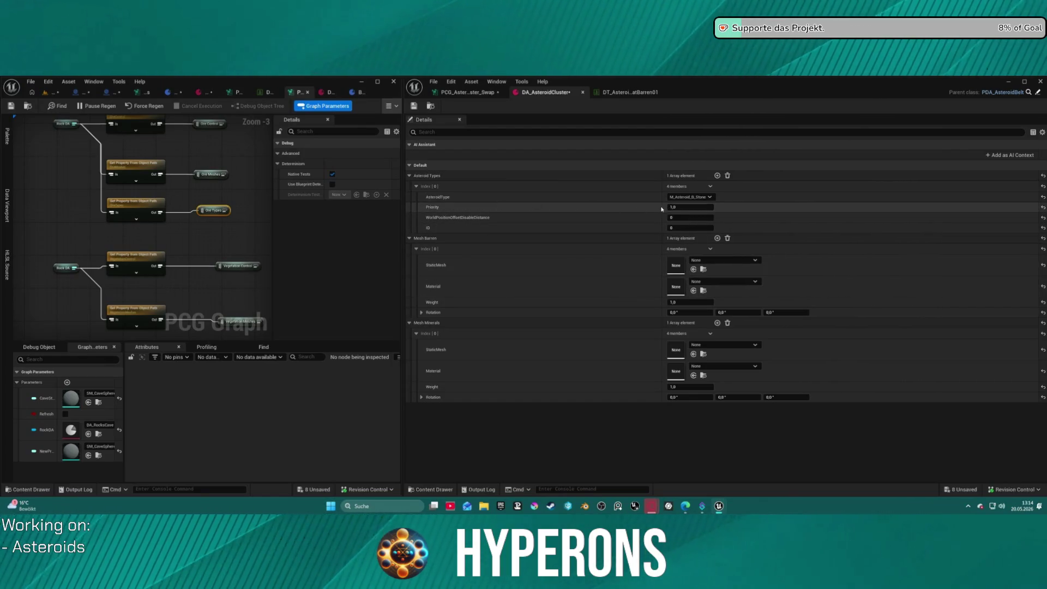
left_click(598, 92)
left_click(545, 92)
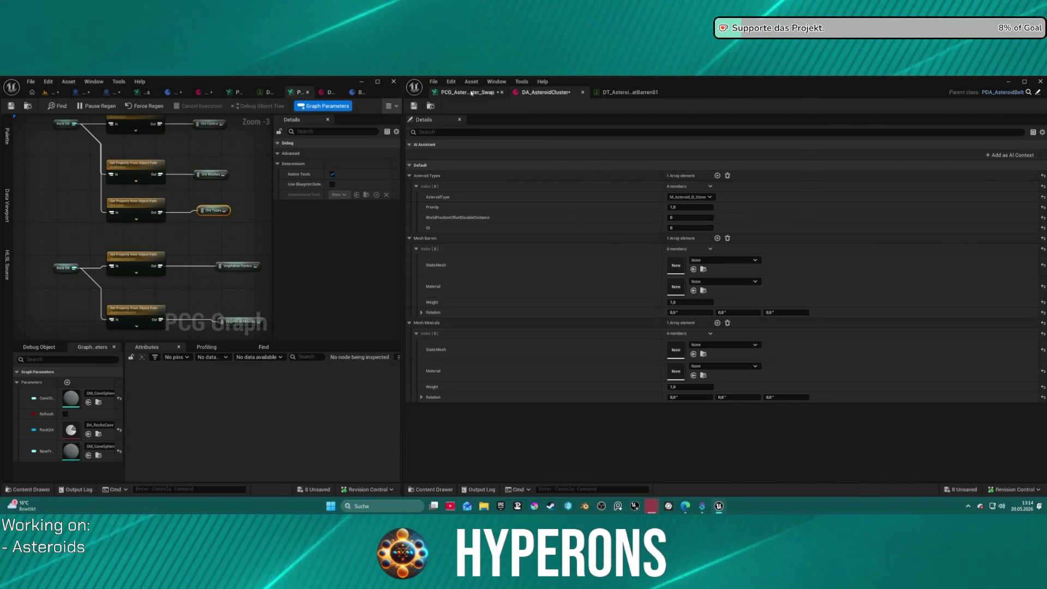
left_click(471, 93)
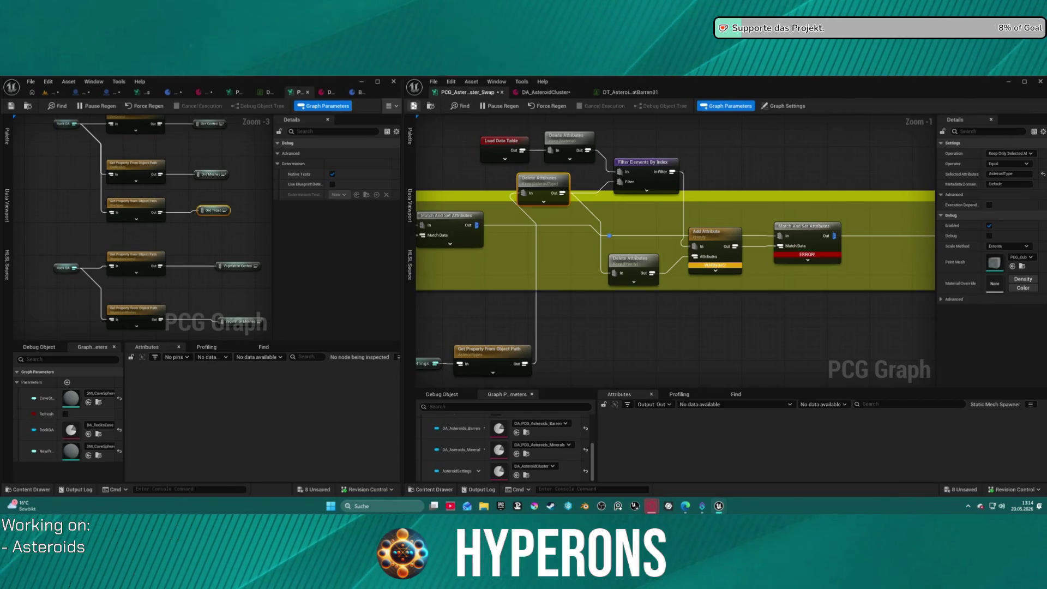
Step: Save the PCG graph edits and select the AsteroidType Delete Attributes node
left_click(414, 105)
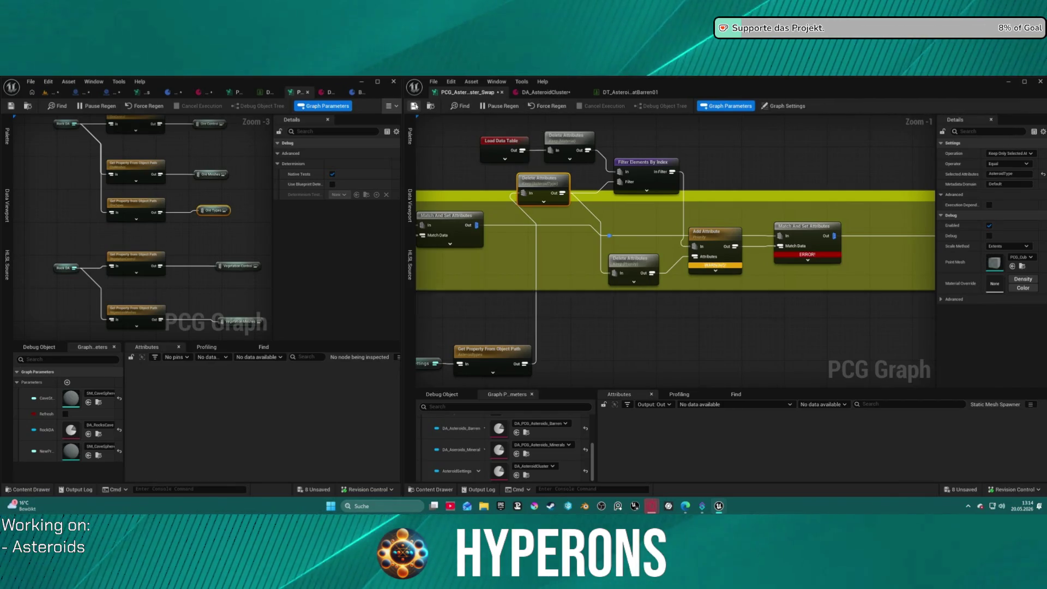
left_click(415, 107)
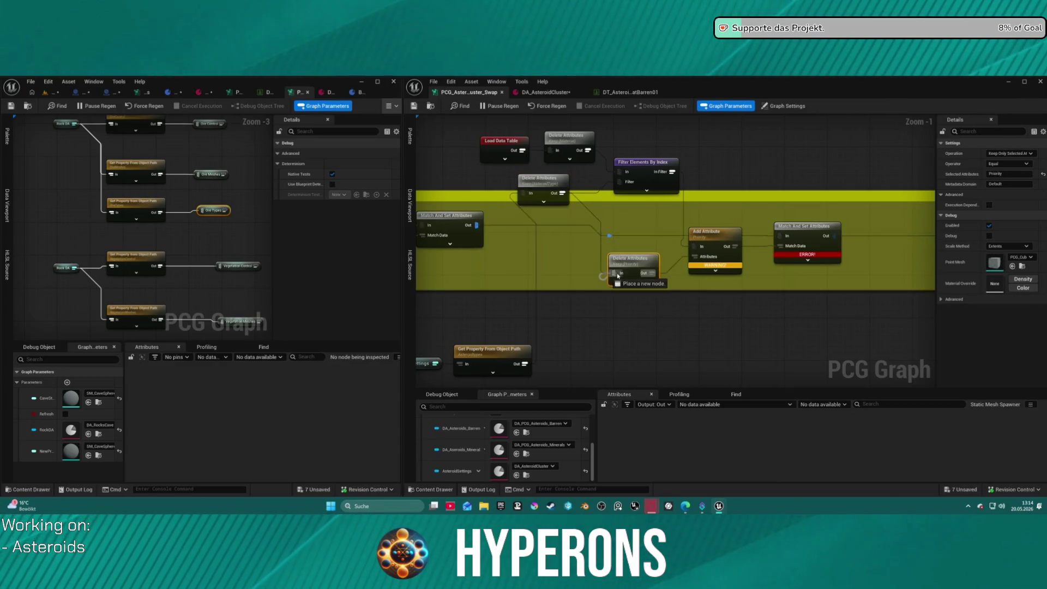
left_click(602, 249)
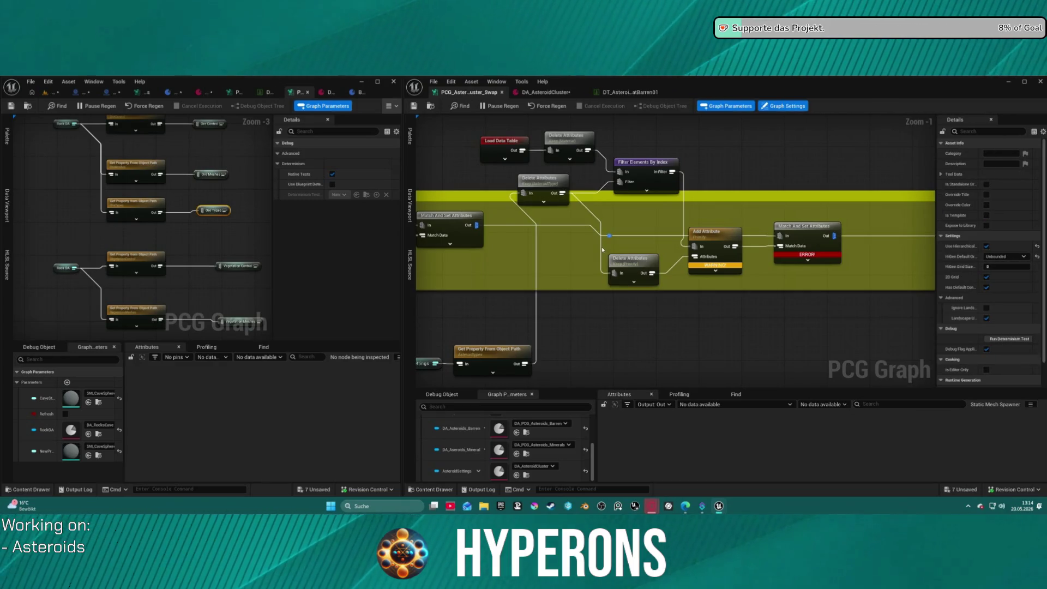
left_click(608, 265)
Step: Show the level viewport and orbit down onto the generated asteroids
mouse_move(613, 274)
left_mouse_down()
mouse_move(531, 344)
mouse_move(529, 364)
mouse_move(616, 274)
left_mouse_up()
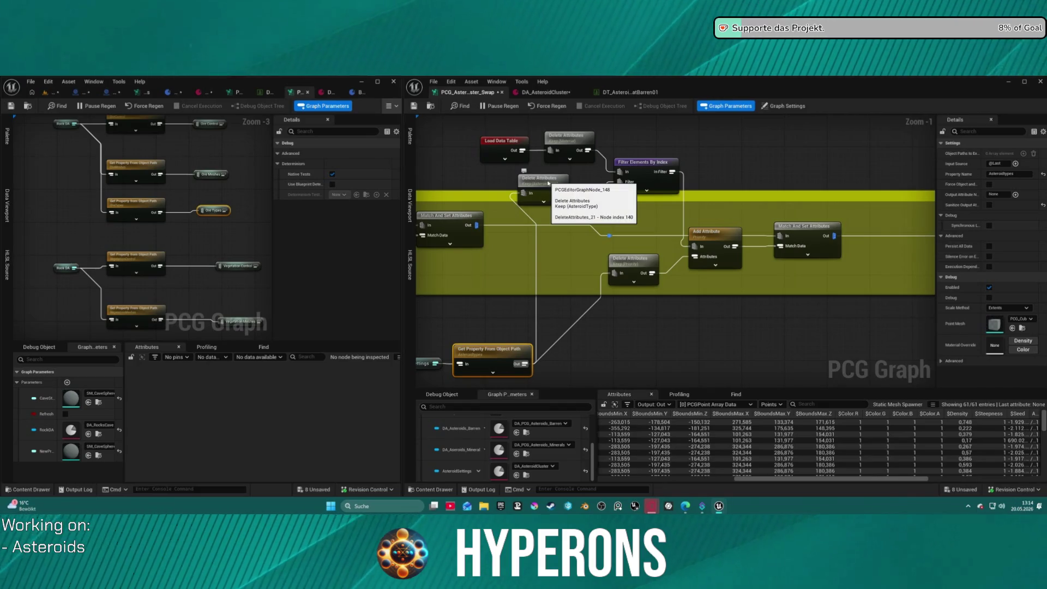
left_click(47, 92)
mouse_move(196, 305)
left_mouse_down()
mouse_move(196, 249)
mouse_move(204, 284)
mouse_move(193, 259)
left_mouse_up()
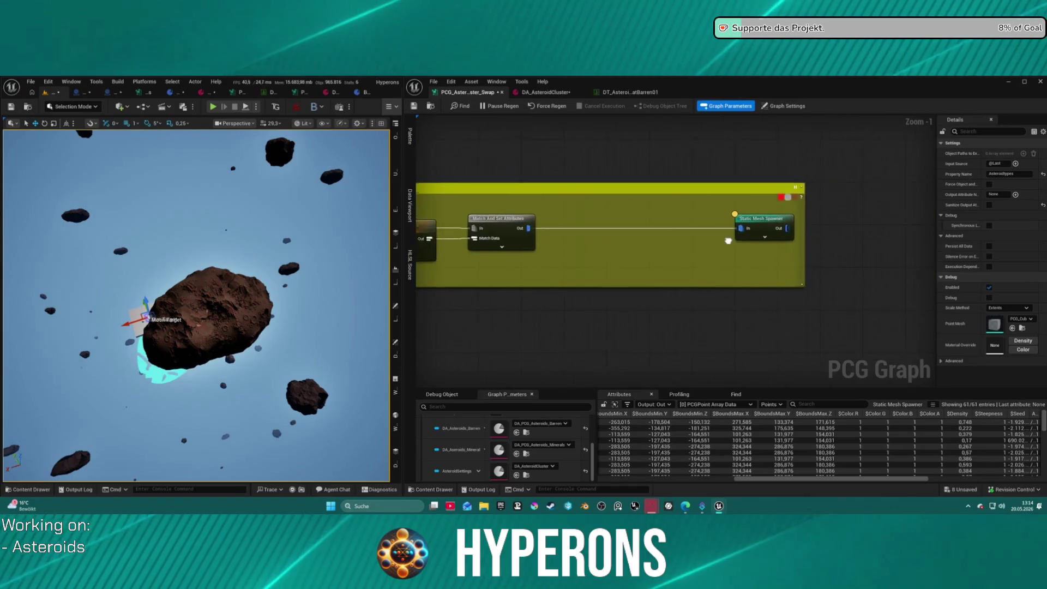
Step: Remove the Index [0] override material from the Static Mesh Spawner's Template Descriptor
left_click(706, 216)
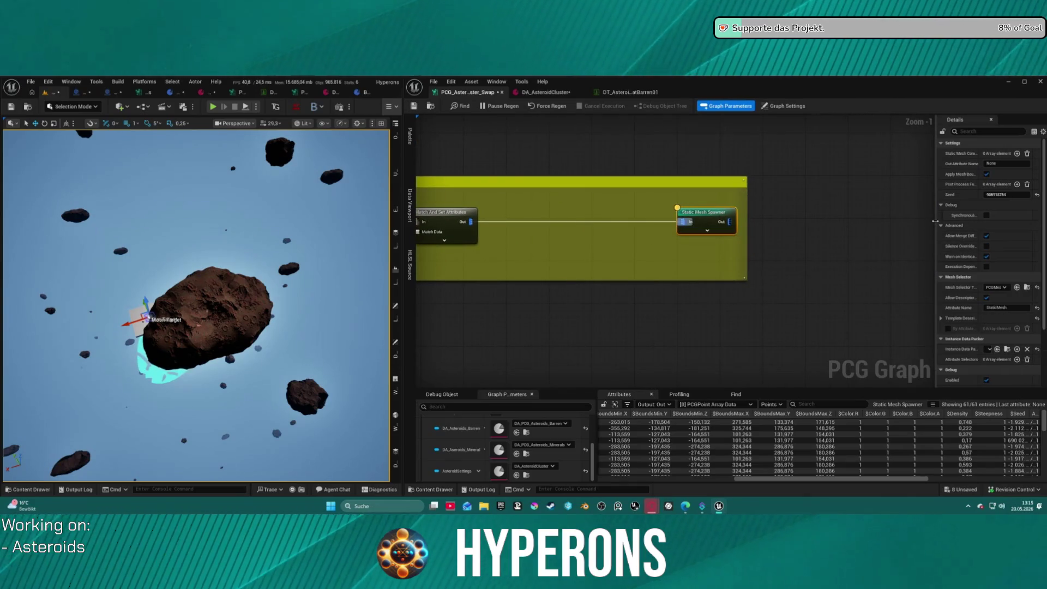
mouse_move(936, 213)
left_mouse_down()
mouse_move(837, 251)
mouse_move(810, 293)
left_mouse_up()
left_click(822, 318)
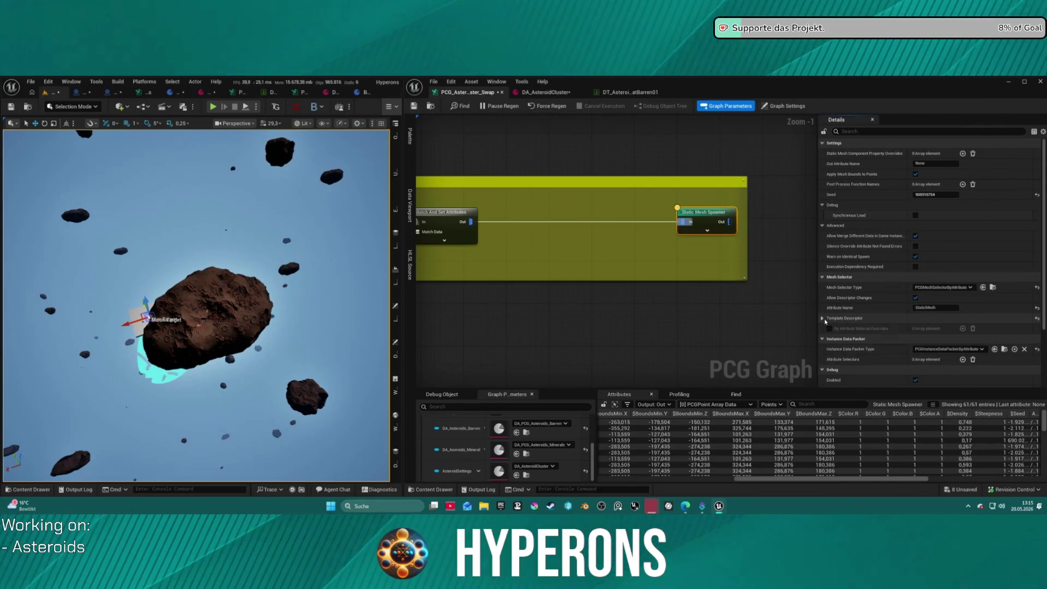
scroll(841, 315, "down", 1)
scroll(842, 315, "down", 1)
scroll(845, 283, "down", 1)
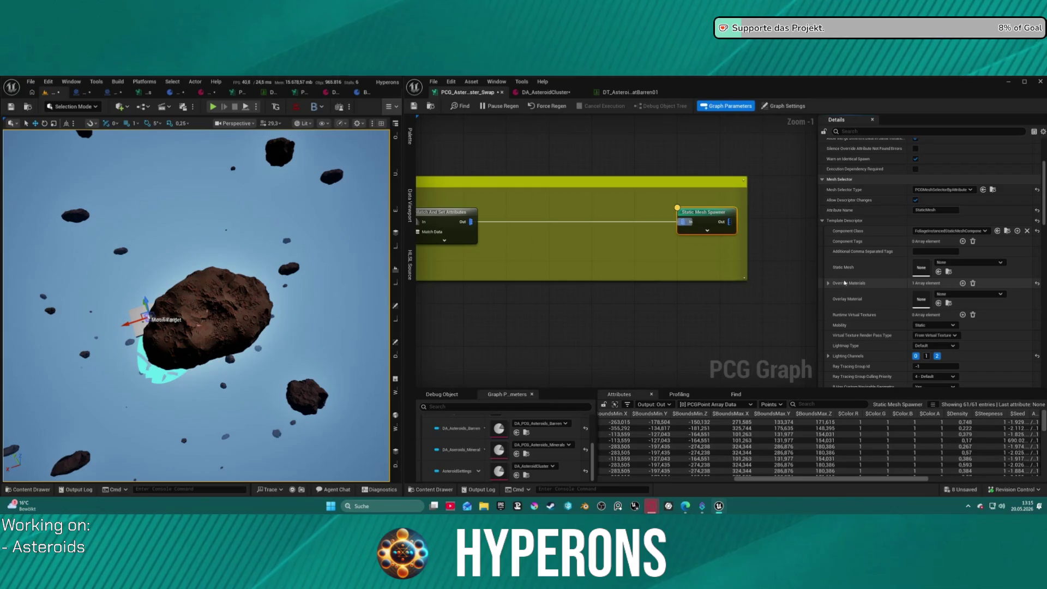
left_click(829, 283)
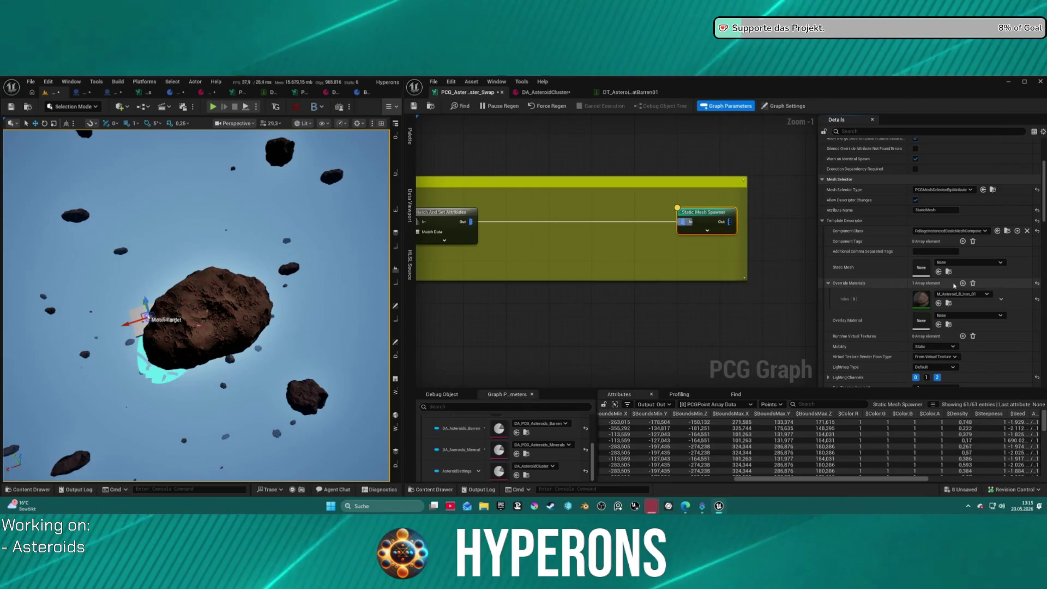
left_click(972, 284)
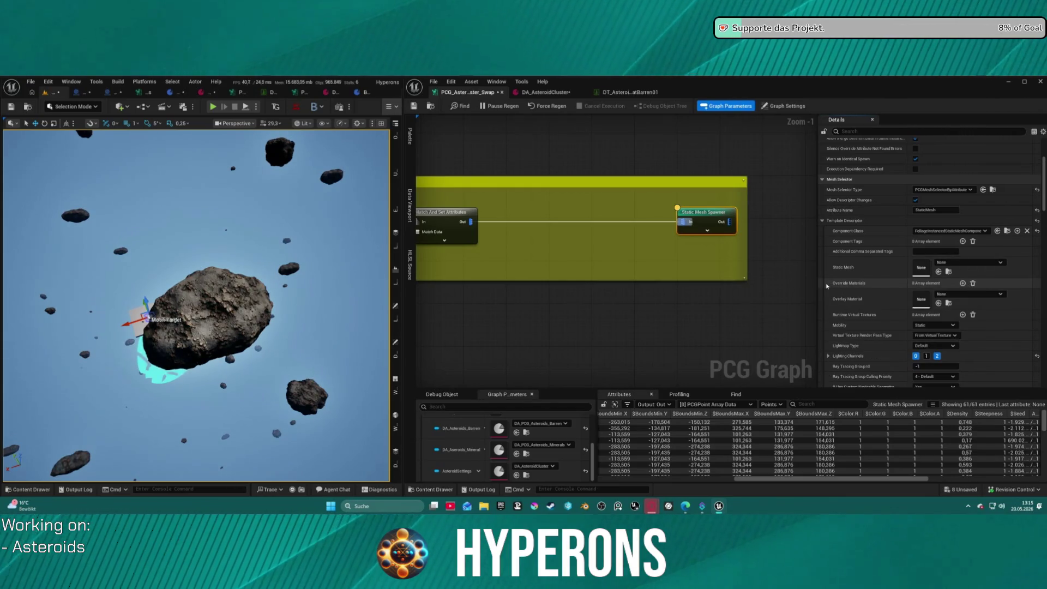
Step: Collapse the spawner's Template Descriptor, Debug and Advanced settings groups
left_click(822, 221)
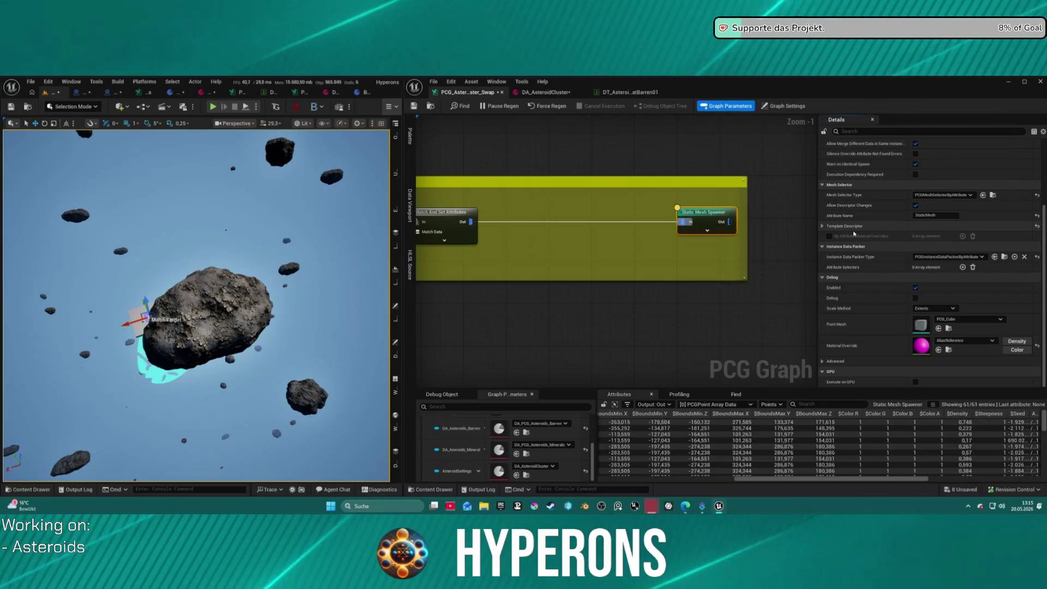
scroll(928, 186, "up", 5)
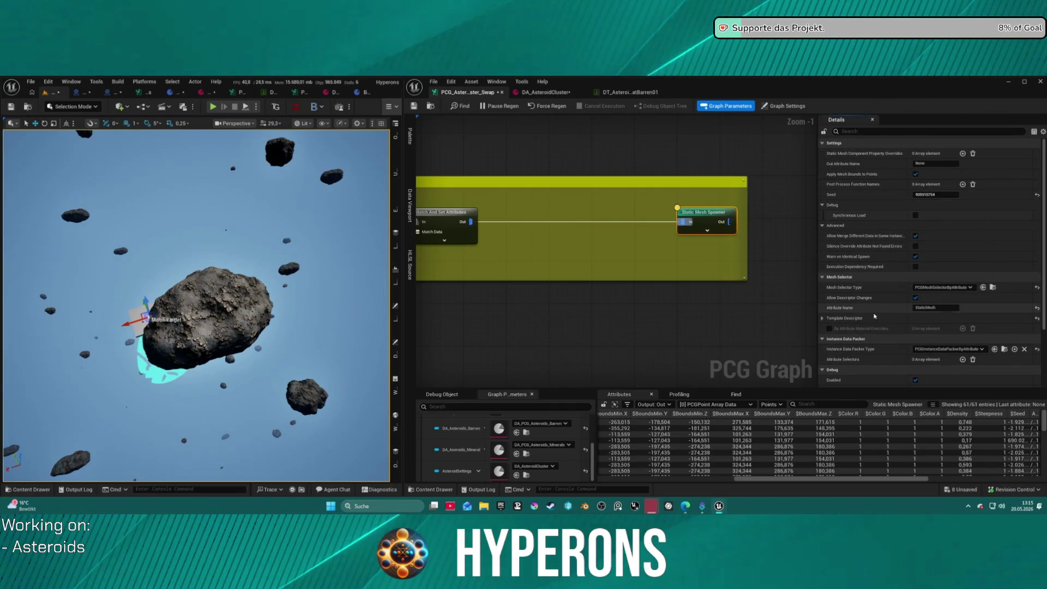
left_click(849, 319)
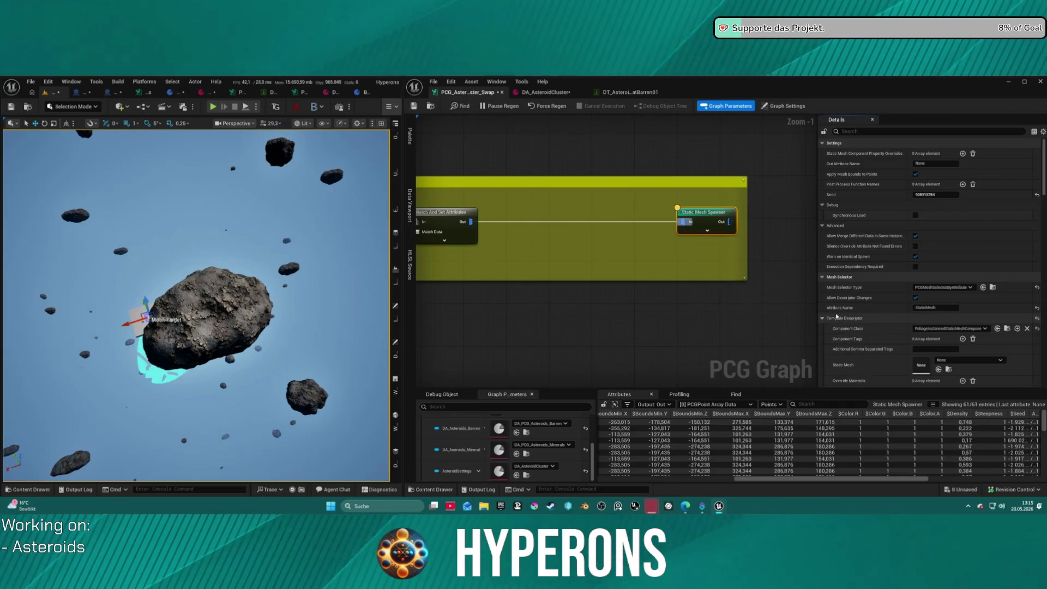
scroll(865, 323, "down", 10)
scroll(865, 324, "up", 10)
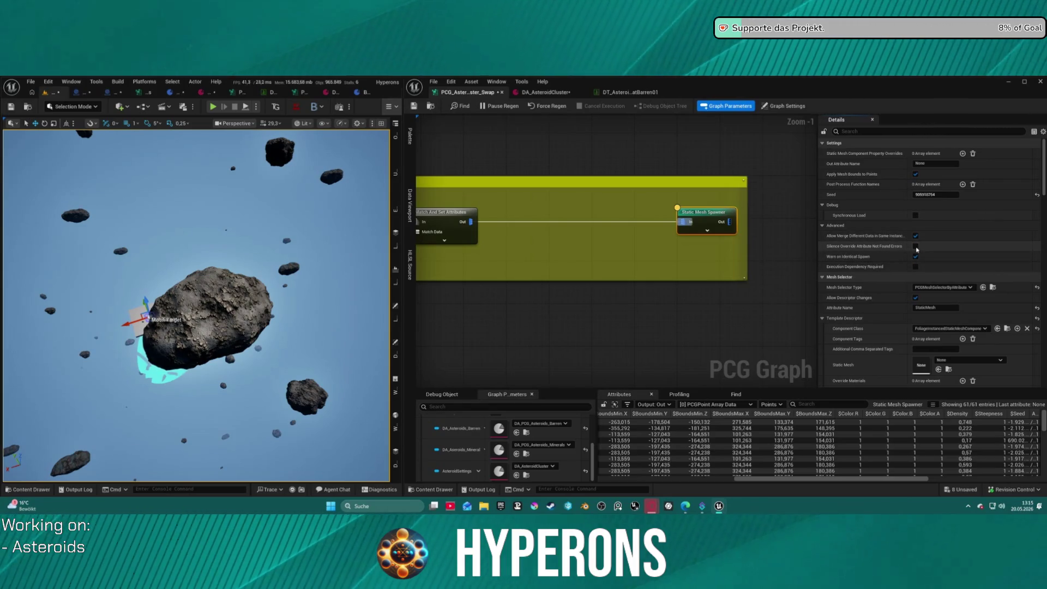
left_click(842, 225)
left_click(843, 204)
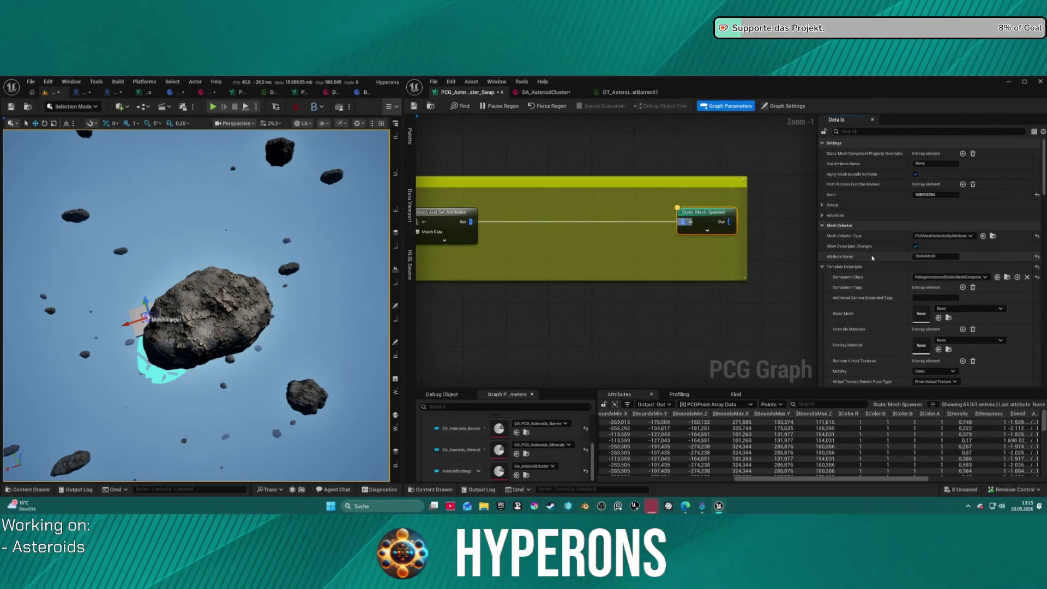
left_click(845, 266)
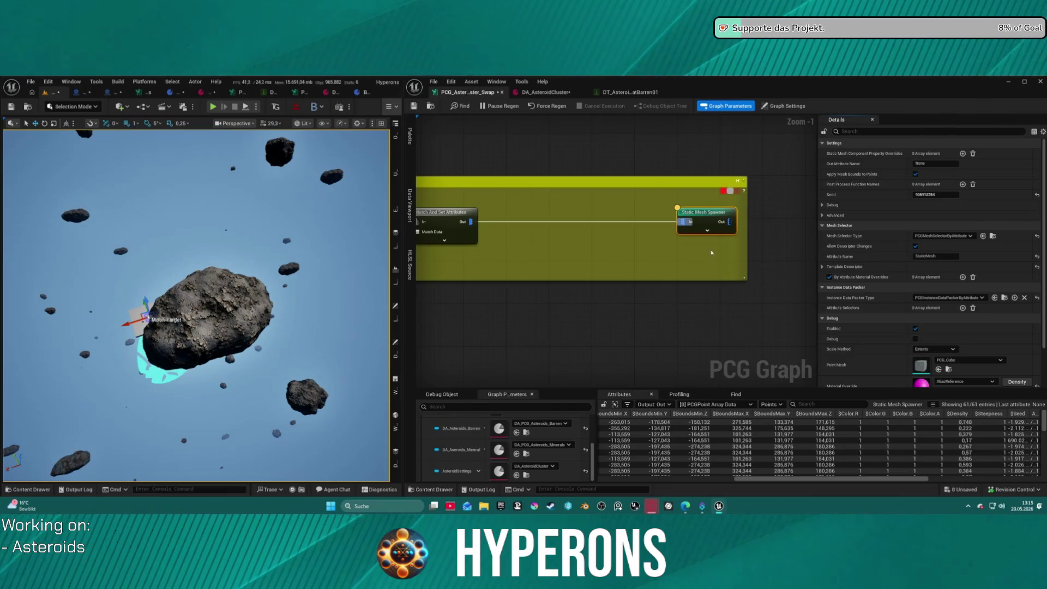
Step: Bring Match And Set Attributes into view and open the DT_Asteroid data table
mouse_move(559, 252)
left_mouse_down()
mouse_move(682, 236)
mouse_move(663, 243)
mouse_move(854, 238)
left_mouse_up()
left_click_drag(796, 202, 716, 200)
left_click(632, 92)
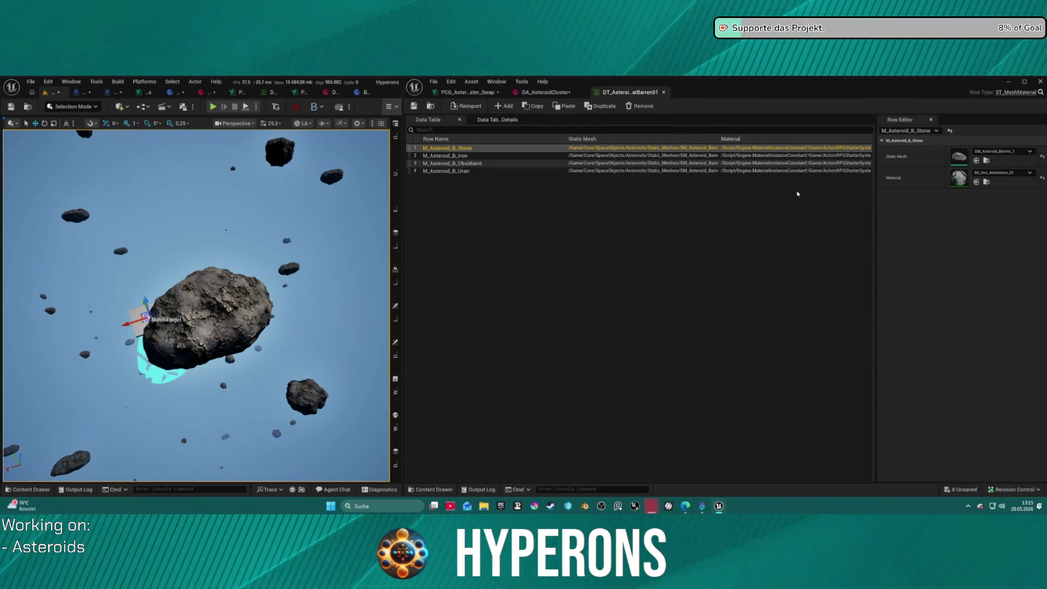
Step: Set the Stone row's material to MI_DebugYellow in the Barren data table
left_click(545, 93)
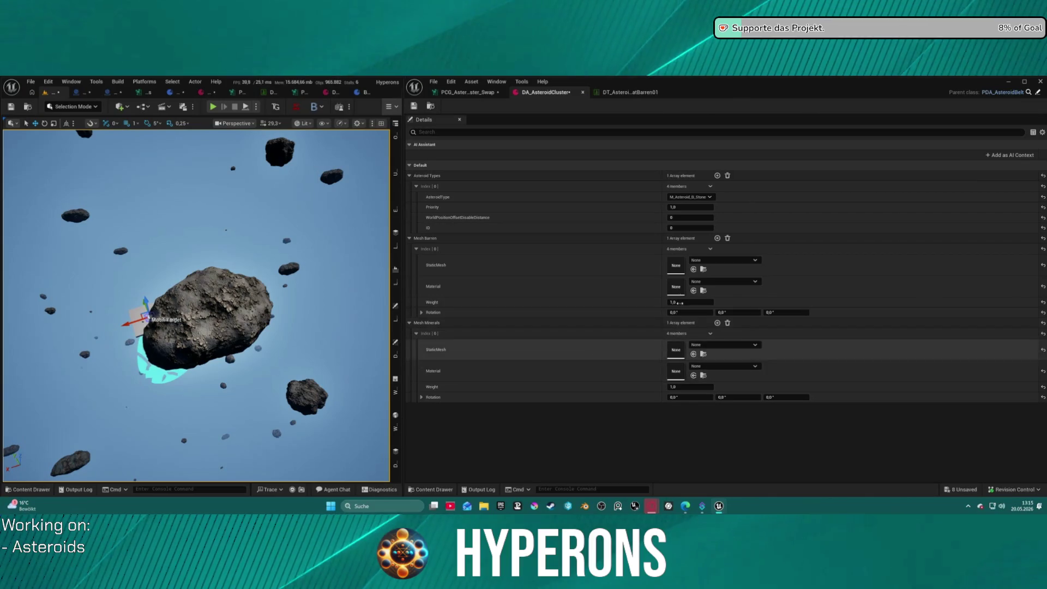
left_click(627, 92)
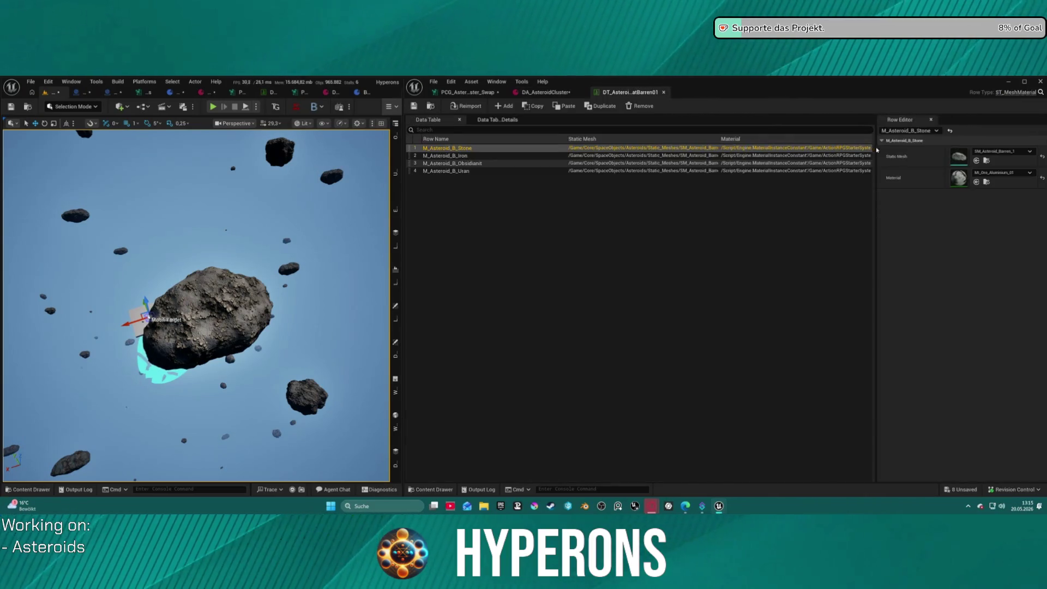
left_click(1002, 172)
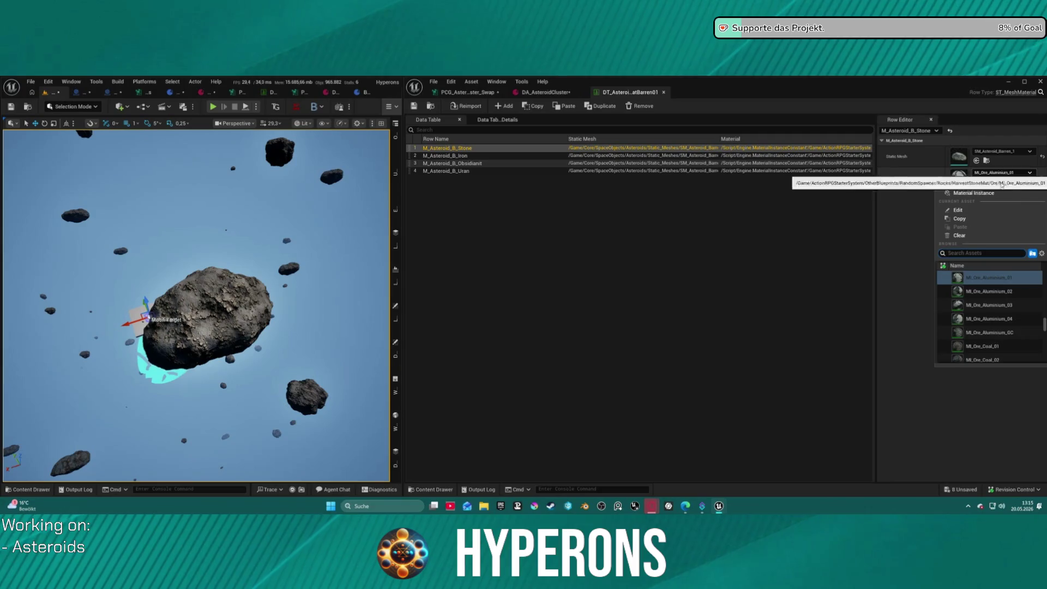
type("debug")
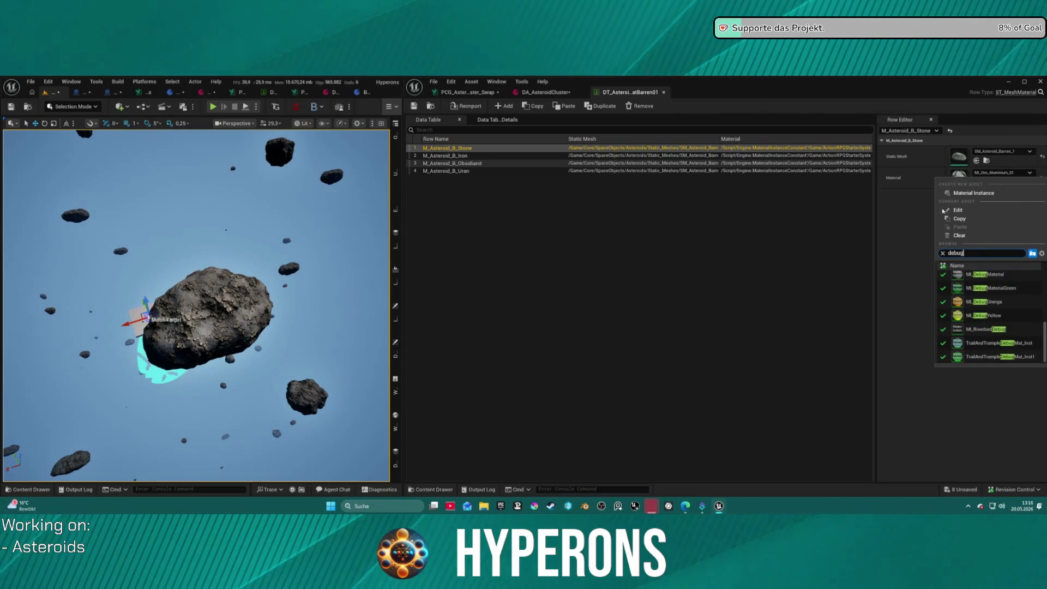
left_click(999, 287)
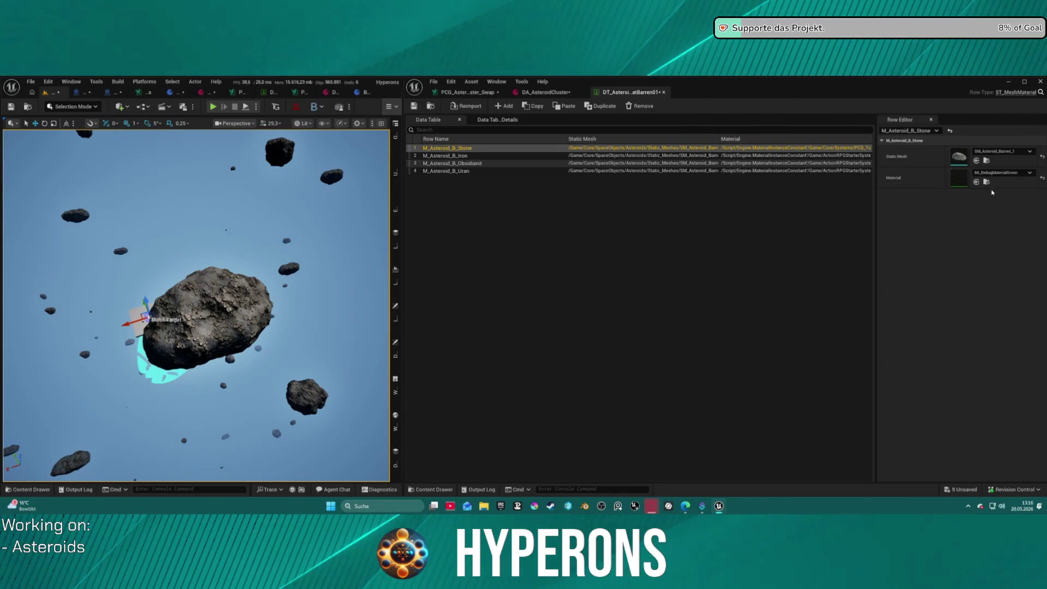
left_click(1002, 172)
left_click(986, 303)
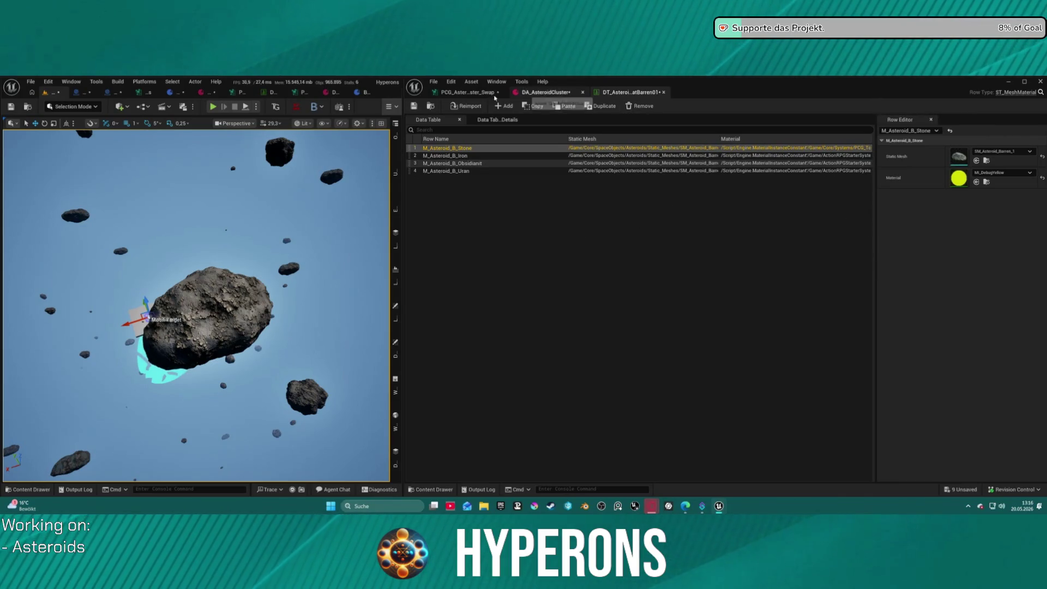
Step: Save the data table and return to the asteroid PCG graph
left_click(413, 106)
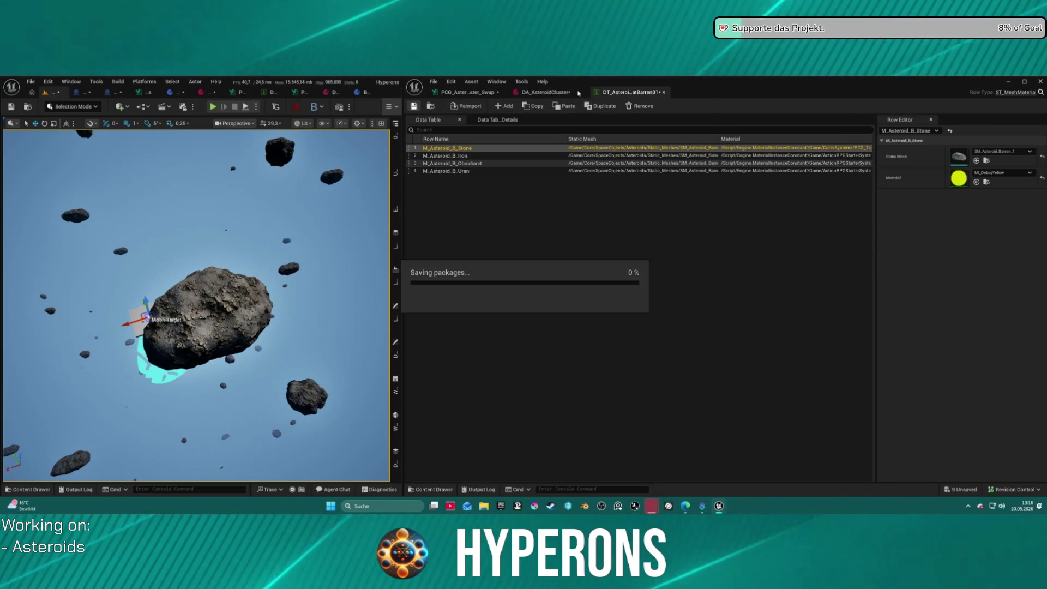
left_click(546, 93)
left_click(466, 92)
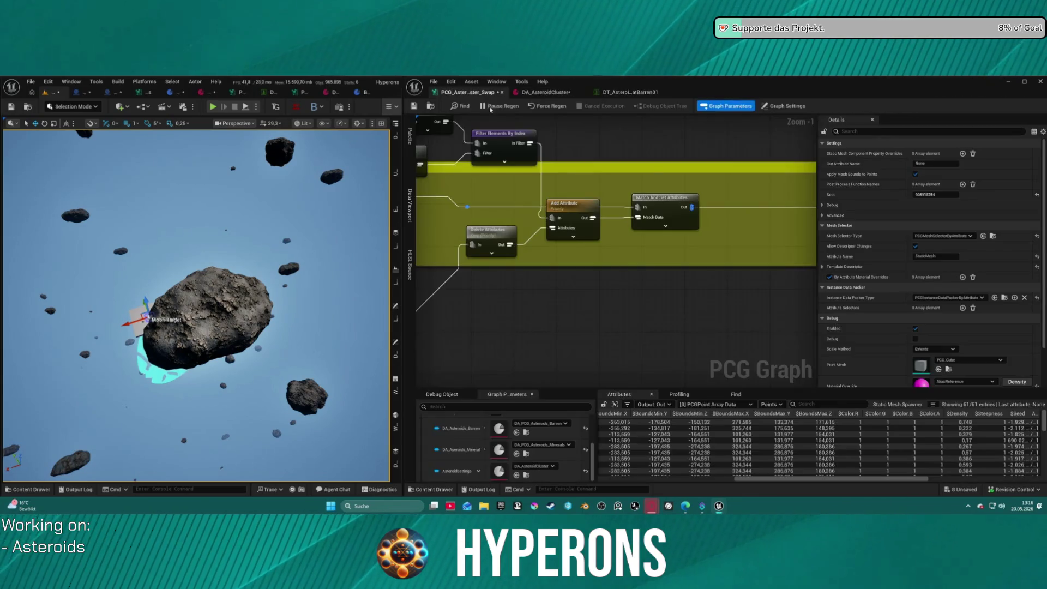
Step: Pan across the graph to inspect the Match And Set Attributes node settings
mouse_move(715, 312)
left_mouse_down()
mouse_move(709, 294)
mouse_move(730, 338)
mouse_move(726, 373)
mouse_move(533, 350)
mouse_move(713, 343)
mouse_move(448, 350)
left_mouse_up()
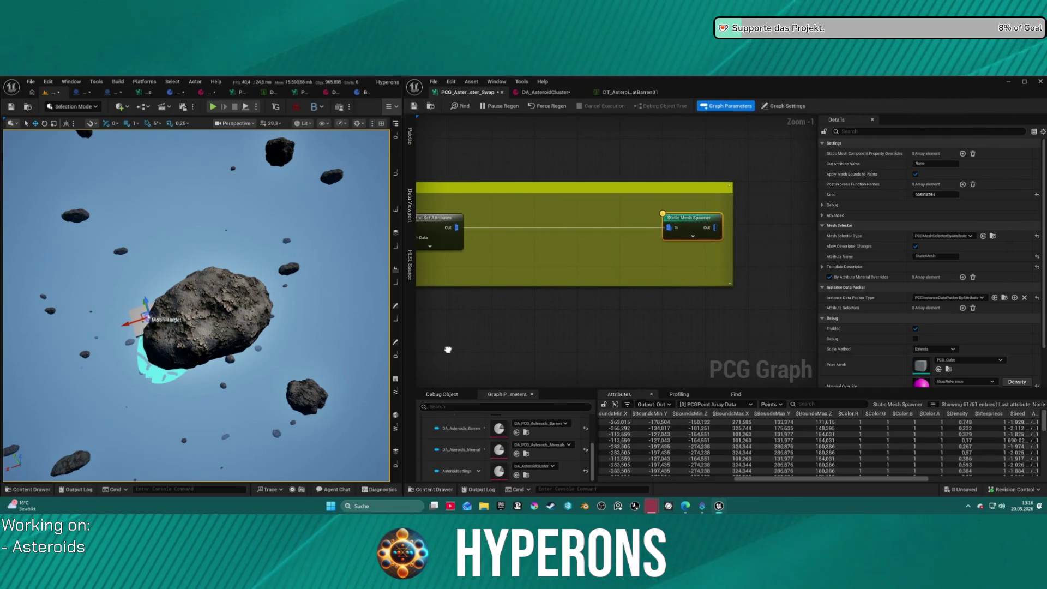
mouse_move(451, 260)
left_mouse_down()
mouse_move(632, 248)
mouse_move(744, 273)
left_mouse_up()
left_click_drag(497, 158, 497, 156)
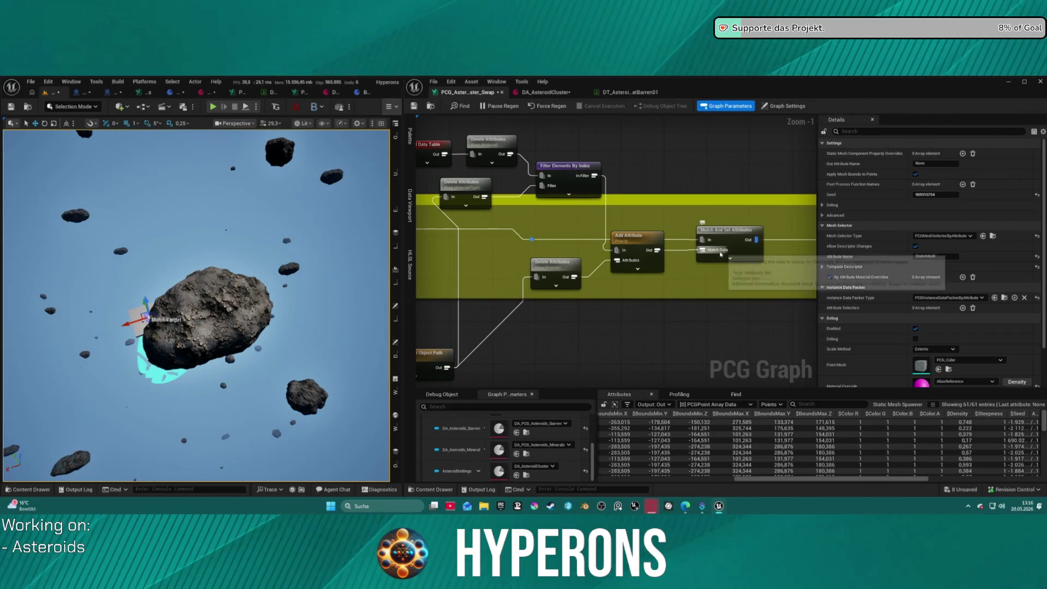
left_click(723, 234)
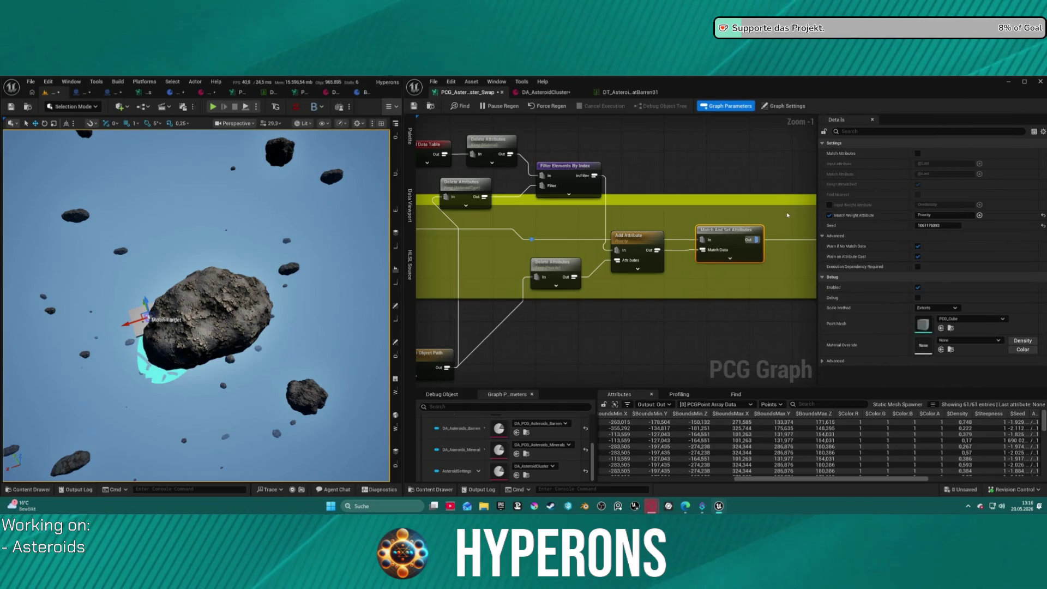
mouse_move(739, 173)
left_mouse_down()
mouse_move(657, 173)
mouse_move(755, 181)
left_mouse_up()
mouse_move(536, 237)
left_mouse_down()
mouse_move(812, 213)
mouse_move(797, 209)
left_mouse_up()
scroll(798, 209, "down", 12)
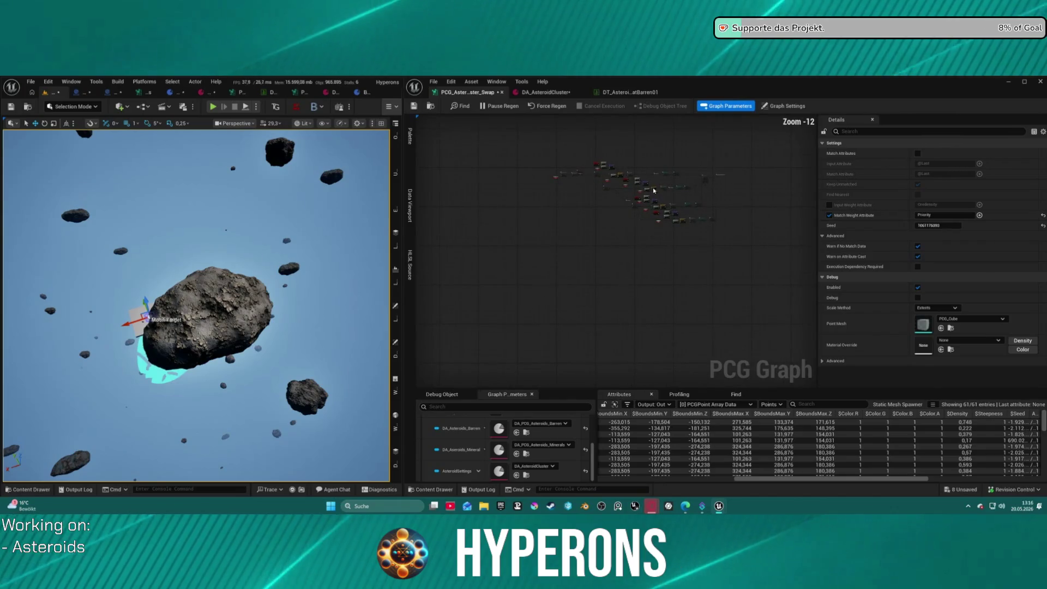
scroll(466, 173, "up", 11)
mouse_move(803, 293)
left_mouse_down()
mouse_move(792, 191)
mouse_move(777, 312)
left_mouse_up()
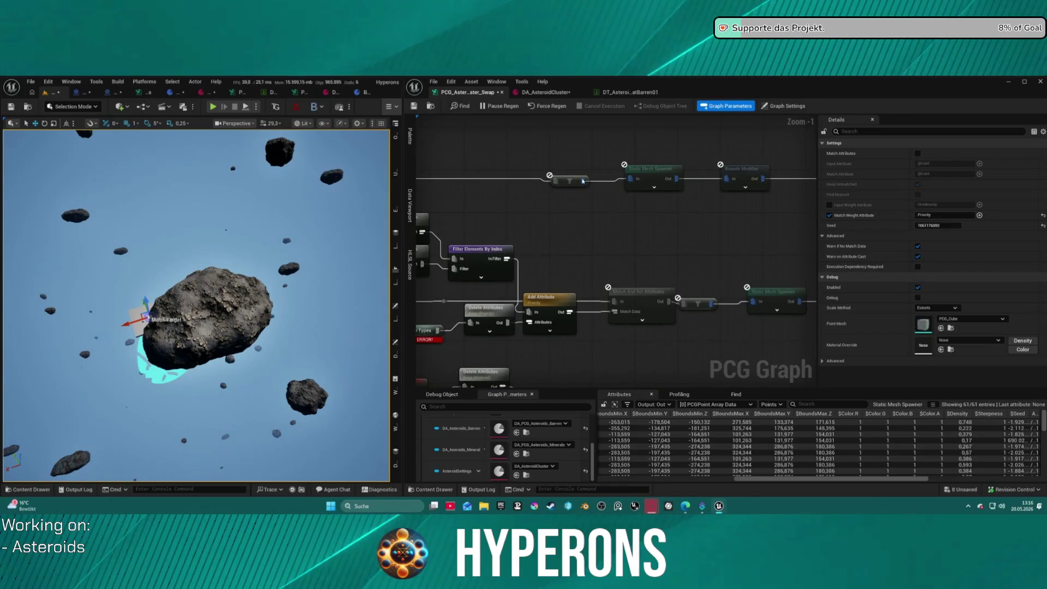
Step: Add a by-attribute material override entry on the upper Static Mesh Spawner
left_click(668, 175)
left_click(829, 288)
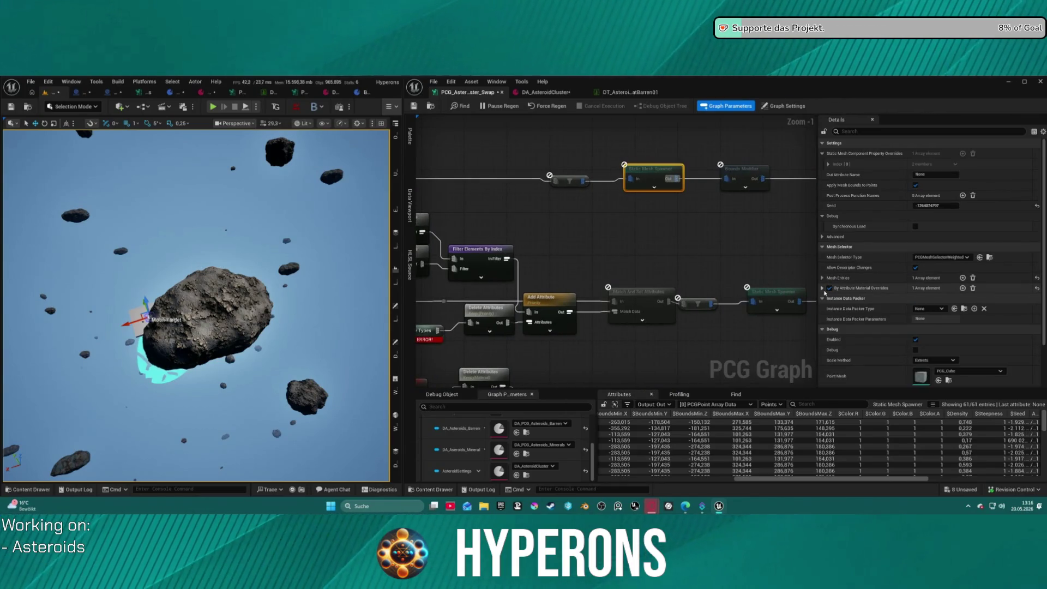
left_click(822, 287)
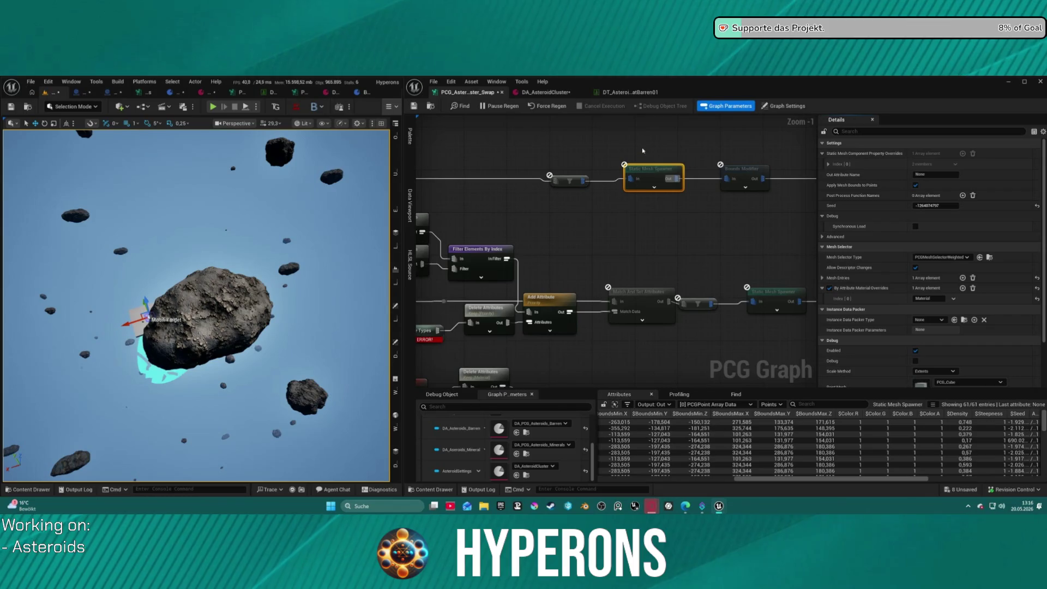
left_click(620, 93)
left_click(492, 91)
Step: Frame the yellow comment and select its Static Mesh Spawner
scroll(576, 228, "down", 4)
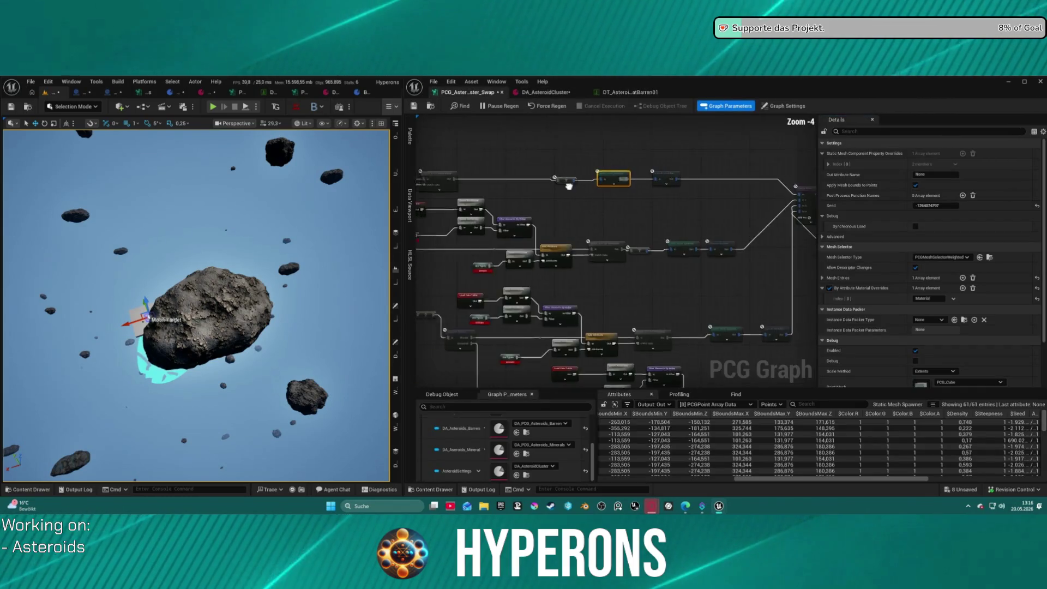
scroll(550, 207, "up", 3)
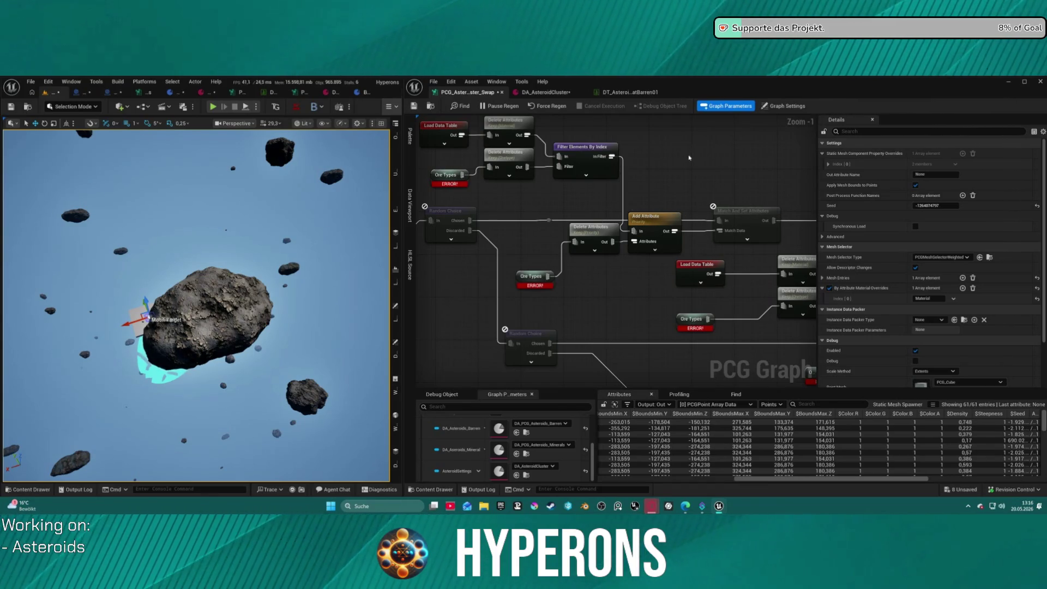
scroll(689, 157, "down", 3)
key("f")
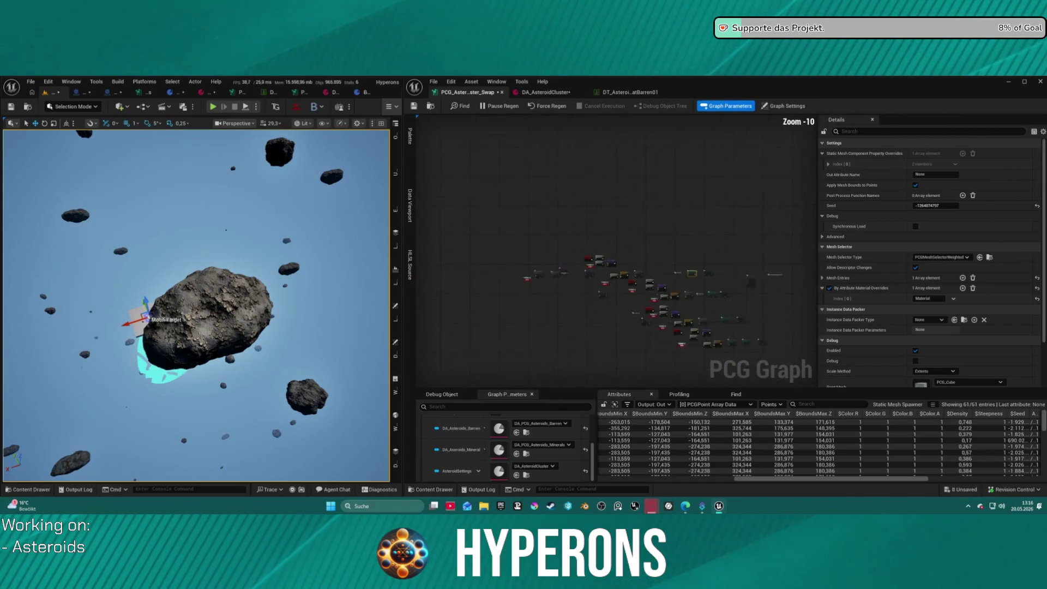
left_click(750, 279)
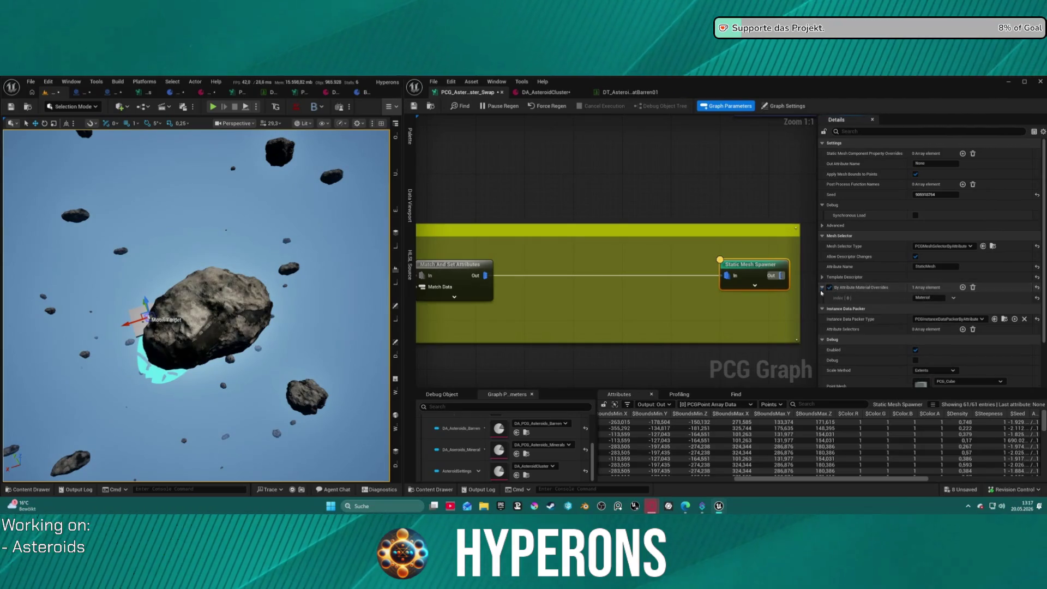
Step: Undo the pasted spawner property, reselect the Static Mesh Spawner, and view the Barren data table
scroll(286, 285, "down", 5)
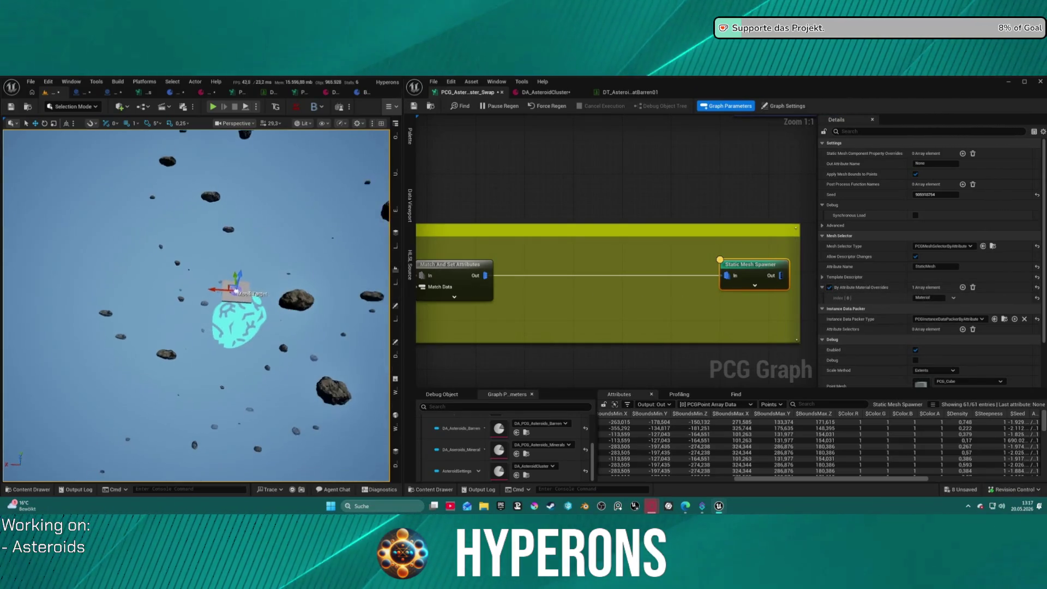
scroll(256, 365, "up", 5)
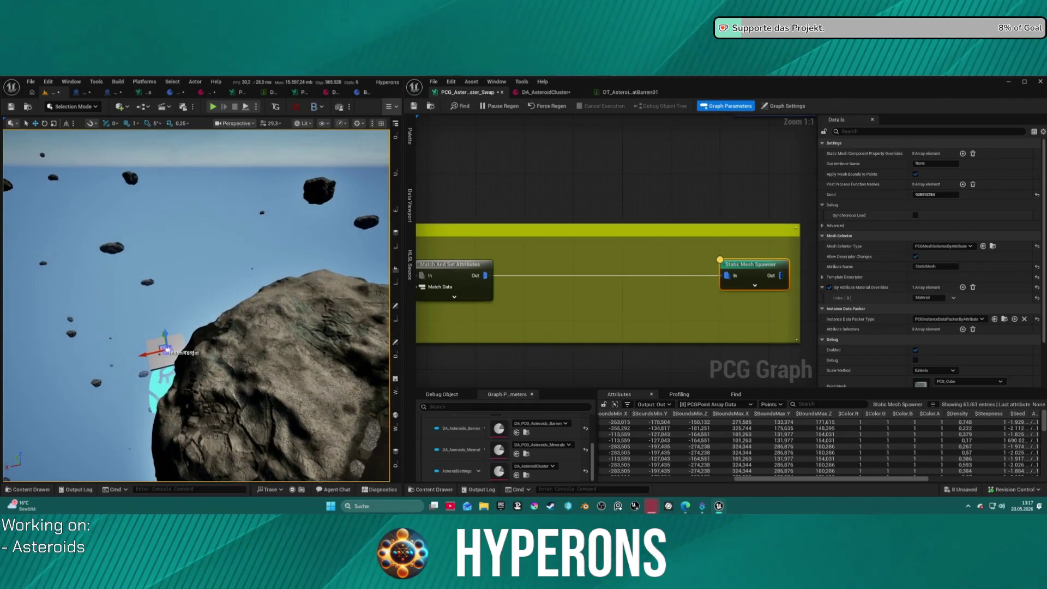
scroll(196, 305, "down", 5)
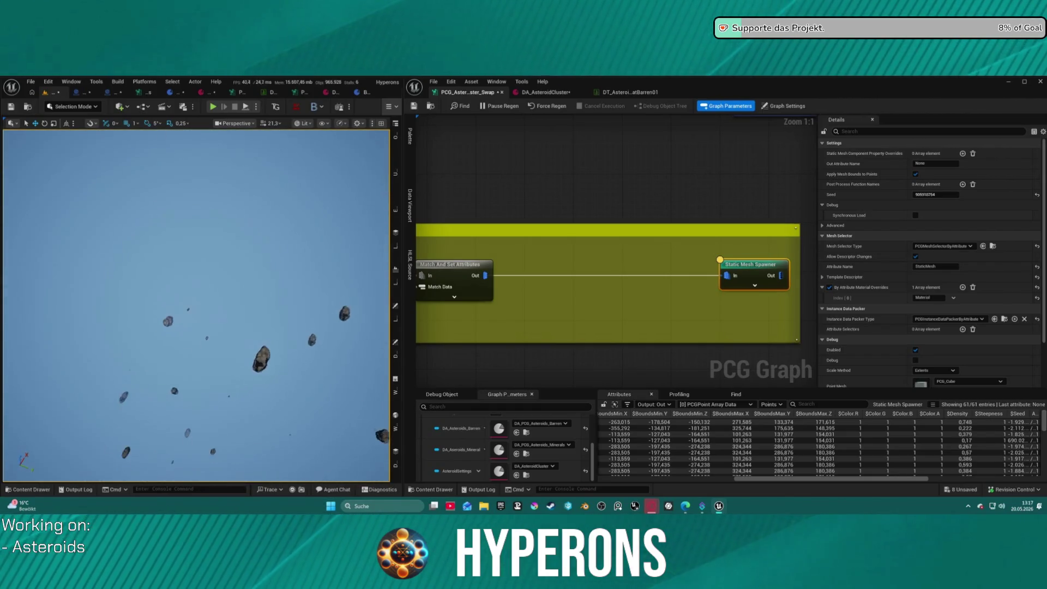
scroll(196, 305, "down", 5)
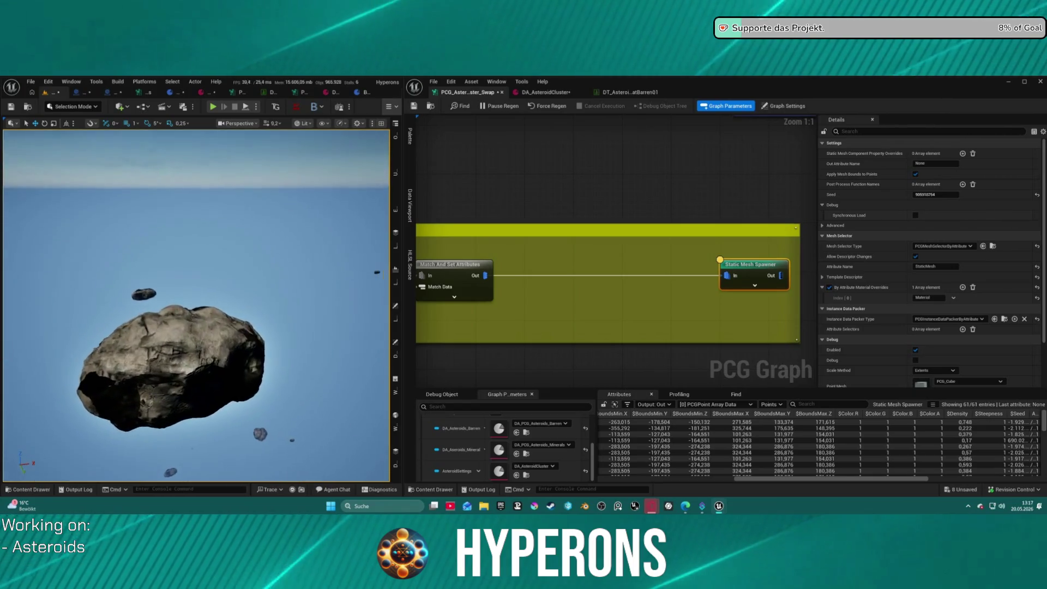
scroll(257, 281, "down", 4)
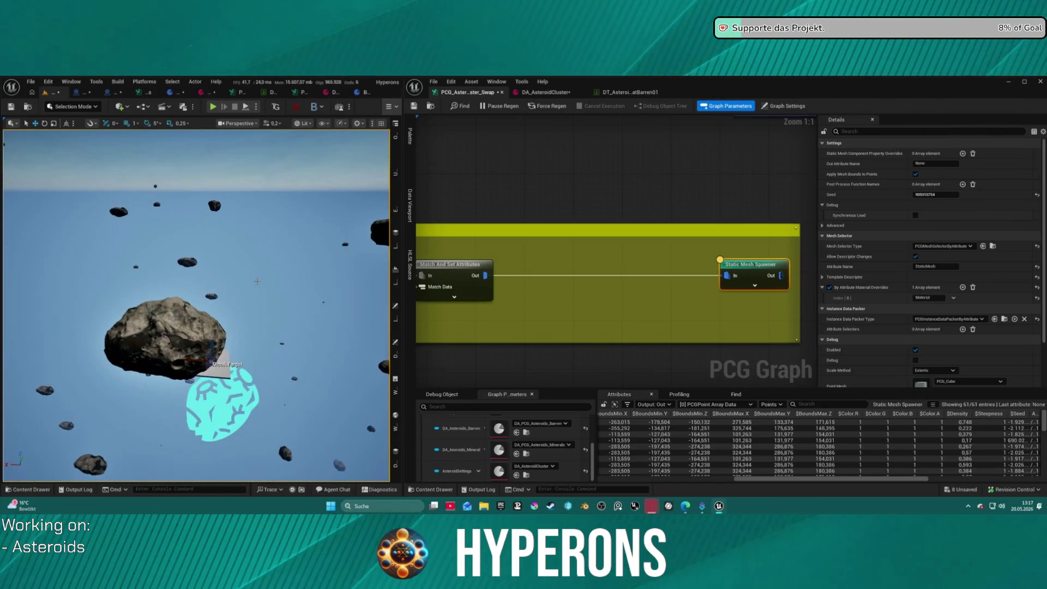
key("ctrl+z")
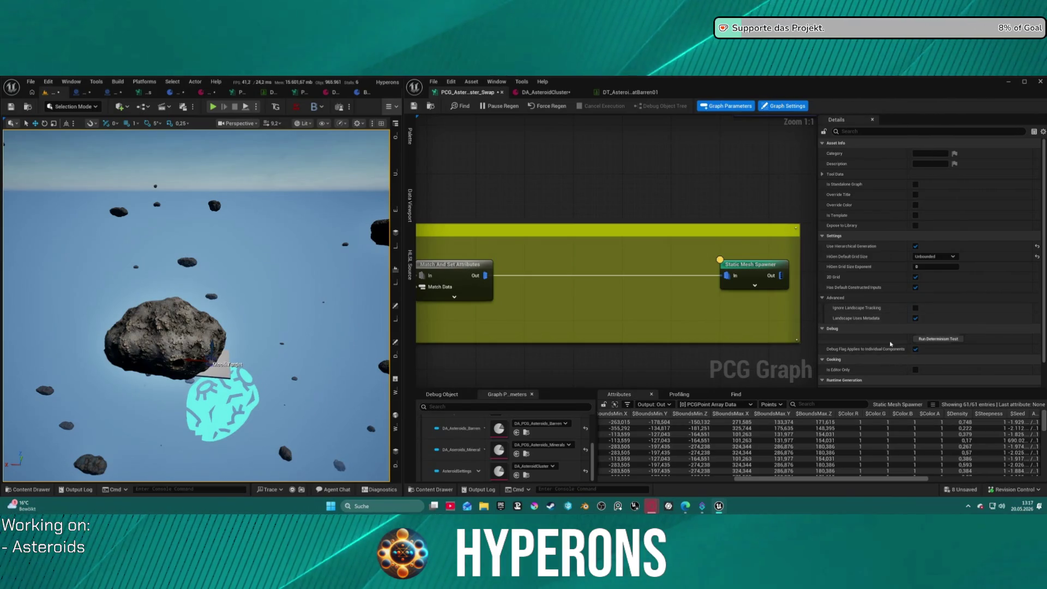
left_click(760, 265)
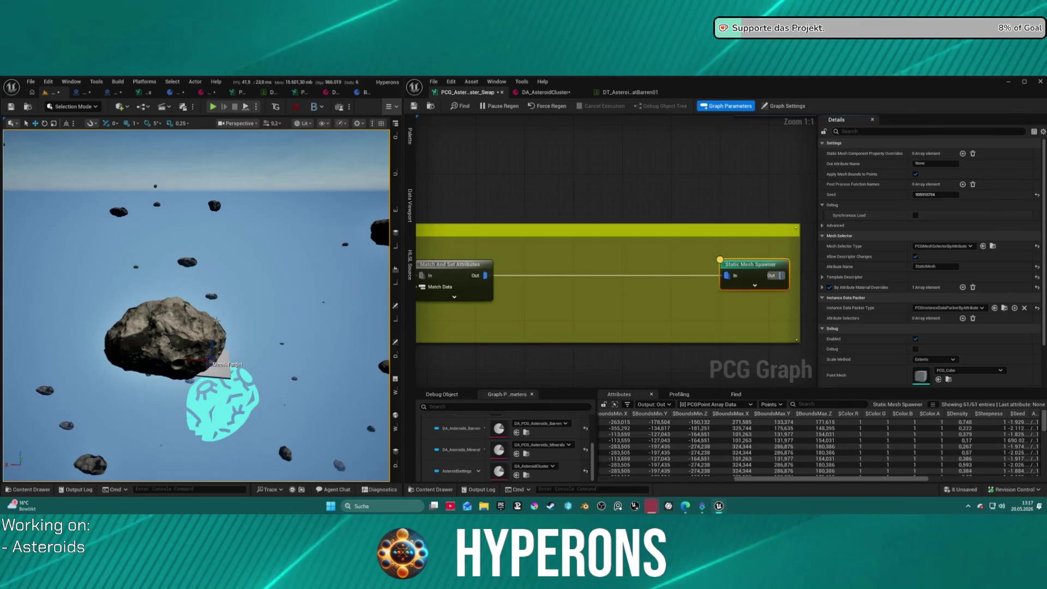
left_click(632, 94)
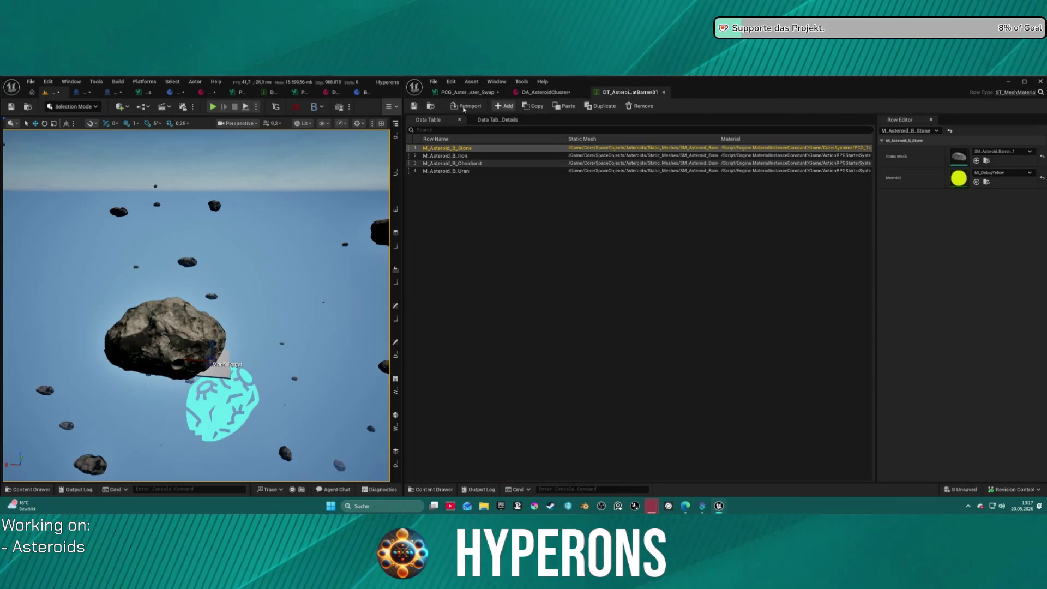
Step: Save the Barren asteroid data table and bring up the DA_AsteroidCluster data asset
left_click(415, 107)
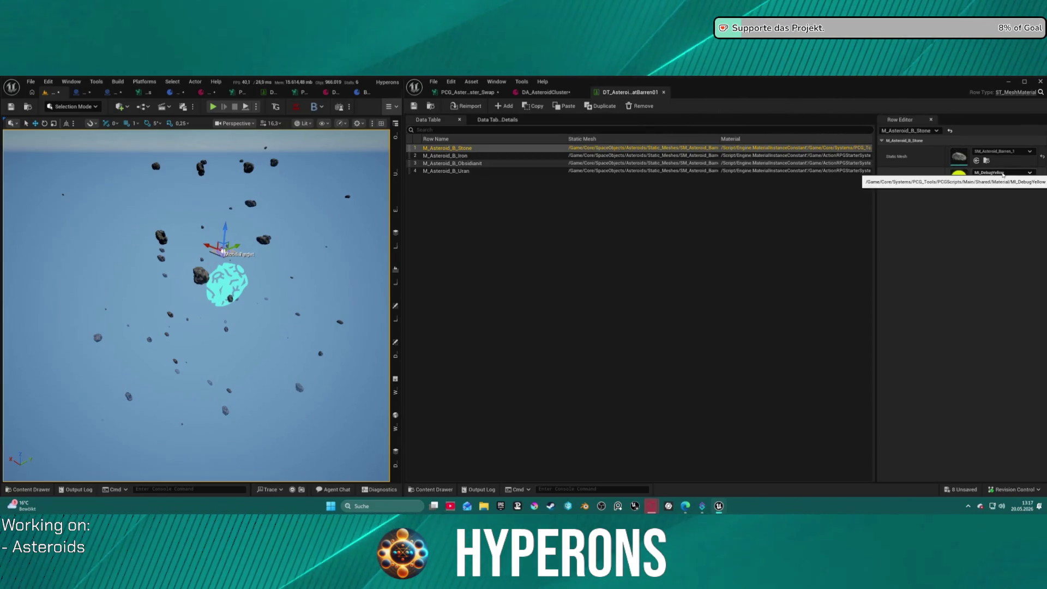
left_click(553, 93)
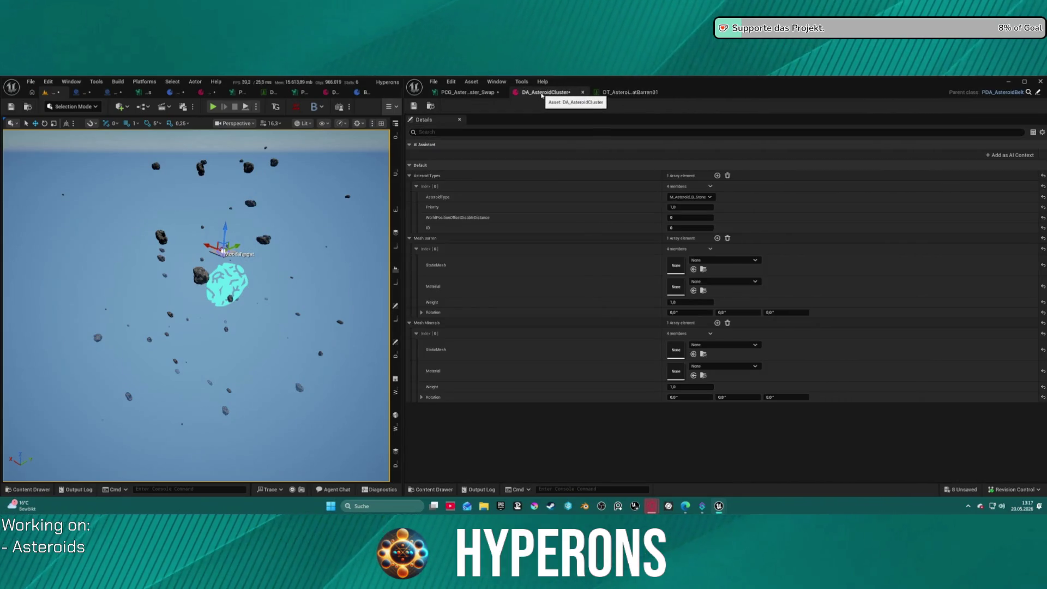
Step: Preview Iron, Uran and Aetherium asteroid types, then restore AsteroidType to M_Asteroid_B_Stone
left_click(701, 197)
left_click(705, 212)
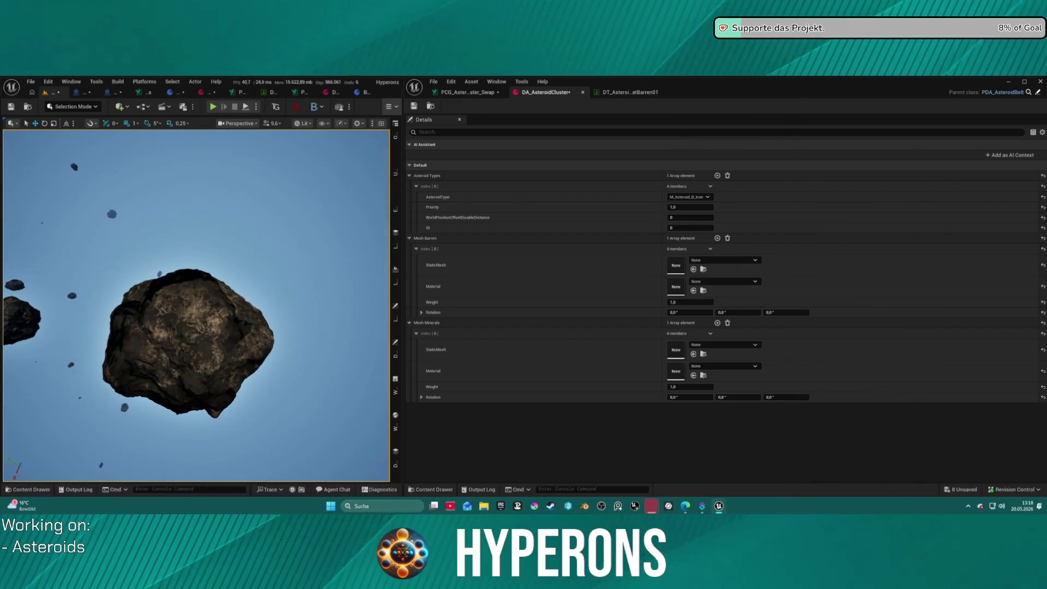
left_click(689, 197)
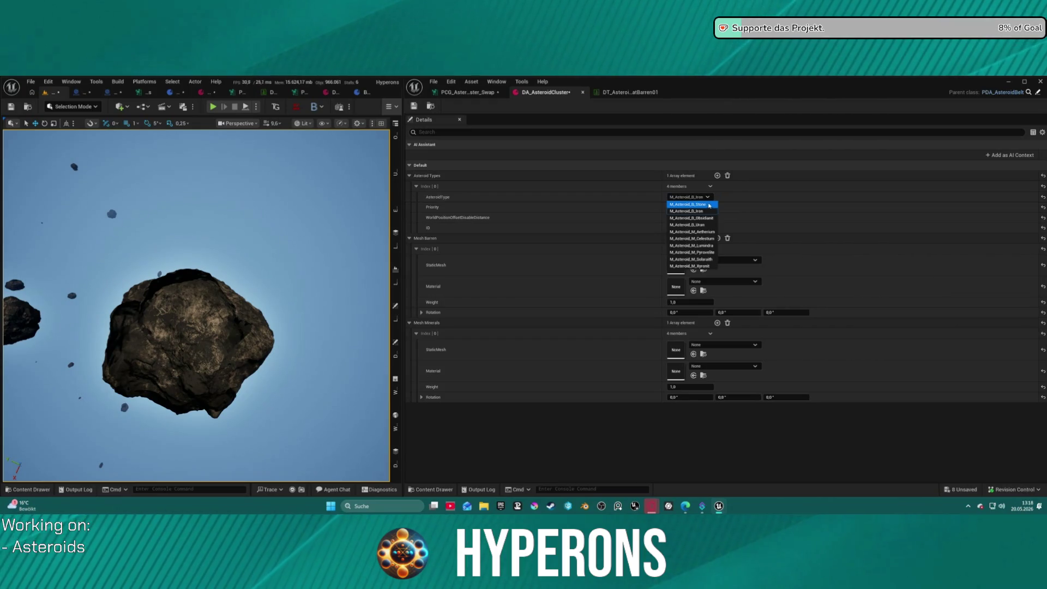
left_click(709, 225)
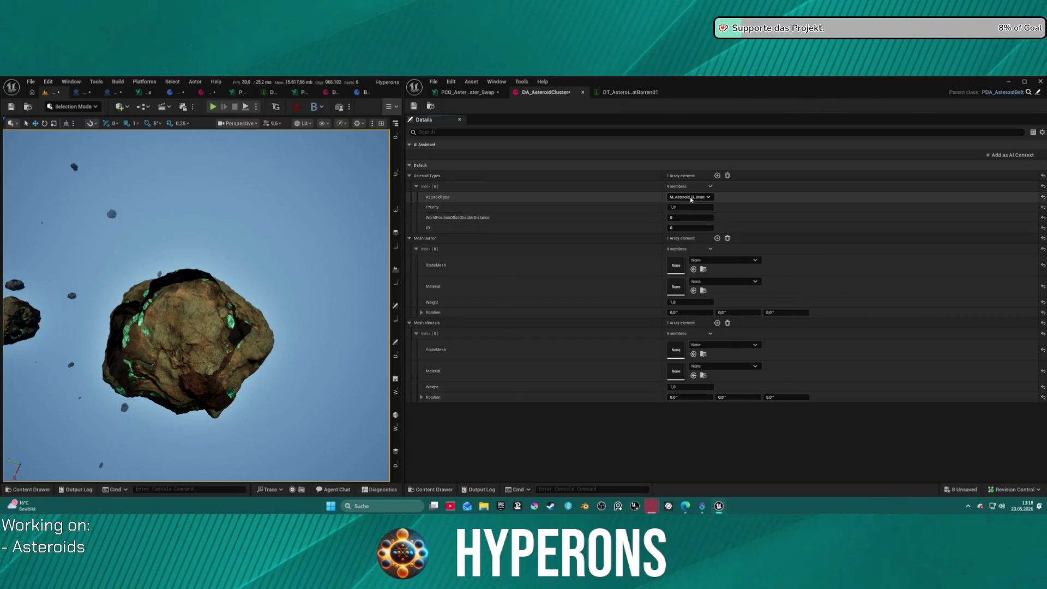
left_click(707, 232)
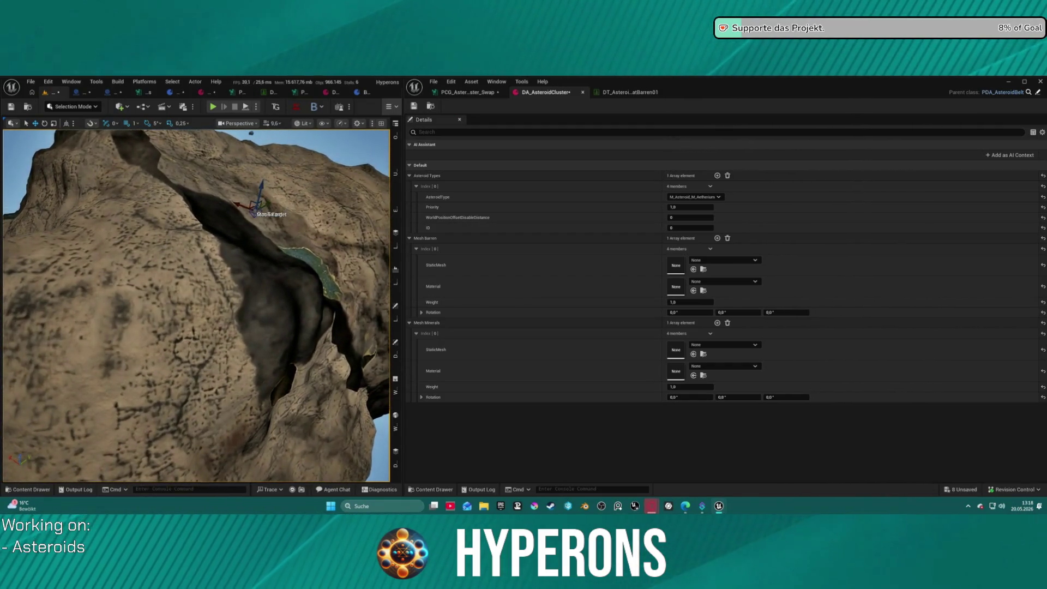
left_click(693, 197)
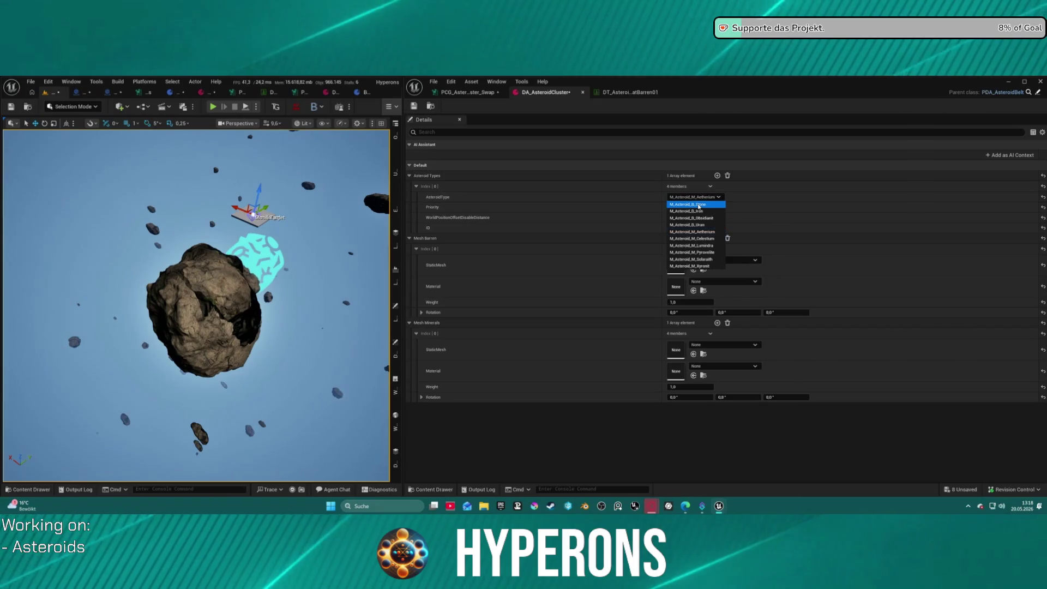
left_click(698, 204)
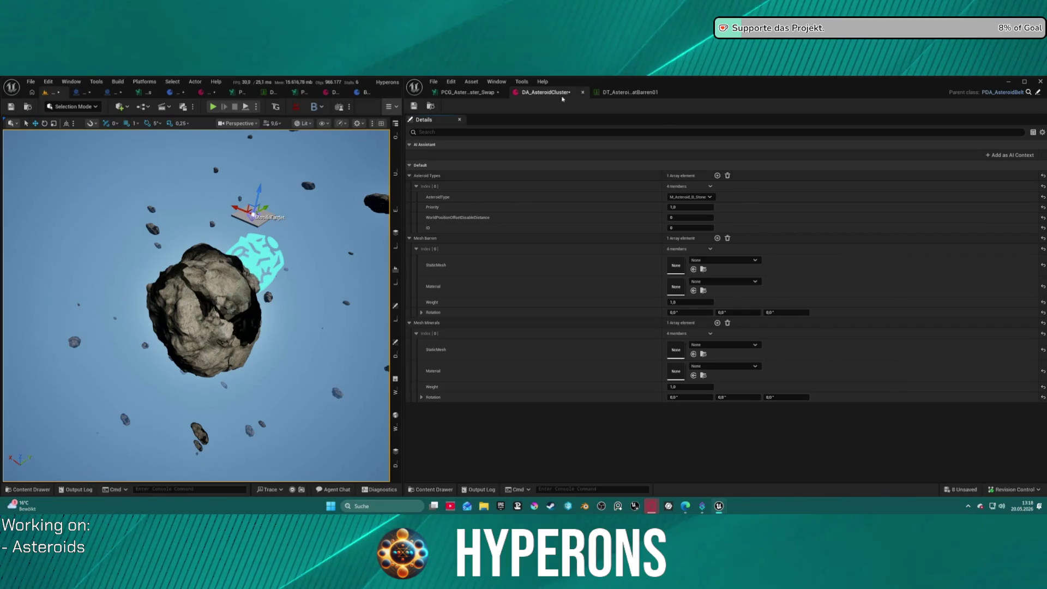
Step: Point the Load Data Table node at DT_AsteroidMatBarren01 so asteroids render debug yellow
left_click(466, 93)
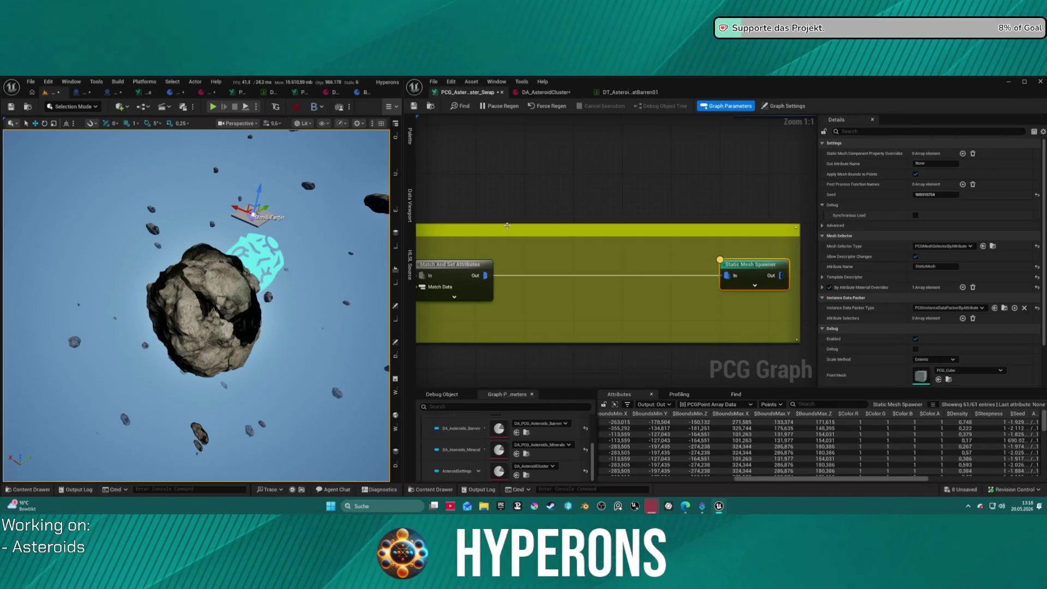
left_click(618, 193)
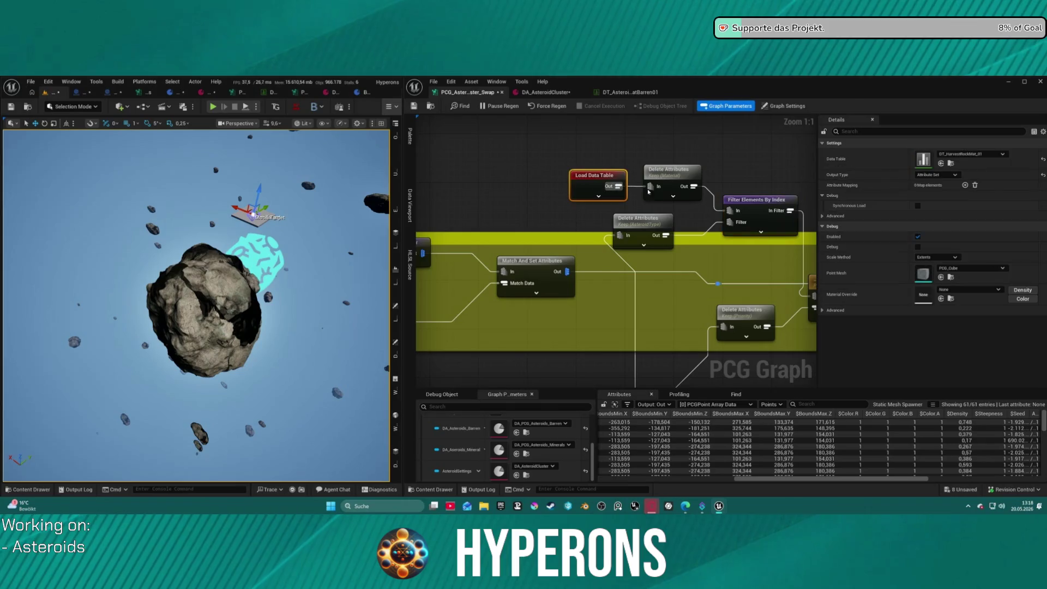
left_click(960, 155)
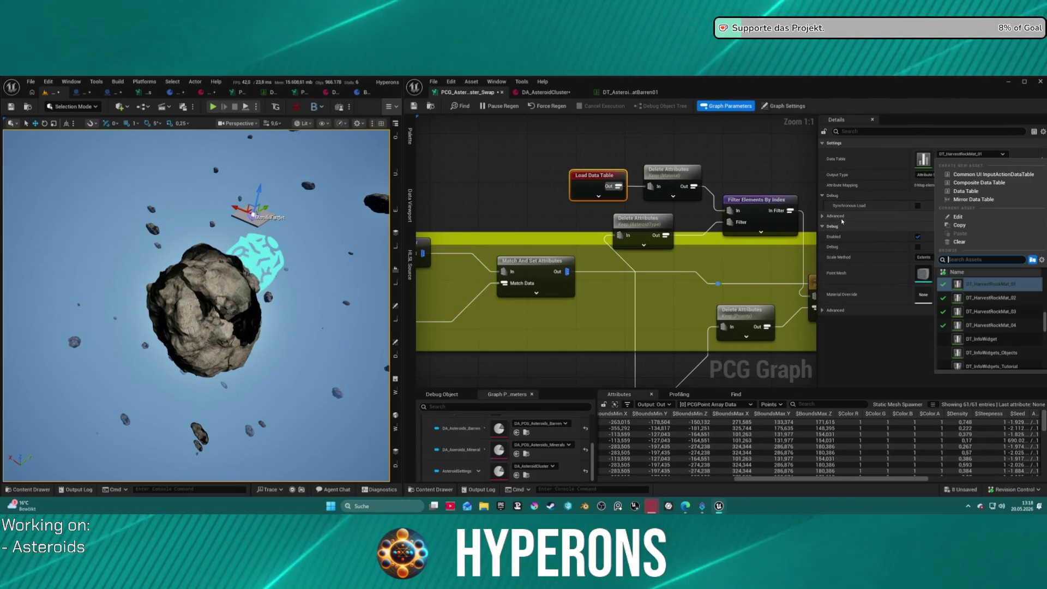
scroll(1028, 309, "up", 2)
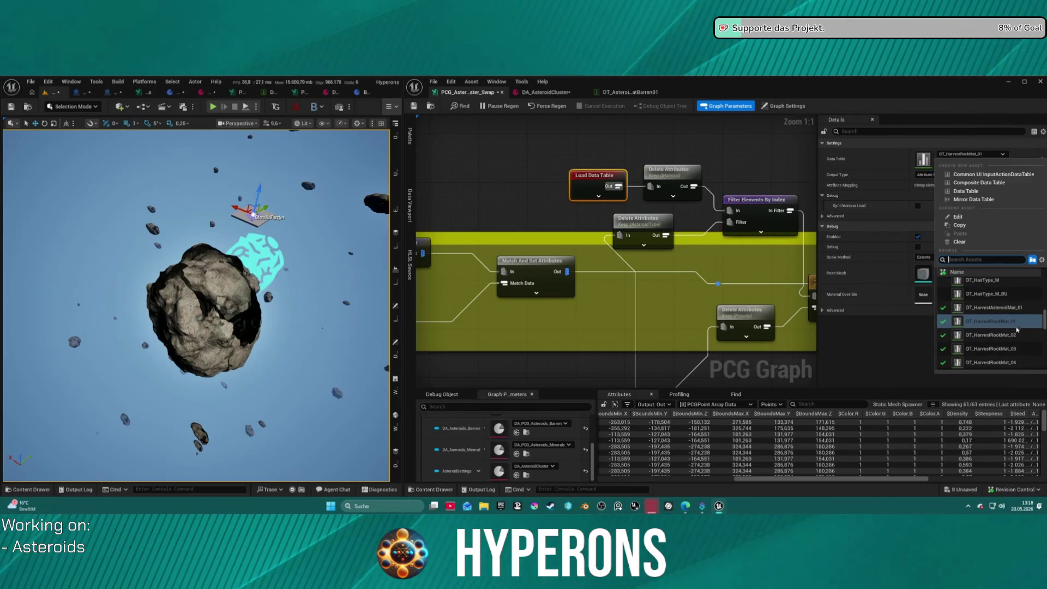
left_click(630, 93)
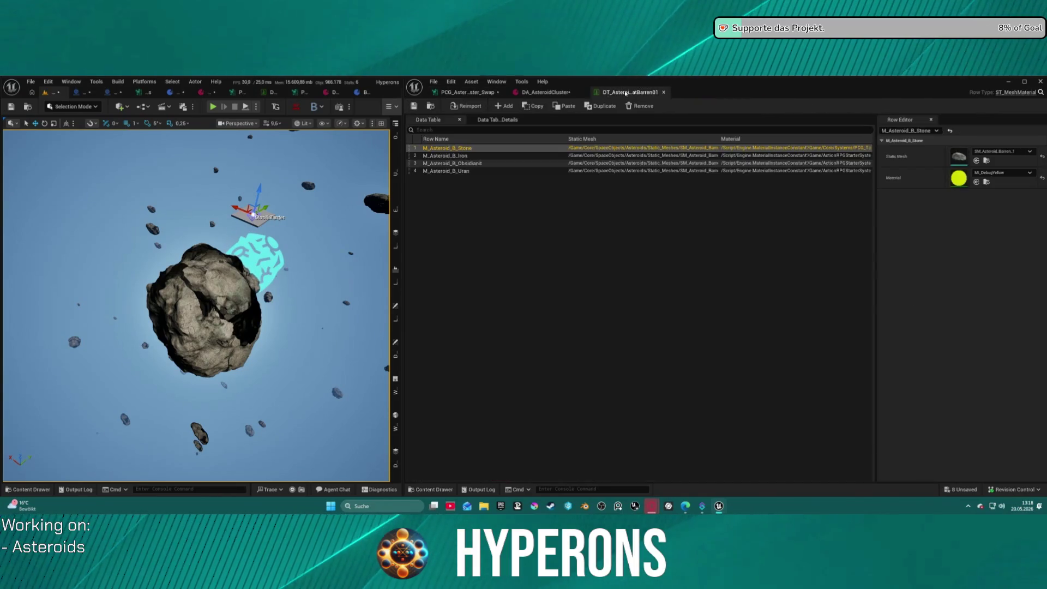
left_click(28, 107)
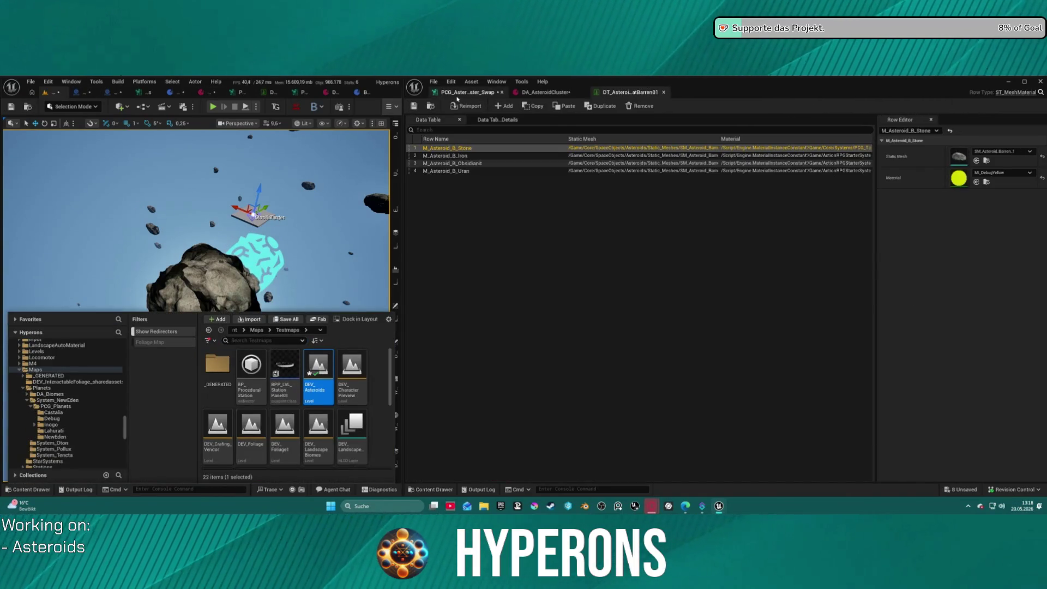
left_click(457, 96)
left_click(625, 92)
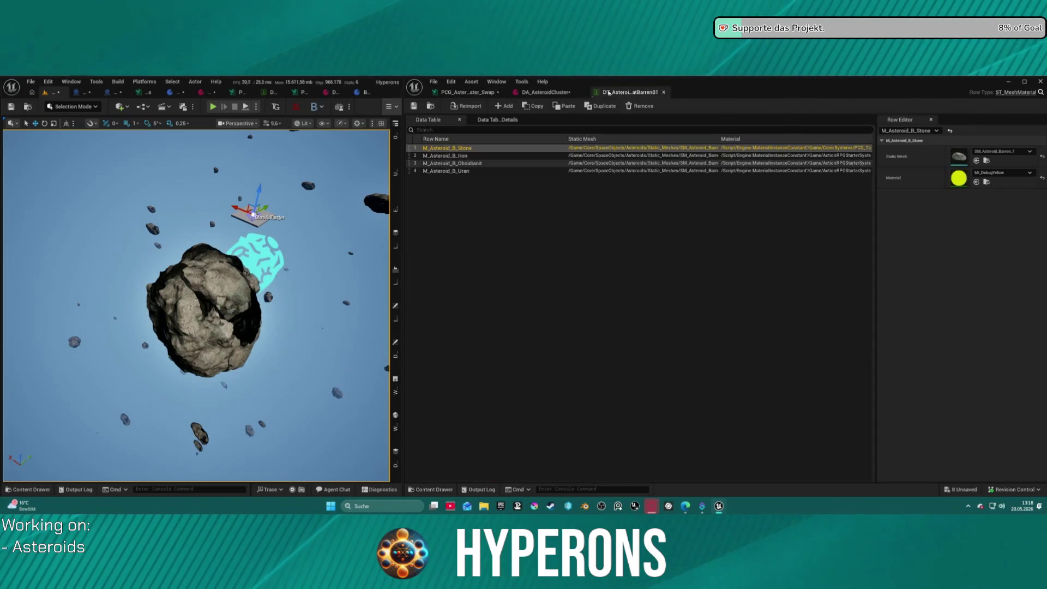
left_click(431, 107)
left_click(473, 93)
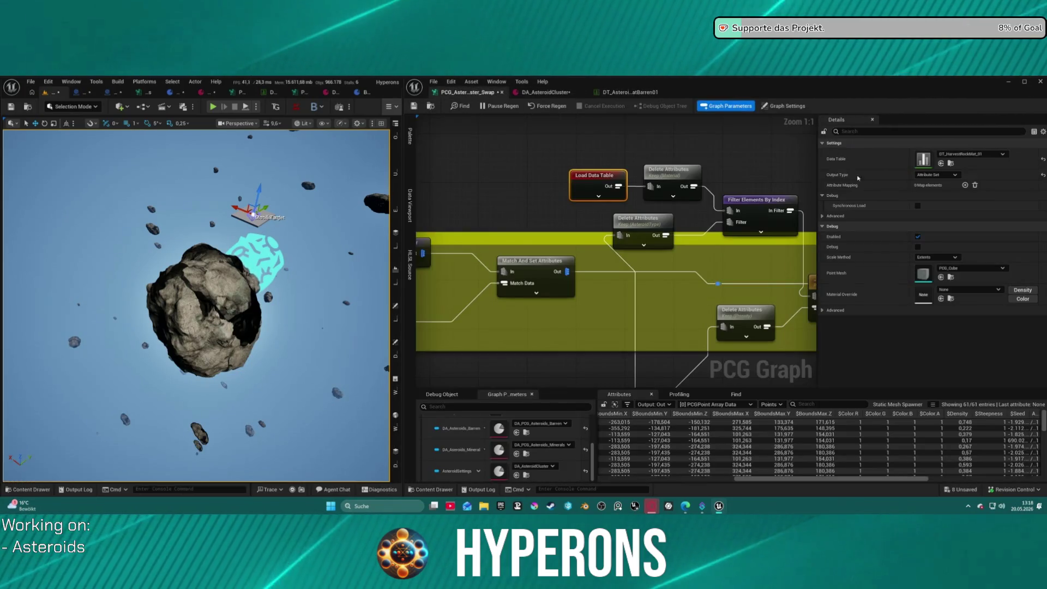
left_click(940, 163)
Step: Move the Asteroid Settings and Get Property From Object Path nodes into the comment box
mouse_move(207, 291)
left_mouse_down()
mouse_move(192, 310)
mouse_move(227, 320)
left_mouse_up()
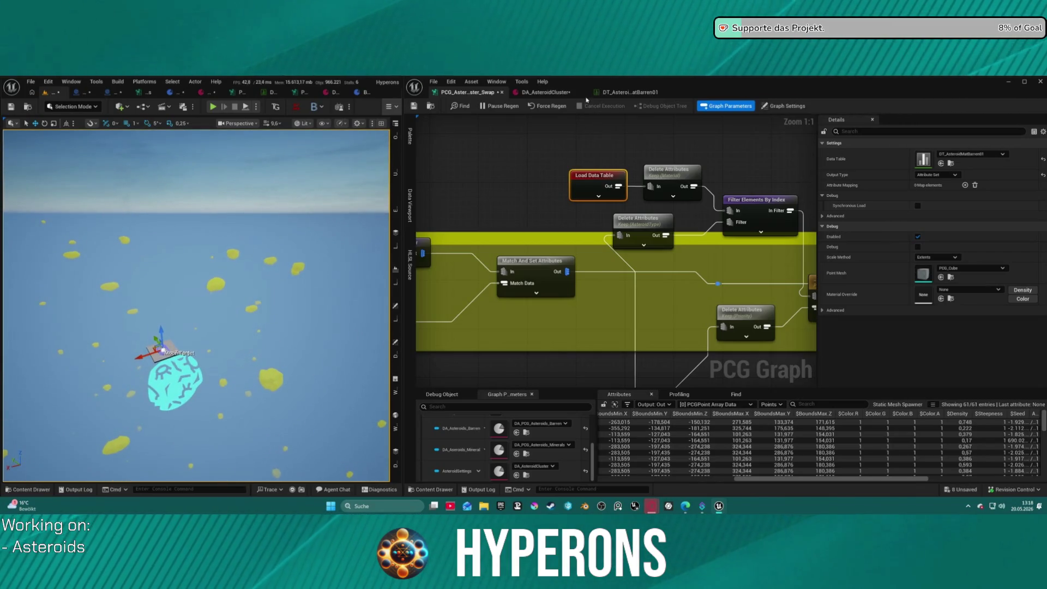
mouse_move(565, 230)
left_mouse_down()
mouse_move(616, 221)
mouse_move(663, 193)
mouse_move(676, 163)
left_mouse_up()
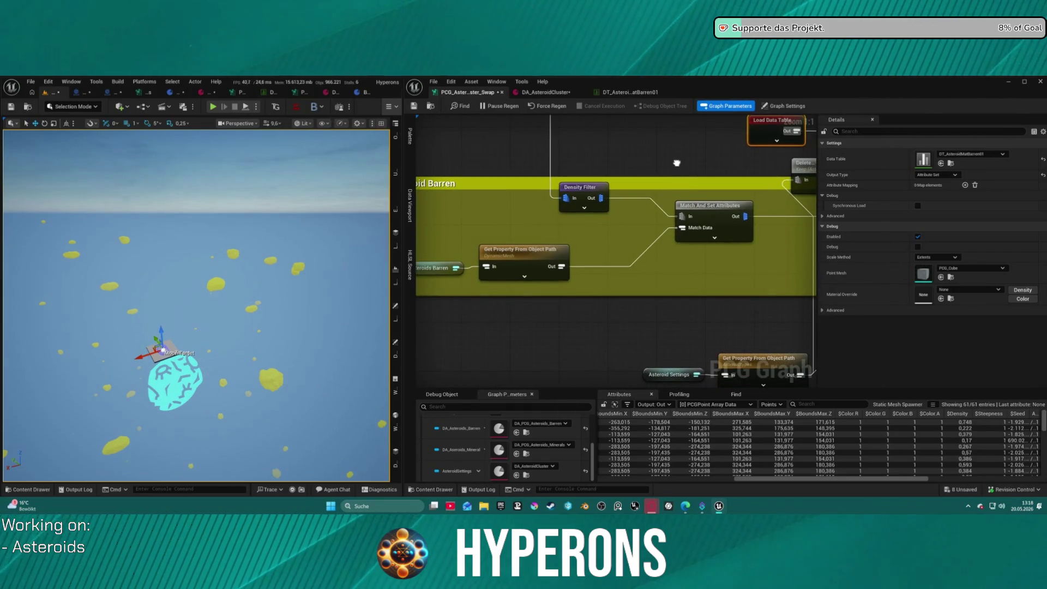
mouse_move(676, 163)
left_mouse_down()
mouse_move(674, 186)
mouse_move(676, 120)
mouse_move(734, 214)
mouse_move(652, 208)
mouse_move(600, 182)
mouse_move(601, 195)
left_mouse_up()
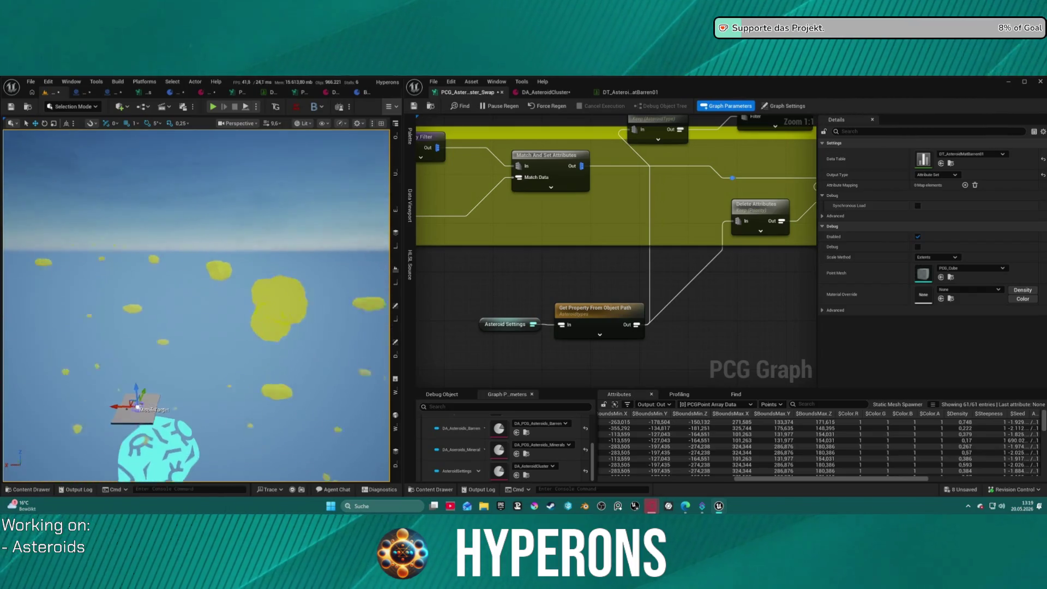
left_click_drag(662, 220, 676, 313)
mouse_move(739, 286)
left_mouse_down()
mouse_move(699, 275)
mouse_move(646, 236)
mouse_move(537, 236)
left_mouse_up()
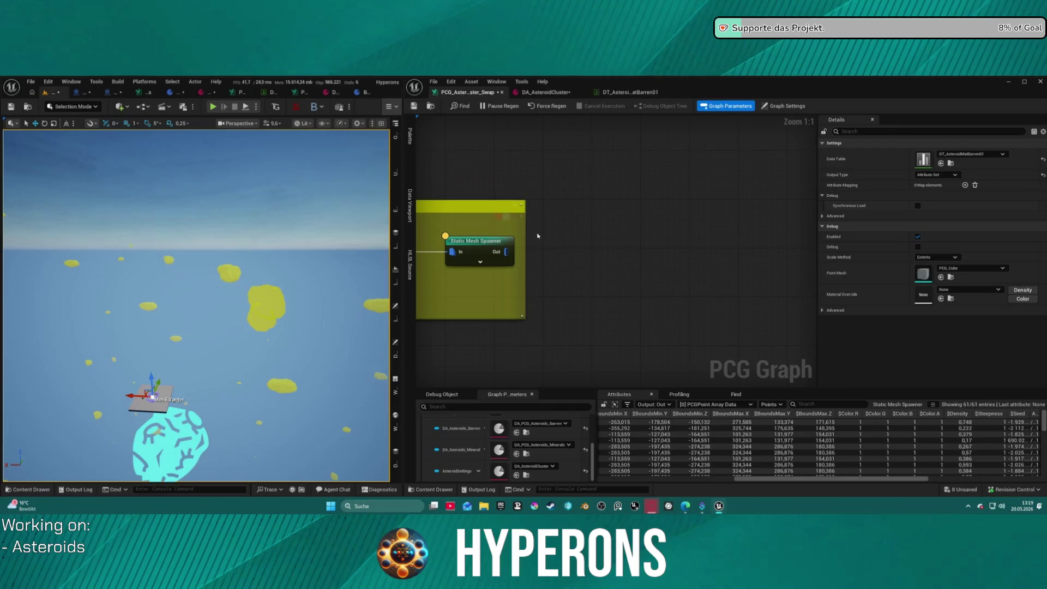
left_click(484, 251)
mouse_move(439, 210)
left_mouse_down()
mouse_move(509, 226)
mouse_move(578, 224)
mouse_move(628, 250)
mouse_move(806, 238)
mouse_move(432, 232)
mouse_move(473, 219)
mouse_move(447, 250)
mouse_move(479, 279)
left_mouse_up()
mouse_move(606, 330)
left_mouse_down()
mouse_move(691, 237)
mouse_move(639, 244)
mouse_move(641, 227)
left_mouse_up()
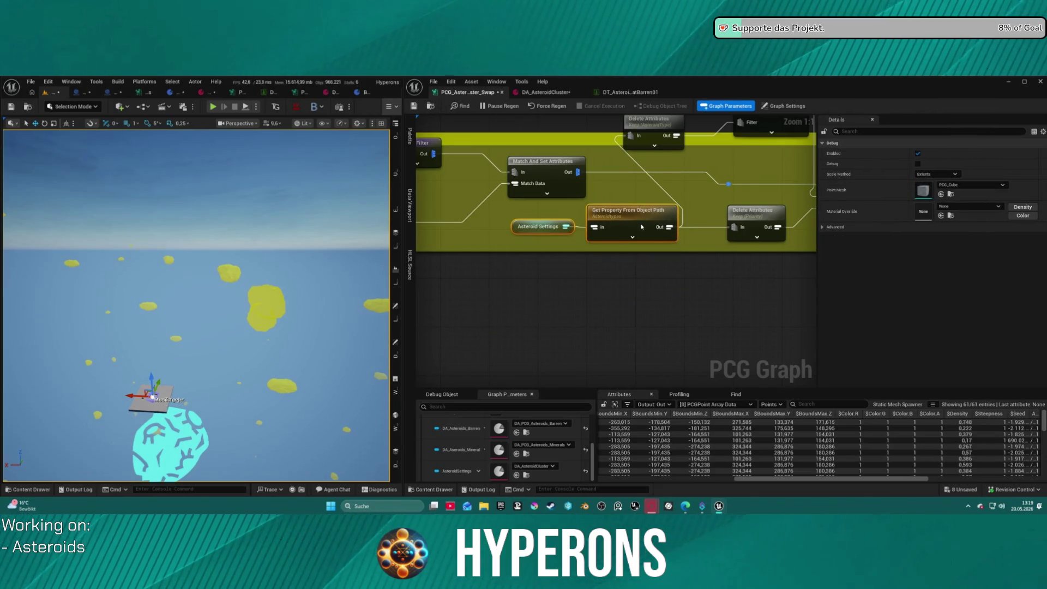
scroll(611, 216, "down", 3)
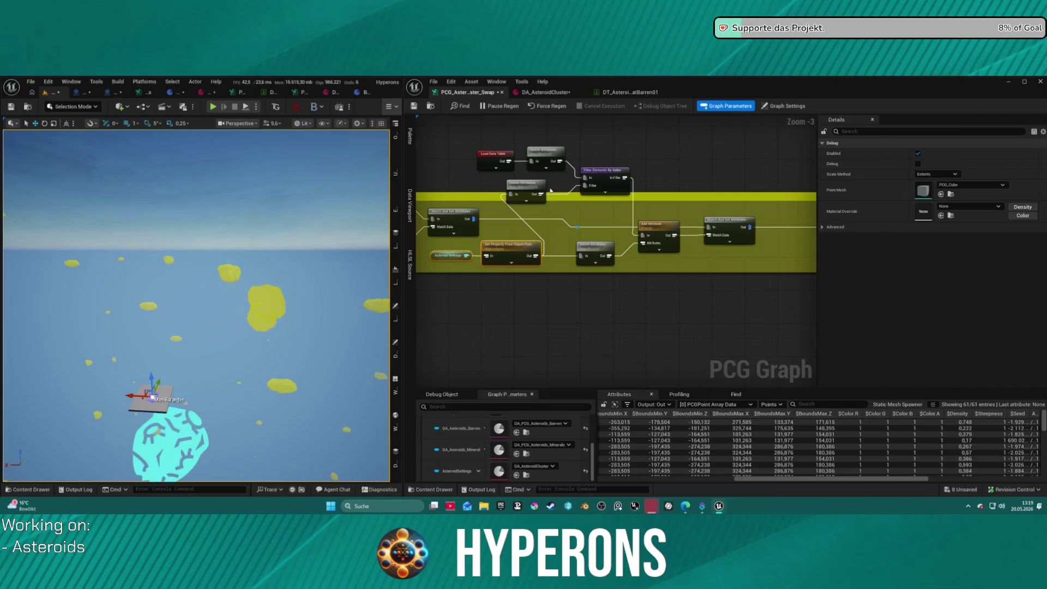
Step: Reposition the Delete Attributes, Filter, Add Attribute and Match And Set Attributes nodes rightward
left_click_drag(524, 191, 547, 187)
left_click_drag(615, 173, 687, 174)
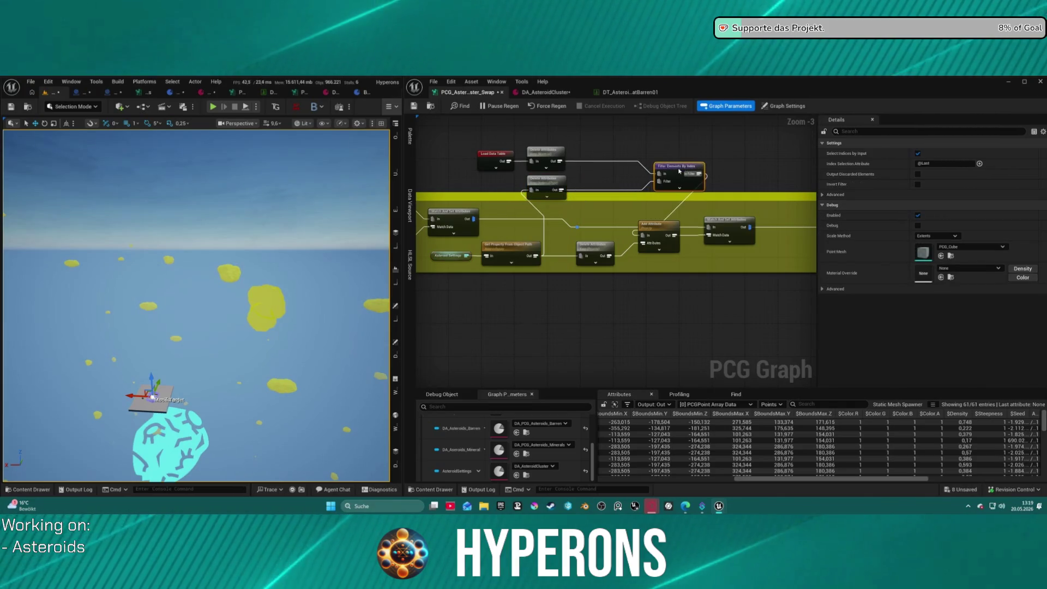
mouse_move(499, 210)
left_mouse_down()
mouse_move(532, 227)
mouse_move(696, 223)
left_mouse_up()
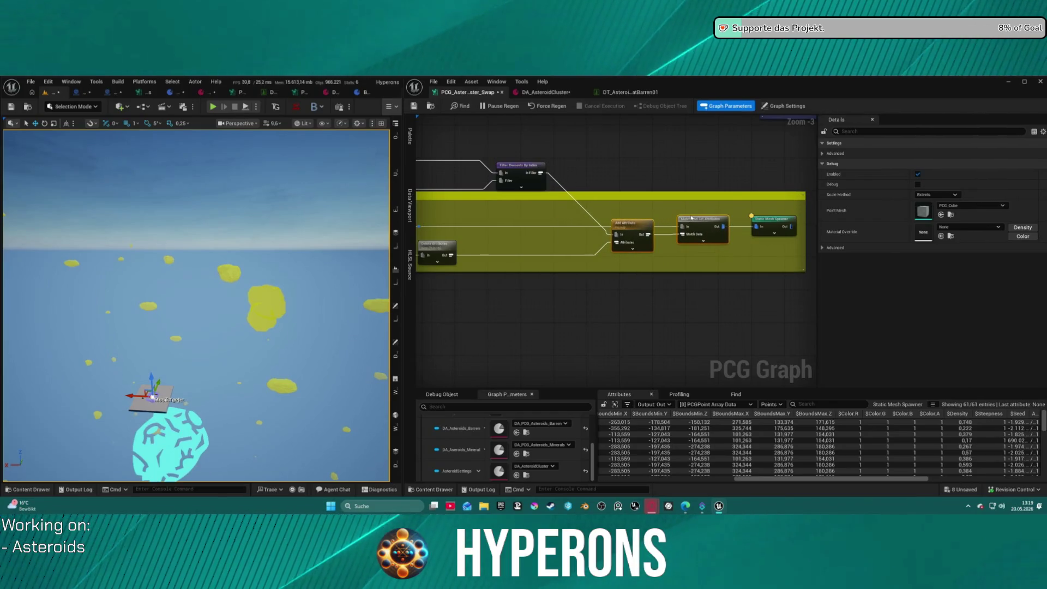
mouse_move(777, 244)
left_mouse_down()
mouse_move(640, 232)
mouse_move(703, 242)
left_mouse_up()
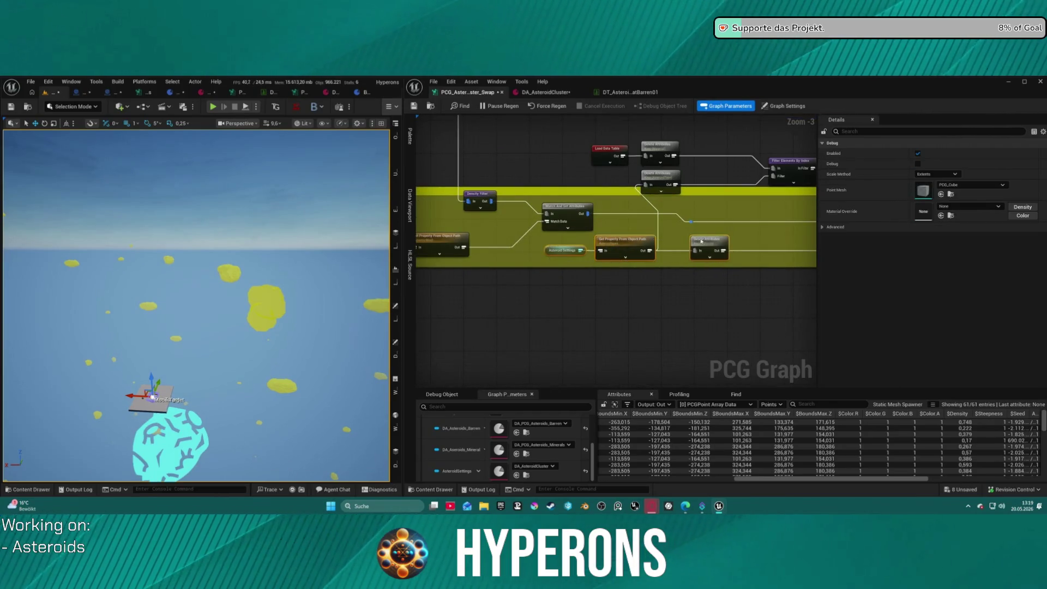
left_click_drag(783, 240, 783, 240)
mouse_move(774, 239)
left_mouse_down()
mouse_move(694, 229)
mouse_move(461, 242)
left_mouse_up()
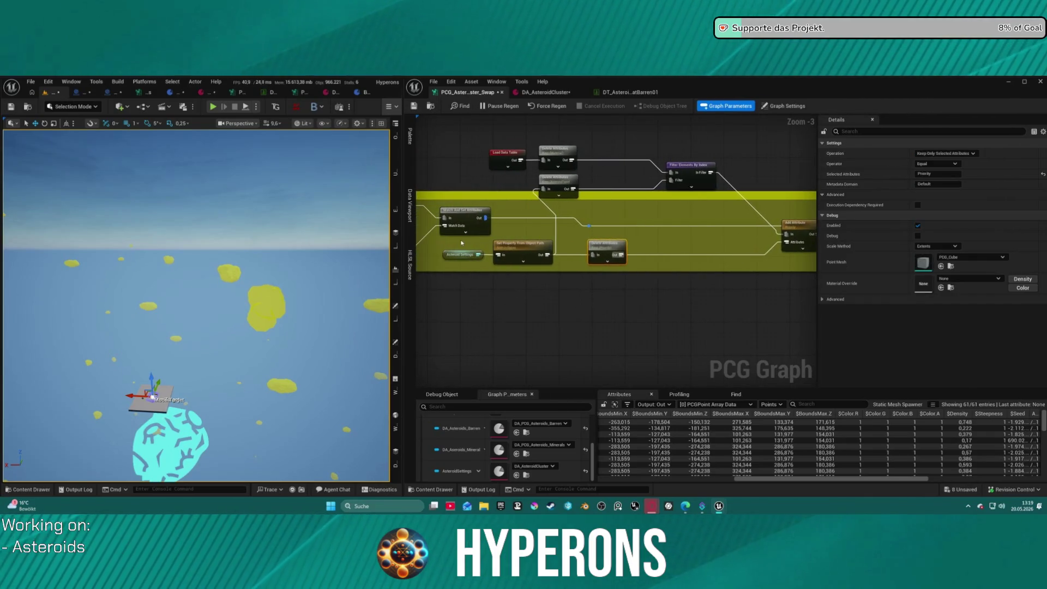
mouse_move(598, 273)
left_mouse_down()
mouse_move(616, 247)
mouse_move(729, 253)
left_mouse_up()
left_click_drag(524, 114, 511, 176)
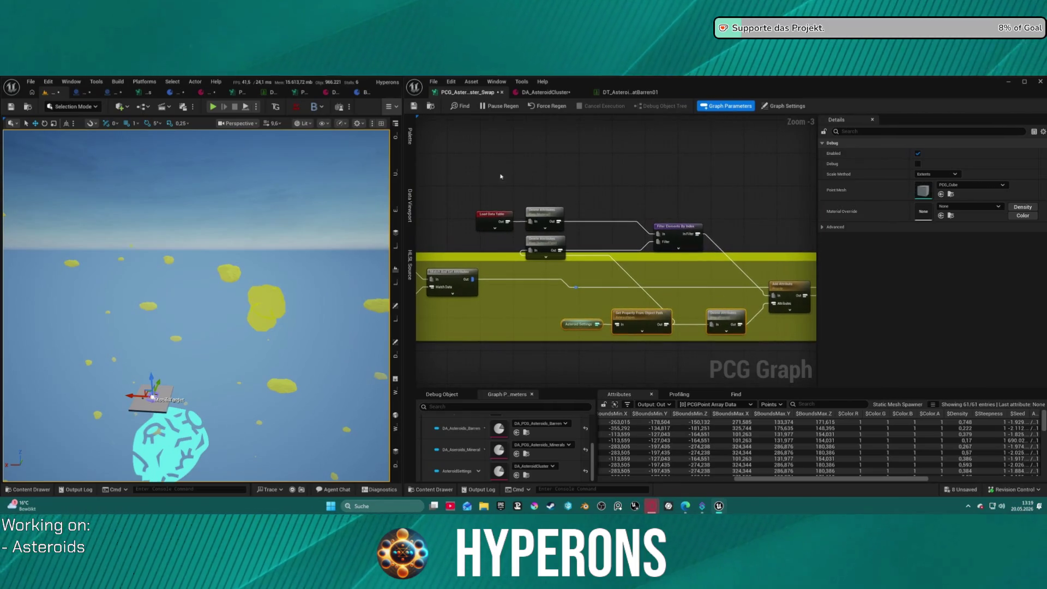
left_click(676, 228, "shift")
left_click_drag(677, 227, 767, 198)
mouse_move(593, 286)
left_mouse_down()
mouse_move(610, 248)
mouse_move(614, 268)
mouse_move(739, 257)
mouse_move(707, 248)
mouse_move(469, 273)
mouse_move(710, 259)
mouse_move(475, 263)
mouse_move(674, 252)
mouse_move(665, 158)
left_mouse_up()
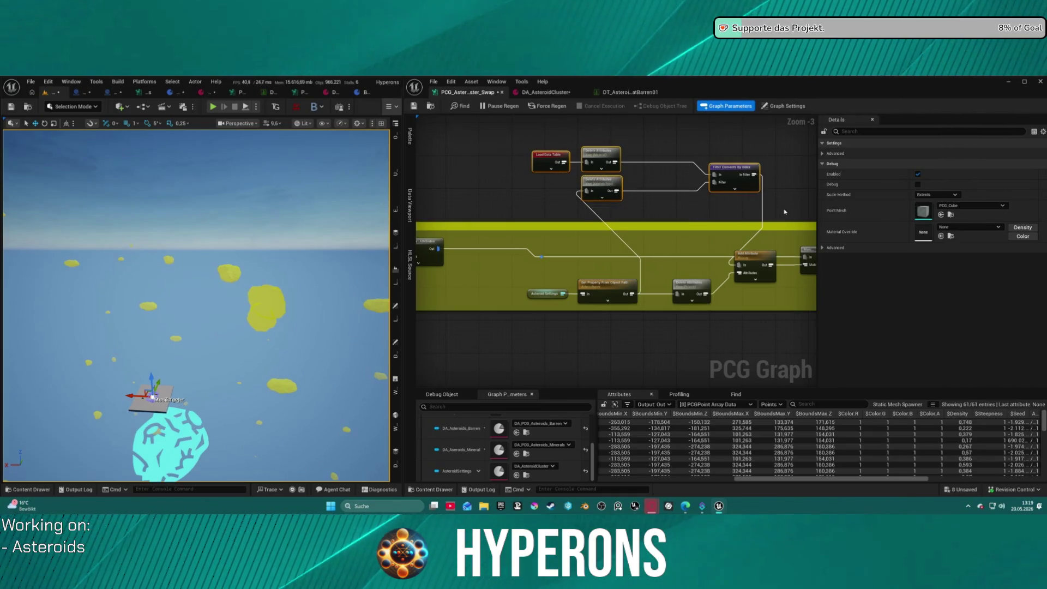
Step: Shift the Match And Set Attributes and Filter nodes further right in the chain
scroll(492, 247, "down", 1)
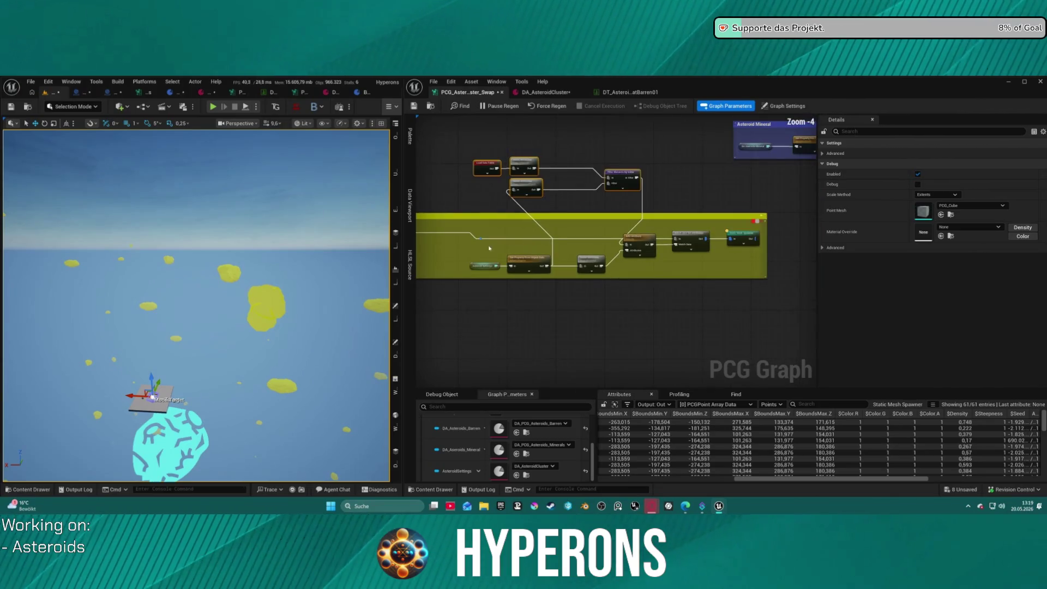
left_click_drag(711, 241, 828, 236)
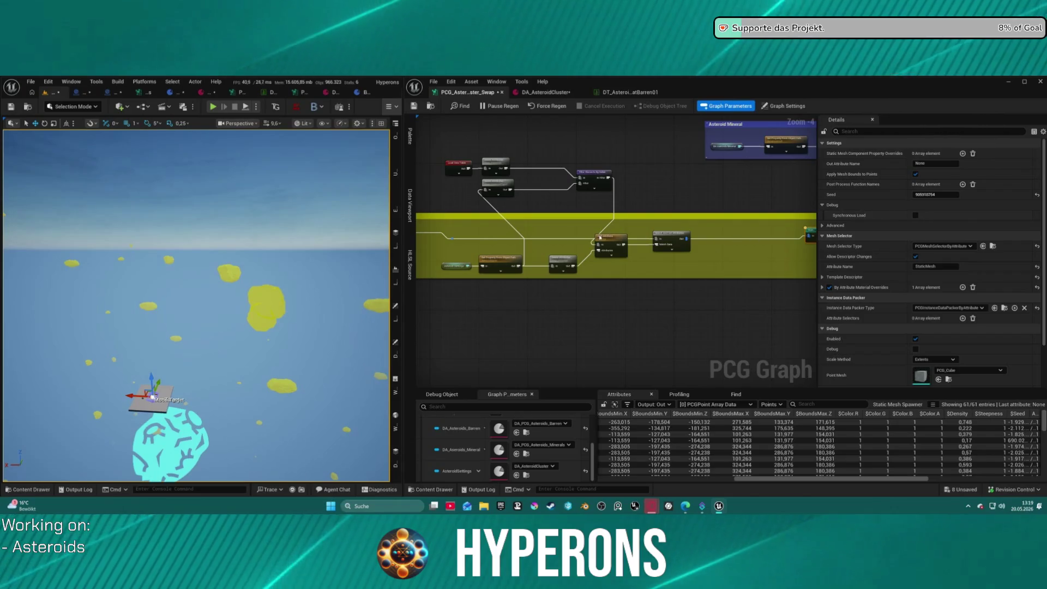
scroll(927, 273, "down", 3)
left_click_drag(458, 217, 537, 217)
left_click(593, 175, "shift")
left_click_drag(593, 175, 675, 176)
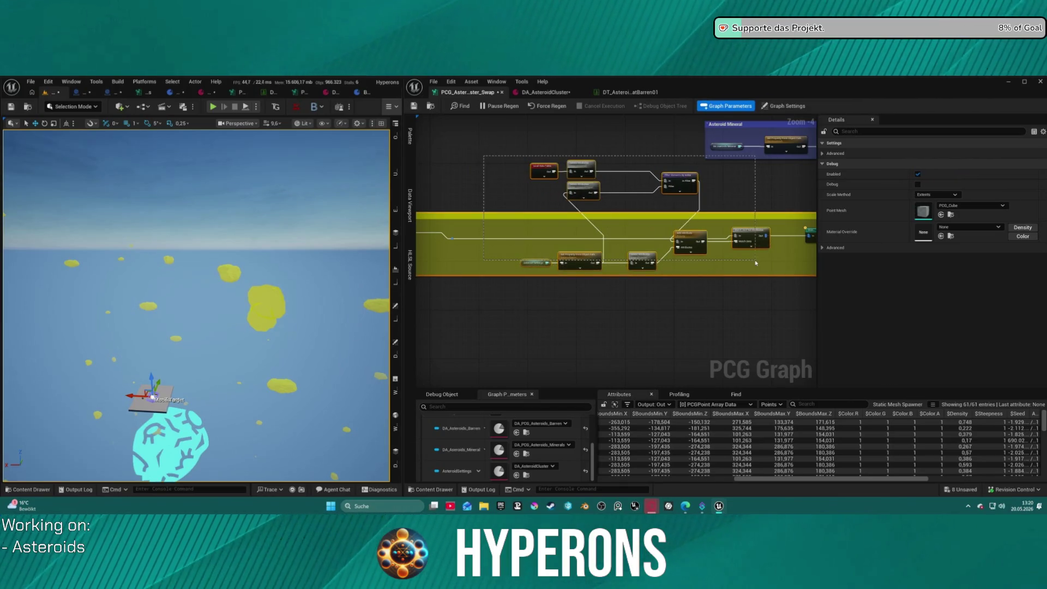
Step: Resize the yellow comment box around the chain and move the group left
left_click_drag(757, 267, 759, 267)
scroll(636, 333, "down", 3)
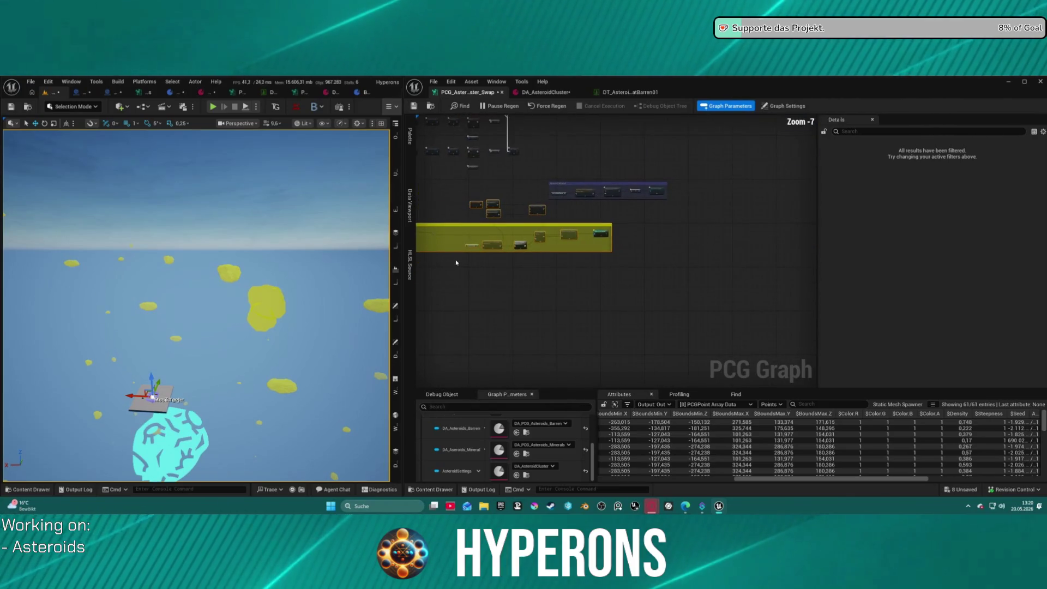
mouse_move(516, 163)
left_mouse_down()
mouse_move(674, 207)
mouse_move(692, 139)
left_mouse_up()
left_click_drag(602, 234, 782, 225)
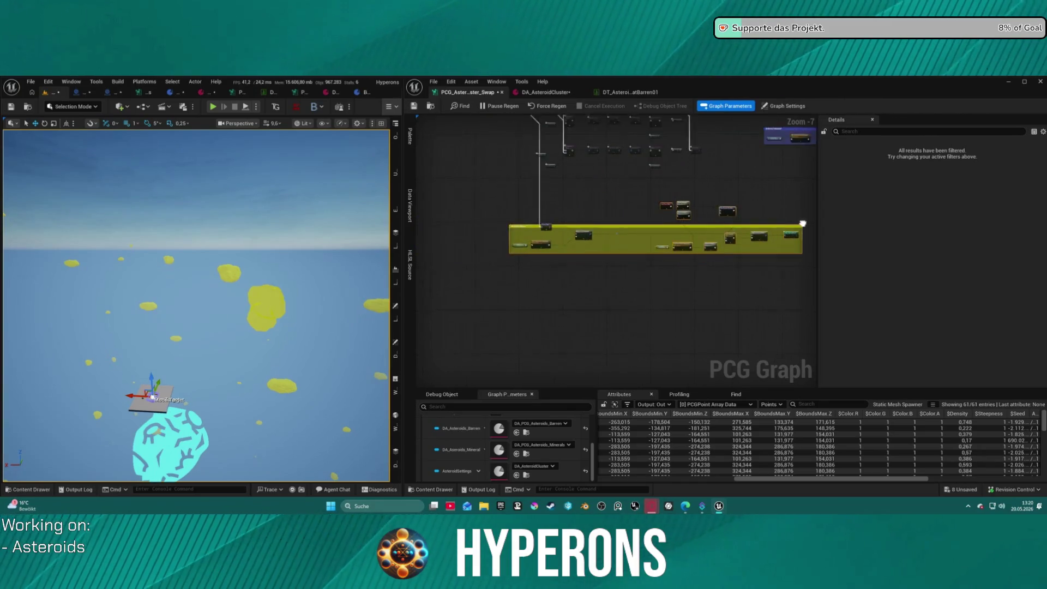
mouse_move(655, 177)
left_mouse_down()
mouse_move(610, 202)
mouse_move(751, 223)
mouse_move(498, 169)
mouse_move(502, 162)
mouse_move(712, 269)
left_mouse_up()
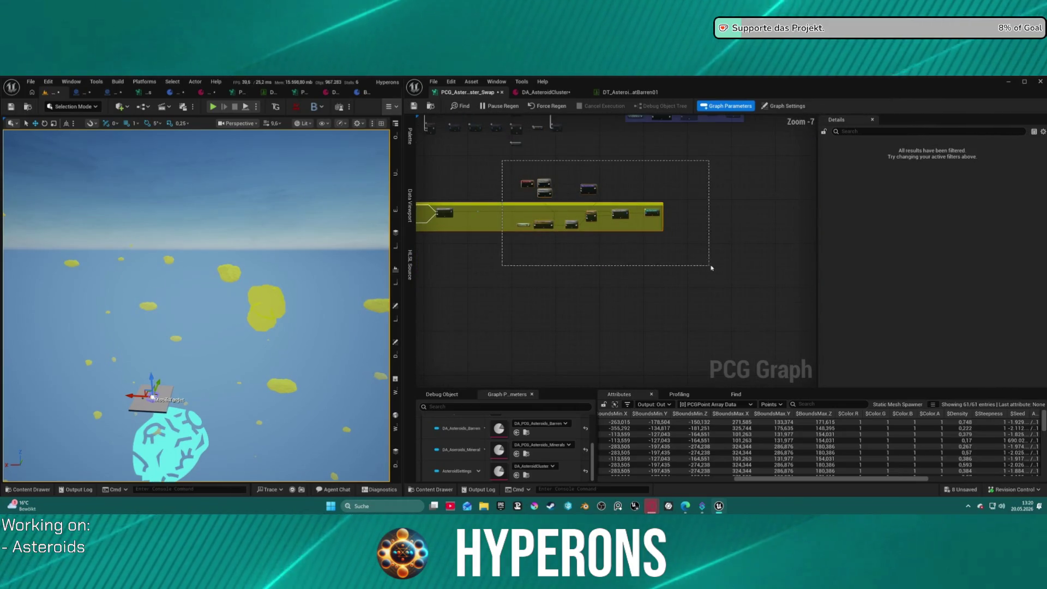
left_click_drag(670, 216, 747, 213)
left_click_drag(670, 208, 634, 213)
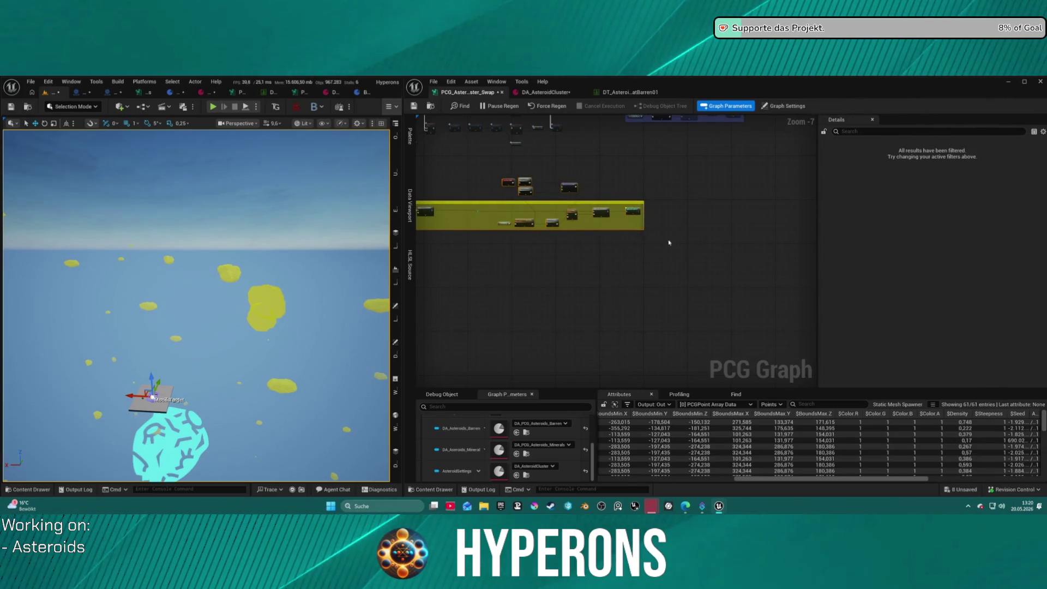
left_click_drag(676, 241, 741, 244)
Step: Duplicate the yellow comment group, delete the copied comment box, and place the copied nodes lower right
left_click(652, 191)
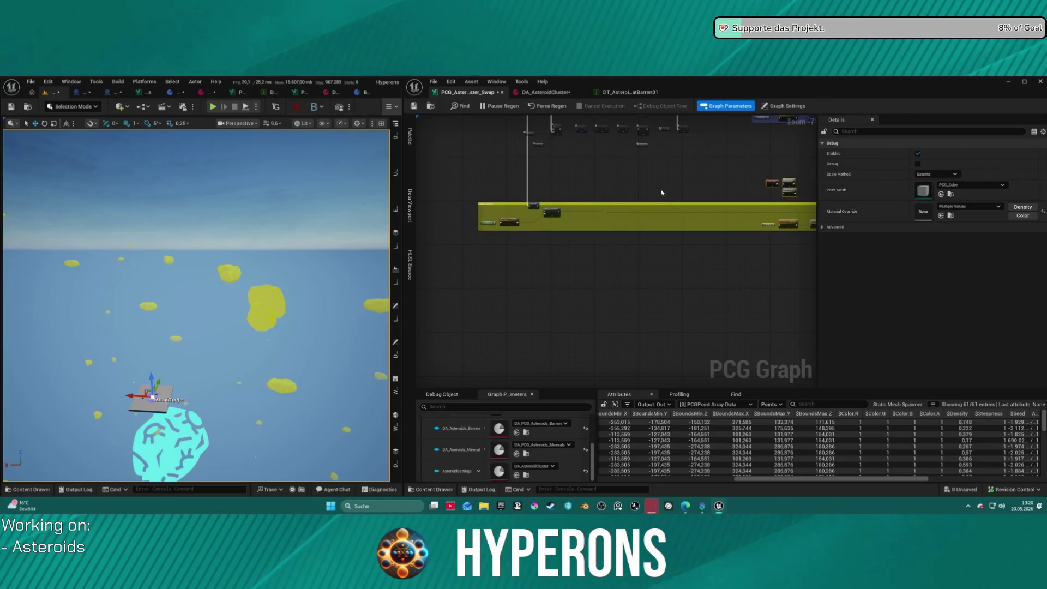
scroll(669, 194, "up", 7)
scroll(610, 244, "down", 7)
scroll(610, 245, "down", 1)
scroll(600, 242, "up", 1)
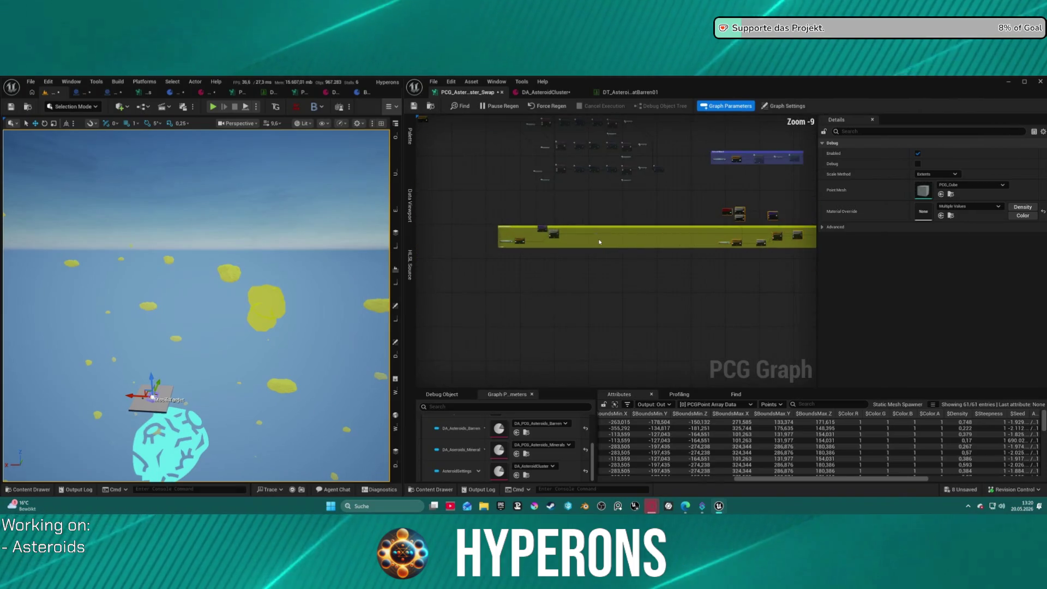
key("ctrl+d")
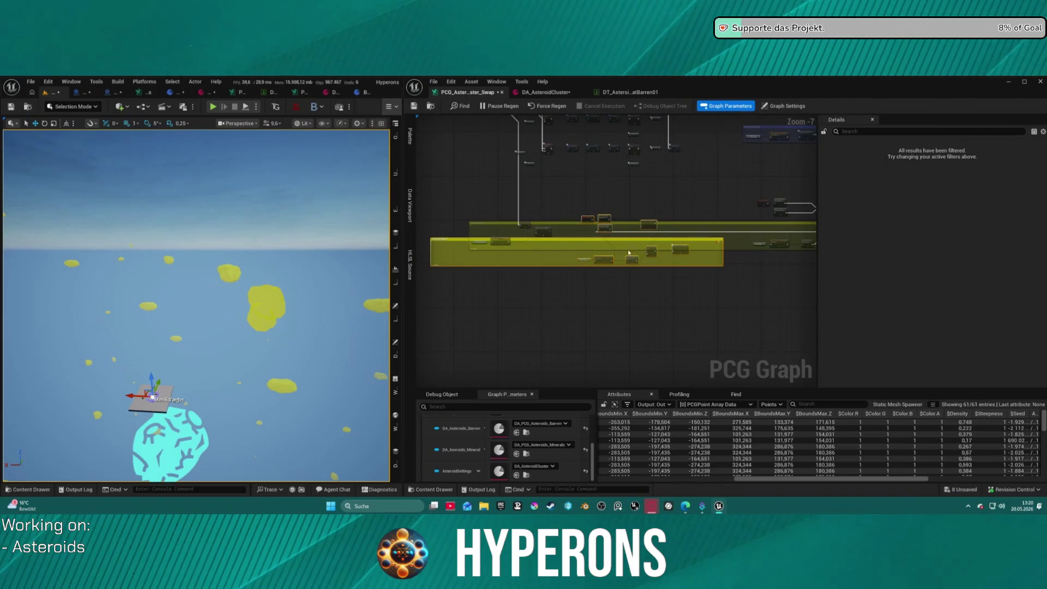
left_click(542, 242)
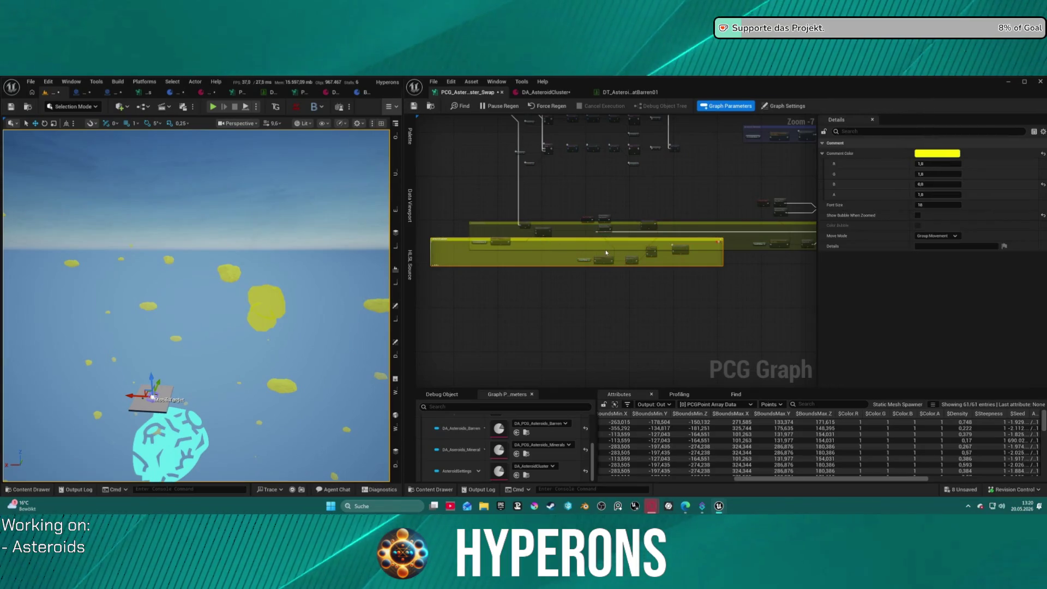
key("Delete")
mouse_move(585, 206)
left_mouse_down()
mouse_move(653, 277)
mouse_move(692, 244)
left_mouse_up()
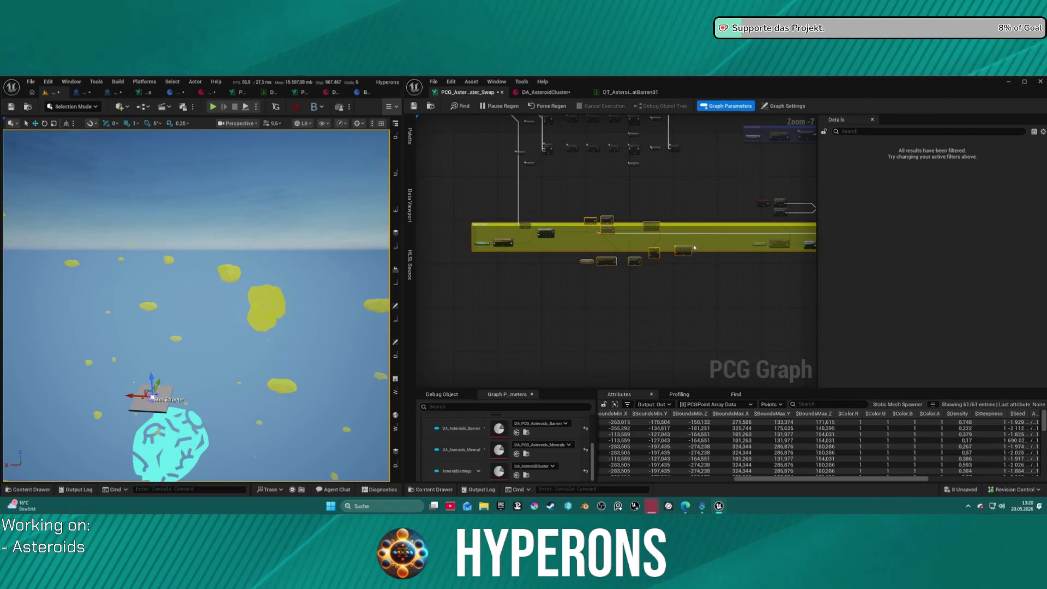
left_click(696, 241)
scroll(696, 244, "up", 5)
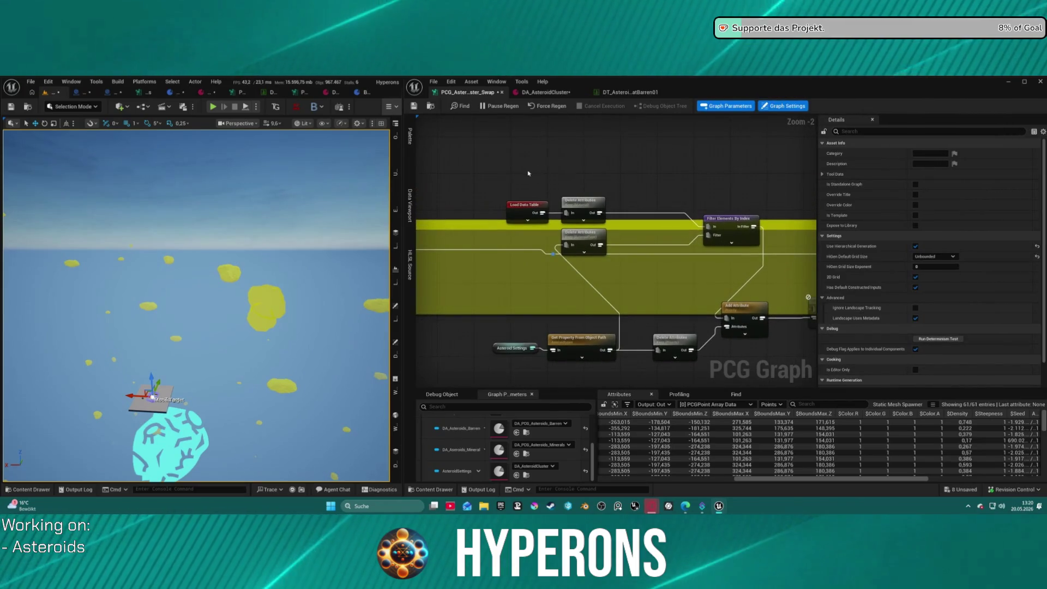
Step: Move Filter Elements By Index, Load Data Table and both Delete Attributes nodes up into a row
left_click(650, 215)
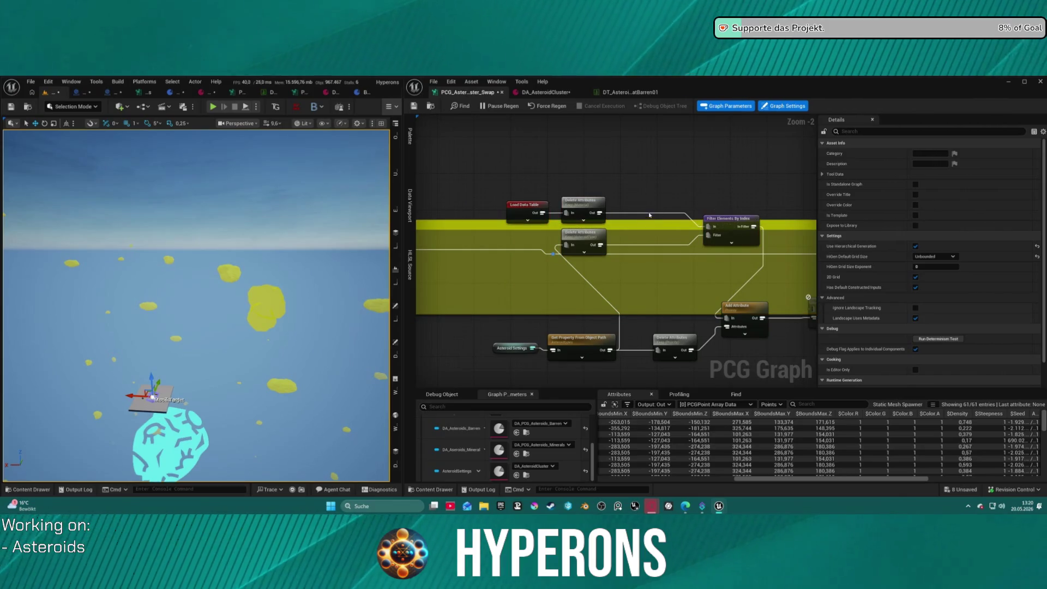
left_click_drag(701, 223, 705, 173)
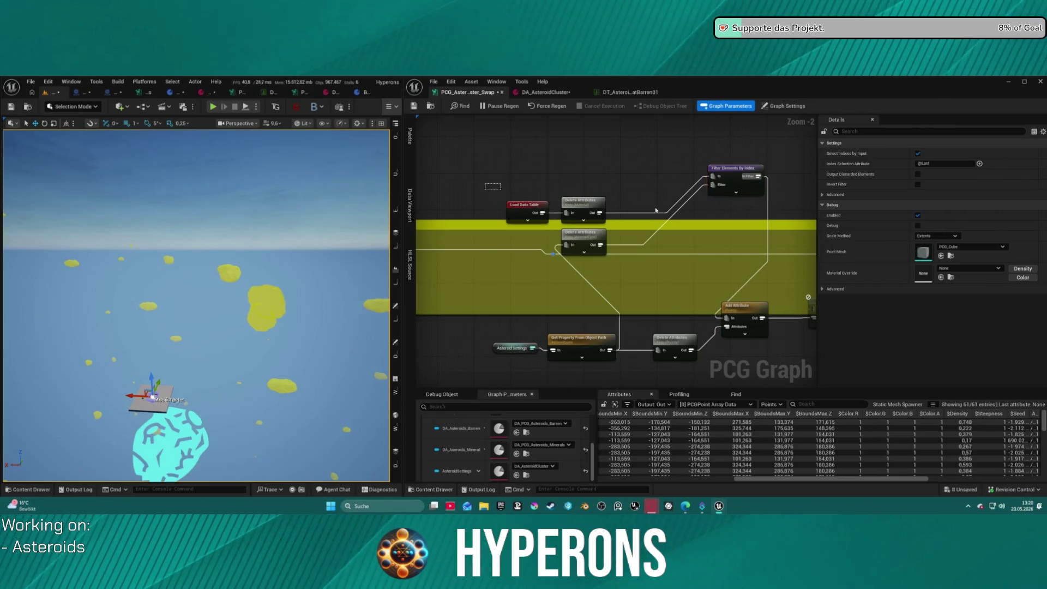
left_click_drag(646, 208, 504, 197)
left_click_drag(572, 208, 594, 191)
left_click_drag(569, 239, 635, 193)
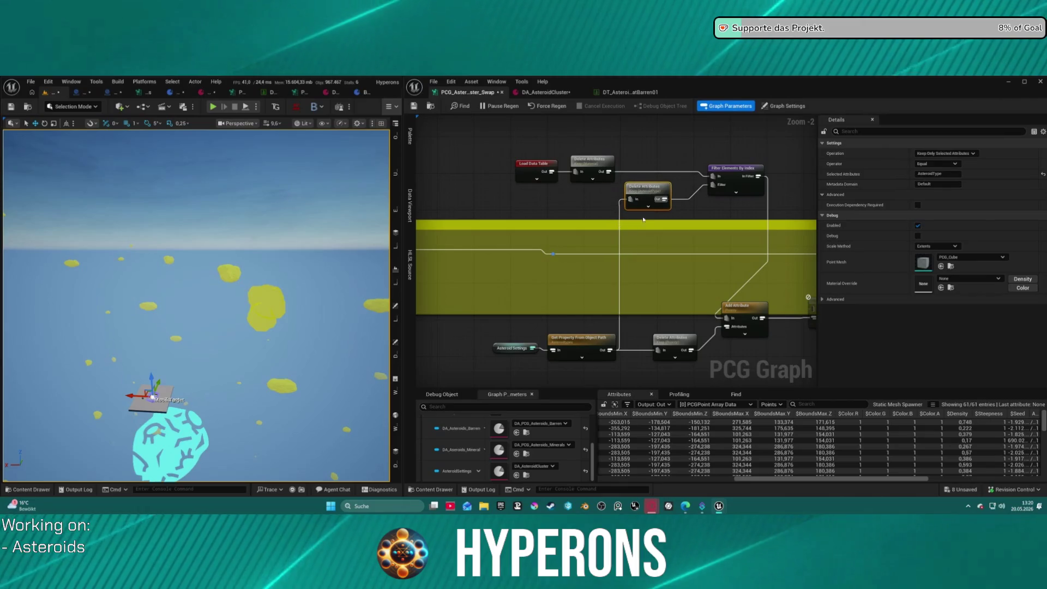
Step: Line up Asteroid Settings, Get Property and Add Attribute beside Filter Elements By Index
left_click(708, 297)
left_click_drag(698, 318, 714, 339)
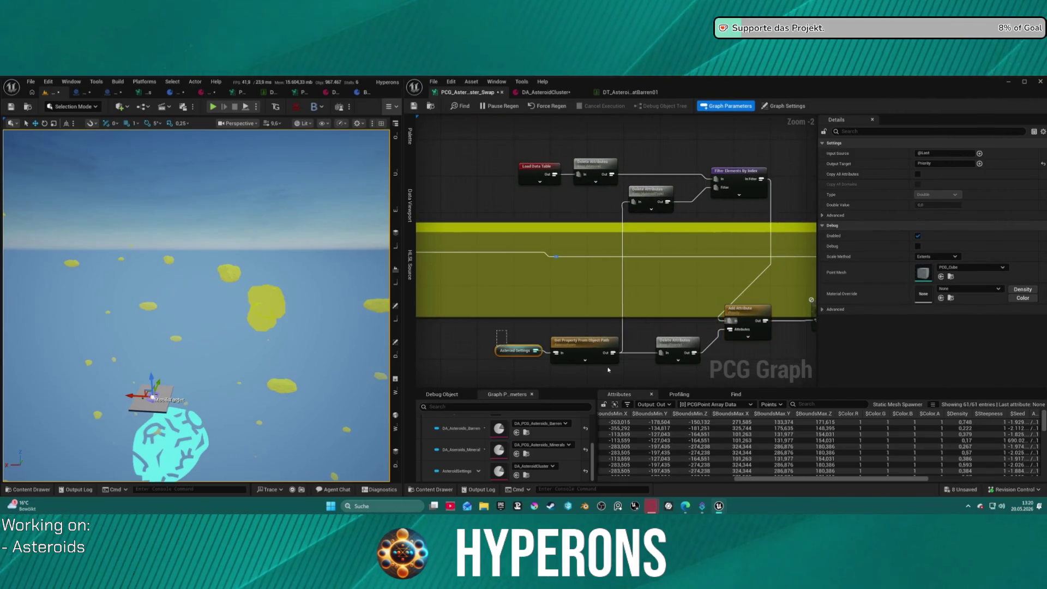
left_click_drag(607, 369, 494, 334)
mouse_move(589, 351)
left_mouse_down()
mouse_move(525, 301)
mouse_move(548, 182)
mouse_move(558, 209)
left_mouse_up()
left_click_drag(476, 210, 472, 215)
left_click(680, 338)
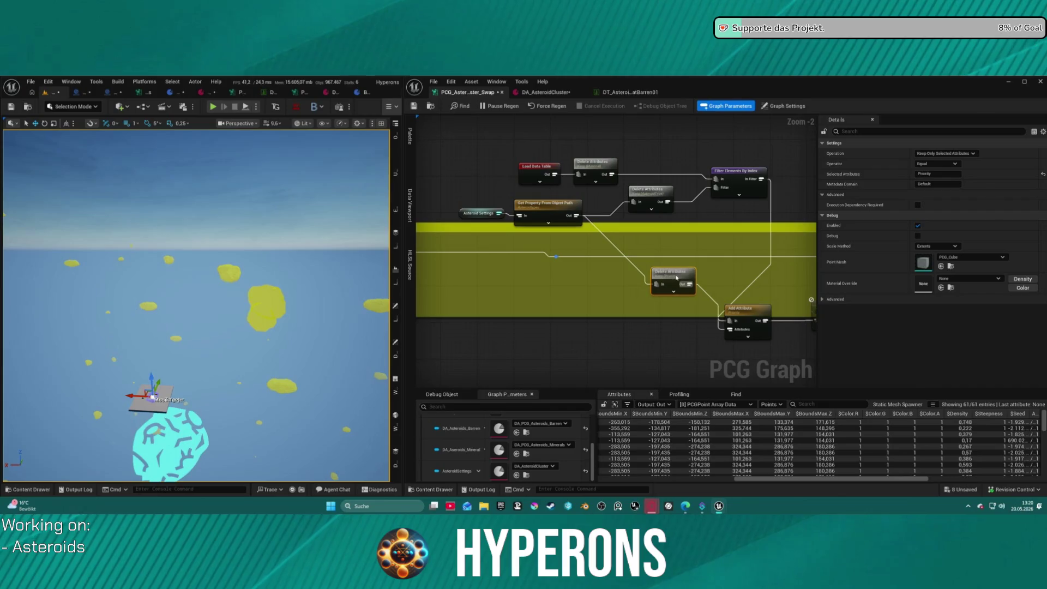
left_click(564, 260)
left_click_drag(551, 263, 597, 155)
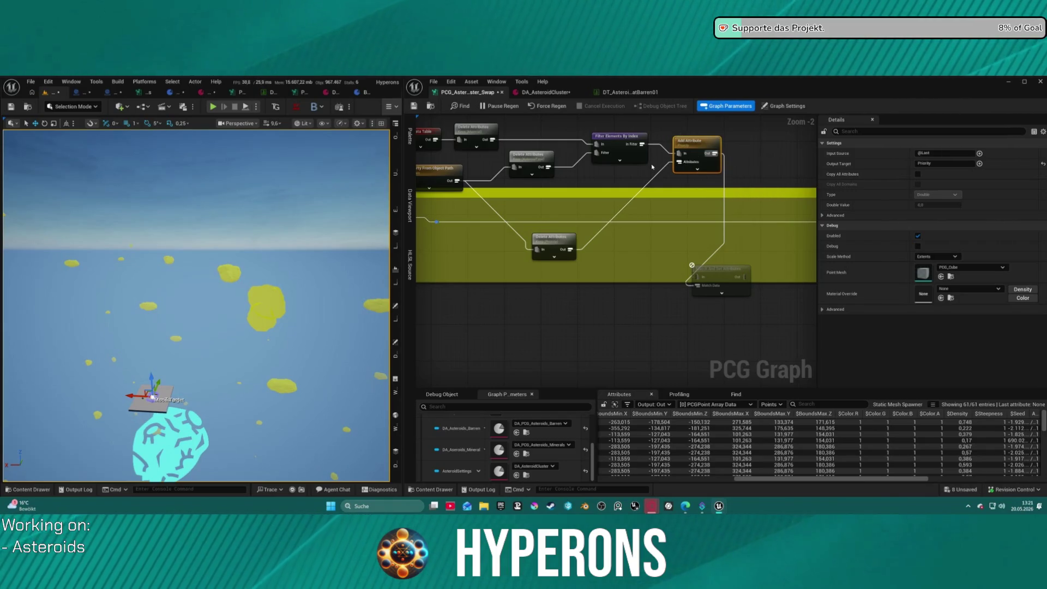
left_click_drag(562, 246, 561, 255)
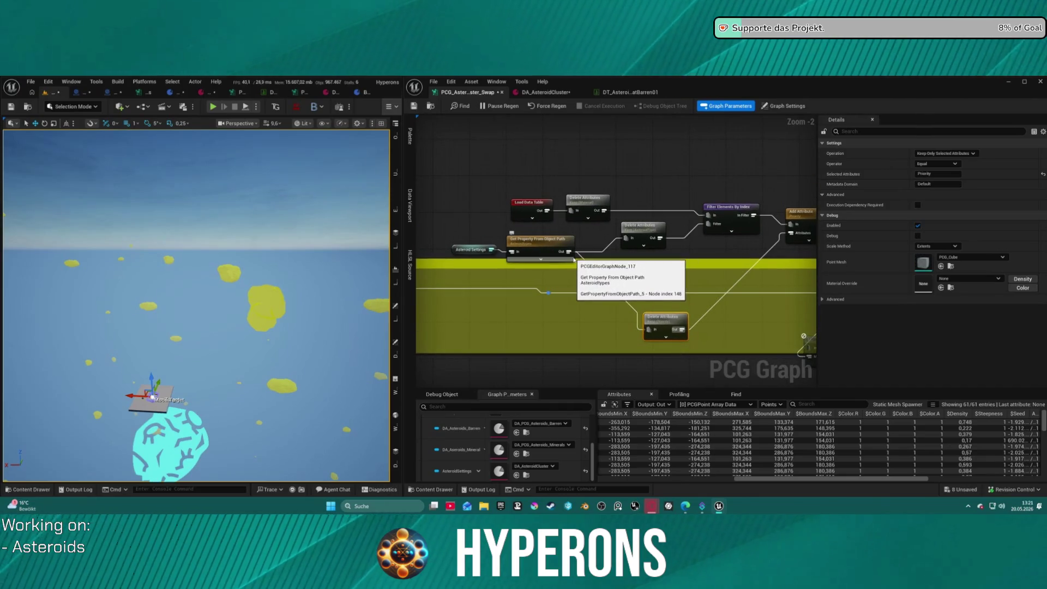
Step: Change the upper Delete Attributes node's kept attribute from Material to StaticMesh
left_click(584, 205)
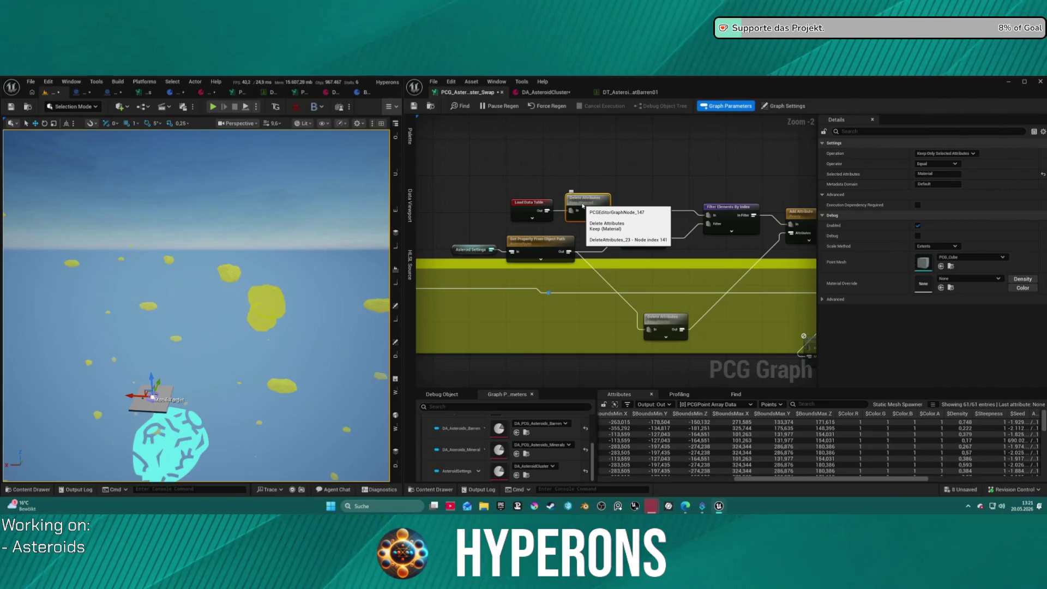
left_click(929, 174)
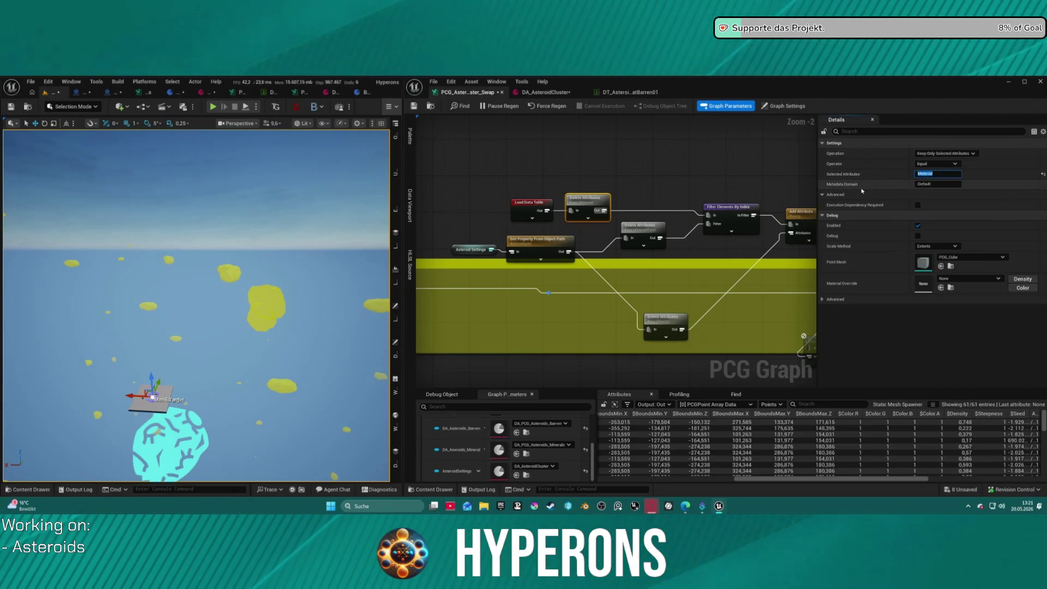
type("Staticmesh")
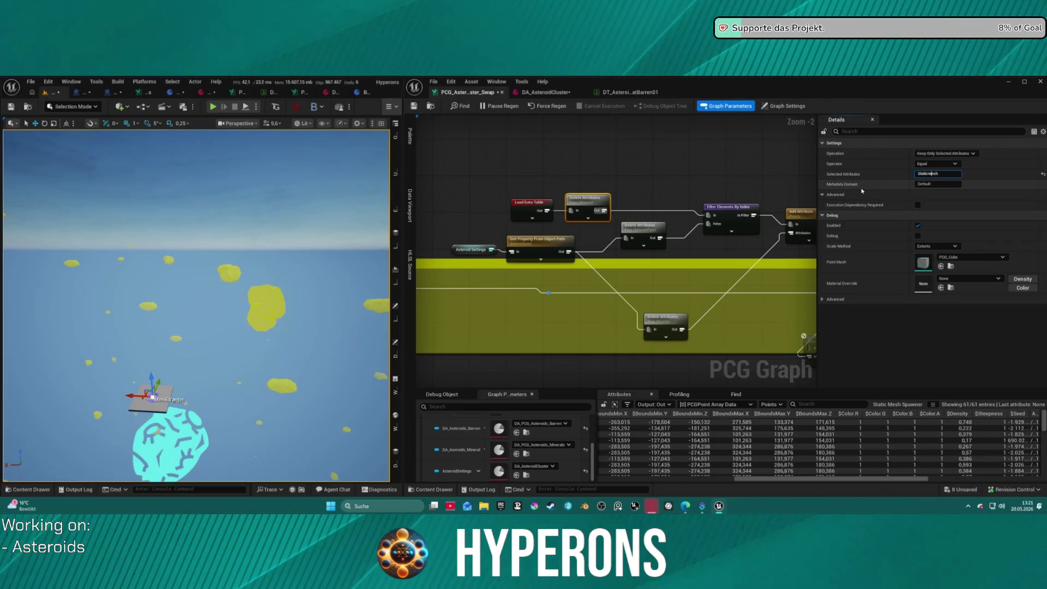
key("BackSpace")
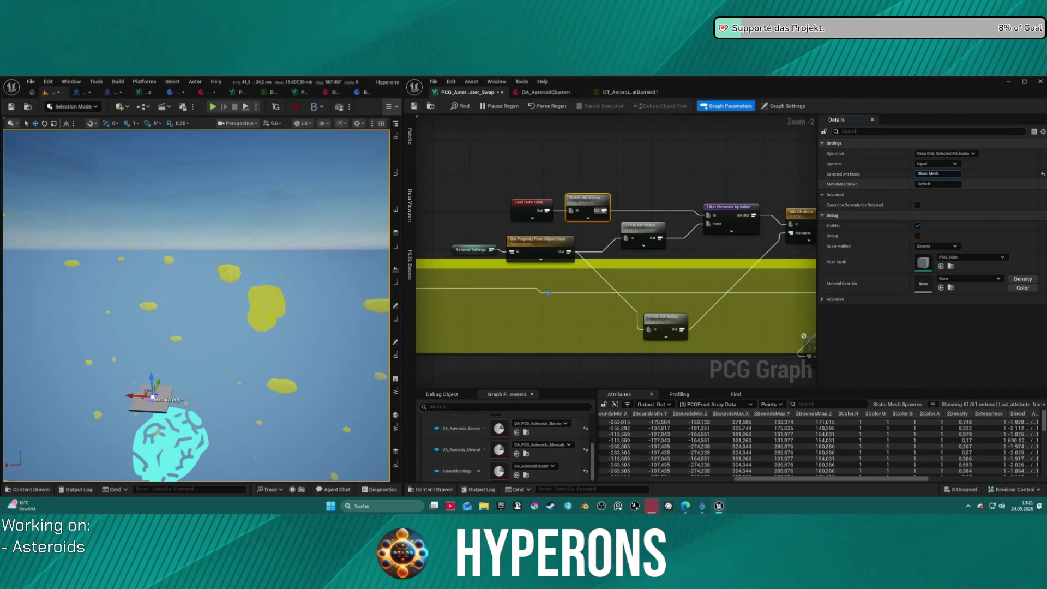
Step: Pan over to the Asteroid Barren group and select the DA Asteroids Barren node
left_click(457, 230)
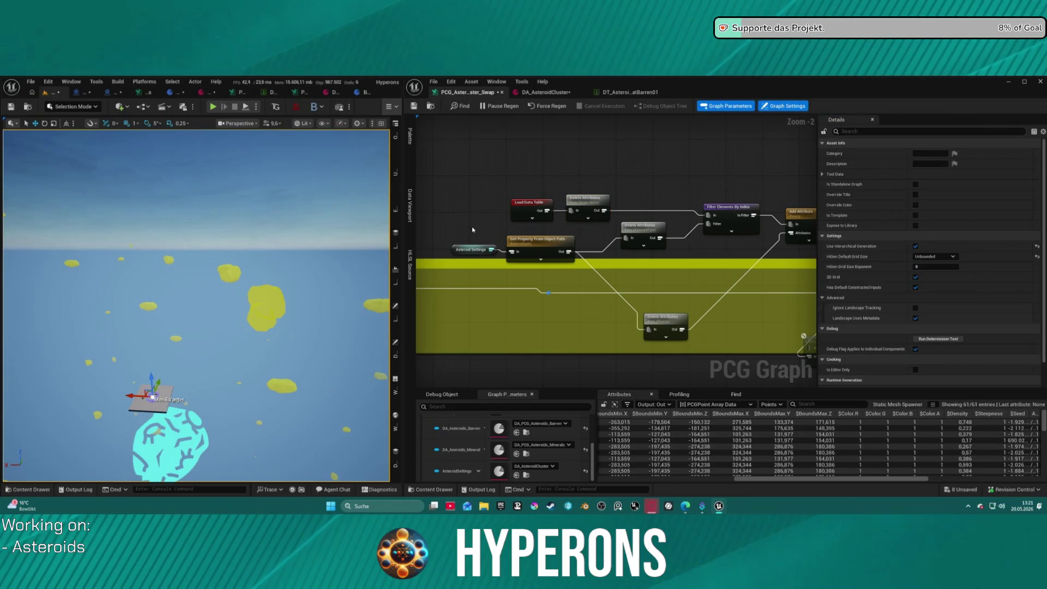
mouse_move(496, 232)
left_mouse_down()
mouse_move(694, 198)
mouse_move(755, 114)
mouse_move(676, 222)
mouse_move(527, 255)
left_mouse_up()
left_click(522, 273)
left_click_drag(666, 204, 532, 209)
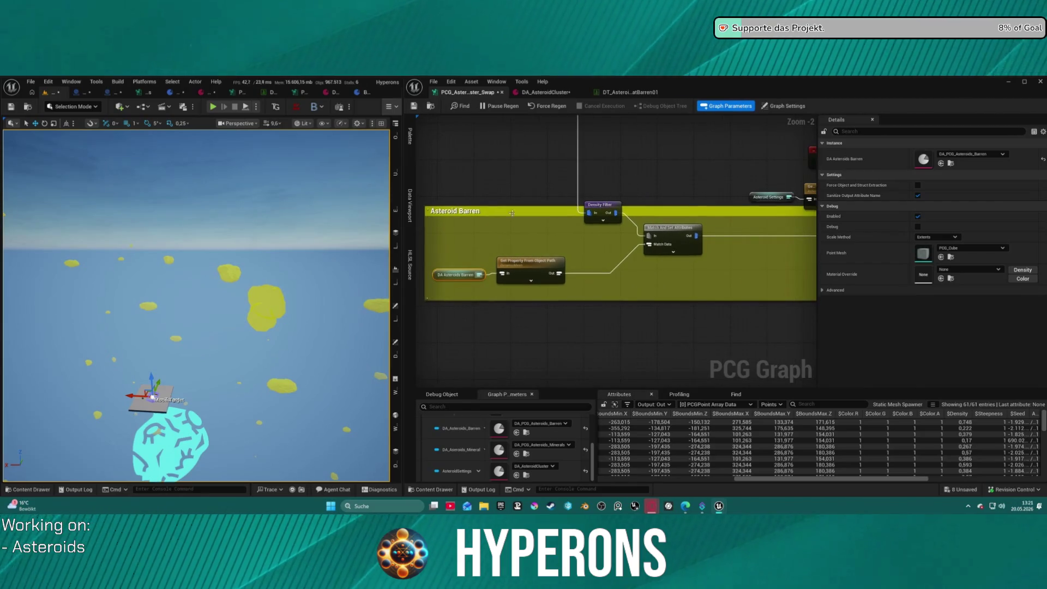
Step: Paste the data asset and Get Property nodes, wiring the pasted Get Property into the chain
left_click_drag(452, 249, 690, 185)
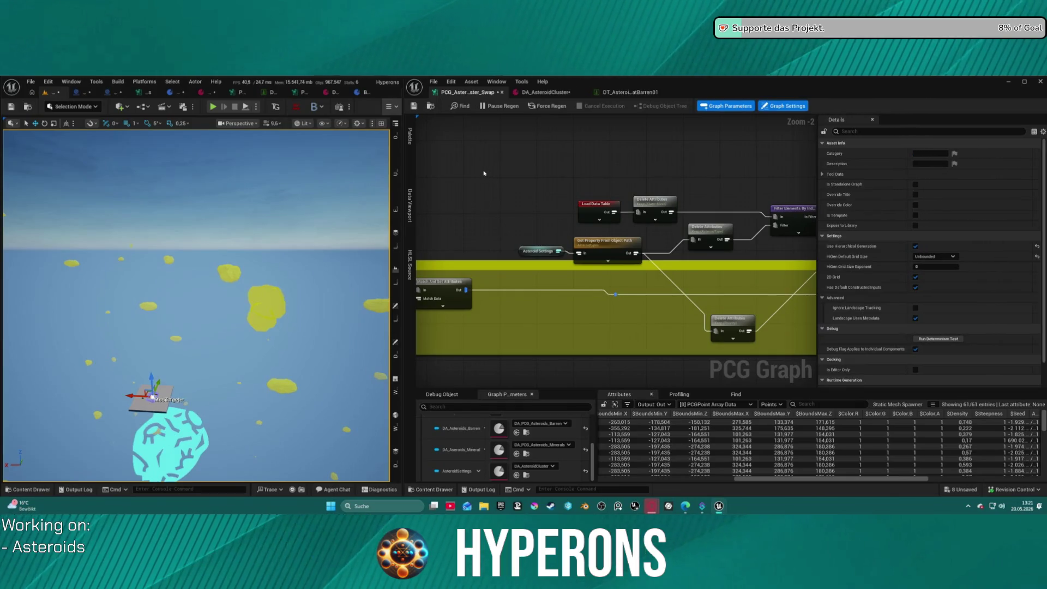
key("ctrl+v")
left_click(573, 178)
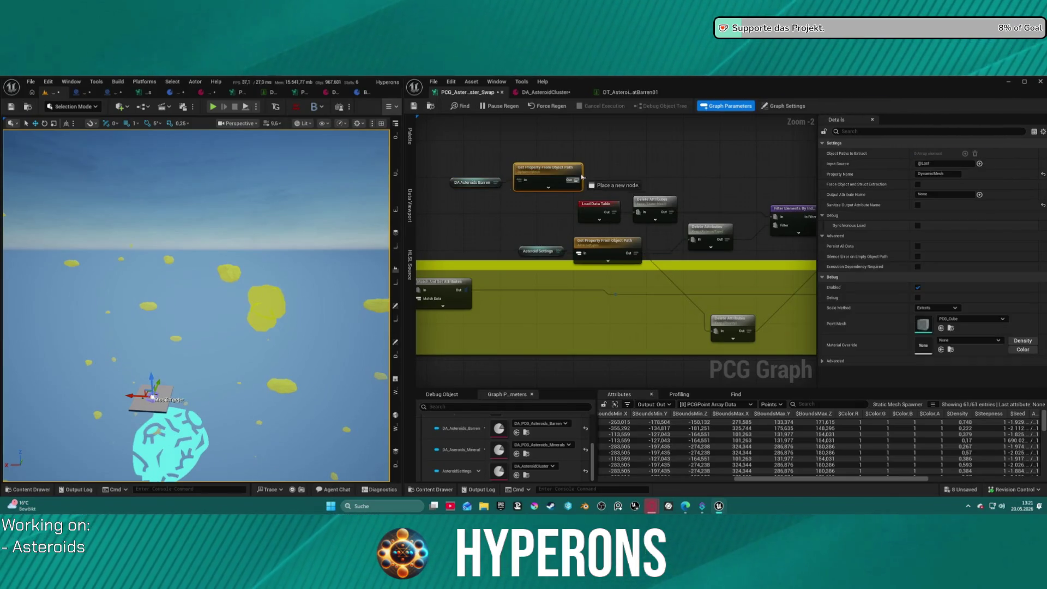
left_click_drag(573, 180, 582, 177)
left_click(505, 196)
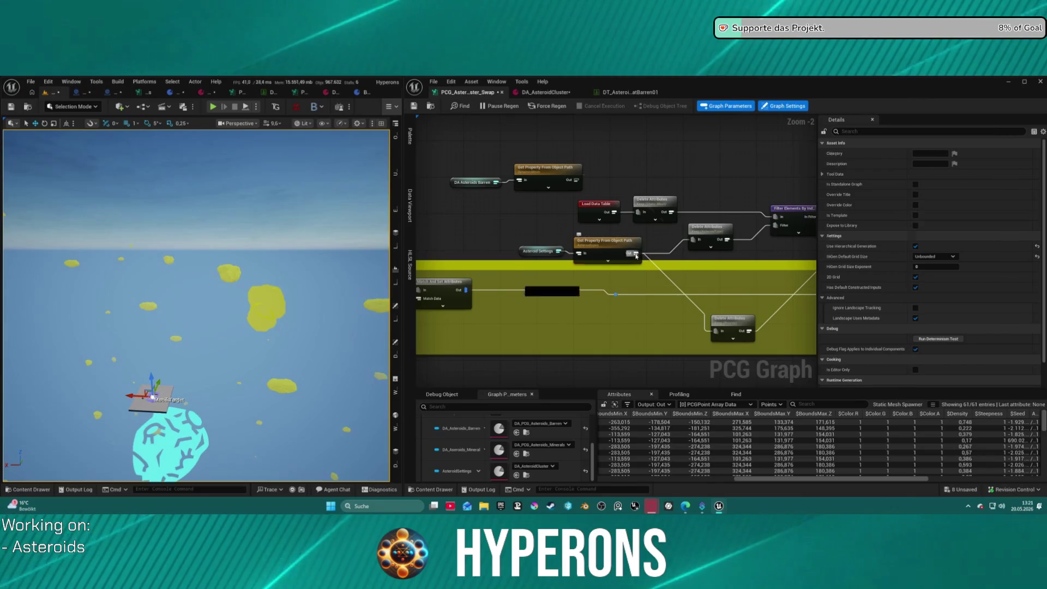
left_click(605, 242)
left_click_drag(578, 181, 487, 225)
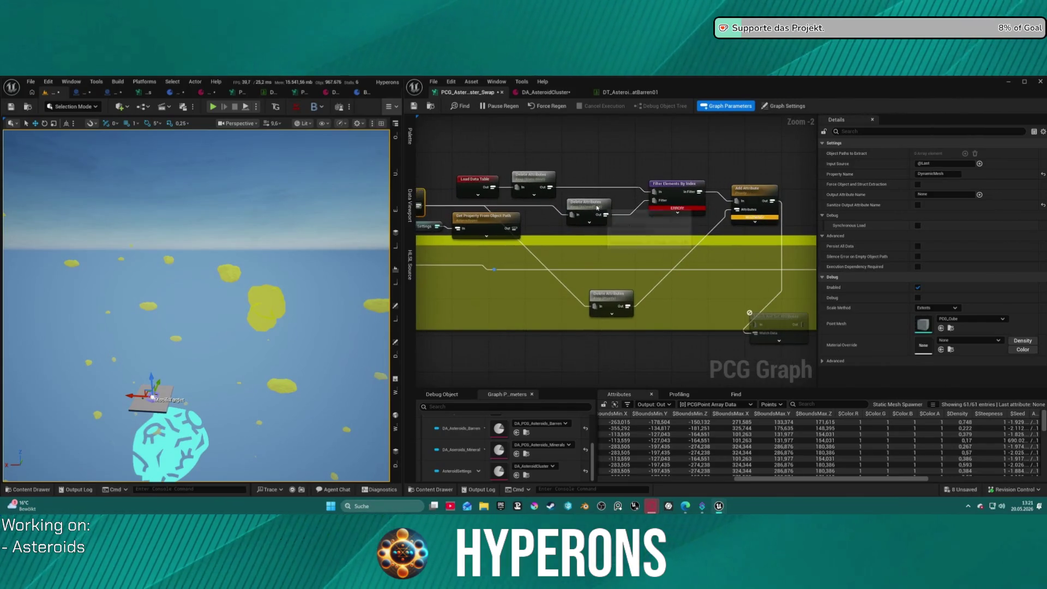
Step: Set the AsteroidType Delete Attributes node's kept attribute to StaticMesh
left_click(597, 211)
left_click_drag(597, 211, 593, 206)
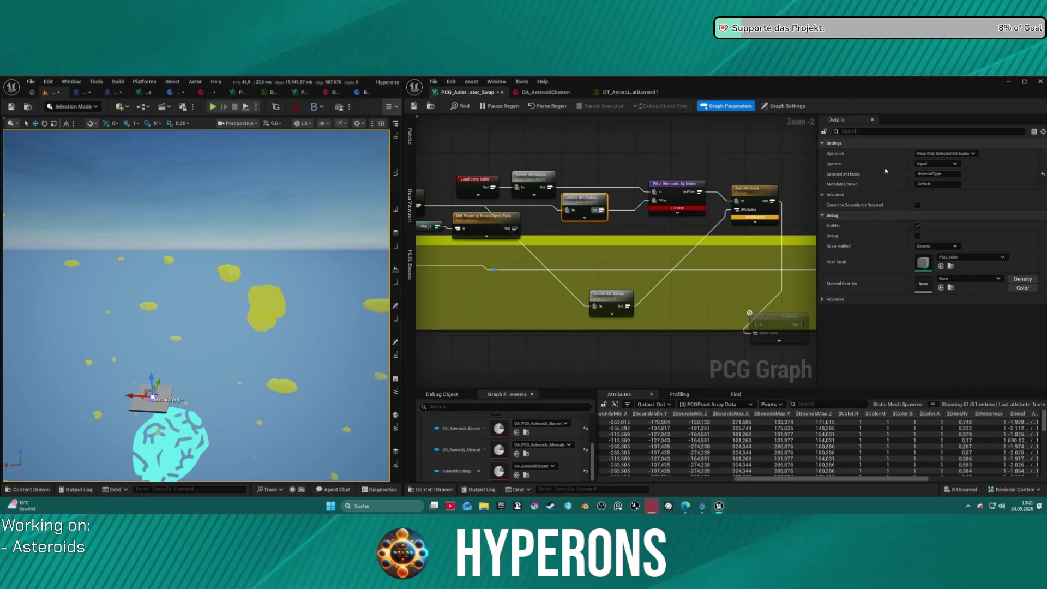
left_click(936, 174)
type("StaticM")
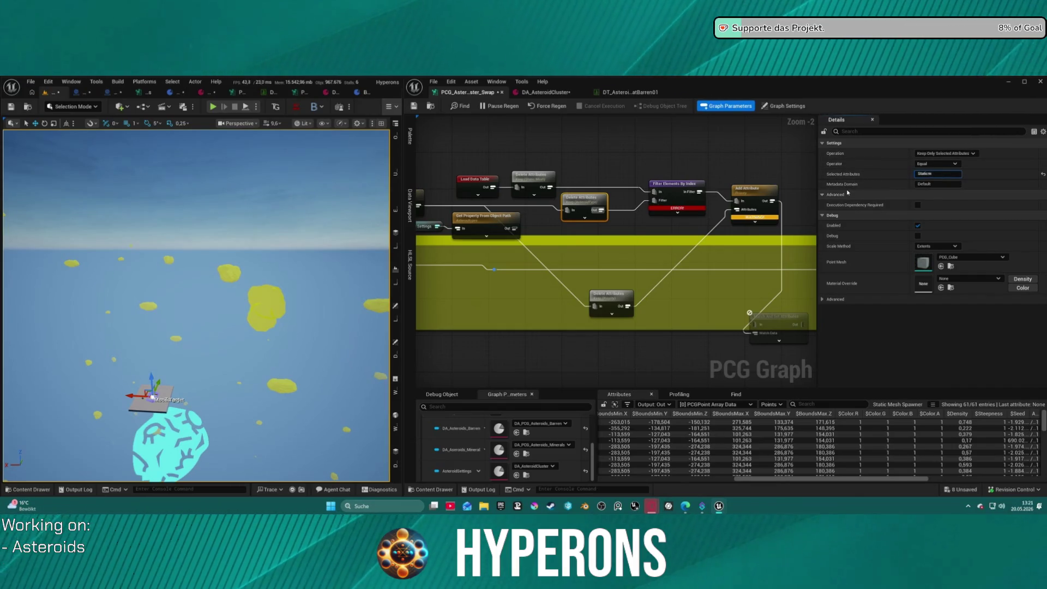
type("esh")
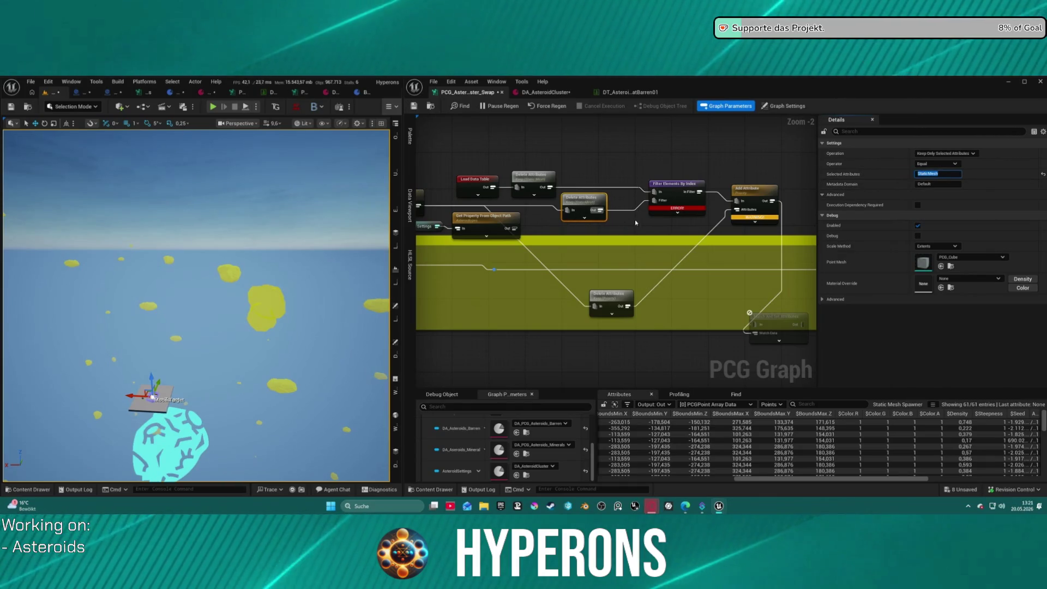
Step: Move the DA Asteroids Barren node down beside Get Property From Object Path
left_click(676, 201)
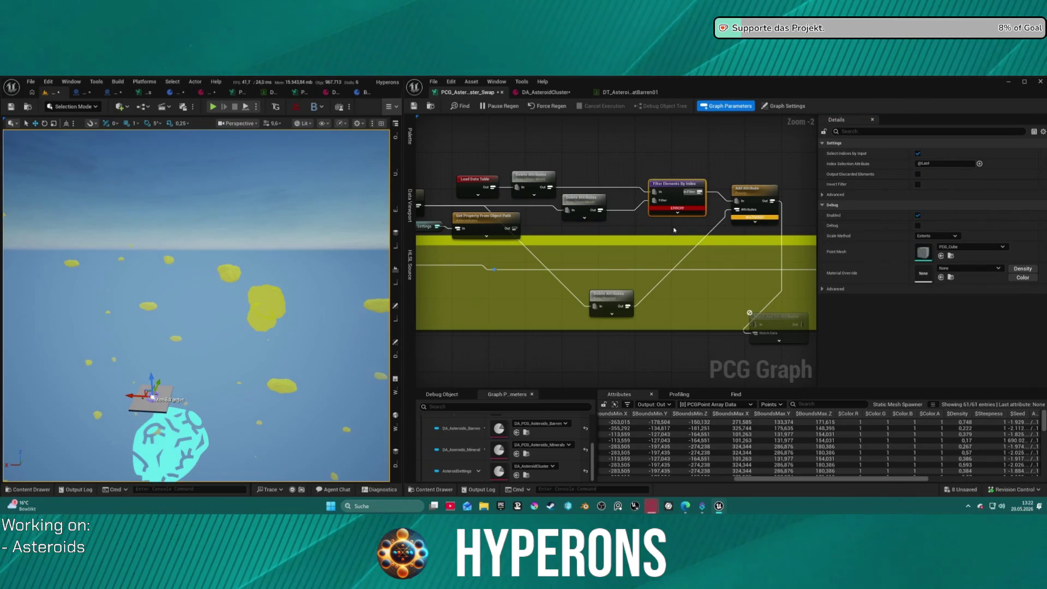
left_click_drag(675, 231, 610, 201)
mouse_move(609, 180)
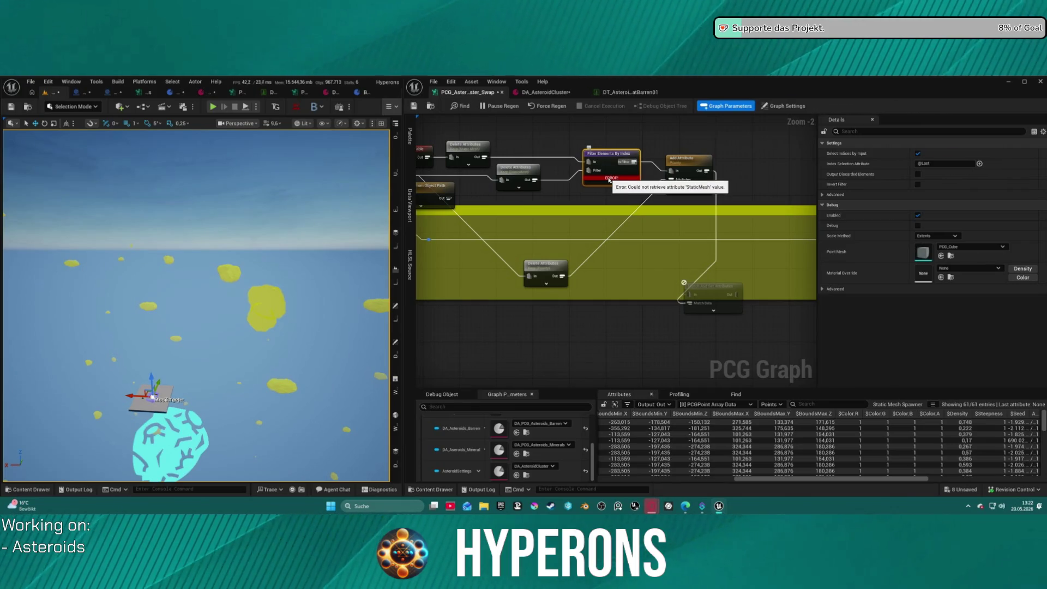
left_click_drag(412, 184, 584, 187)
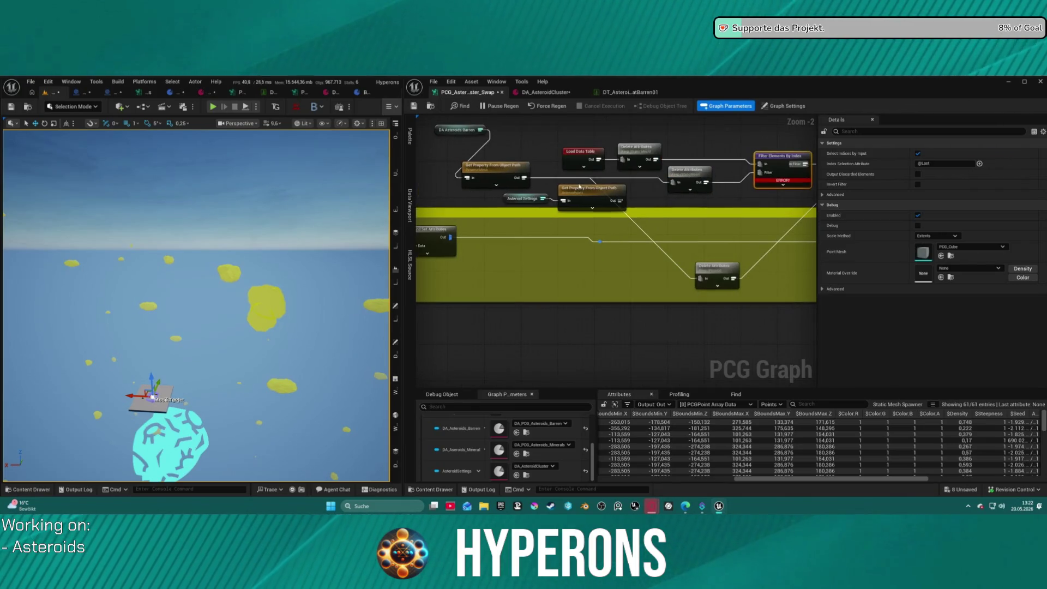
mouse_move(449, 137)
left_mouse_down()
mouse_move(428, 164)
mouse_move(458, 177)
left_mouse_up()
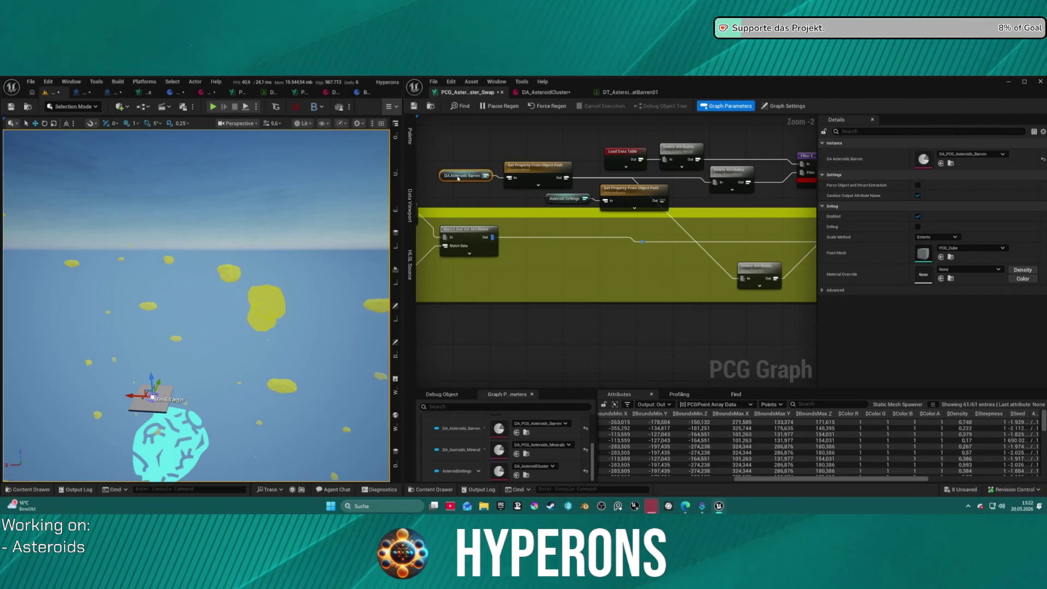
left_click_drag(602, 193, 587, 207)
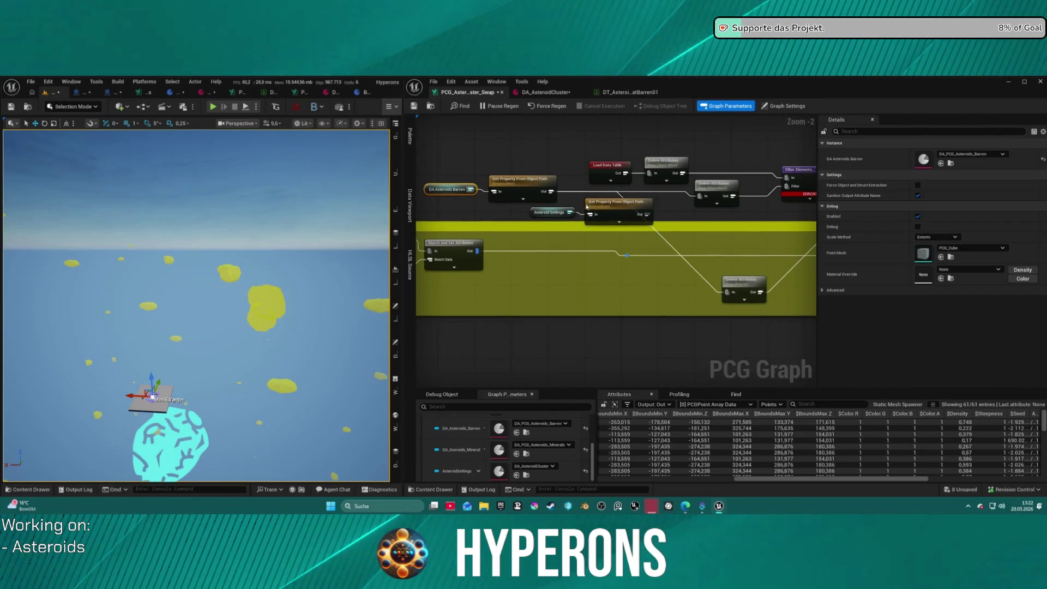
Step: Inspect the Get Property From Object Path and DA Asteroids Barren node settings
left_click(523, 182)
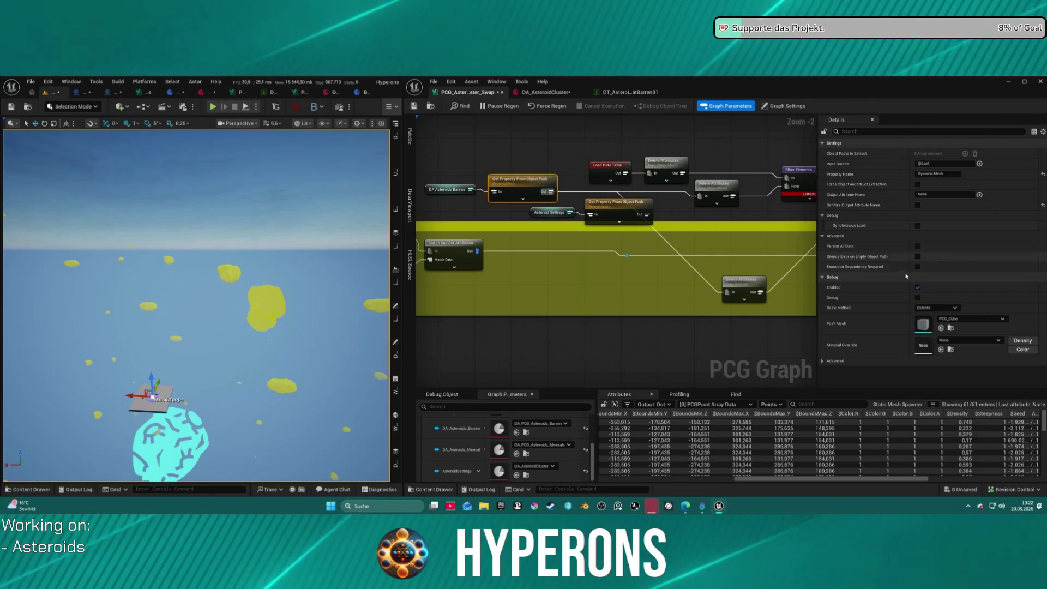
left_click(433, 199)
left_click(431, 190)
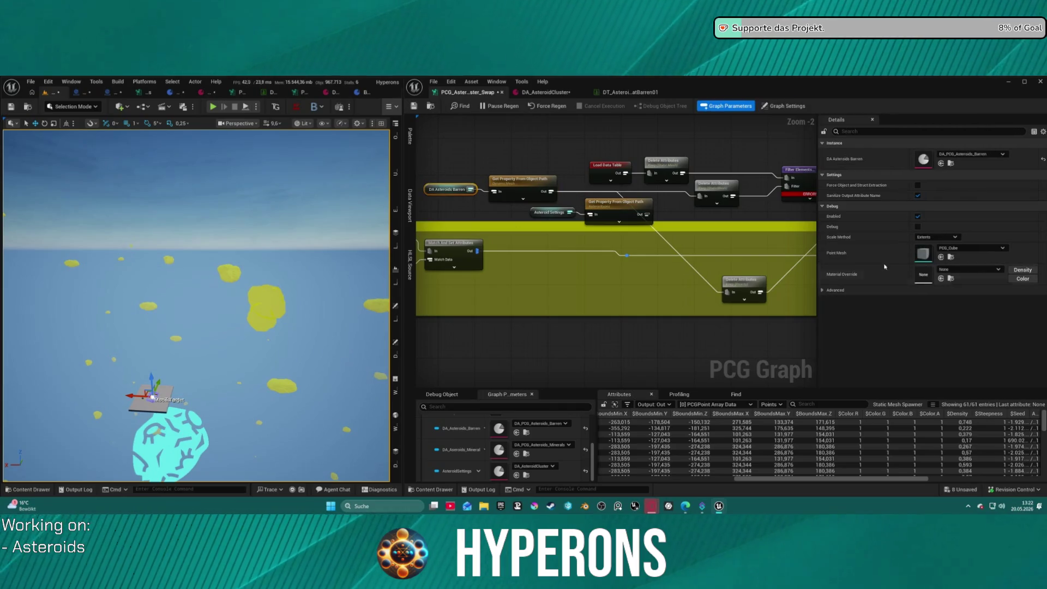
Step: Open the DA_PCG_Asteroids_Barren data asset and compare it with DA_AsteroidCluster
left_click(949, 164)
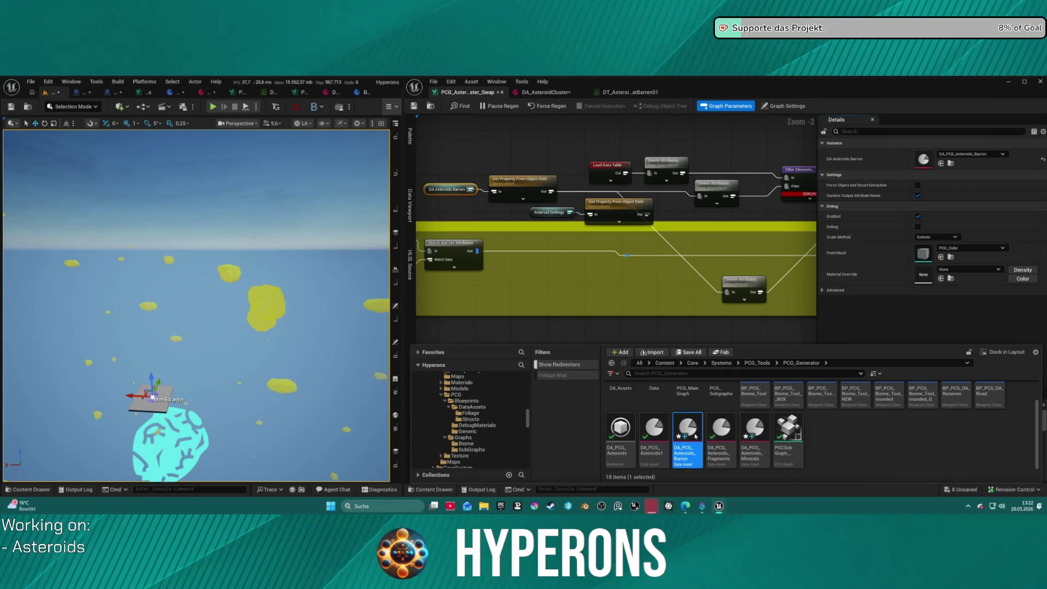
double_click(695, 434)
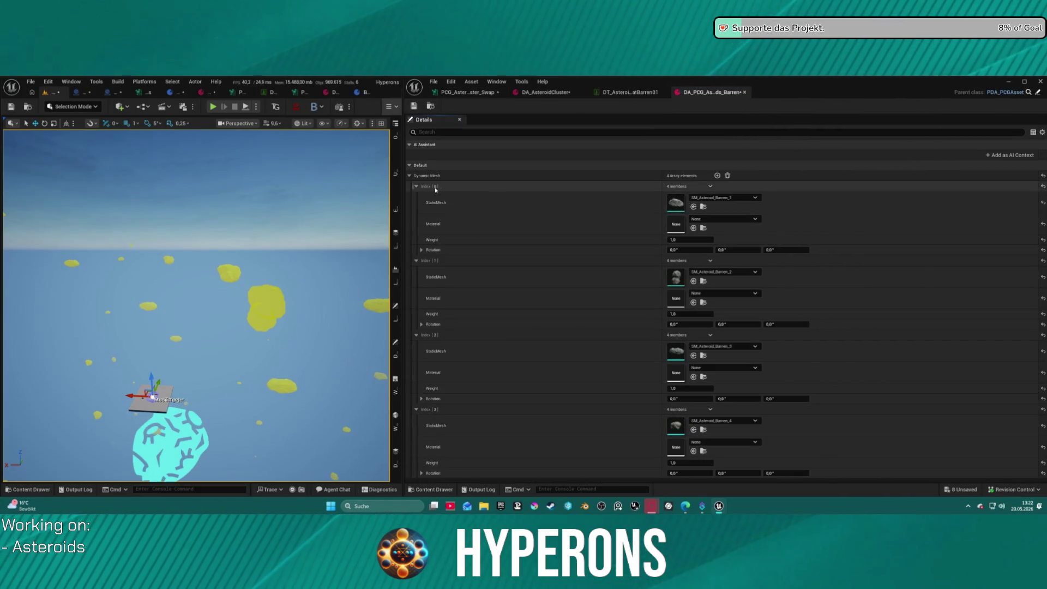
left_click(630, 92)
left_click(546, 92)
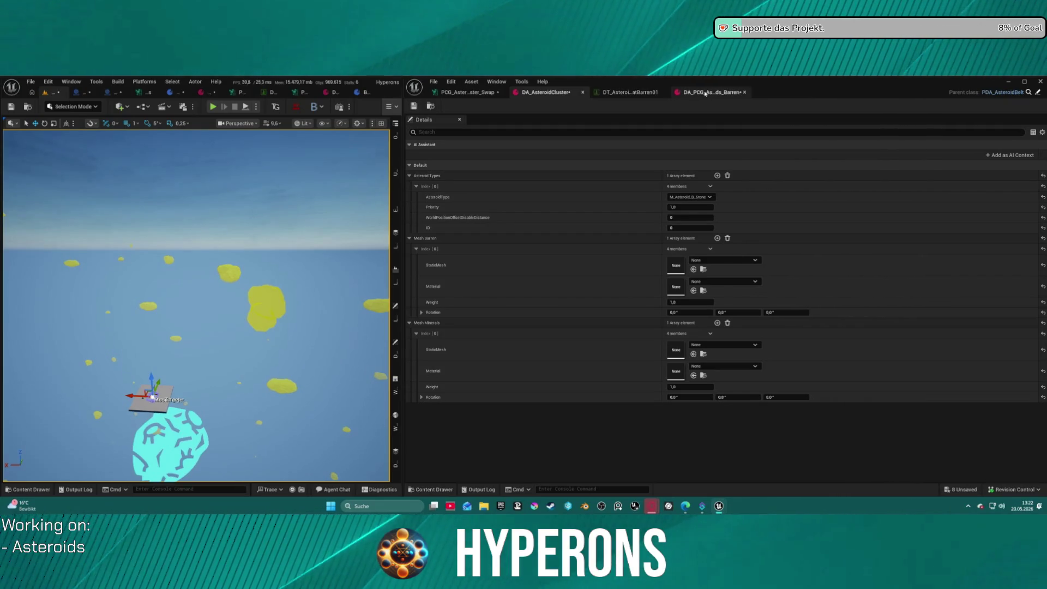
Step: Back in the PCG graph, inspect the Get Property From Object Path settings
left_click(467, 92)
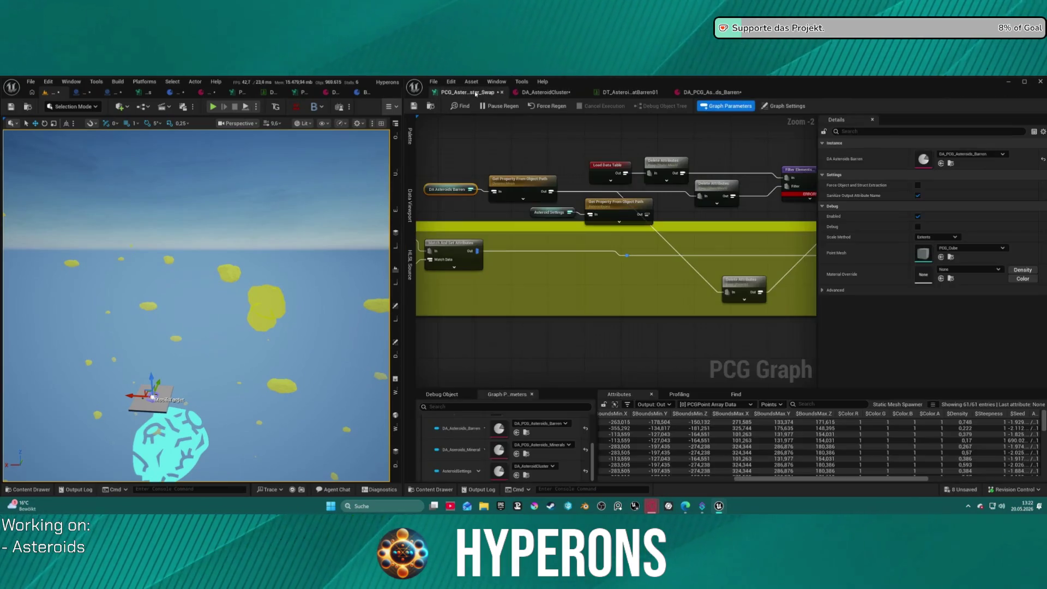
mouse_move(490, 291)
left_mouse_down()
mouse_move(663, 242)
mouse_move(569, 187)
left_mouse_up()
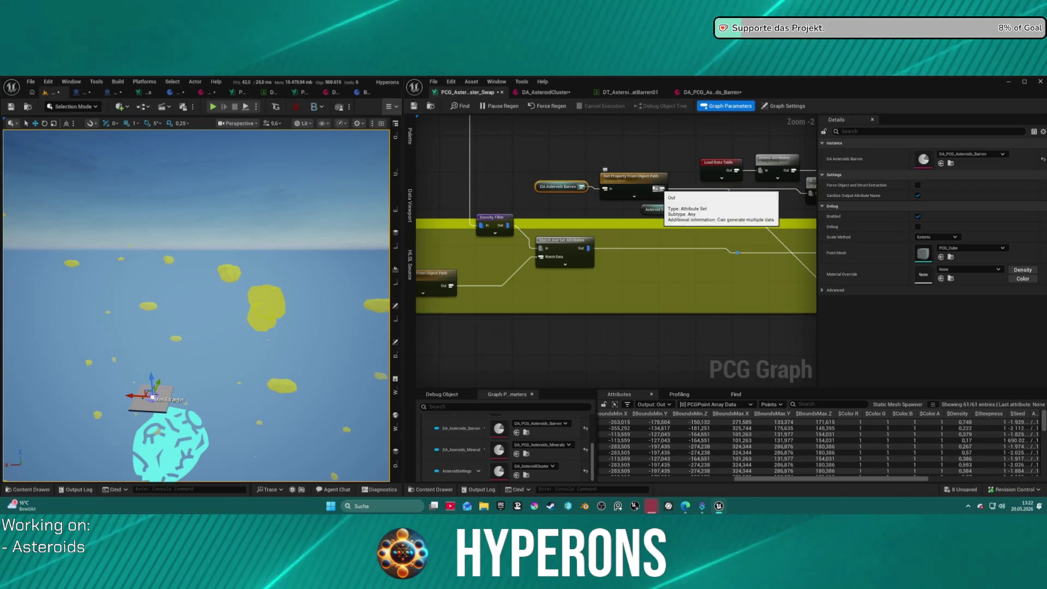
left_click(628, 186)
left_click_drag(628, 186, 534, 189)
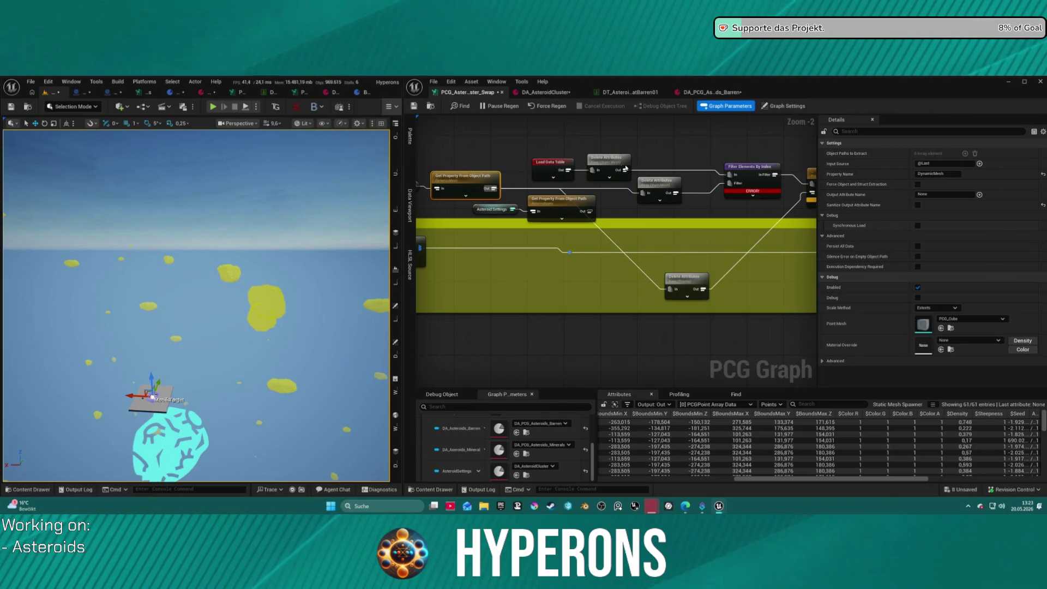
Step: Open the asteroid material data table and sort its rows by Static Mesh
left_click(533, 167)
left_click(629, 94)
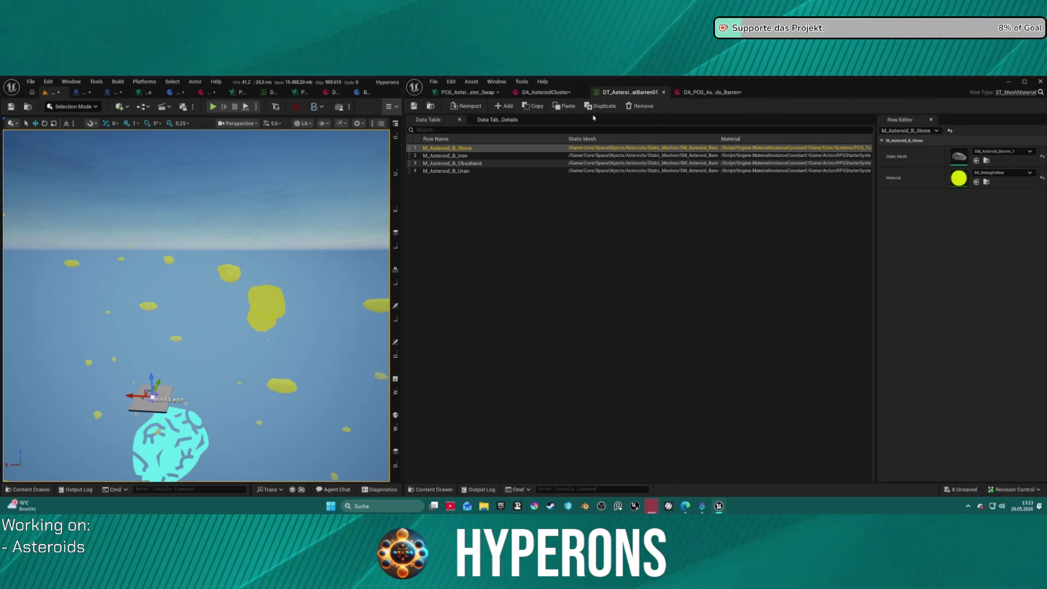
left_click(593, 140)
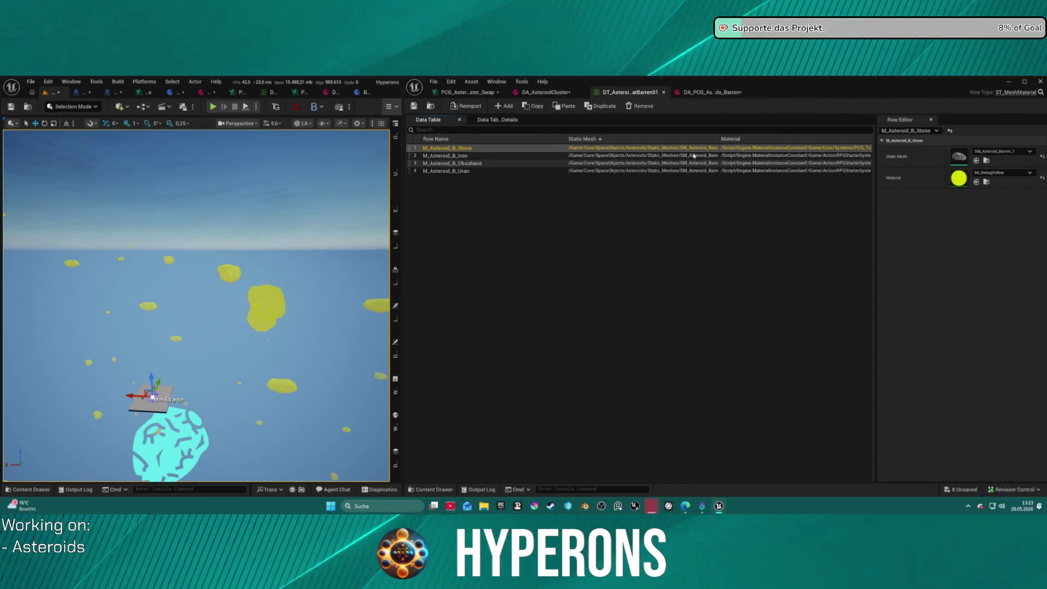
left_click(584, 139)
Step: In the PCG graph, confirm the Delete Attributes node keeps StaticMesh
left_click(703, 92)
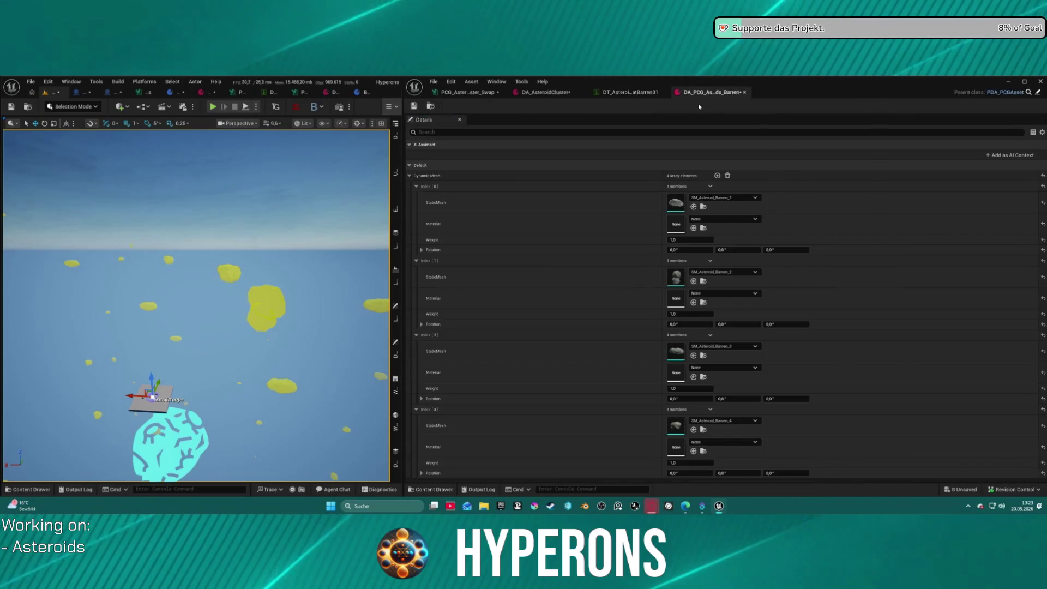
left_click(629, 92)
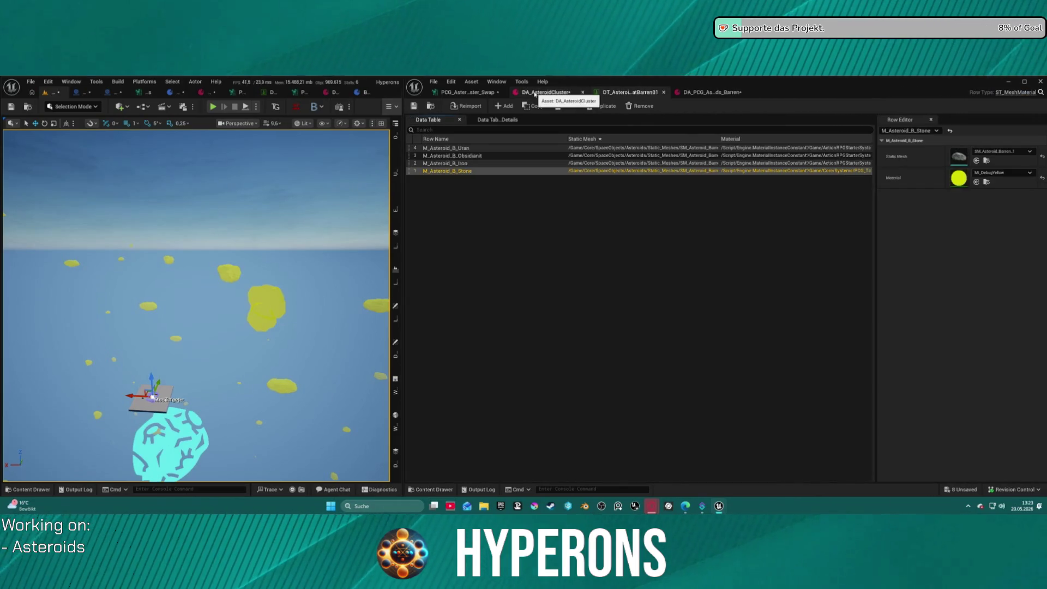
left_click(467, 92)
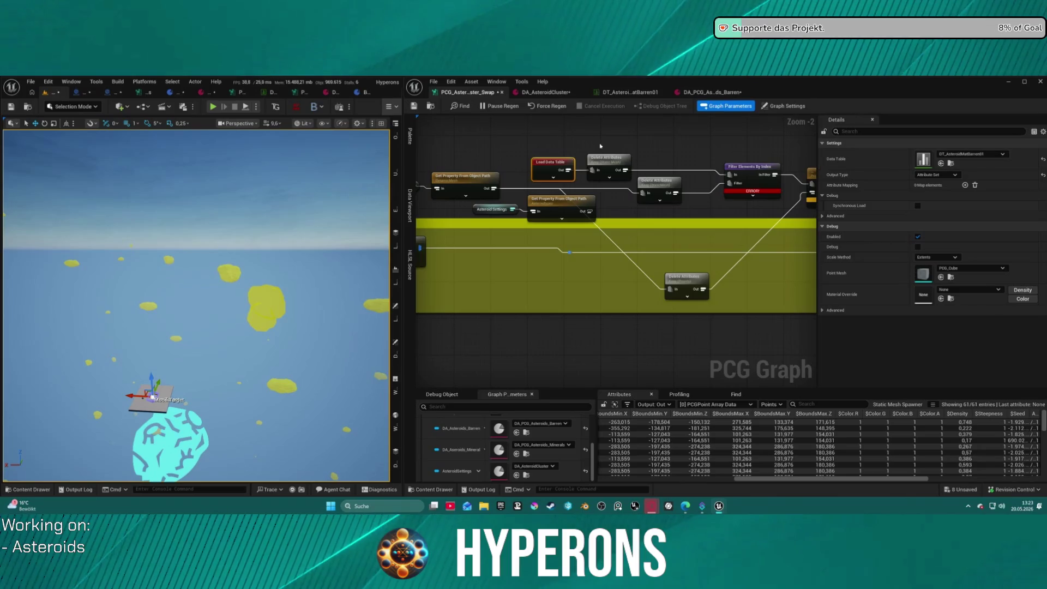
left_click(600, 156)
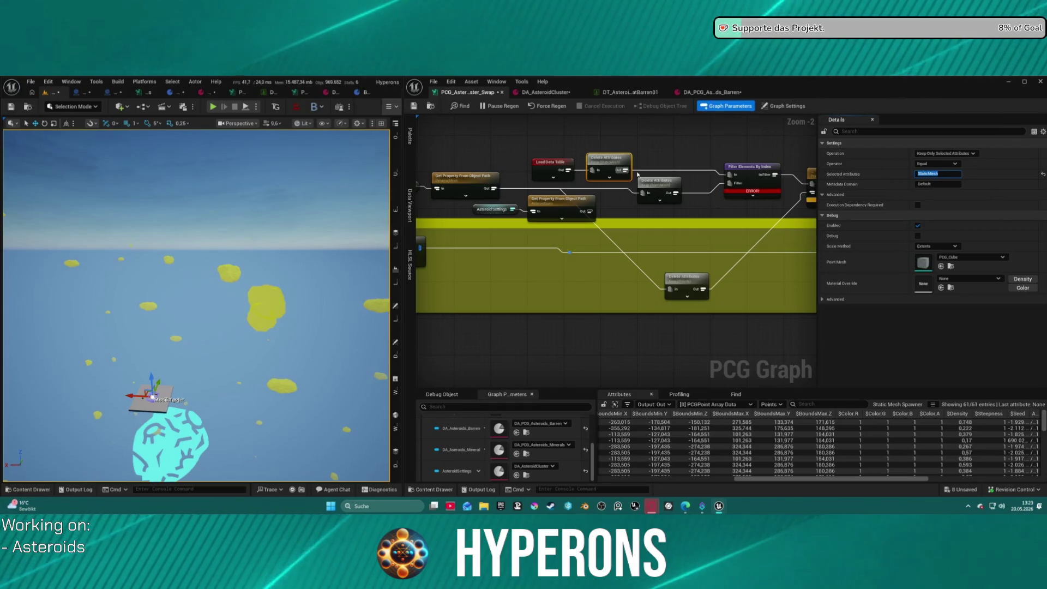
left_click(928, 173)
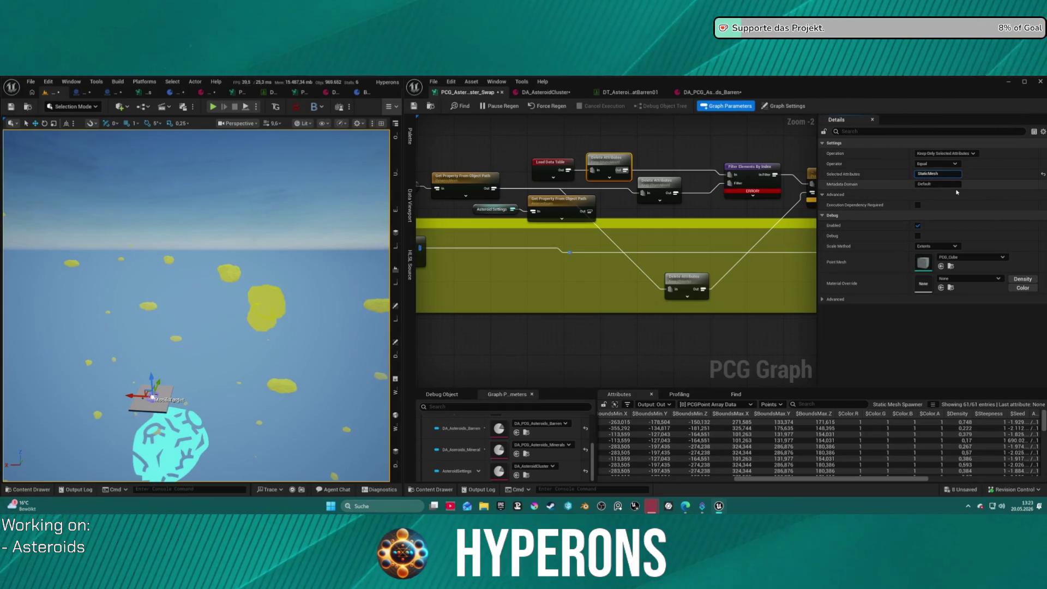
left_click(785, 106)
Step: Open the ST_MeshMaterial row structure from the asteroid material data table
key("ctrl+space")
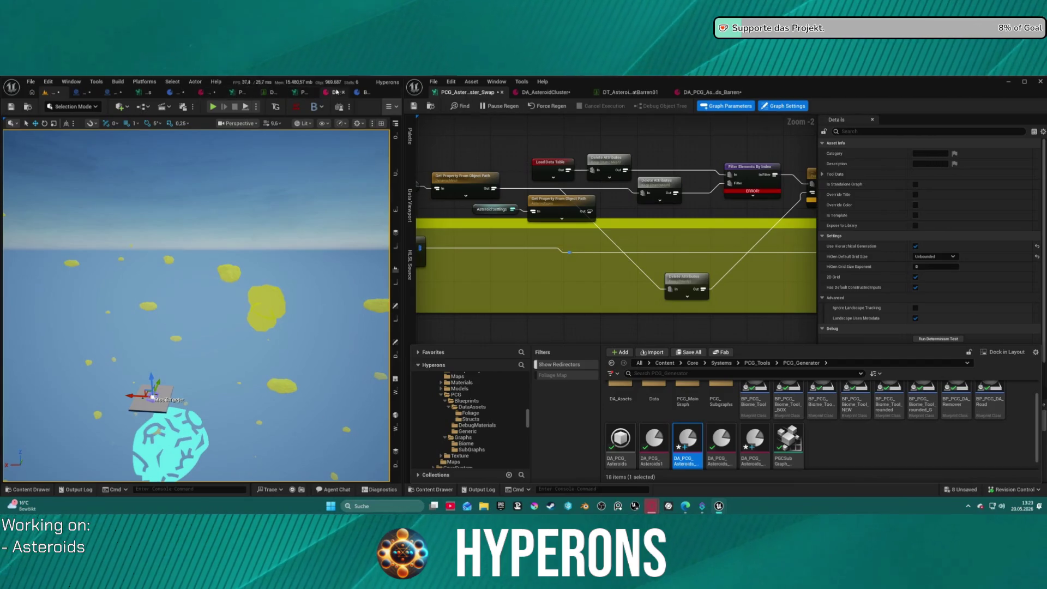
left_click(622, 92)
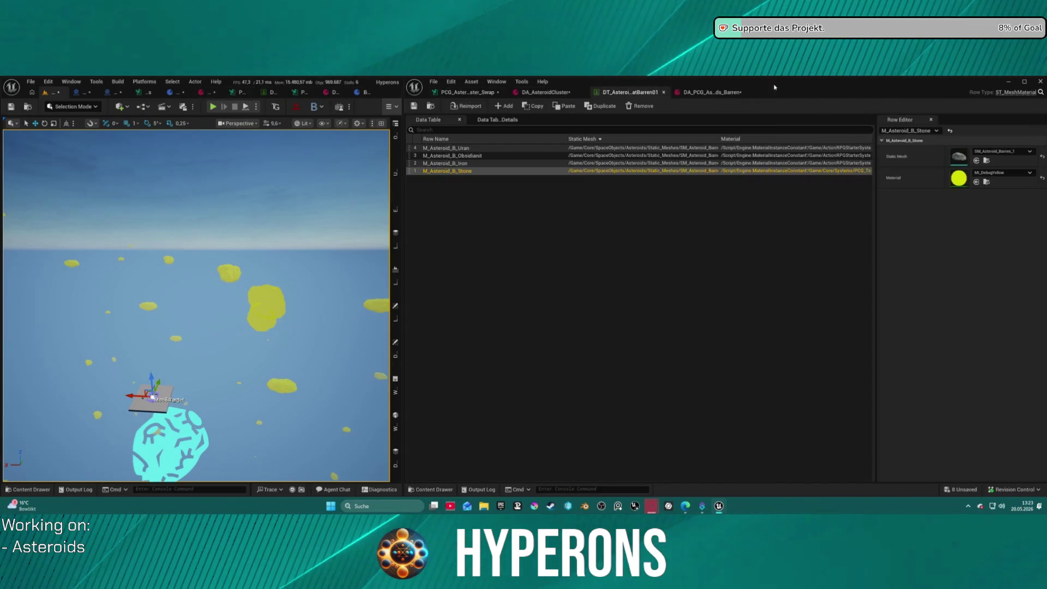
left_click(1020, 93)
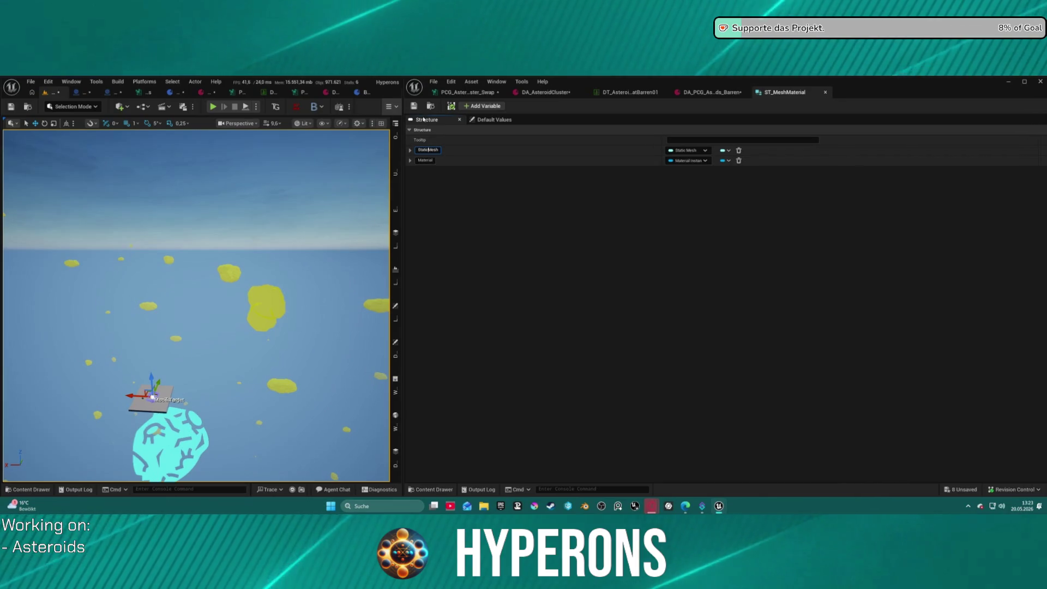
Step: Save the modified assets, then bring up the PCG_CaveDM graph zoomed out
left_click(413, 106)
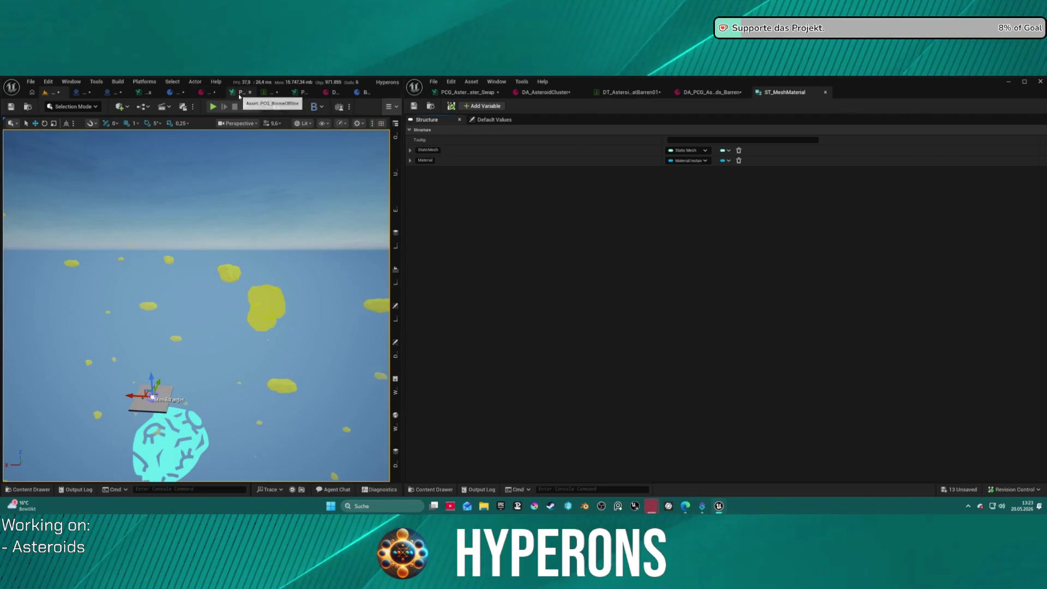
left_click(302, 94)
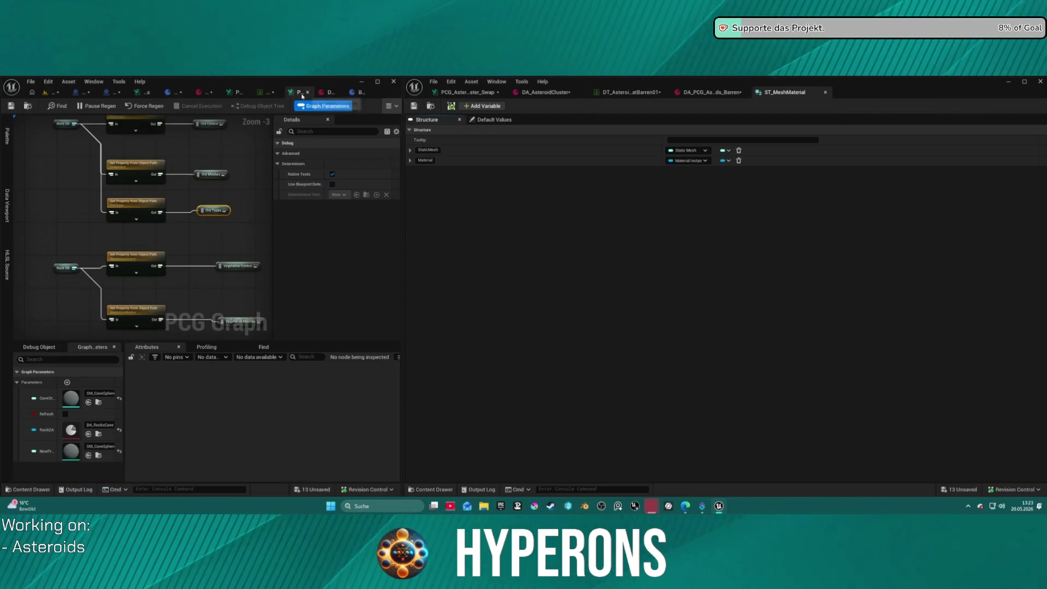
scroll(84, 265, "down", 8)
scroll(83, 265, "down", 2)
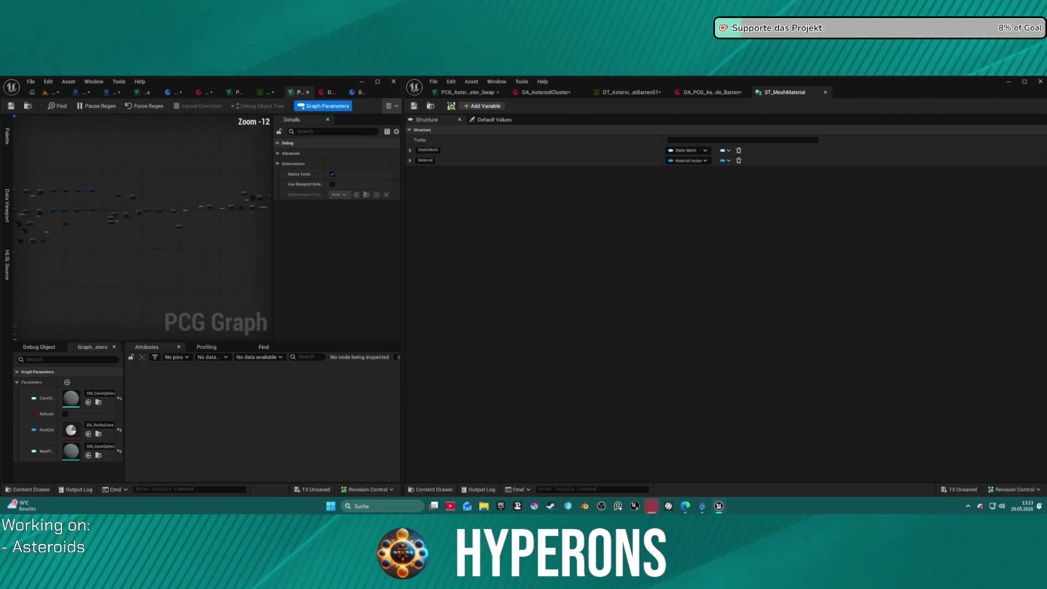